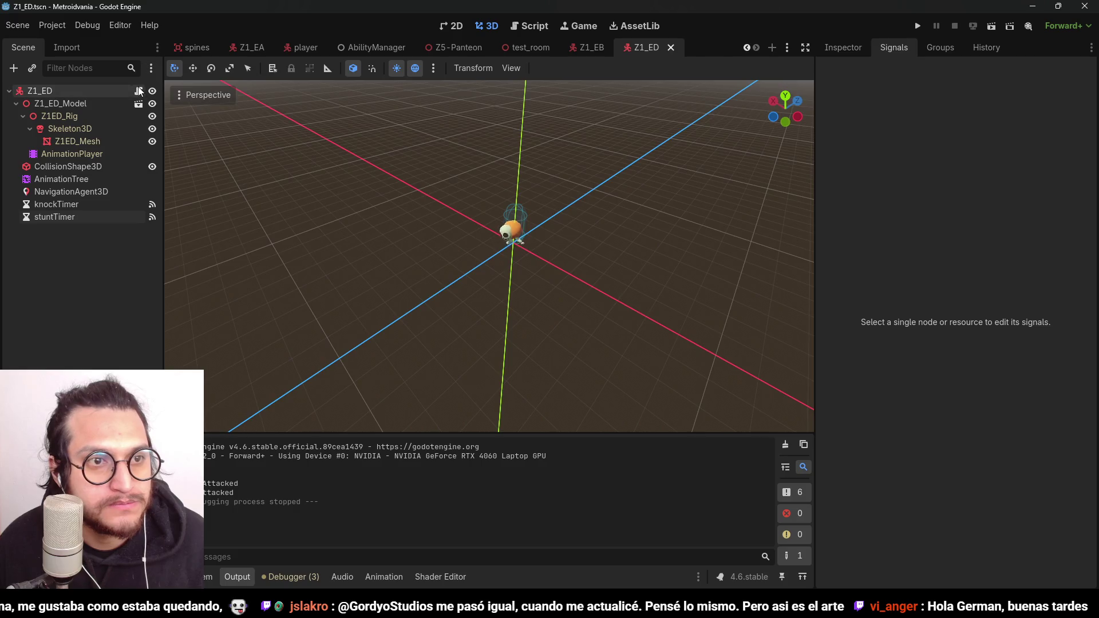
Step: In Z1_ED_Script.gd, comment out the whole getNextPoint function with Ctrl+K
{"action": "left_click", "coordinate": [138, 91]}
{"action": "scroll", "coordinate": [575, 281], "scroll_direction": "down", "scroll_amount": 5}
{"action": "left_click", "coordinate": [572, 189]}
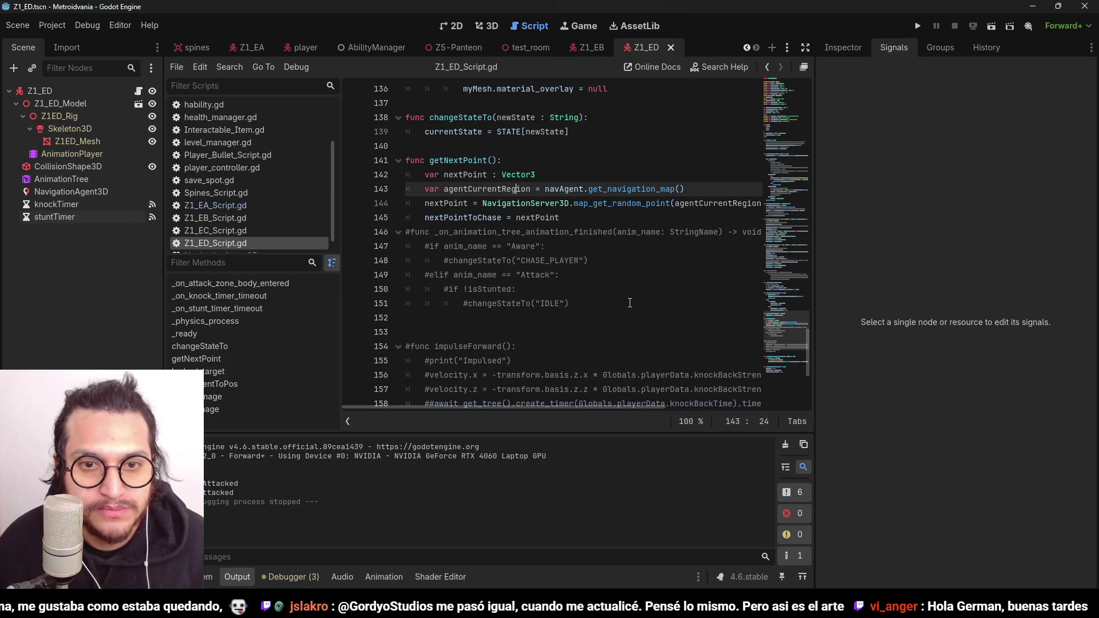
{"action": "mouse_move", "coordinate": [572, 309]}
{"action": "left_mouse_down"}
{"action": "mouse_move", "coordinate": [550, 275]}
{"action": "mouse_move", "coordinate": [435, 246]}
{"action": "left_mouse_up"}
{"action": "left_click", "coordinate": [593, 203]}
{"action": "mouse_move", "coordinate": [603, 217]}
{"action": "left_mouse_down"}
{"action": "mouse_move", "coordinate": [487, 203]}
{"action": "mouse_move", "coordinate": [349, 163]}
{"action": "left_mouse_up"}
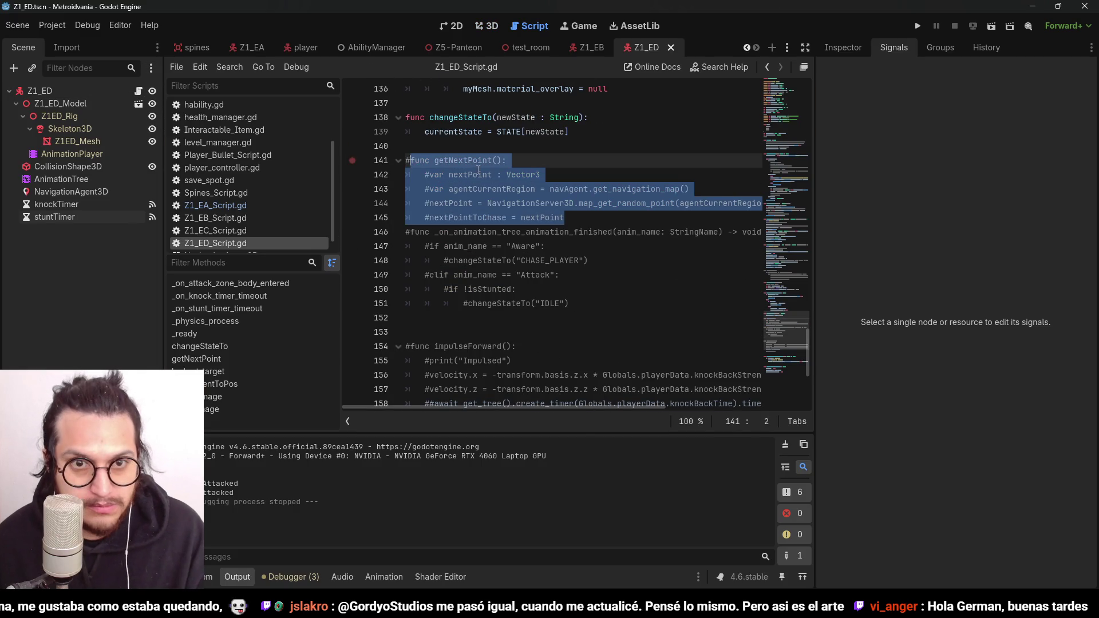
{"action": "key", "text": "ctrl+k"}
Step: Review the Golpee print line and the _on_stunt_timer_timeout function in the script
{"action": "scroll", "coordinate": [670, 203], "scroll_direction": "up", "scroll_amount": 4}
{"action": "scroll", "coordinate": [671, 203], "scroll_direction": "down", "scroll_amount": 9}
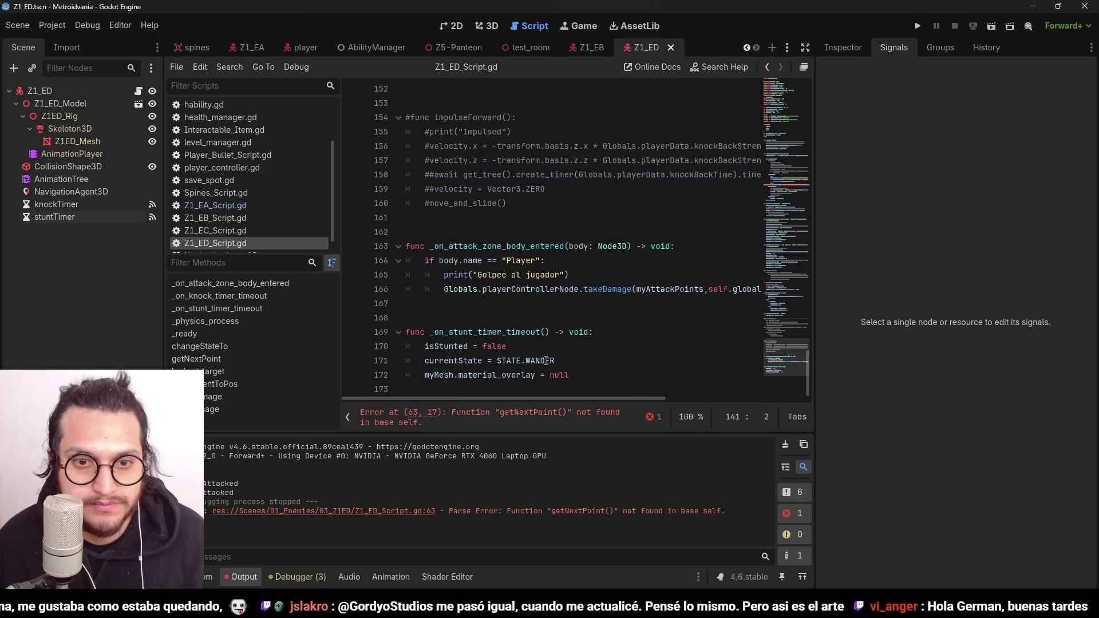
{"action": "double_click", "coordinate": [490, 275]}
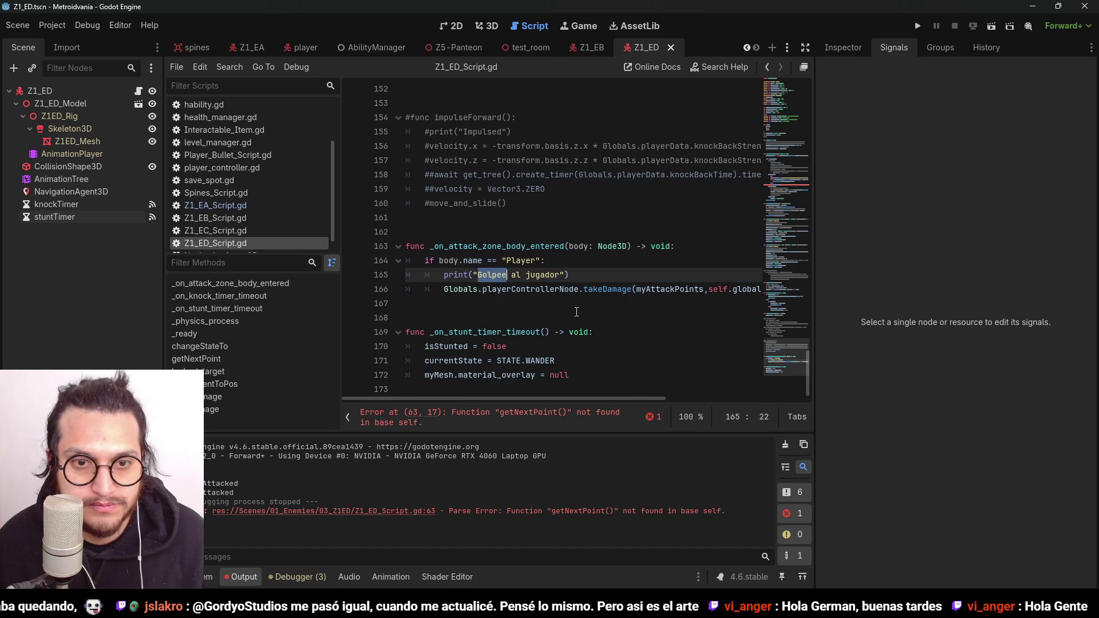
{"action": "double_click", "coordinate": [532, 333]}
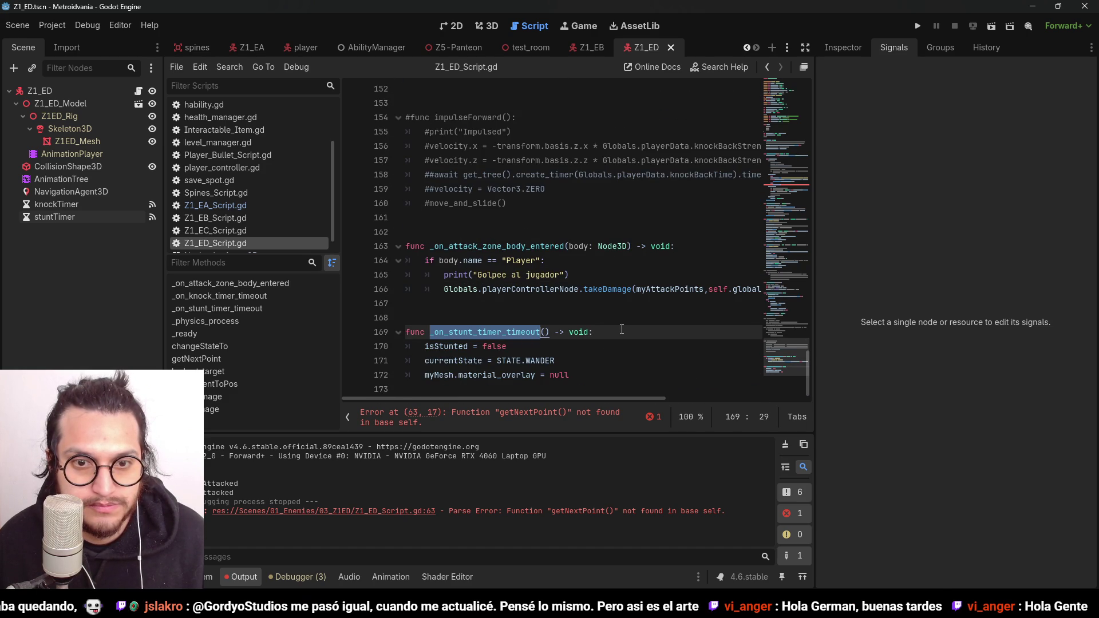
{"action": "scroll", "coordinate": [622, 329], "scroll_direction": "up", "scroll_amount": 10}
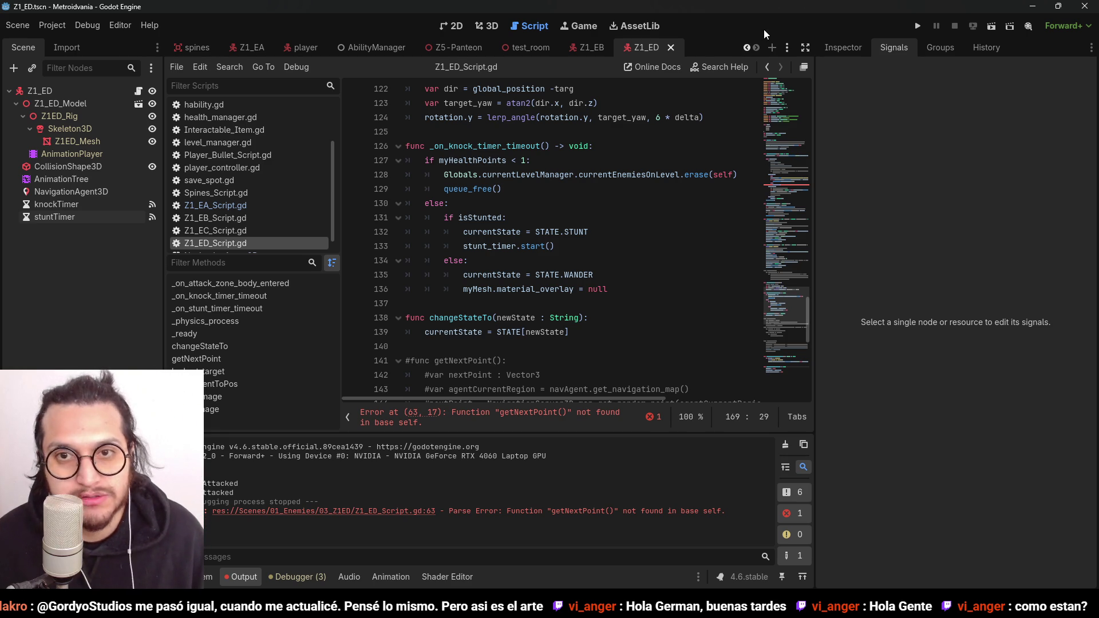
Step: Jump to the parse error at line 63, where getNextPoint() is called
{"action": "scroll", "coordinate": [553, 275], "scroll_direction": "down", "scroll_amount": 2}
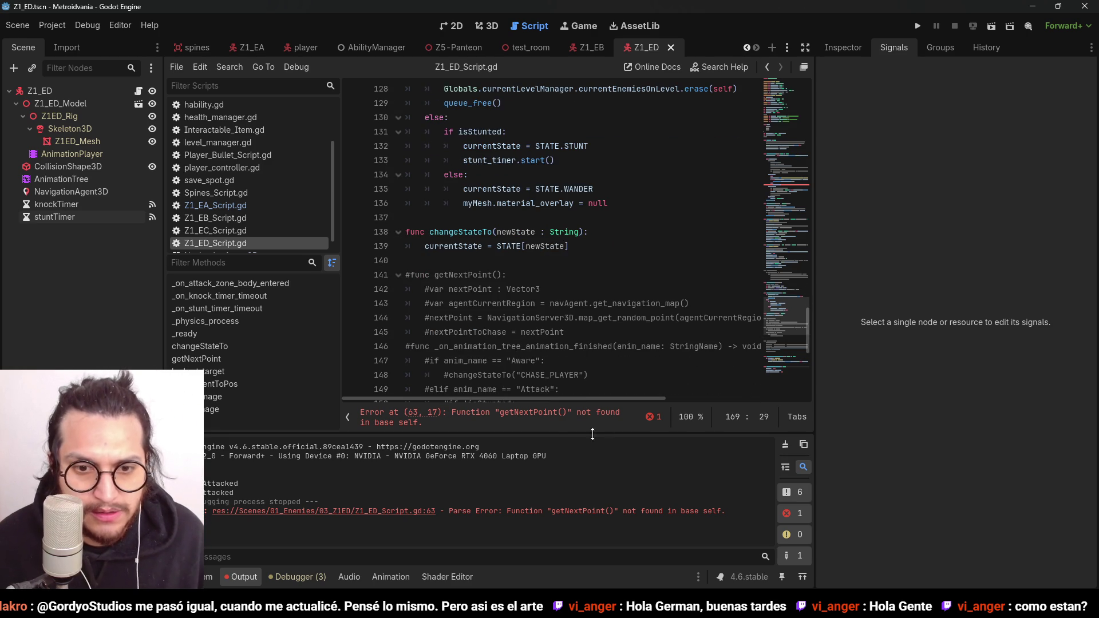
{"action": "left_click", "coordinate": [549, 417]}
{"action": "left_click", "coordinate": [582, 245]}
{"action": "scroll", "coordinate": [582, 245], "scroll_direction": "up", "scroll_amount": 1}
{"action": "left_click", "coordinate": [545, 275]}
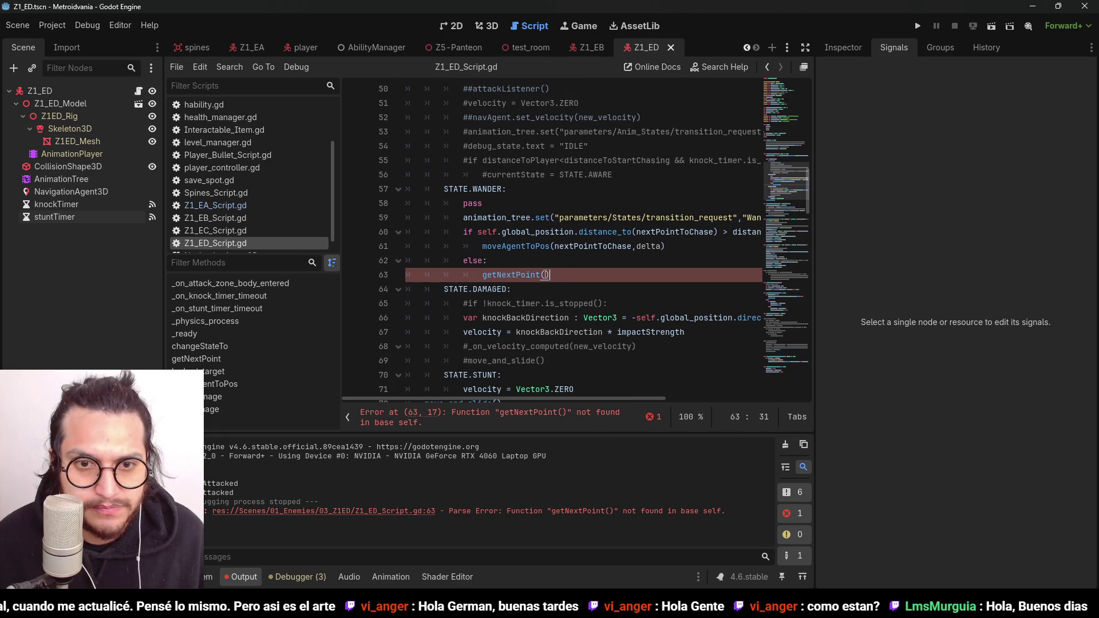
{"action": "scroll", "coordinate": [564, 281], "scroll_direction": "down", "scroll_amount": 1}
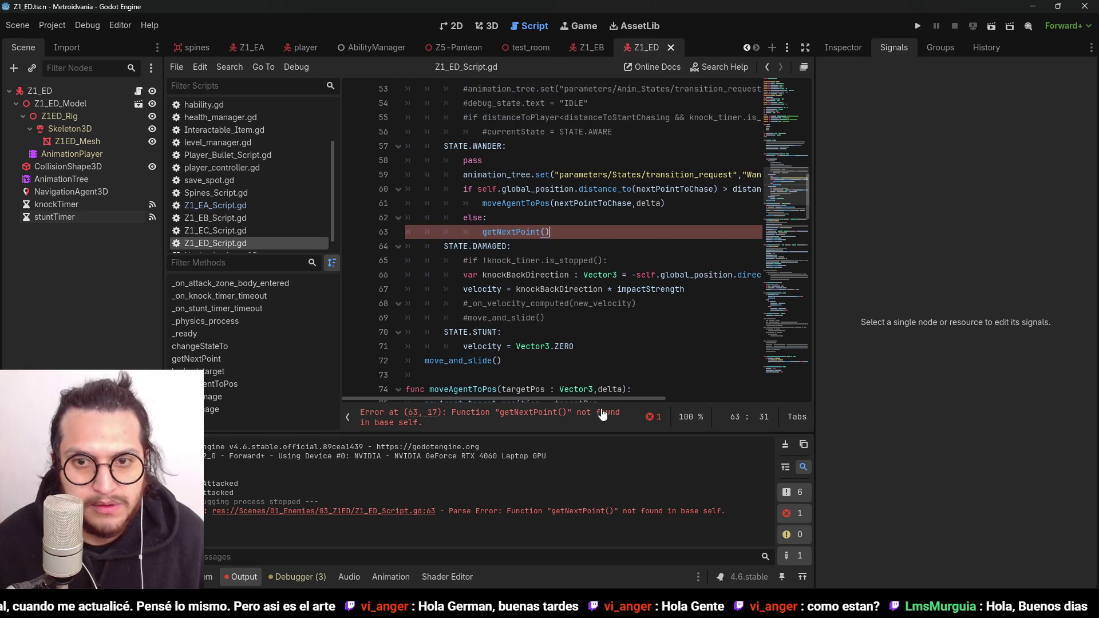
{"action": "mouse_move", "coordinate": [589, 397]}
{"action": "left_mouse_down"}
{"action": "mouse_move", "coordinate": [597, 393]}
{"action": "mouse_move", "coordinate": [588, 398]}
{"action": "left_mouse_up"}
Step: Delete the else branch calling getNextPoint() and save the script
{"action": "mouse_move", "coordinate": [550, 232]}
{"action": "left_mouse_down"}
{"action": "mouse_move", "coordinate": [436, 211]}
{"action": "mouse_move", "coordinate": [407, 218]}
{"action": "left_mouse_up"}
{"action": "key", "text": "BackSpace"}
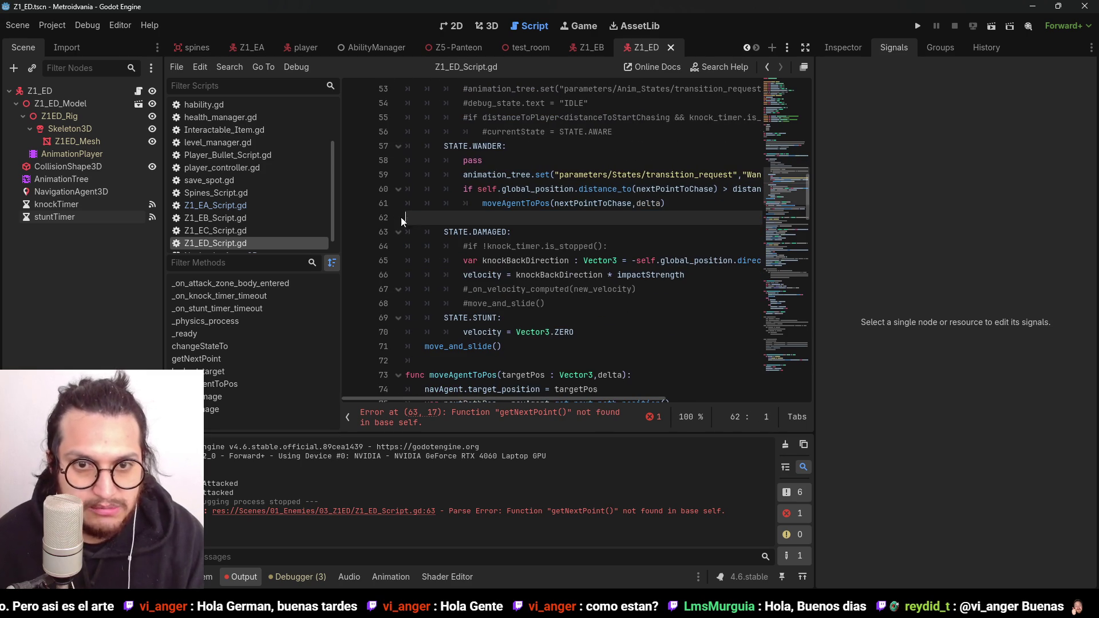
{"action": "key", "text": "BackSpace"}
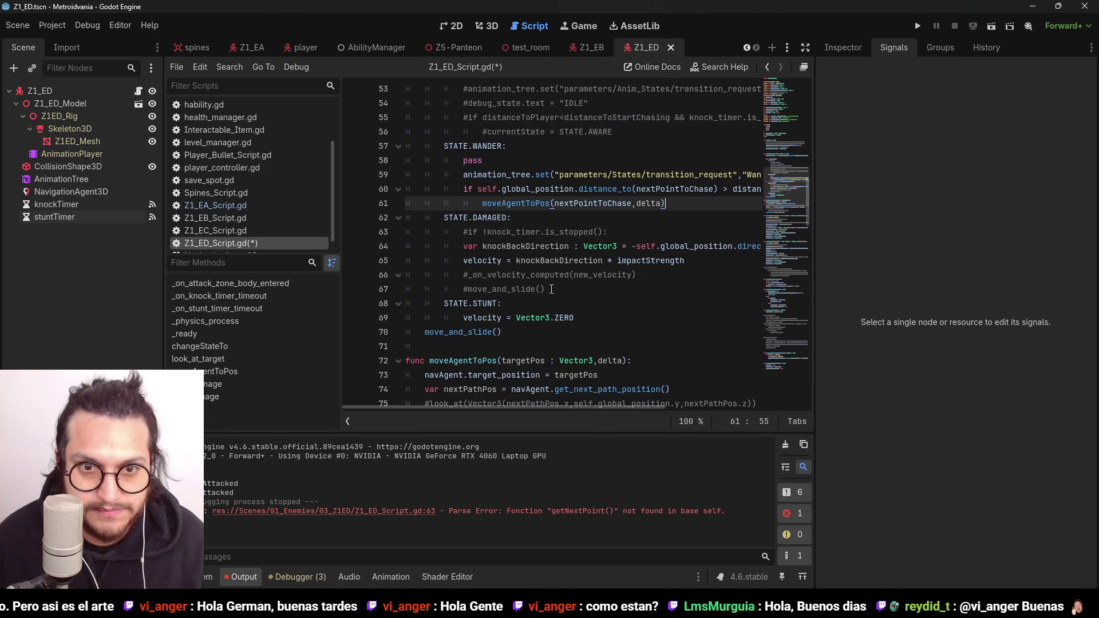
{"action": "key", "text": "ctrl+s"}
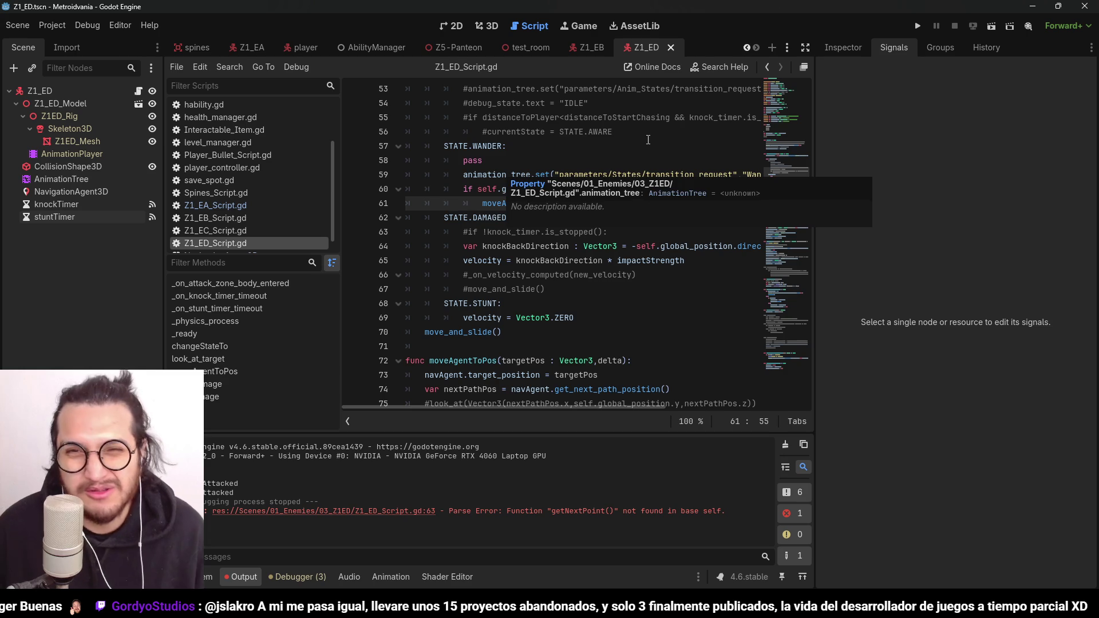
Step: Undo the deletion and the commenting out to restore getNextPoint()
{"action": "key", "text": "ctrl+z"}
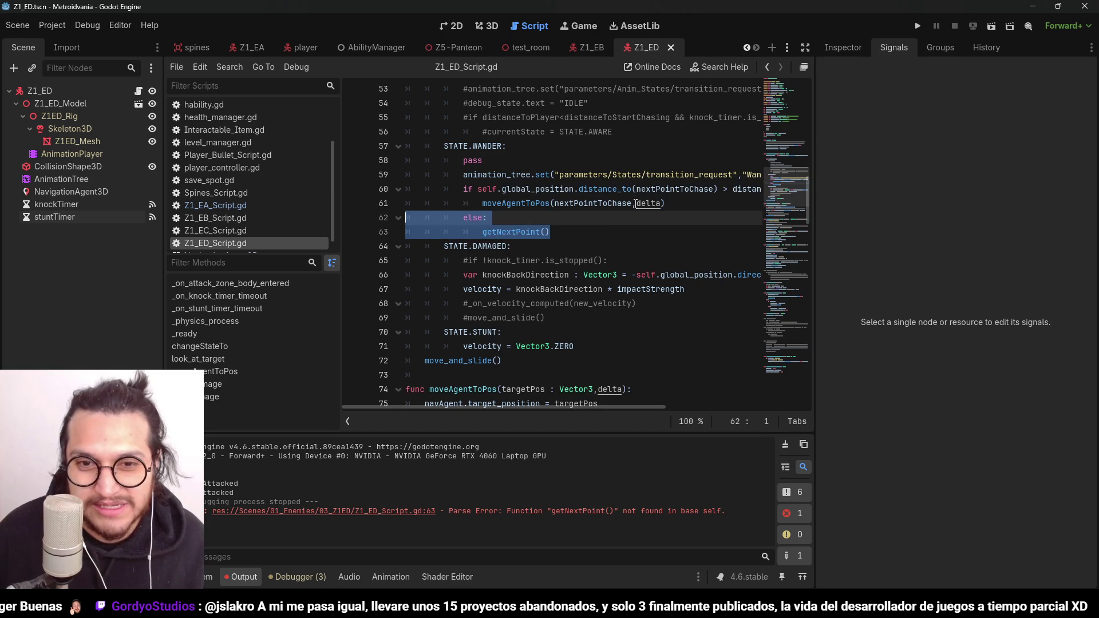
{"action": "key", "text": "ctrl+z"}
{"action": "scroll", "coordinate": [636, 204], "scroll_direction": "down", "scroll_amount": 6}
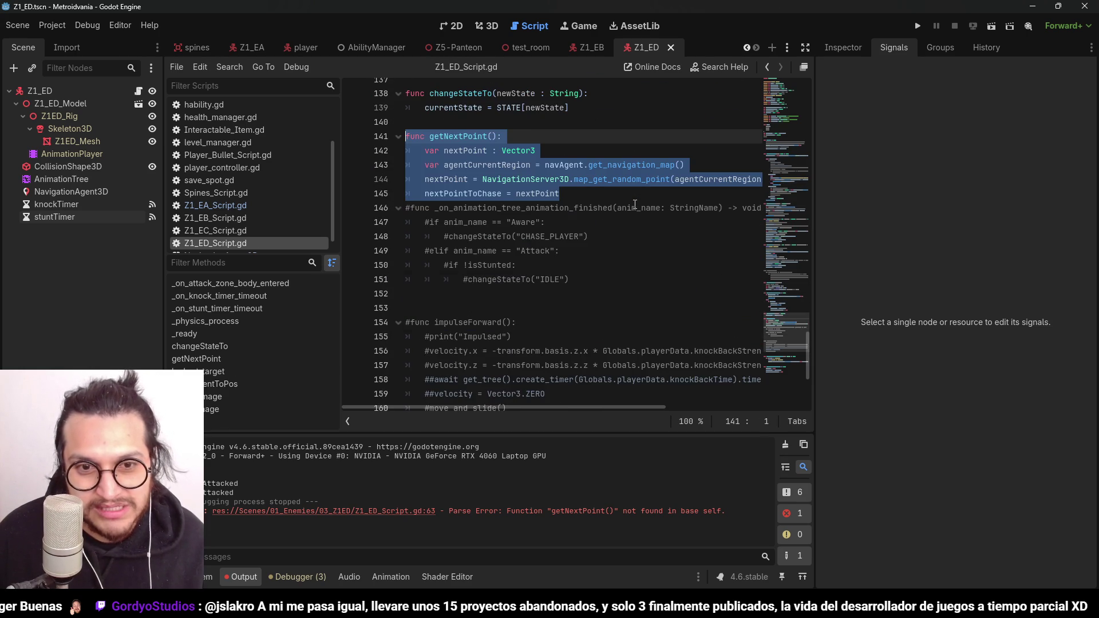
{"action": "left_click", "coordinate": [918, 26]}
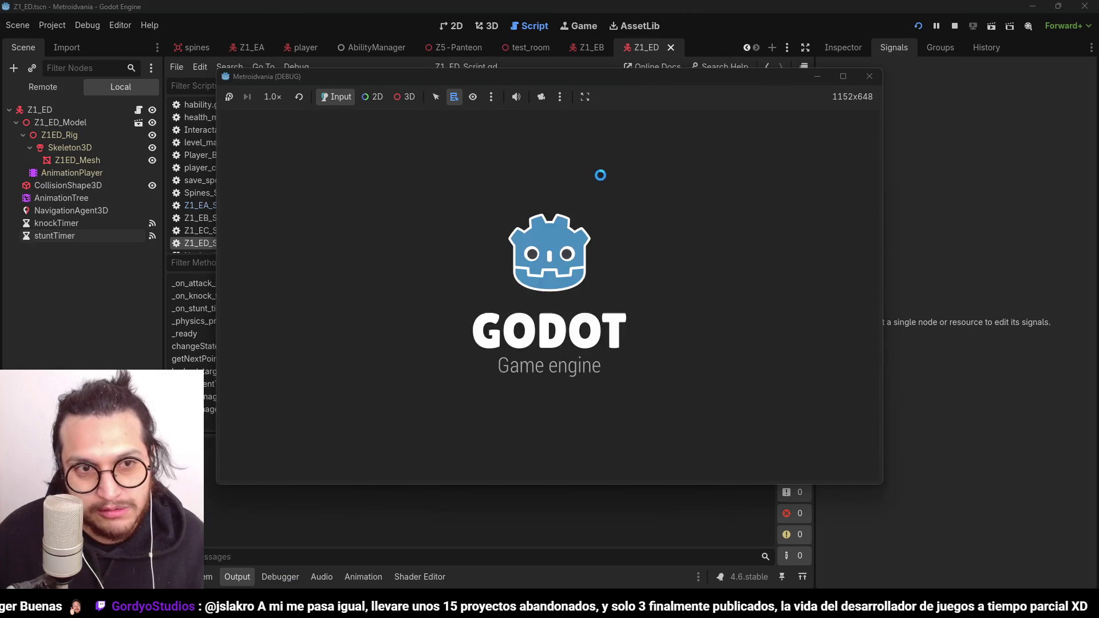
{"action": "key", "text": "w"}
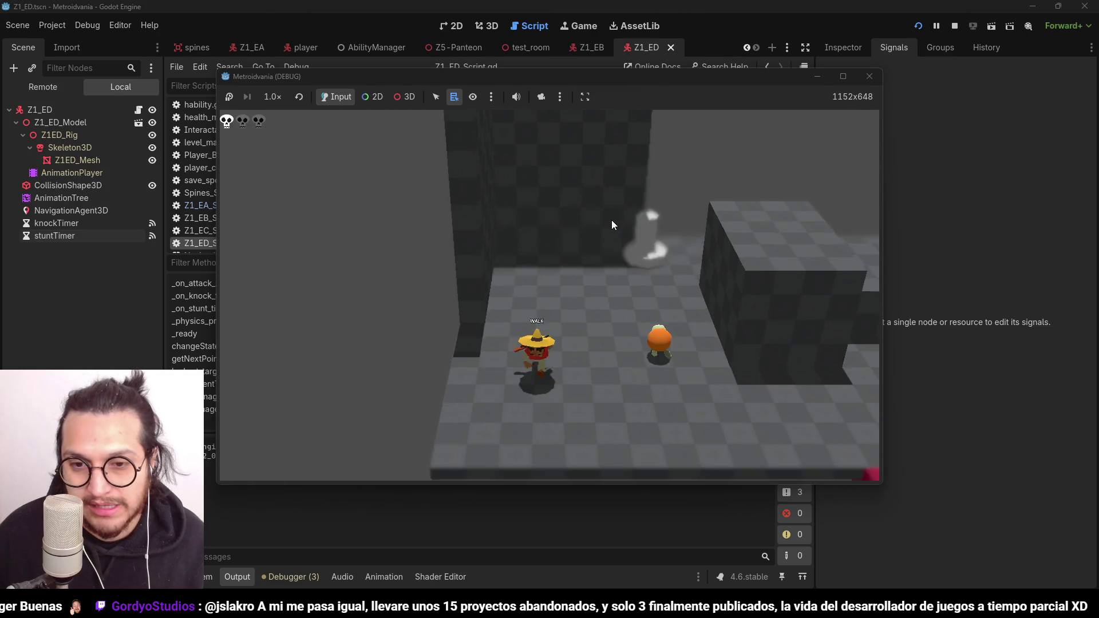
{"action": "key", "text": "w"}
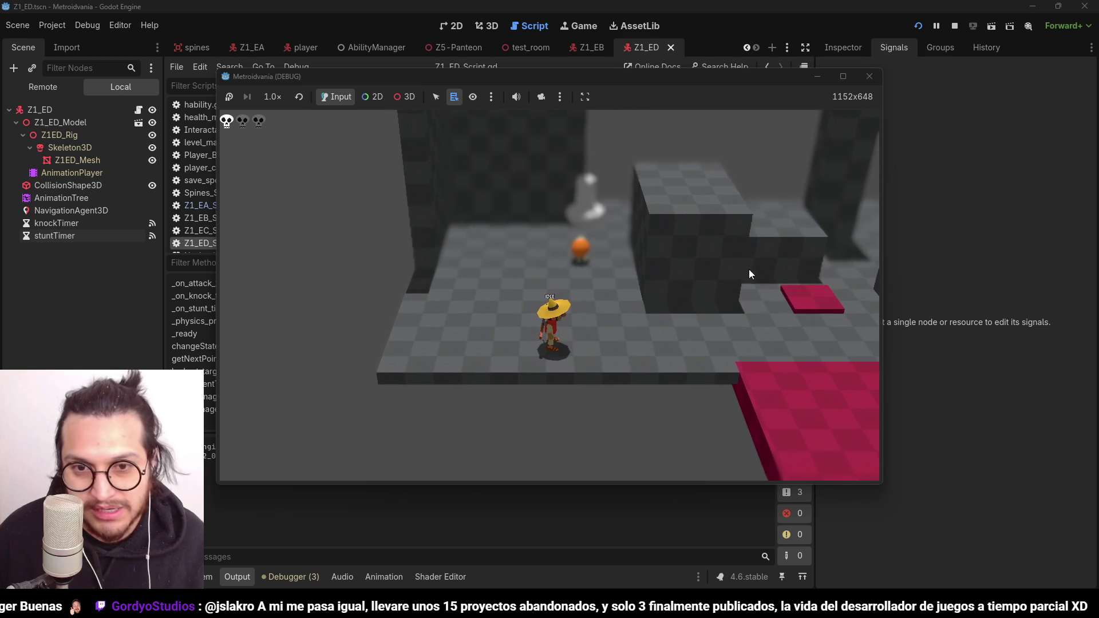
{"action": "key", "text": "s"}
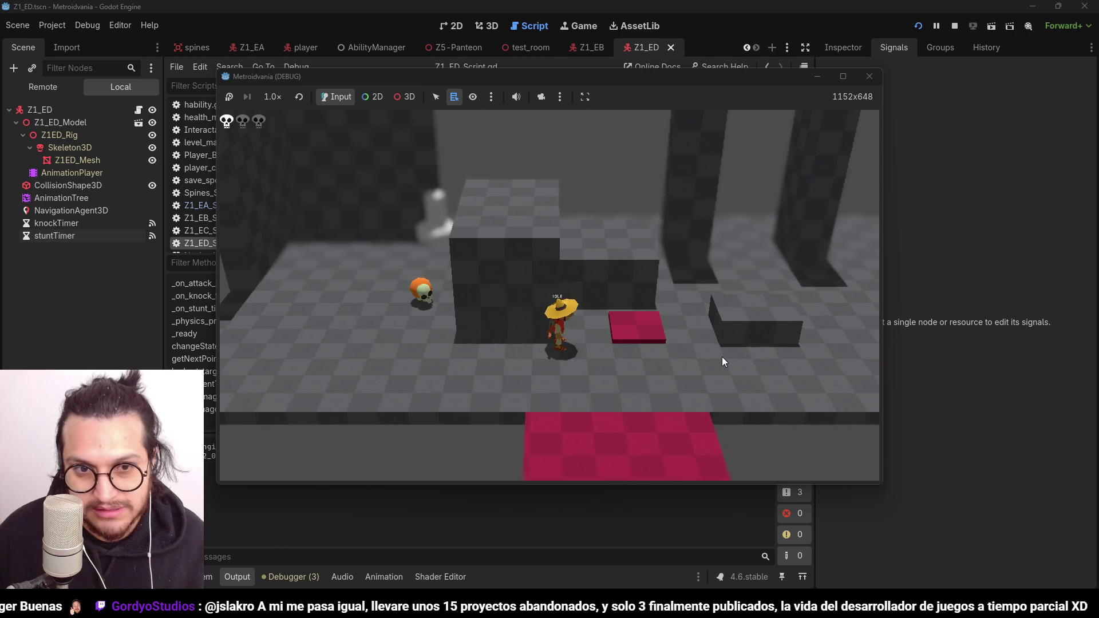
{"action": "key", "text": "d"}
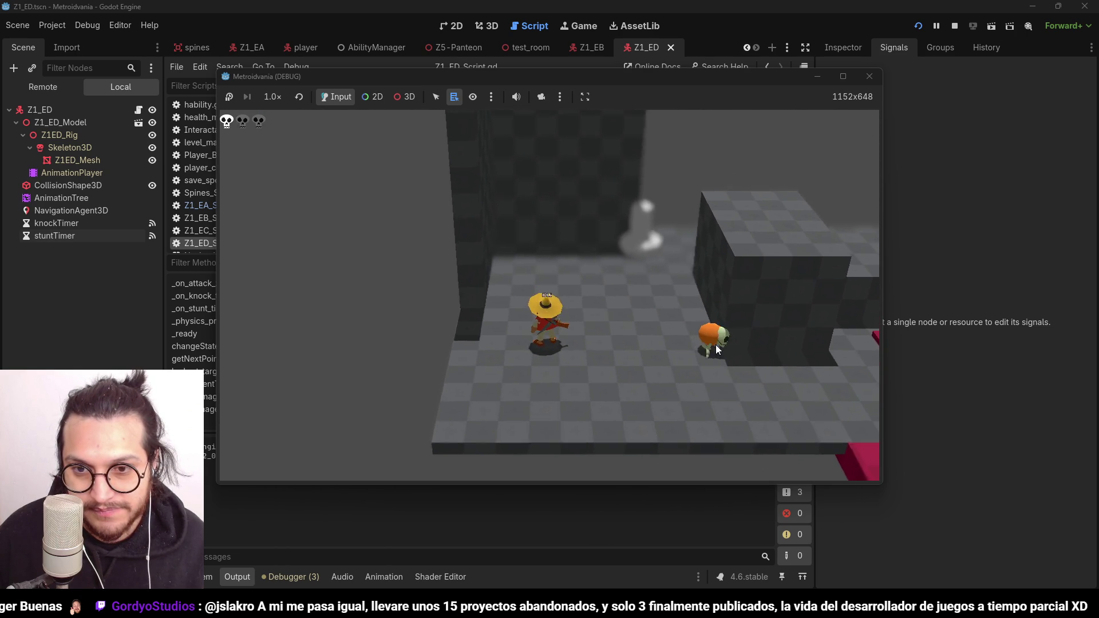
{"action": "key", "text": "a"}
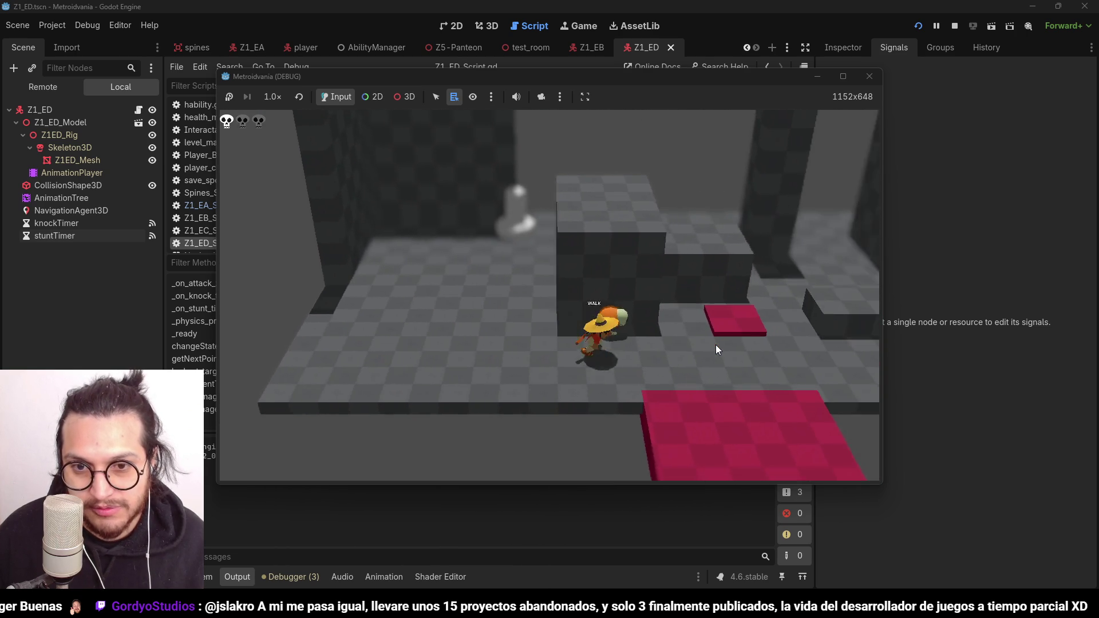
{"action": "key", "text": "d"}
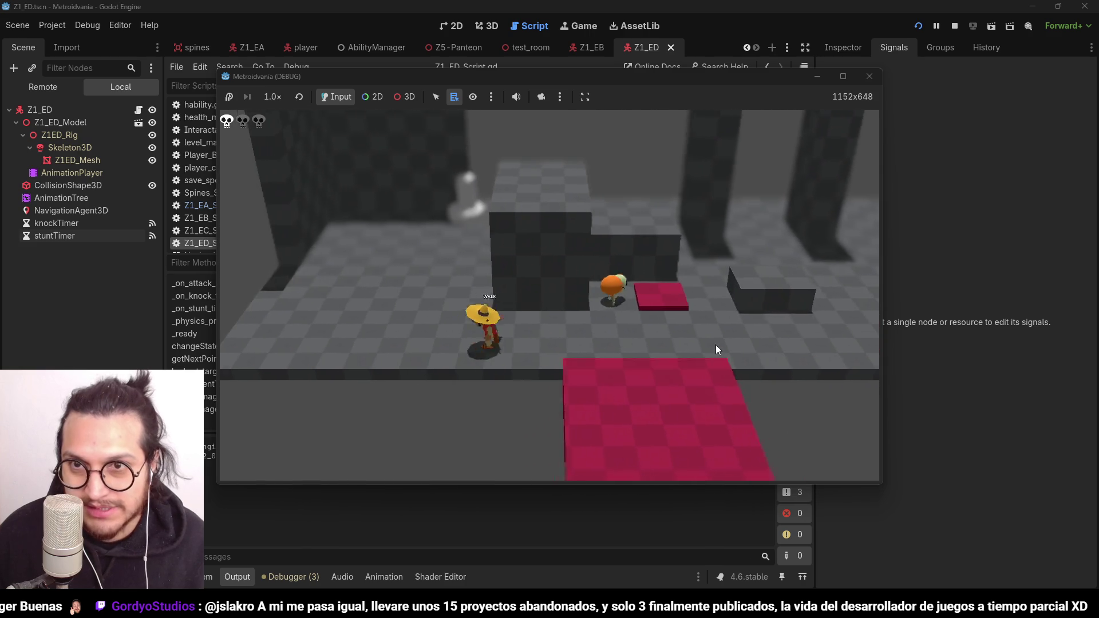
{"action": "left_click", "coordinate": [954, 26]}
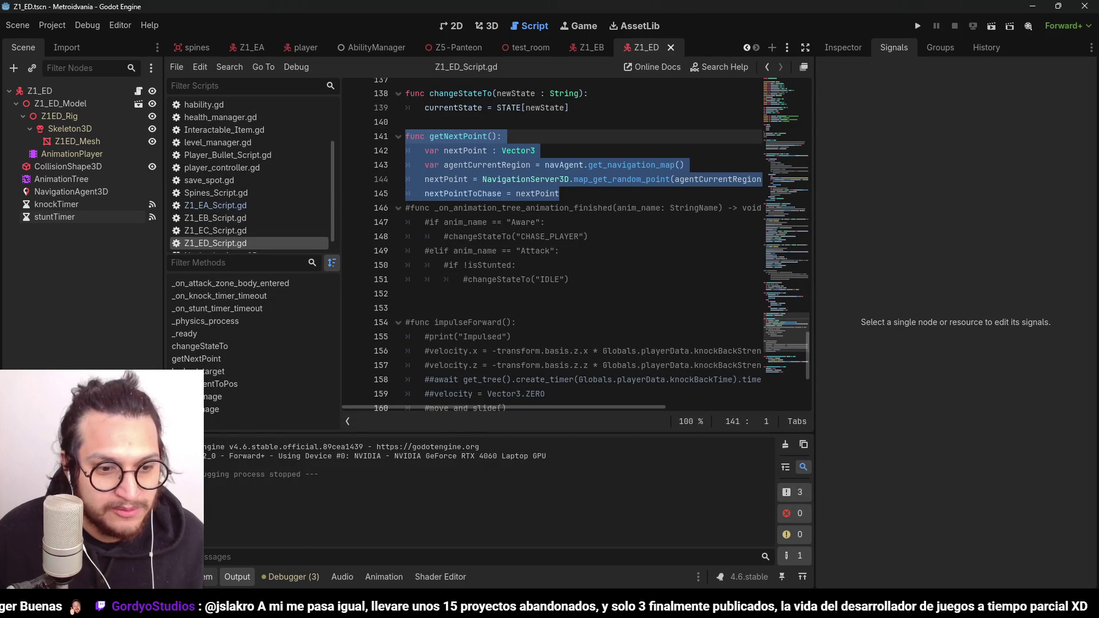
Step: Duplicate Z1_ED.tscn in the FileSystem dock as Wandering_body.tscn
{"action": "left_click", "coordinate": [208, 576]}
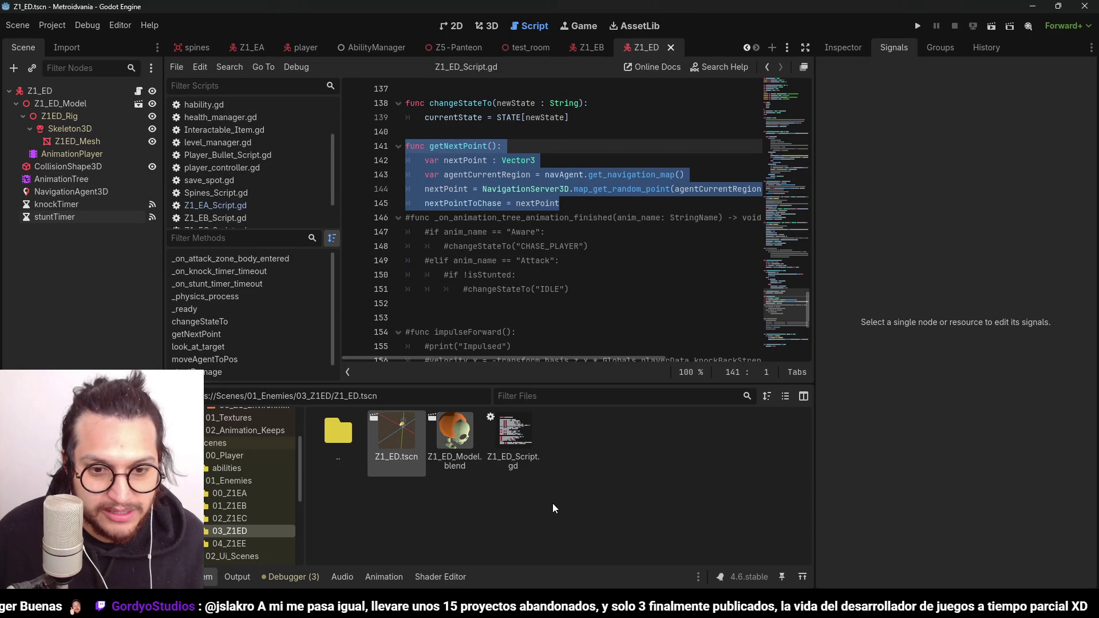
{"action": "right_click", "coordinate": [400, 437]}
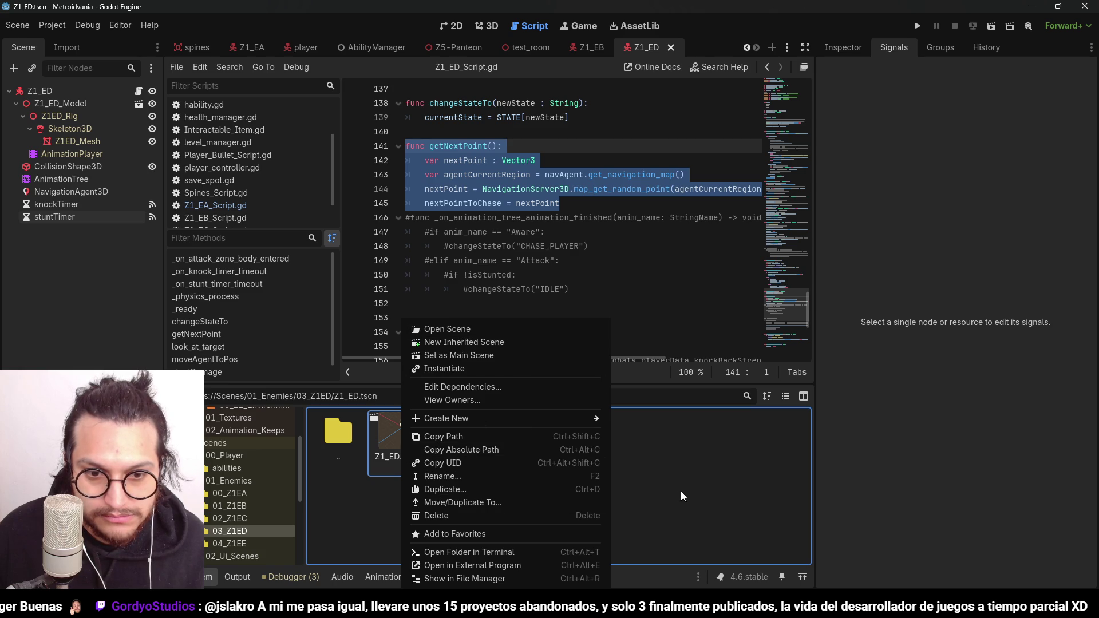
{"action": "left_click", "coordinate": [464, 489]}
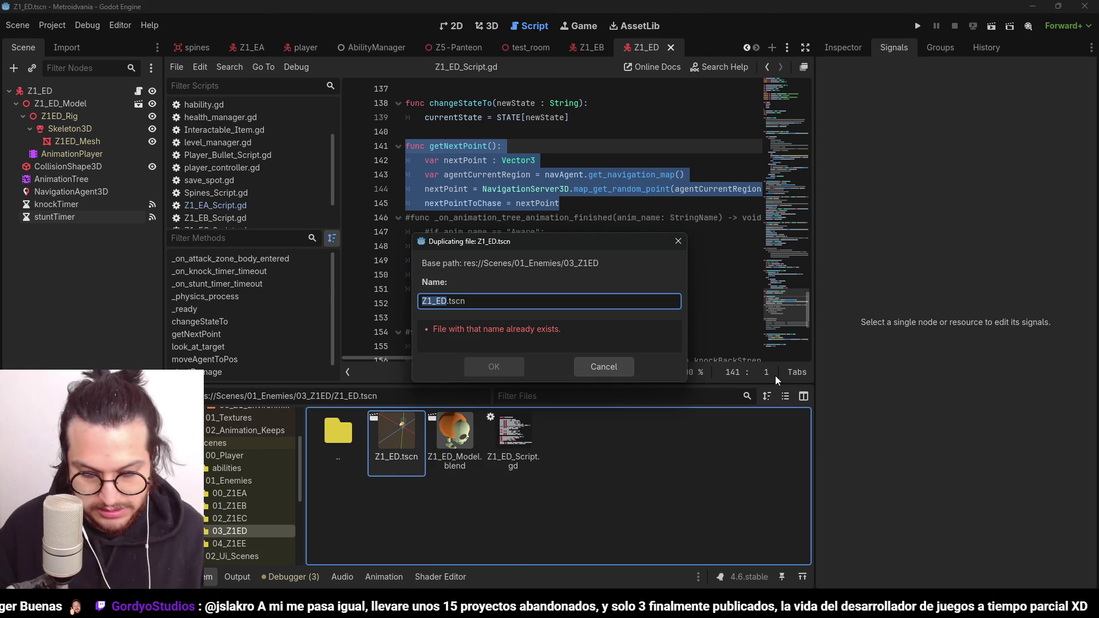
{"action": "type", "text": "Wandering_"}
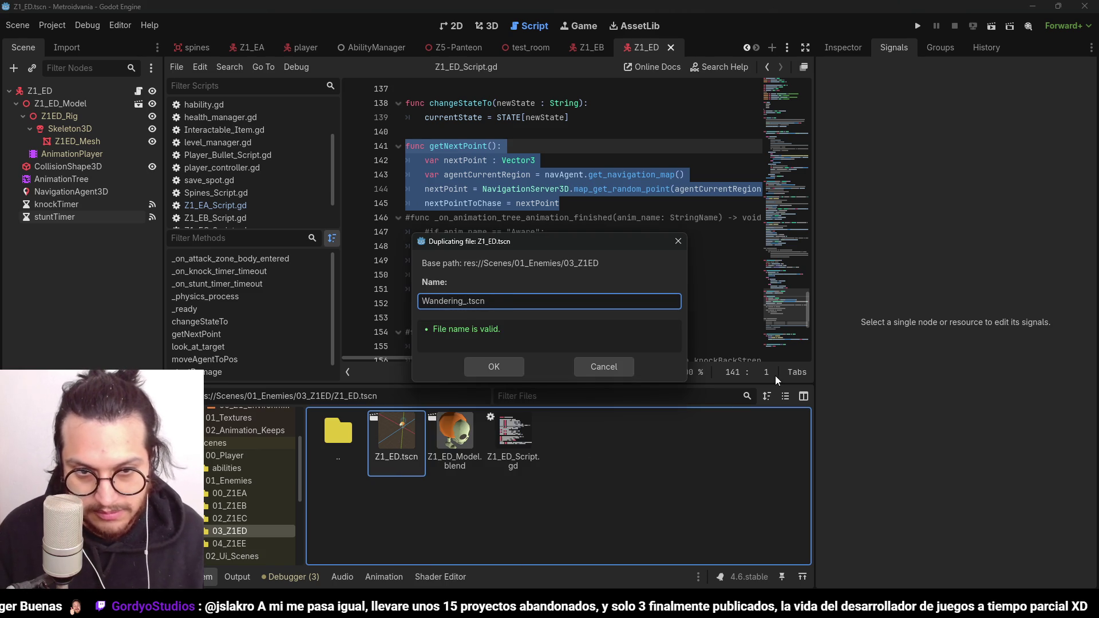
{"action": "type", "text": "body"}
{"action": "key", "text": "Return"}
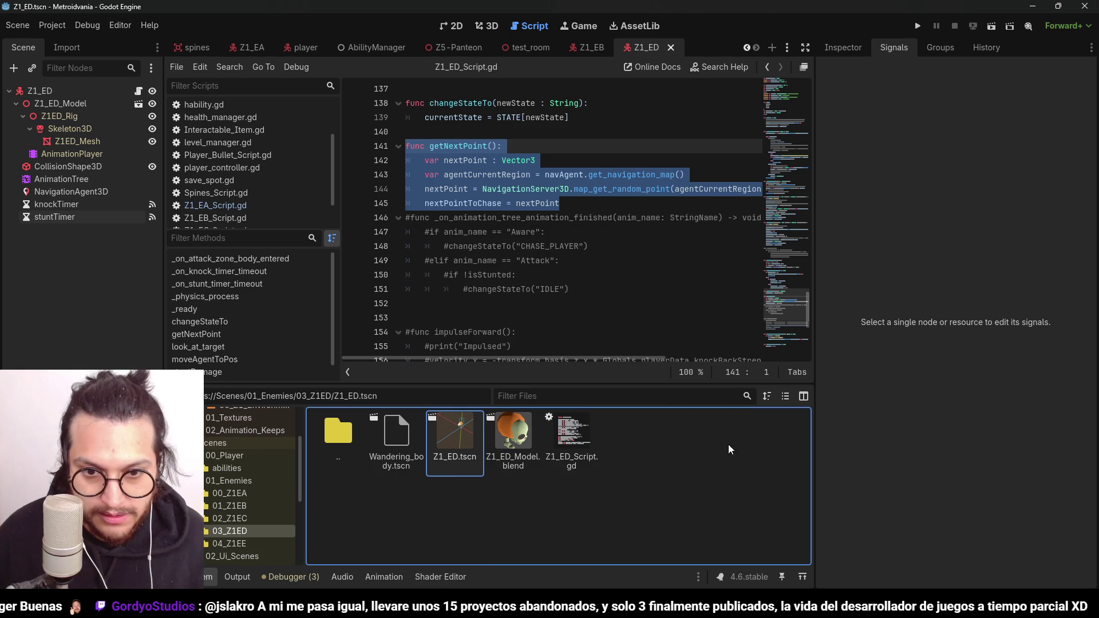
Step: Rename Z1_ED_Script.gd to wandering_body_script.gd in the 03_Z1ED folder
{"action": "right_click", "coordinate": [573, 441]}
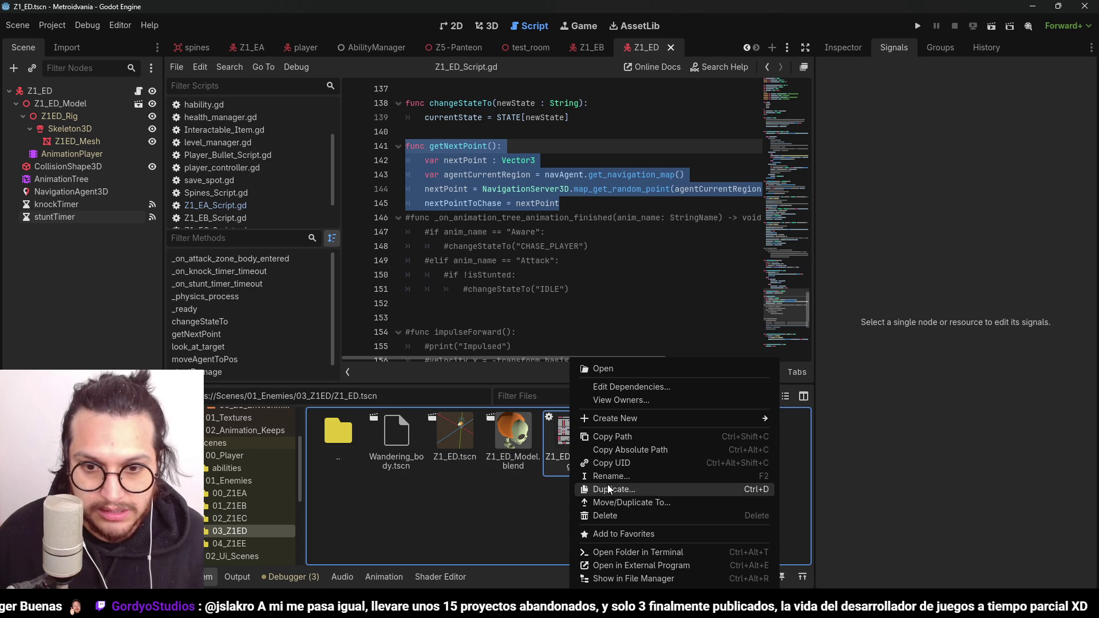
{"action": "left_click", "coordinate": [606, 476]}
{"action": "type", "text": "wandering.g"}
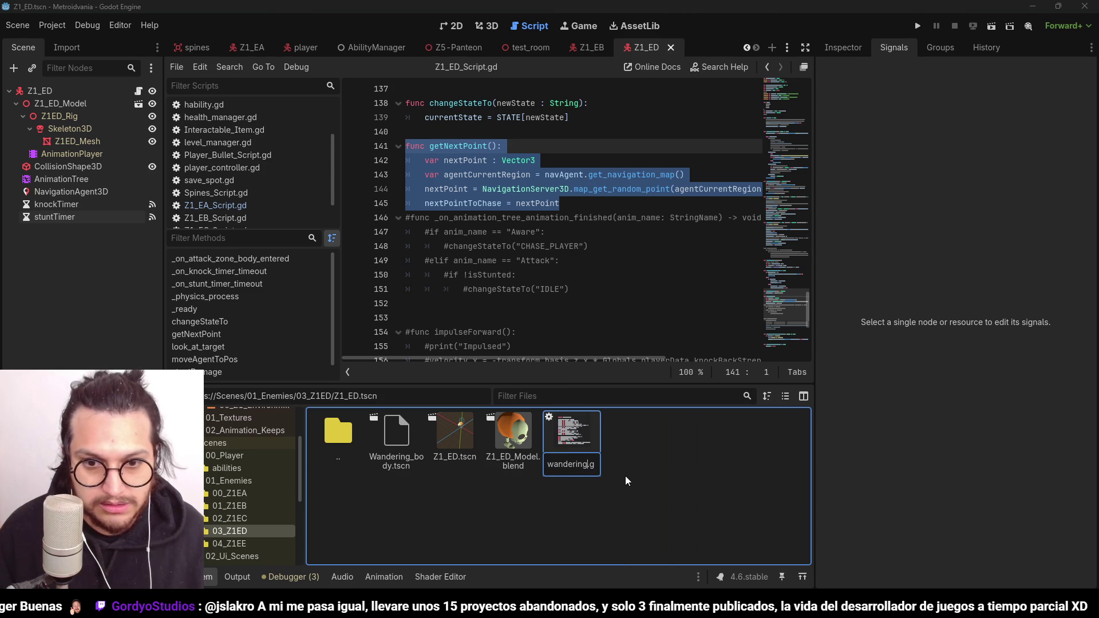
{"action": "type", "text": "_body_scrpi"}
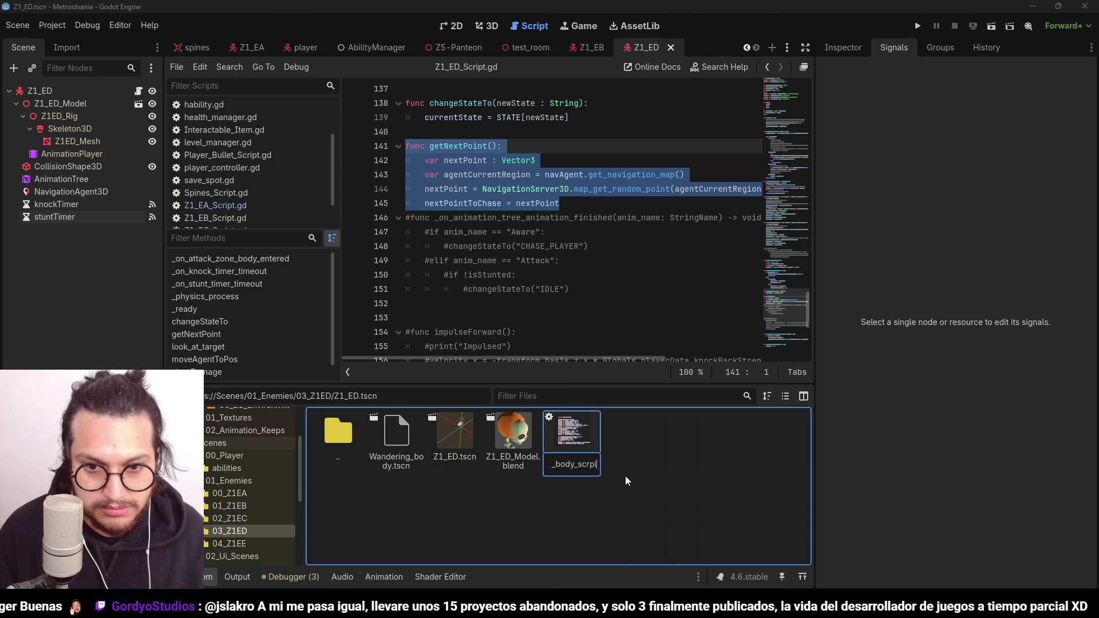
{"action": "key", "text": "BackSpace"}
{"action": "type", "text": "ipt"}
{"action": "key", "text": "Return"}
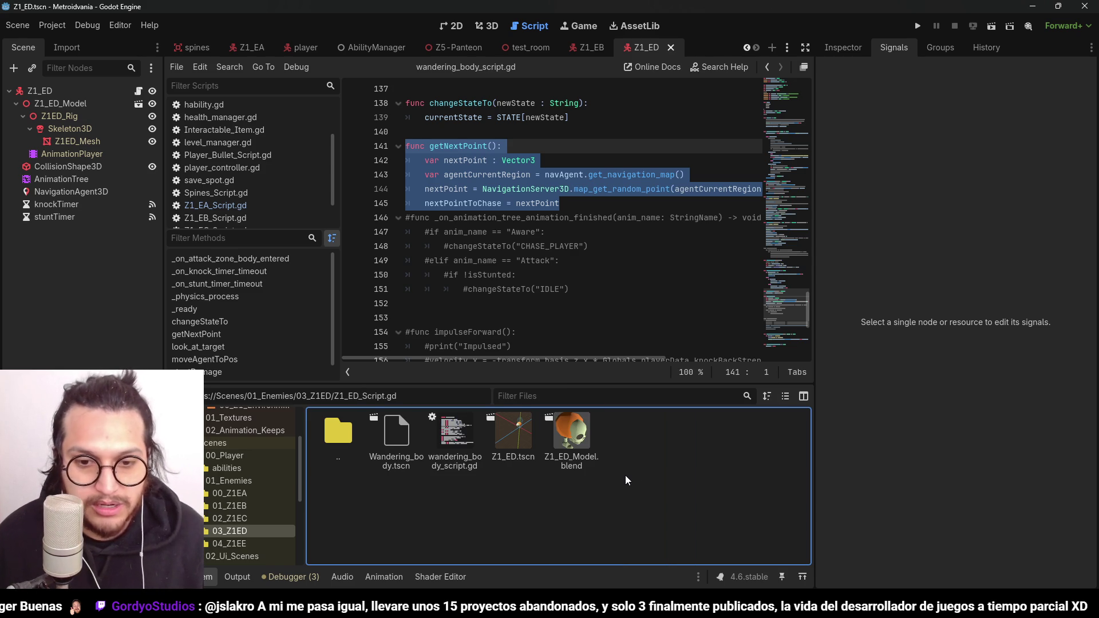
{"action": "left_click", "coordinate": [403, 428]}
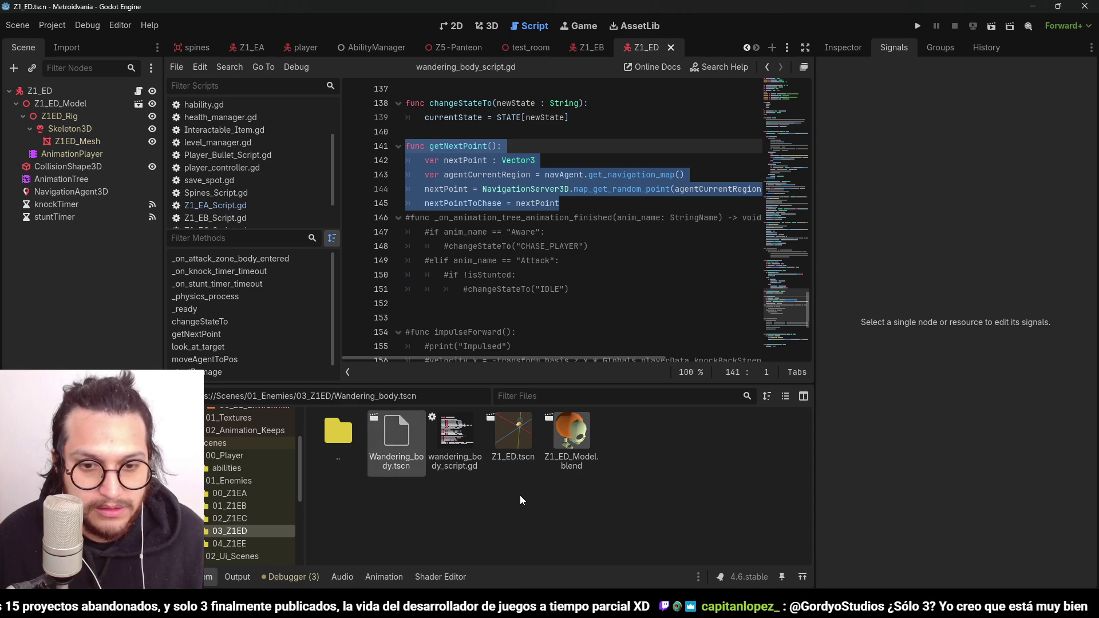
{"action": "left_click", "coordinate": [521, 429]}
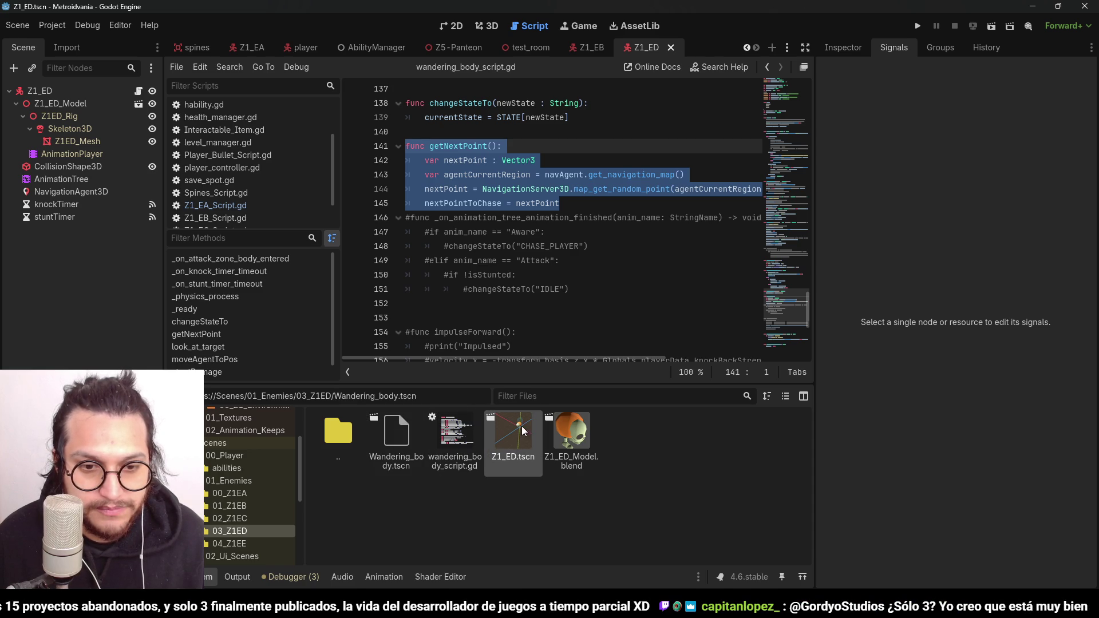
Step: Open Wandering_body.tscn, then move it and wandering_body_script.gd up into 01_Enemies
{"action": "double_click", "coordinate": [403, 456]}
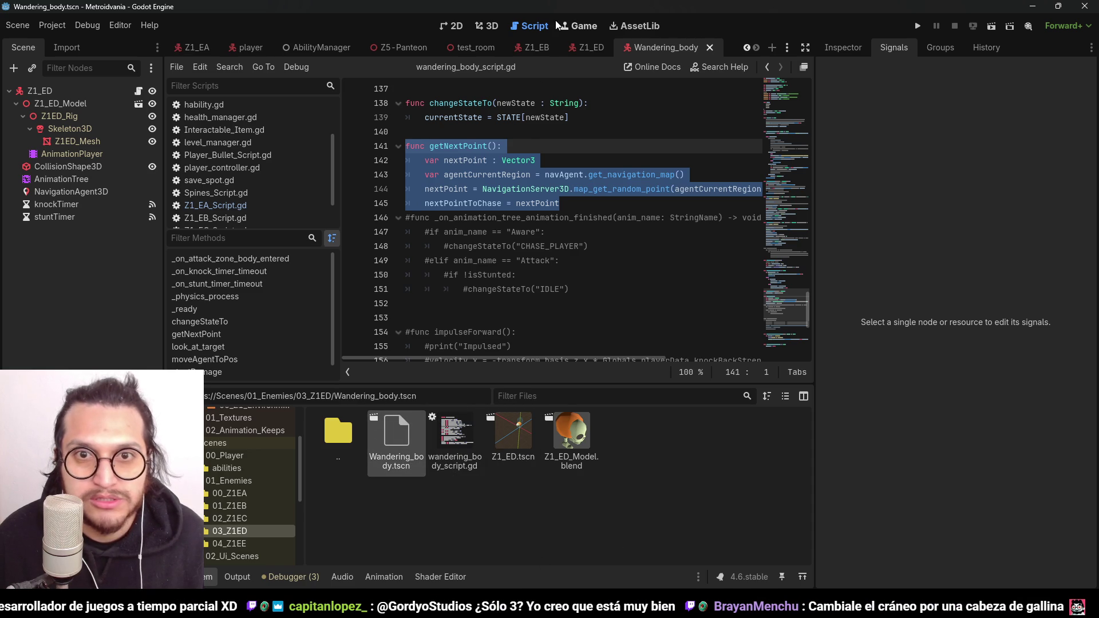
{"action": "left_click", "coordinate": [533, 428]}
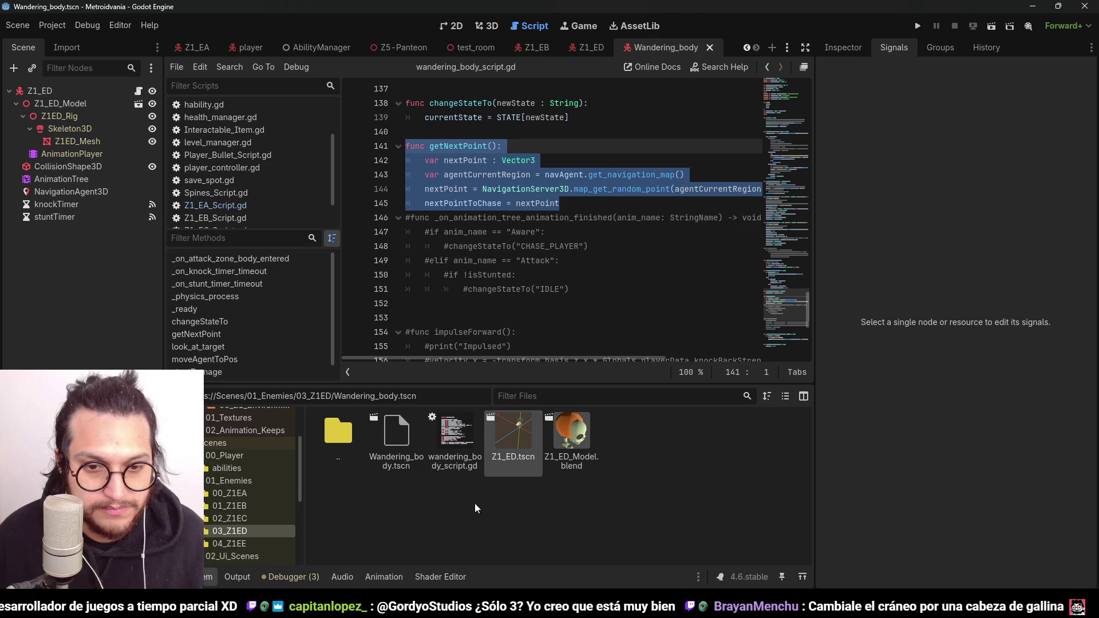
{"action": "left_click", "coordinate": [455, 441]}
{"action": "left_click", "coordinate": [390, 438], "text": "ctrl"}
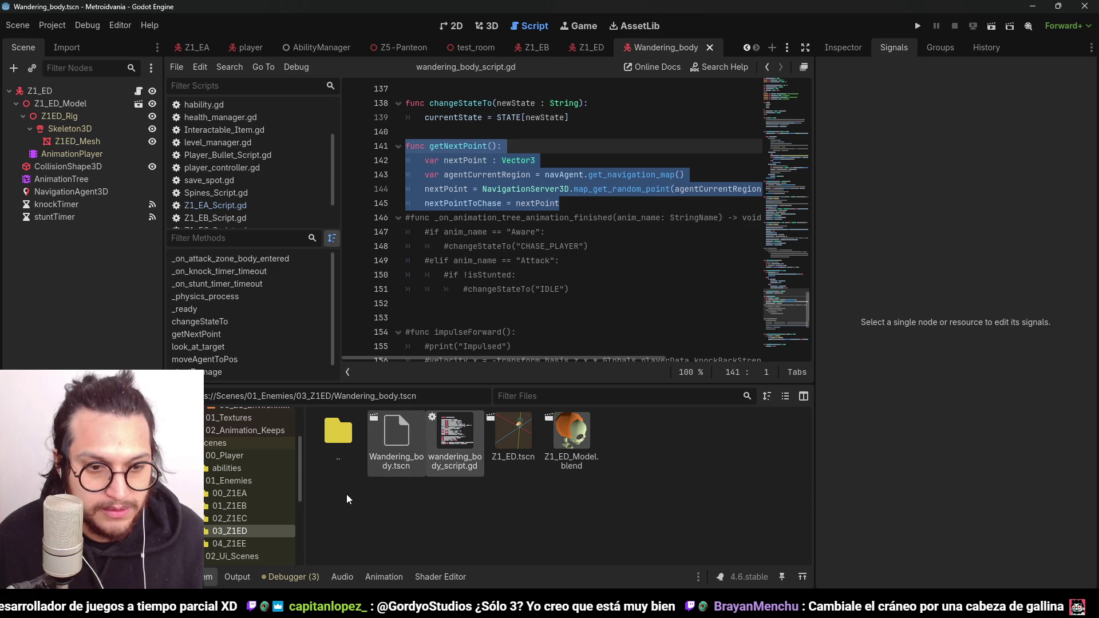
{"action": "left_click_drag", "start_coordinate": [397, 448], "coordinate": [350, 466]}
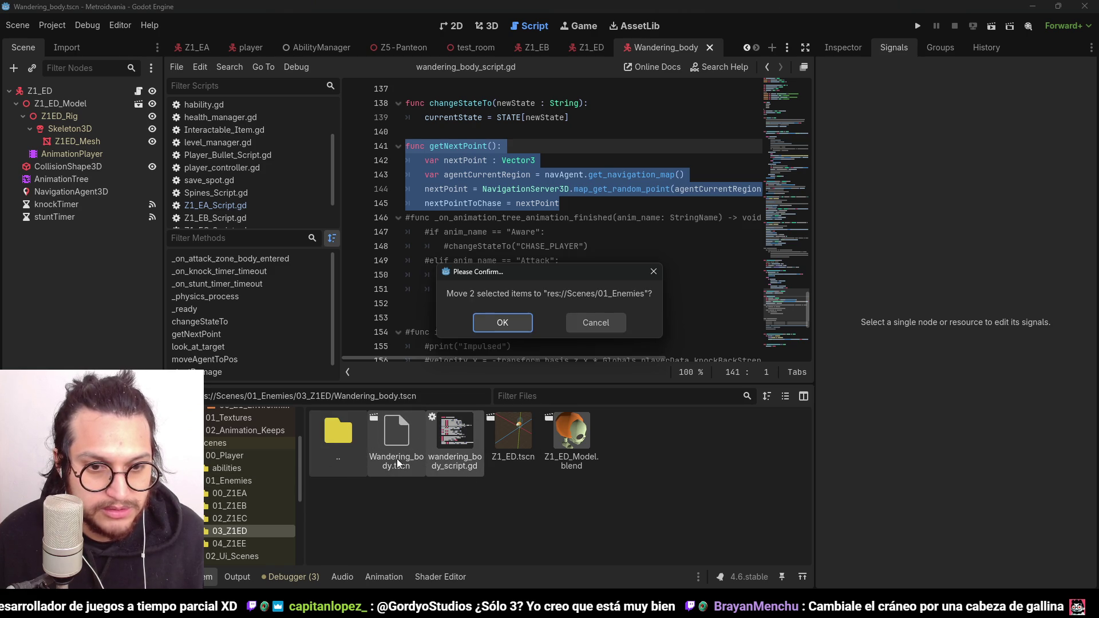
{"action": "left_click", "coordinate": [486, 318]}
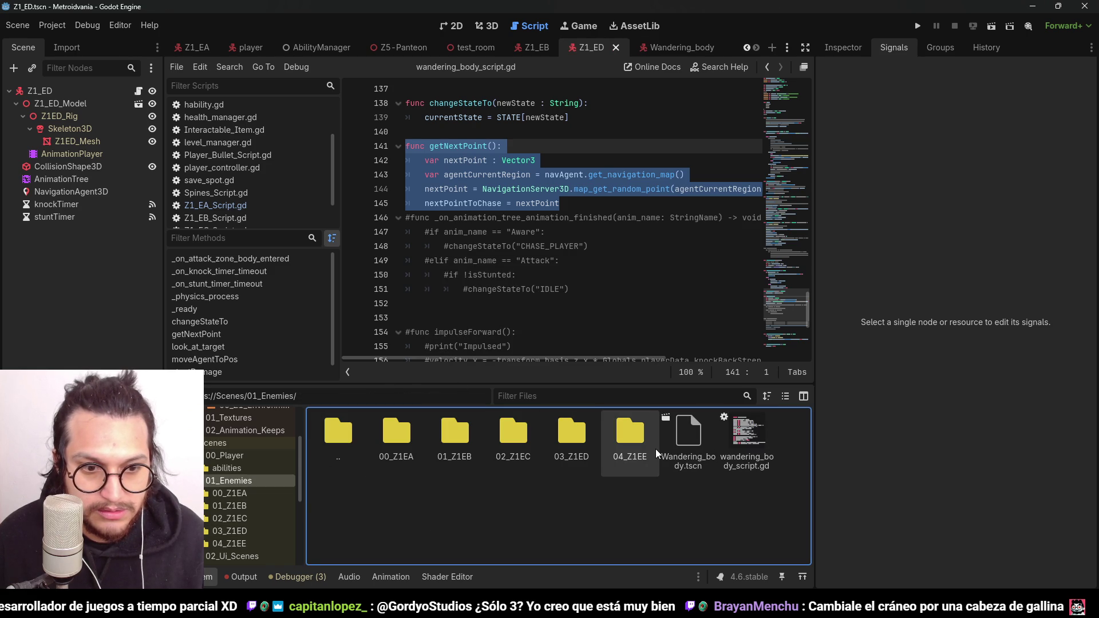
{"action": "double_click", "coordinate": [630, 438]}
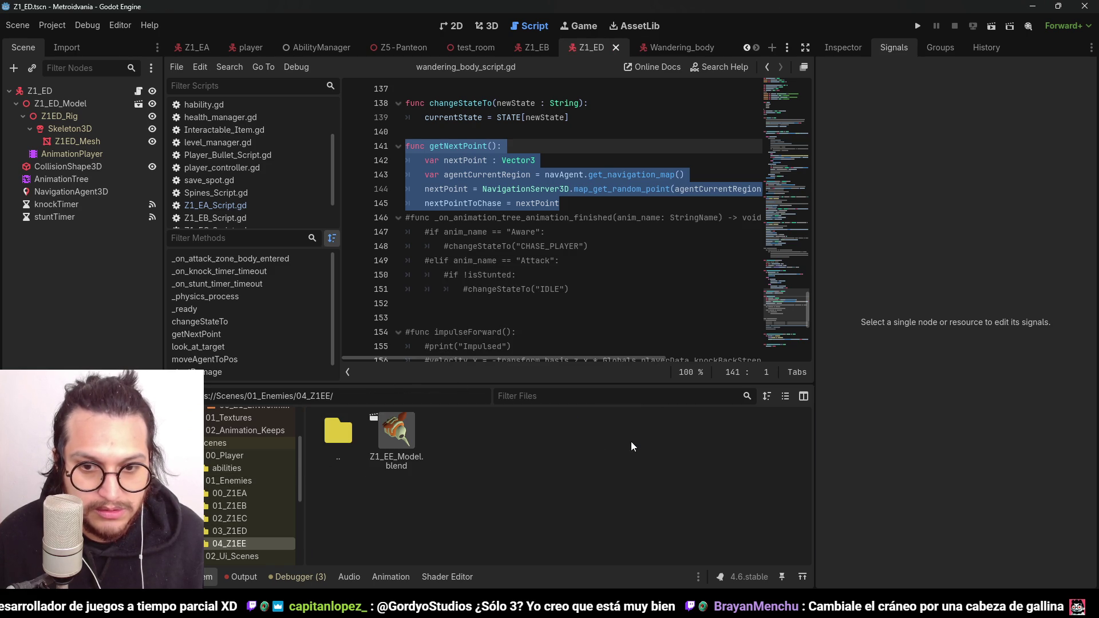
Step: Return to the 03_Z1ED folder and copy all of the wandering script's code
{"action": "double_click", "coordinate": [332, 427]}
{"action": "double_click", "coordinate": [570, 432]}
{"action": "left_click", "coordinate": [391, 436]}
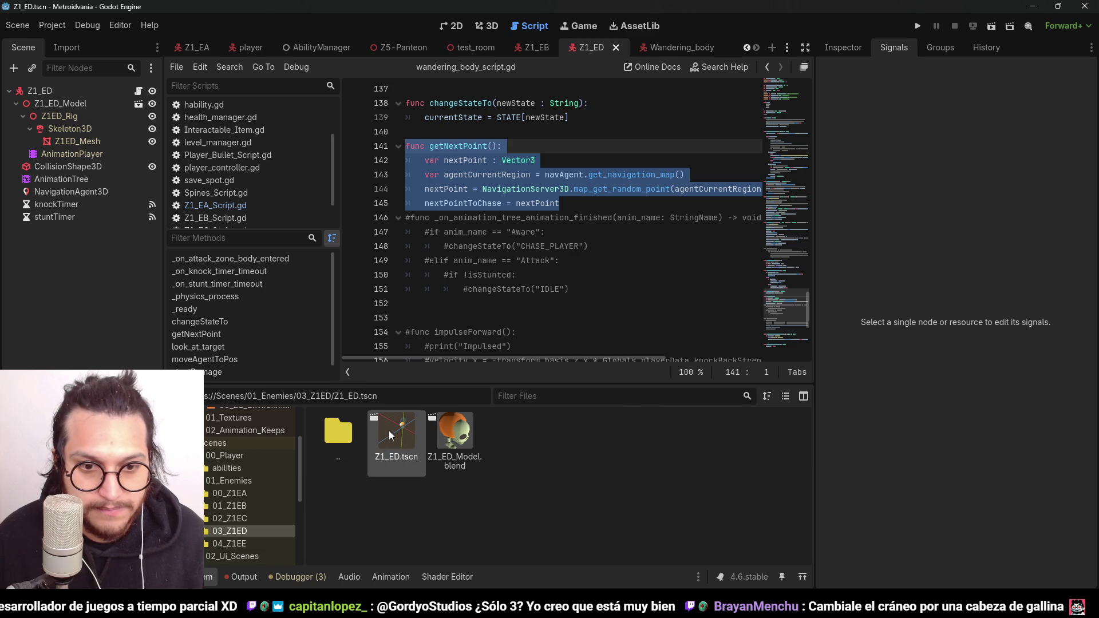
{"action": "scroll", "coordinate": [268, 215], "scroll_direction": "down", "scroll_amount": 1}
{"action": "key", "text": "Right"}
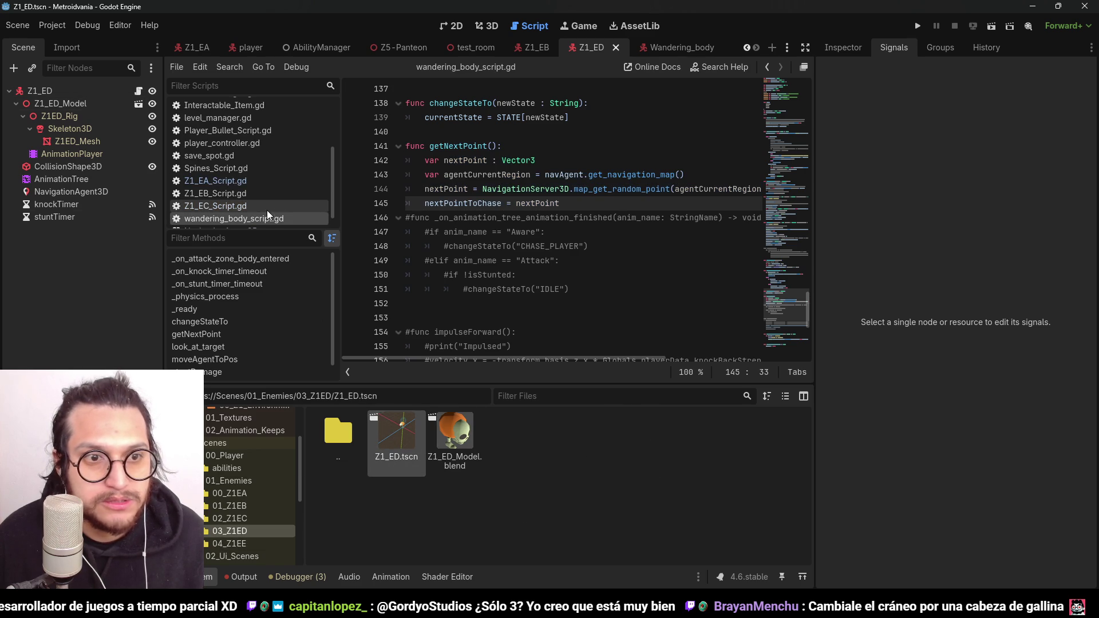
{"action": "key", "text": "ctrl+a"}
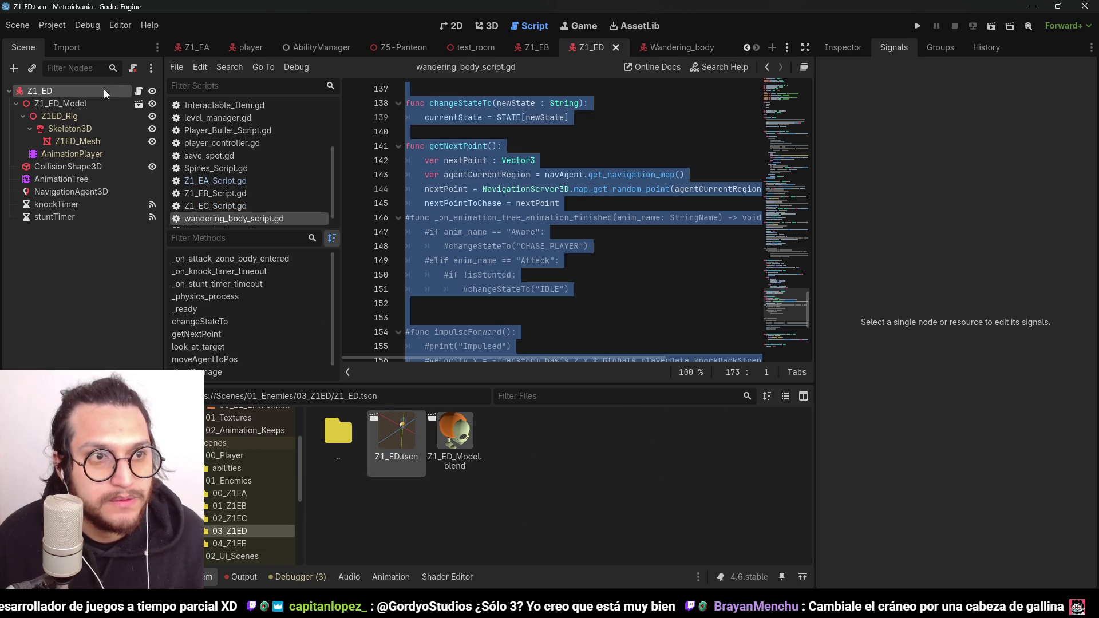
Step: Detach Z1_ED's script and attach a new script named Z1_ED_Script.gd
{"action": "left_click", "coordinate": [105, 93]}
{"action": "left_click", "coordinate": [133, 68]}
{"action": "left_click", "coordinate": [133, 68]}
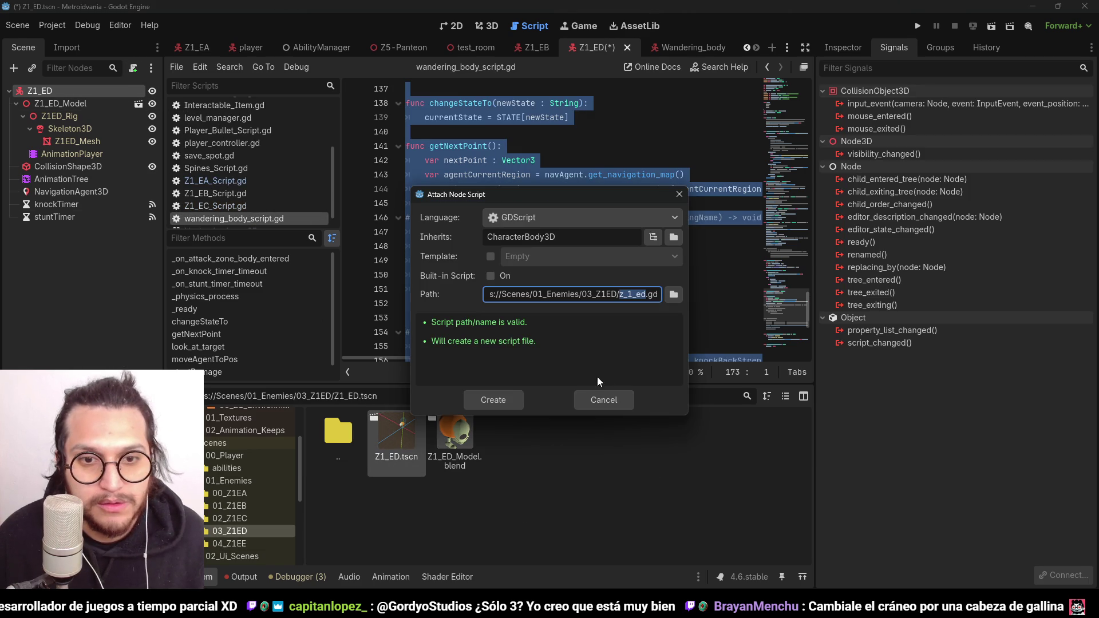
{"action": "left_click", "coordinate": [674, 295]}
{"action": "type", "text": "Z"}
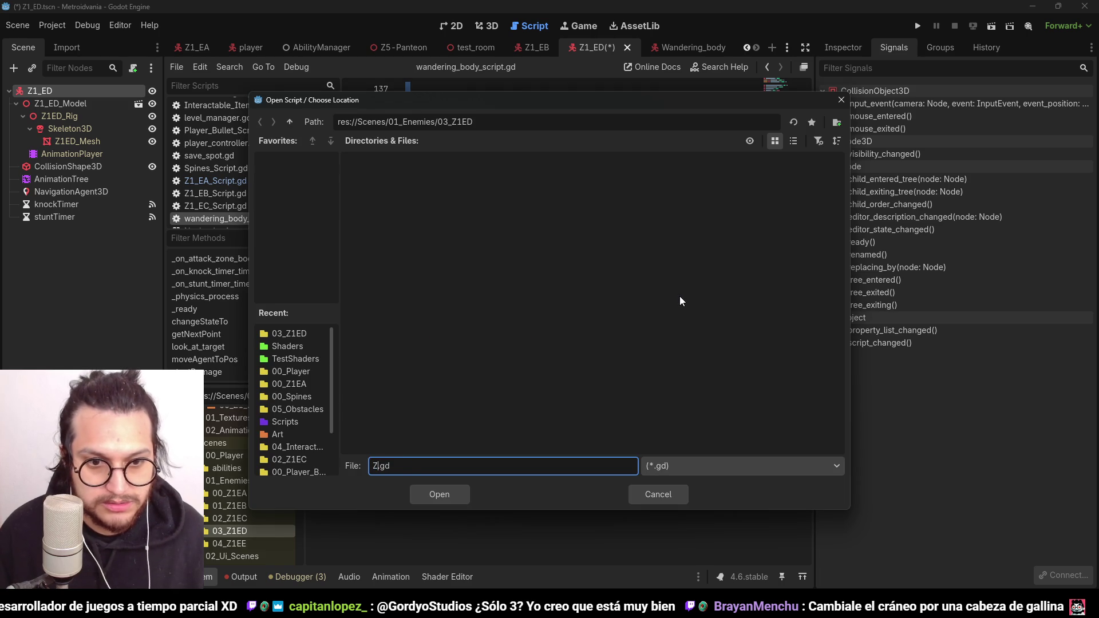
{"action": "type", "text": "1_E"}
{"action": "type", "text": "D_Scri"}
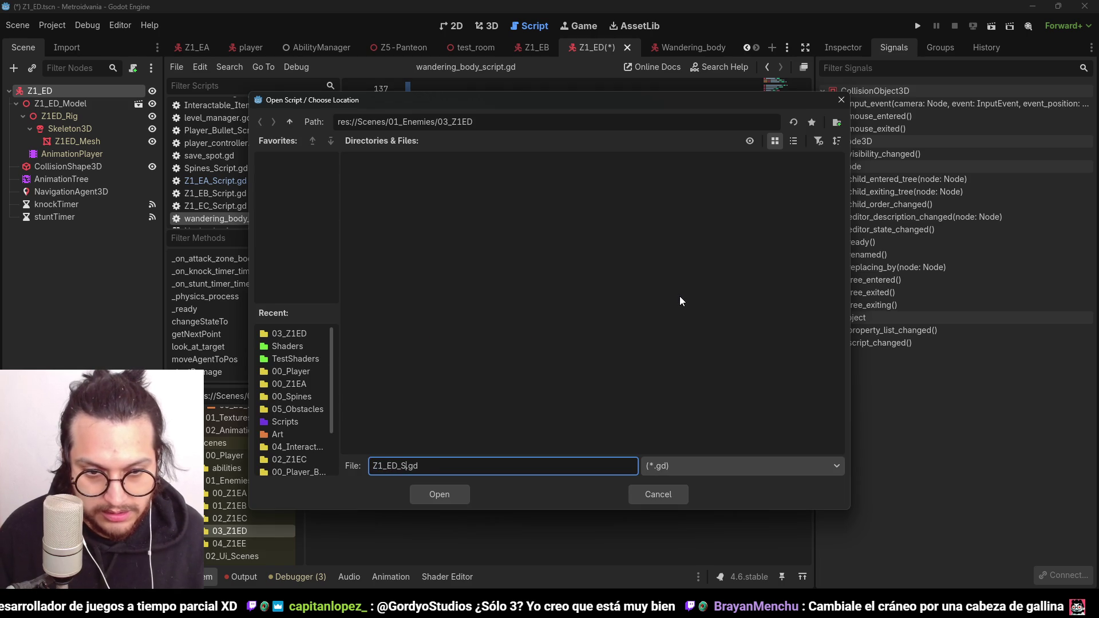
{"action": "type", "text": "pt"}
{"action": "key", "text": "Return"}
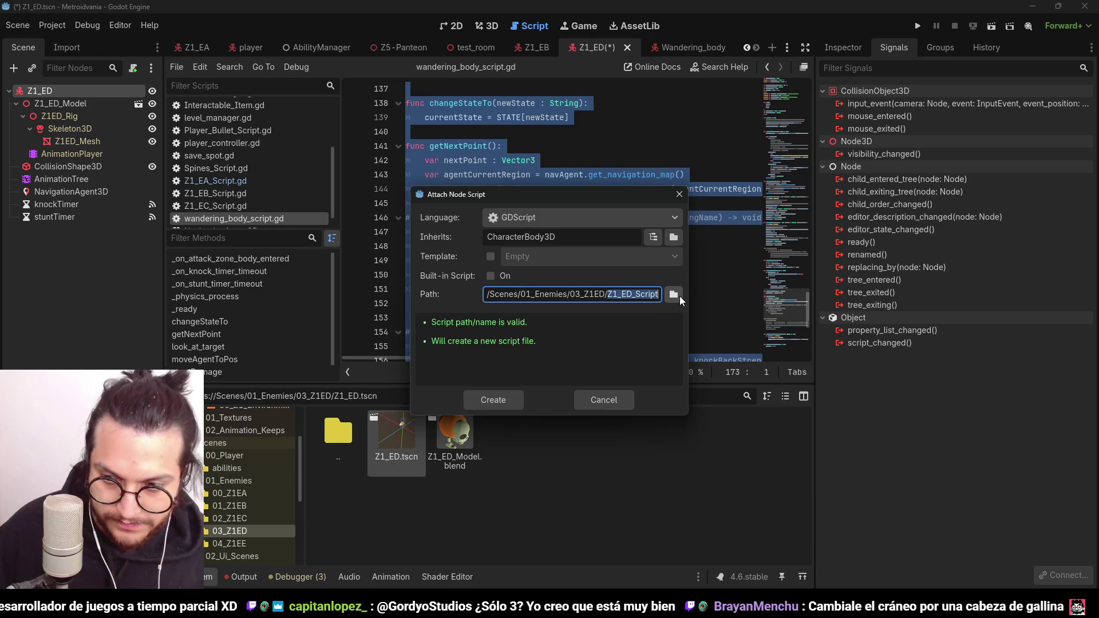
{"action": "left_click", "coordinate": [511, 405]}
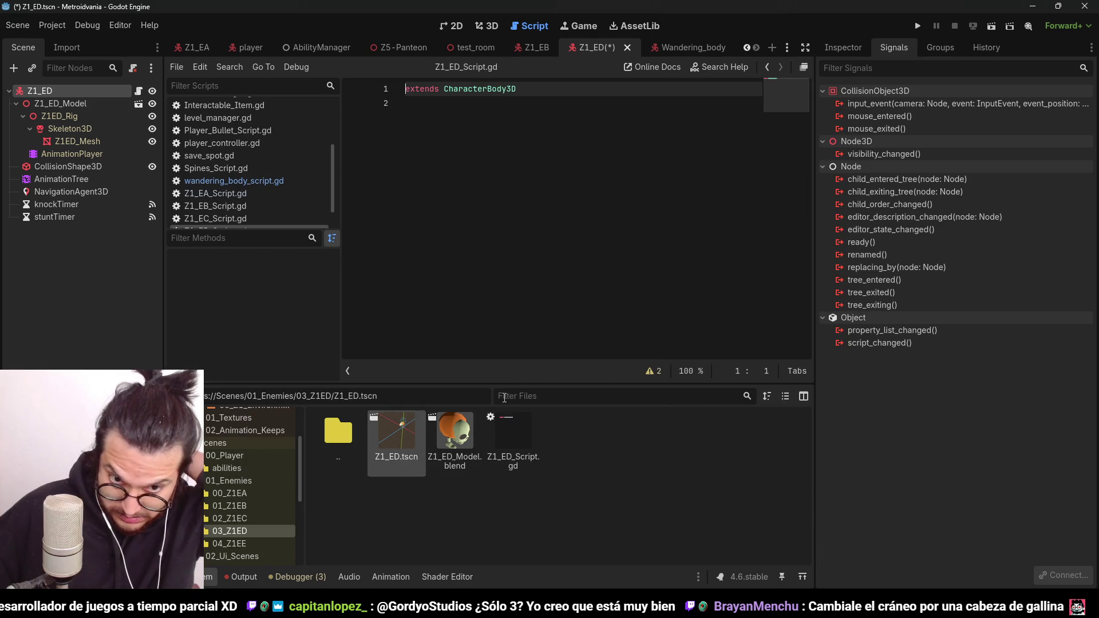
Step: Replace the new script's placeholder with the copied enemy code and save
{"action": "key", "text": "ctrl+a"}
{"action": "key", "text": "ctrl+v"}
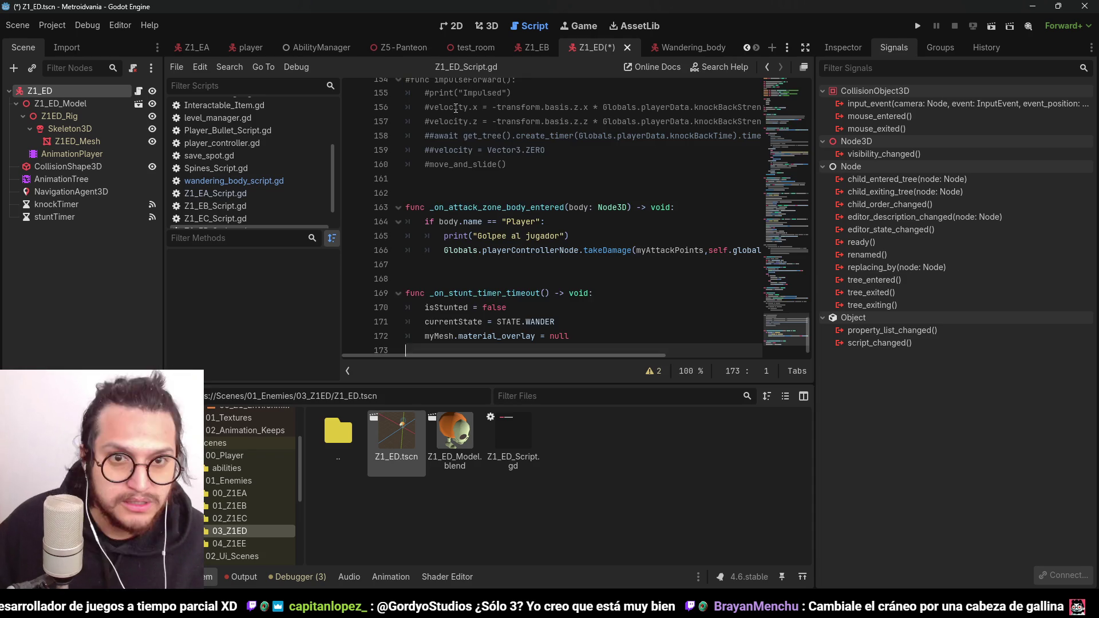
{"action": "key", "text": "ctrl+s"}
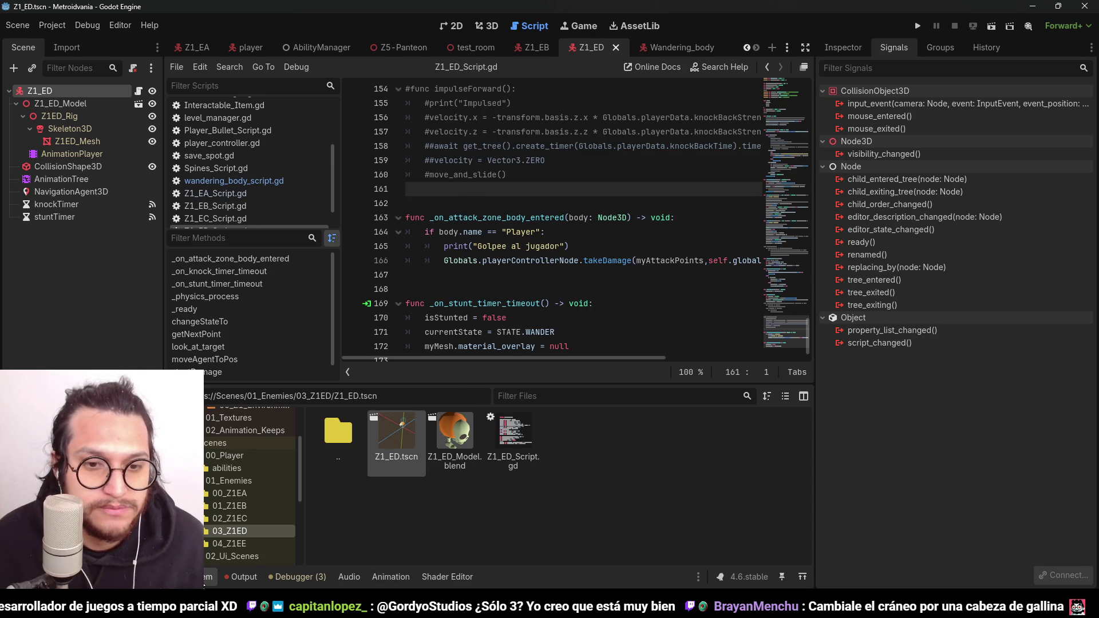
Step: Assign Z1ED_Mesh to the Z1_ED node's My Mesh property in the Inspector
{"action": "left_click", "coordinate": [478, 268]}
{"action": "left_click", "coordinate": [86, 257]}
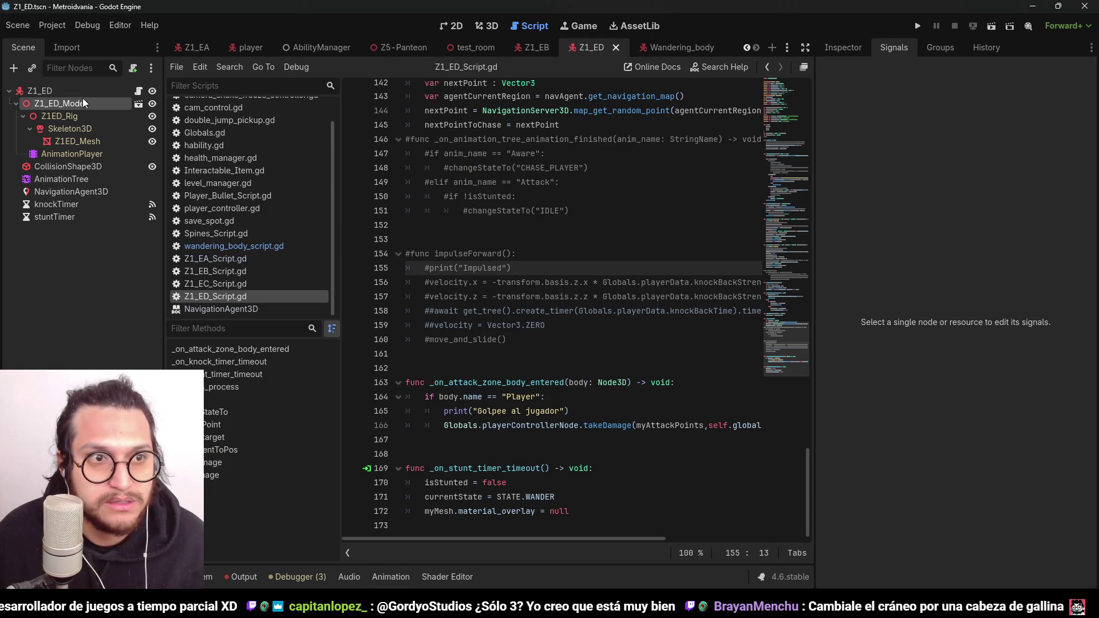
{"action": "left_click", "coordinate": [82, 93]}
{"action": "left_click", "coordinate": [850, 43]}
{"action": "left_click", "coordinate": [1025, 162]}
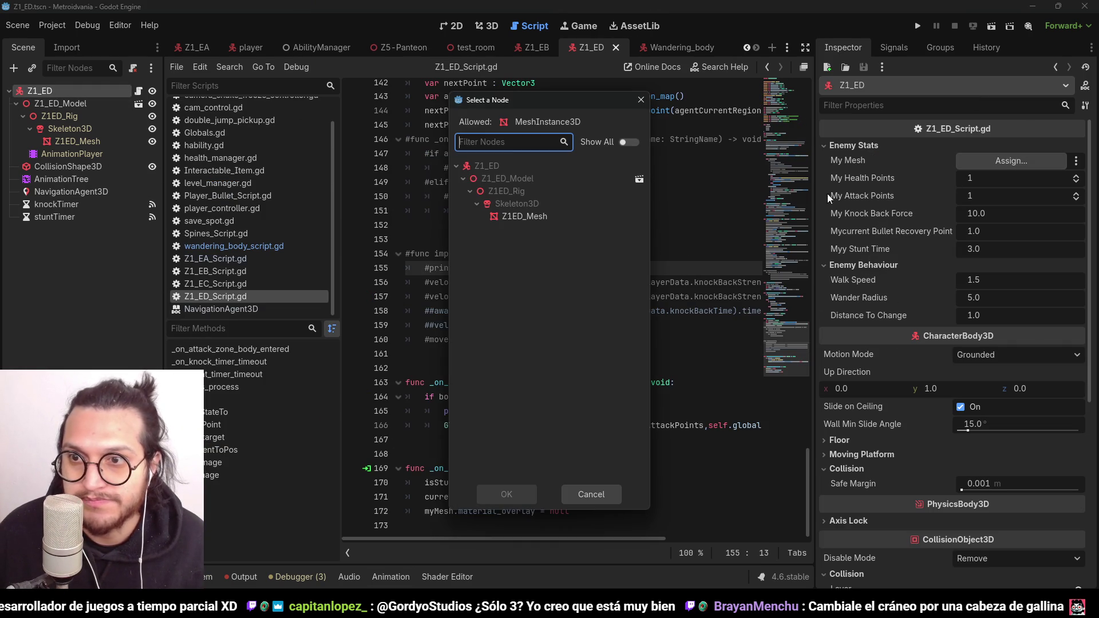
{"action": "left_click", "coordinate": [532, 217]}
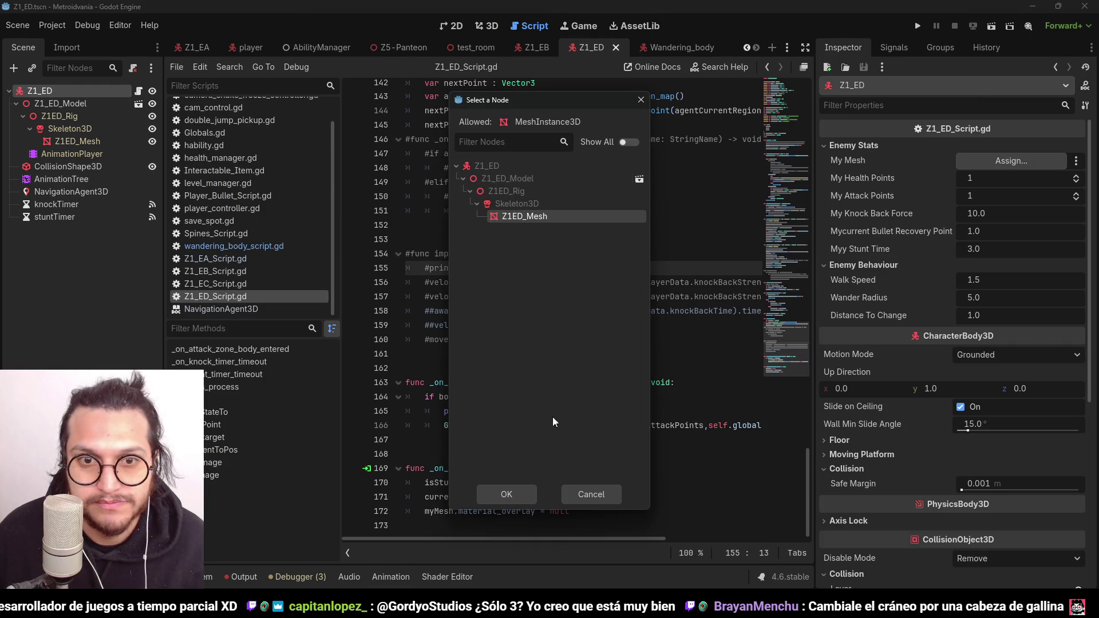
{"action": "left_click", "coordinate": [519, 493]}
{"action": "left_click", "coordinate": [659, 196]}
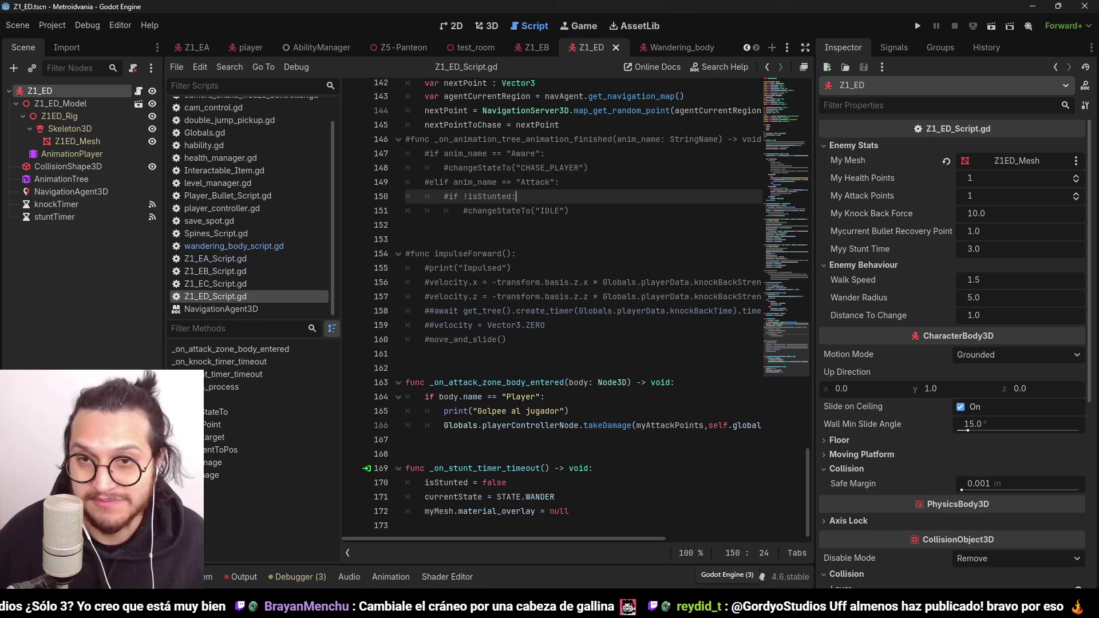
Step: Delete the getNextPoint function from Z1_ED_Script.gd
{"action": "left_click", "coordinate": [584, 170]}
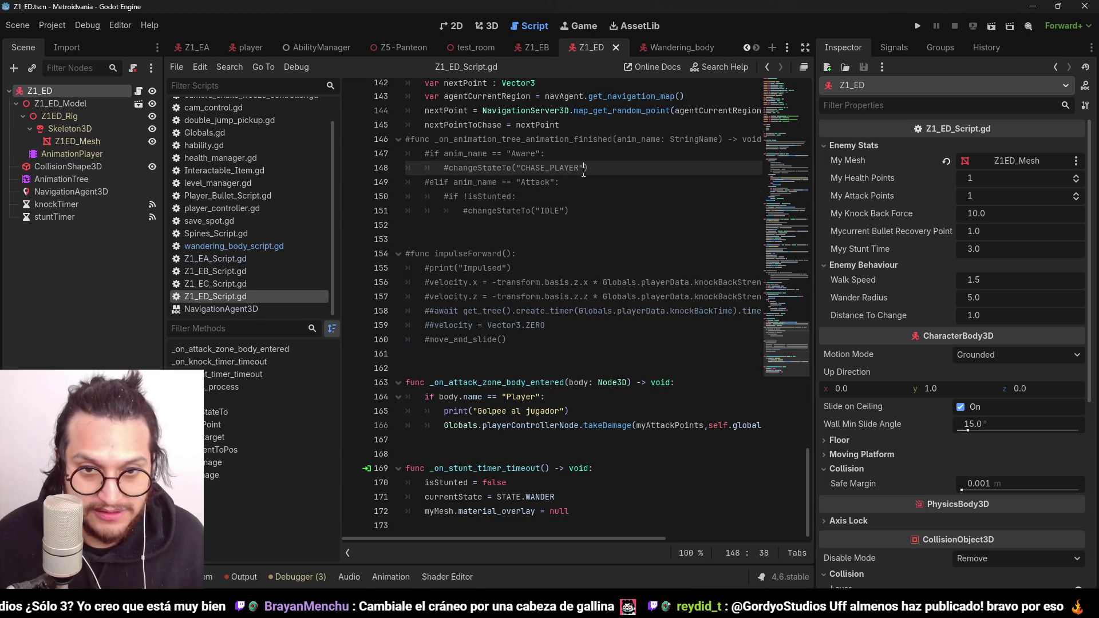
{"action": "scroll", "coordinate": [543, 302], "scroll_direction": "up", "scroll_amount": 1}
{"action": "mouse_move", "coordinate": [511, 382]}
{"action": "left_mouse_down"}
{"action": "mouse_move", "coordinate": [401, 312]}
{"action": "mouse_move", "coordinate": [358, 213]}
{"action": "mouse_move", "coordinate": [338, 196]}
{"action": "mouse_move", "coordinate": [344, 182]}
{"action": "left_mouse_up"}
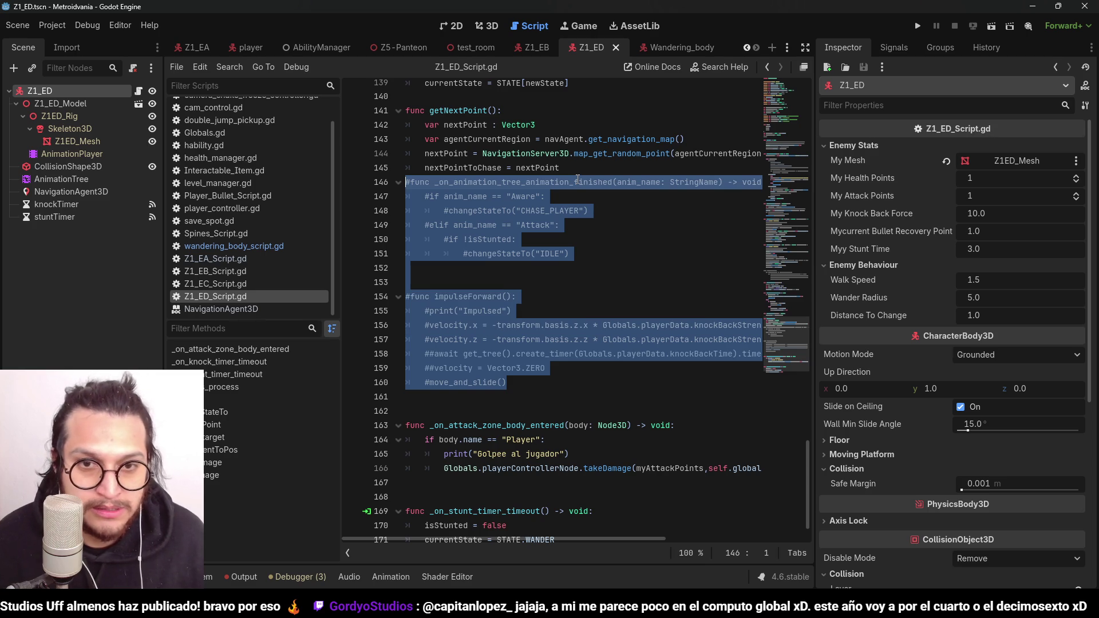
{"action": "left_click", "coordinate": [578, 169]}
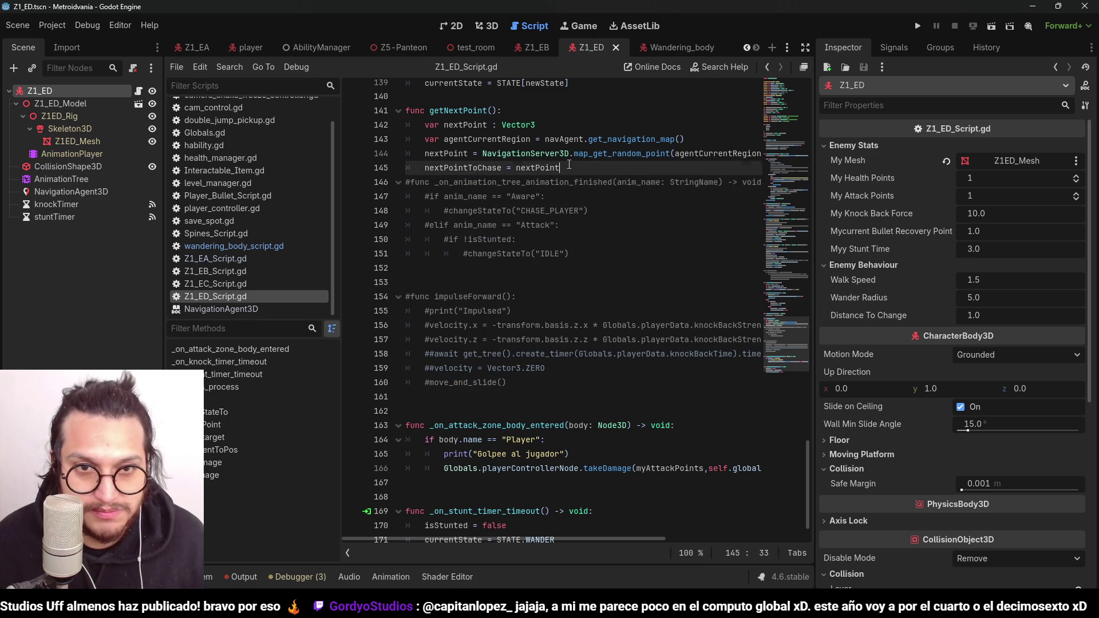
{"action": "scroll", "coordinate": [581, 419], "scroll_direction": "up", "scroll_amount": 6}
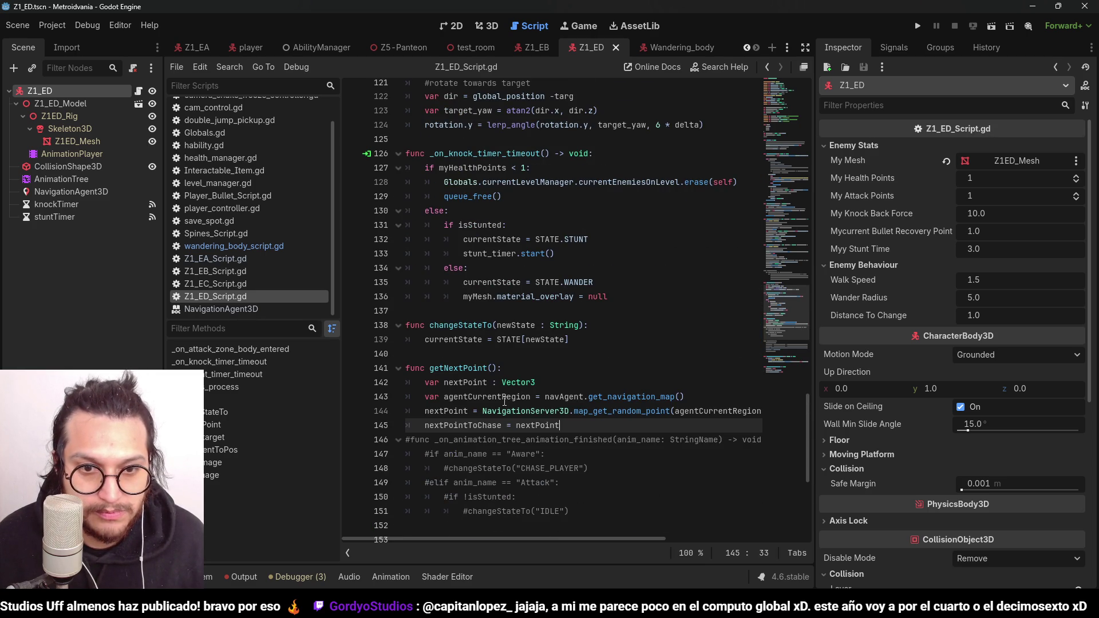
{"action": "left_click", "coordinate": [404, 368], "text": "shift"}
{"action": "key", "text": "BackSpace"}
{"action": "key", "text": "BackSpace"}
Step: Delete the commented-out impulseForward block
{"action": "scroll", "coordinate": [551, 446], "scroll_direction": "down", "scroll_amount": 2}
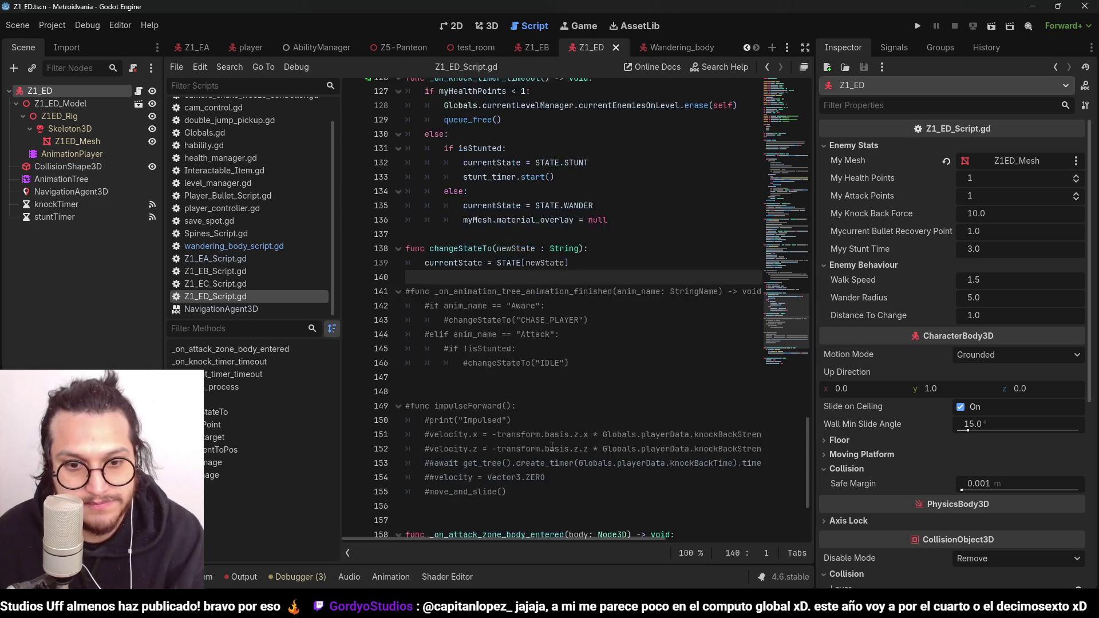
{"action": "scroll", "coordinate": [551, 446], "scroll_direction": "down", "scroll_amount": 3}
{"action": "left_click_drag", "start_coordinate": [512, 346], "coordinate": [366, 232]}
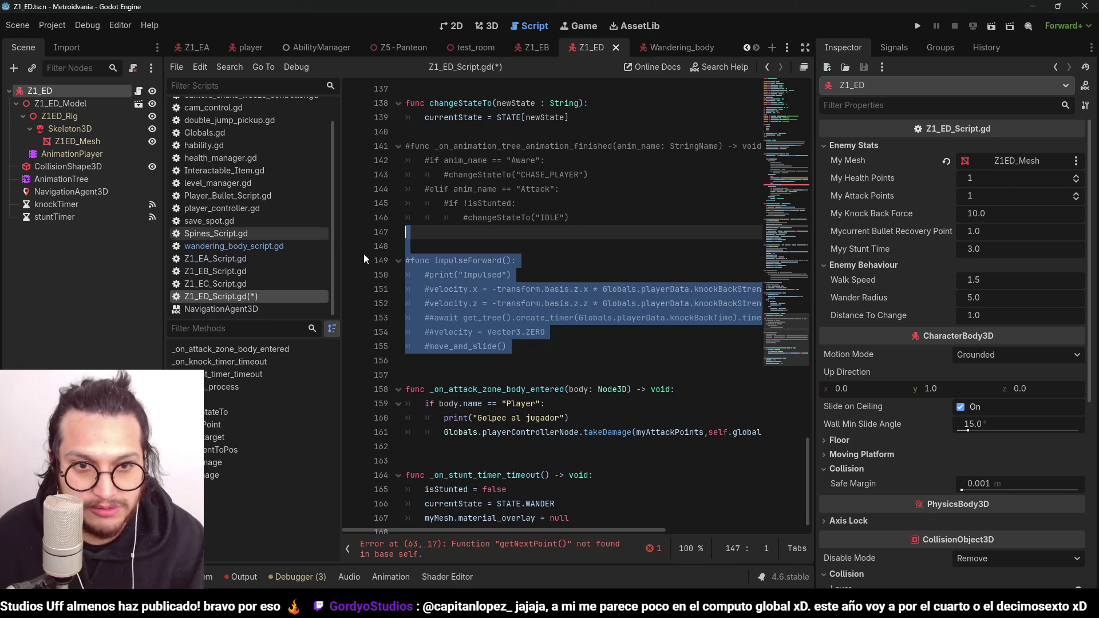
{"action": "key", "text": "BackSpace"}
{"action": "key", "text": "BackSpace"}
Step: Remove the else branch calling getNextPoint() from the WANDER state
{"action": "scroll", "coordinate": [573, 321], "scroll_direction": "up", "scroll_amount": 20}
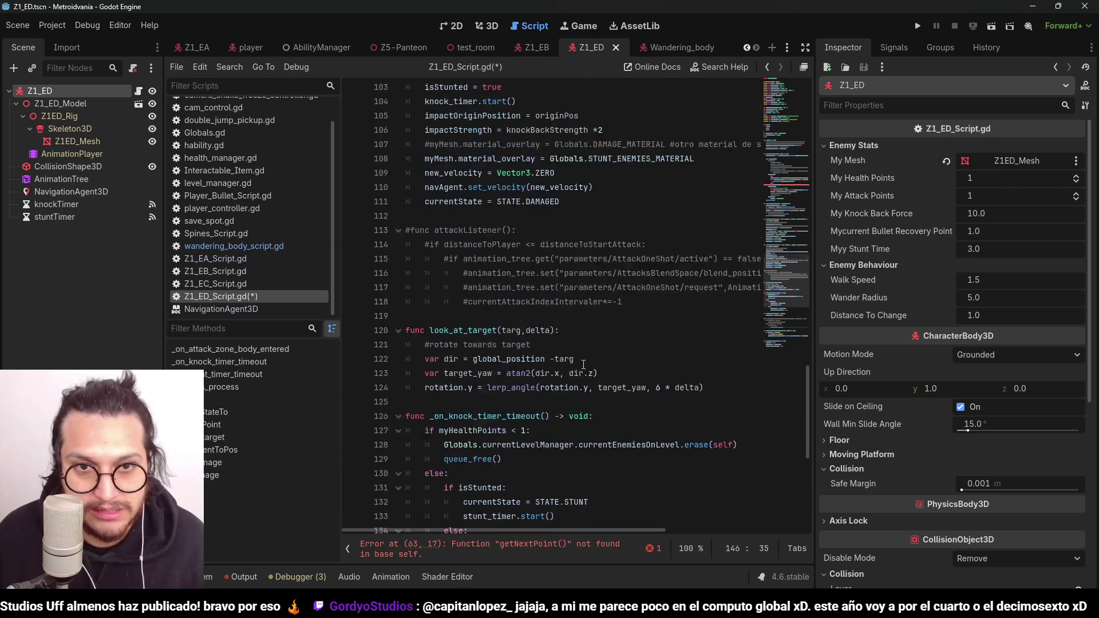
{"action": "scroll", "coordinate": [583, 366], "scroll_direction": "up", "scroll_amount": 7}
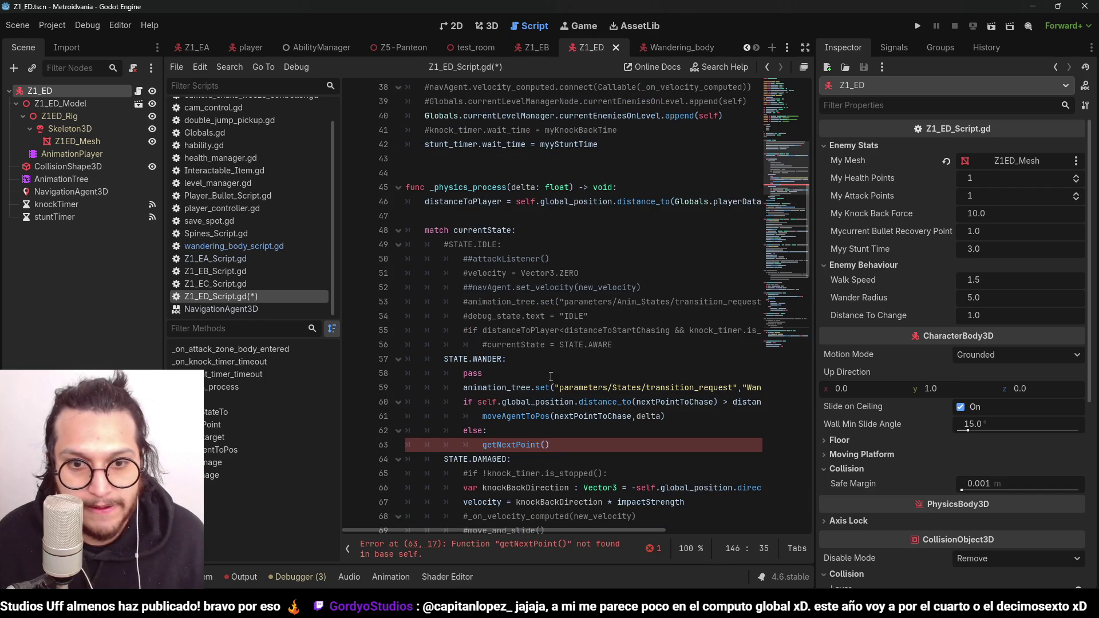
{"action": "left_click_drag", "start_coordinate": [563, 447], "coordinate": [666, 417]}
{"action": "key", "text": "BackSpace"}
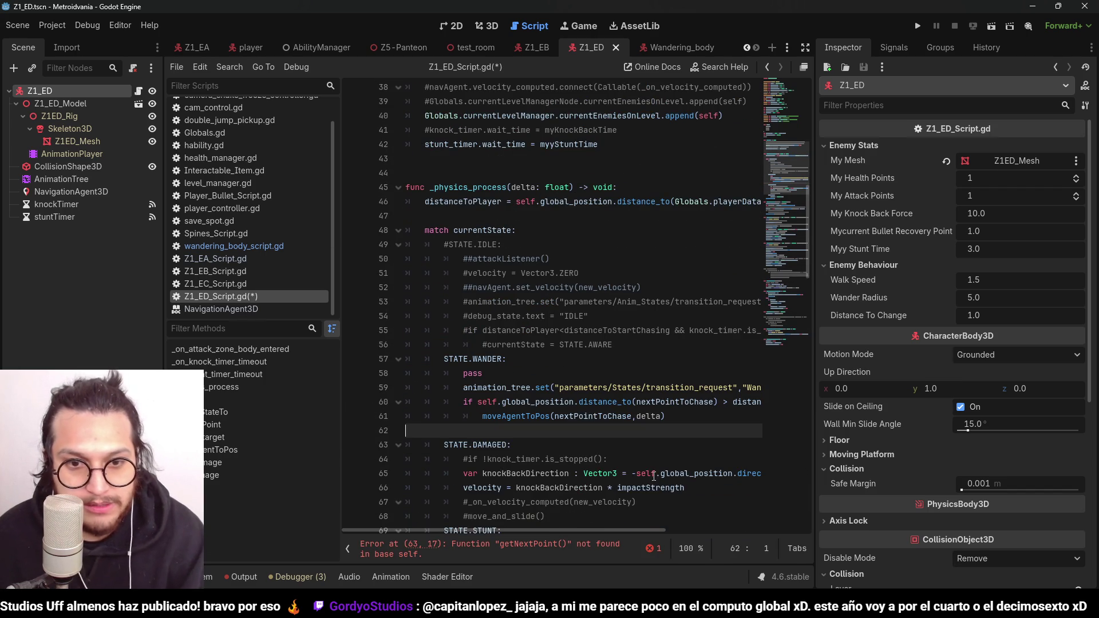
{"action": "scroll", "coordinate": [624, 465], "scroll_direction": "down", "scroll_amount": 2}
{"action": "double_click", "coordinate": [498, 275]}
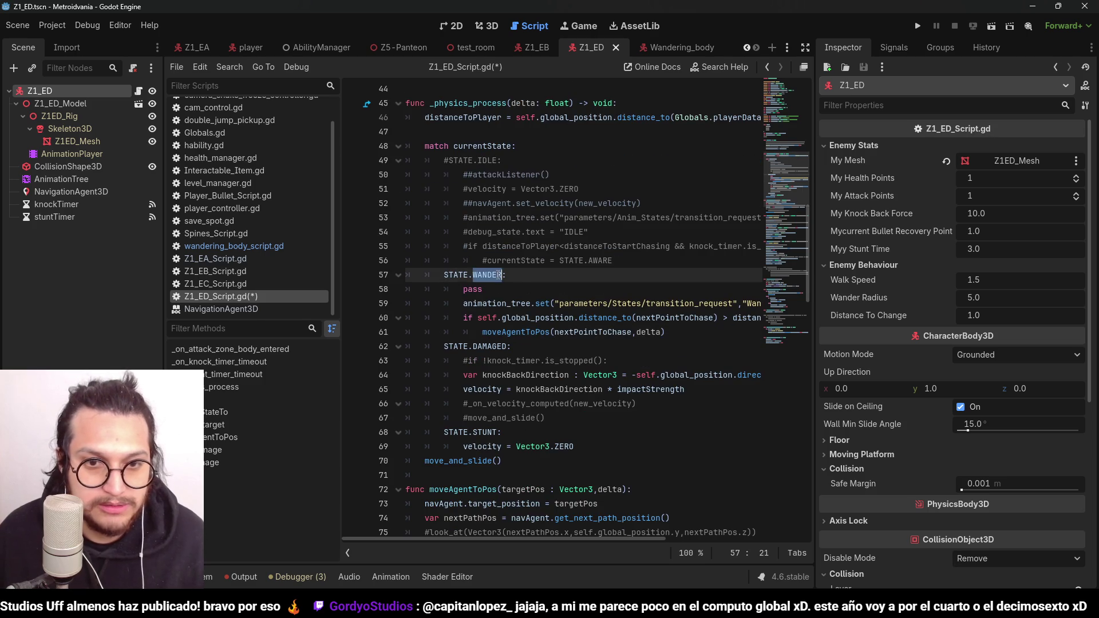
{"action": "scroll", "coordinate": [457, 354], "scroll_direction": "up", "scroll_amount": 10}
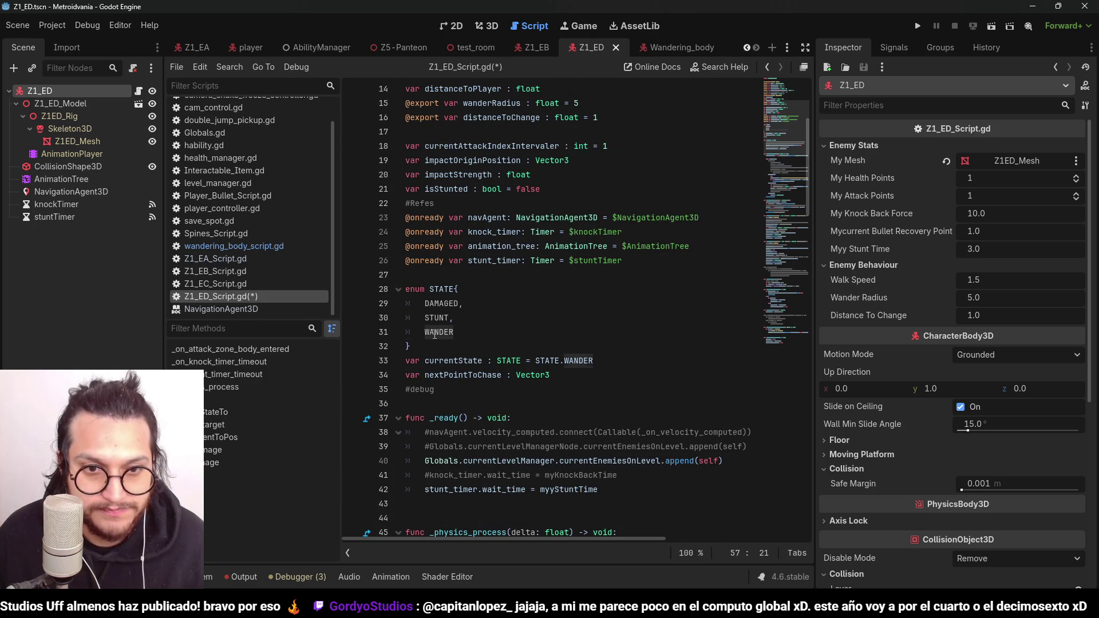
Step: Rename WANDER to CHASE in the STATE enum and save
{"action": "double_click", "coordinate": [435, 334]}
{"action": "type", "text": "CHASE"}
{"action": "key", "text": "ctrl+s"}
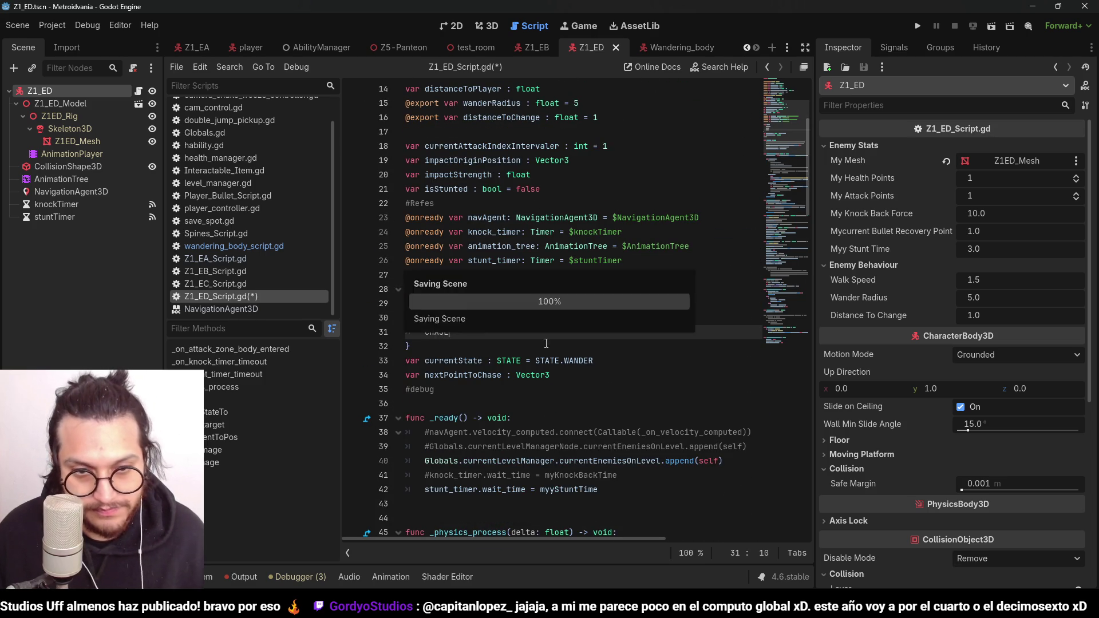
Step: Add an IDLE entry to the STATE enum and save
{"action": "scroll", "coordinate": [583, 327], "scroll_direction": "down", "scroll_amount": 4}
{"action": "scroll", "coordinate": [493, 191], "scroll_direction": "up", "scroll_amount": 1}
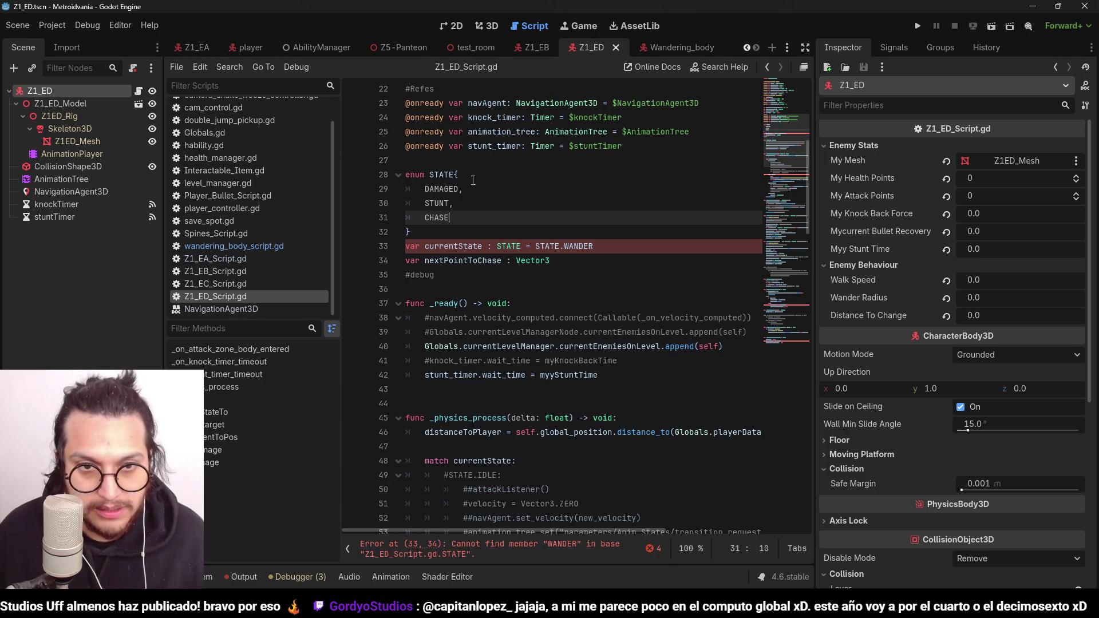
{"action": "left_click", "coordinate": [470, 178]}
{"action": "key", "text": "Return"}
{"action": "type", "text": "IDLE,"}
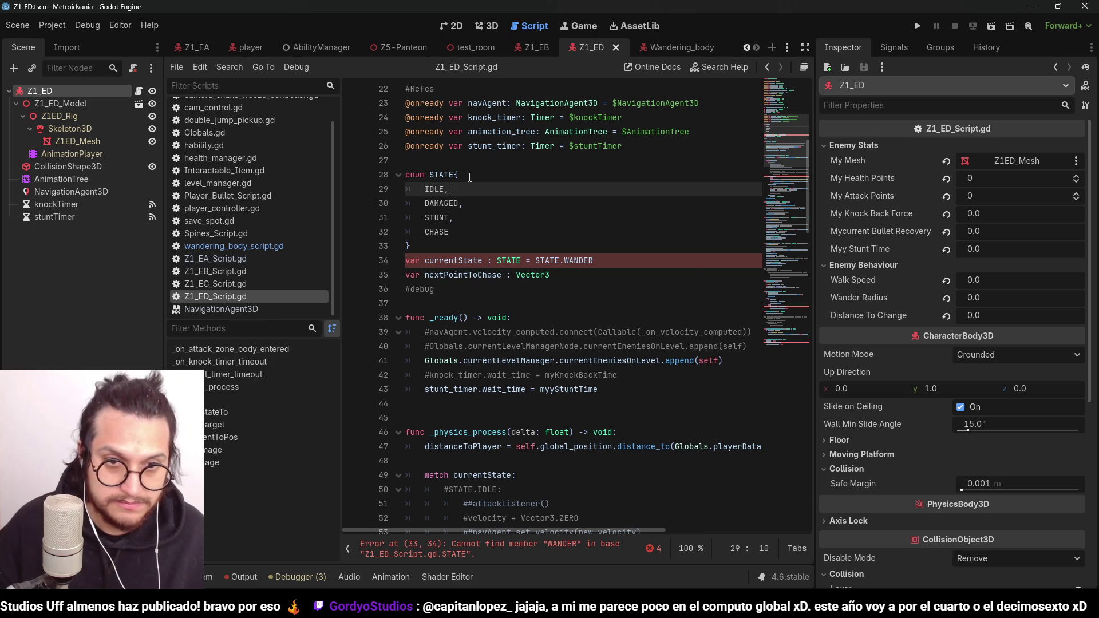
{"action": "key", "text": "ctrl+s"}
{"action": "double_click", "coordinate": [435, 188]}
{"action": "key", "text": "ctrl+c"}
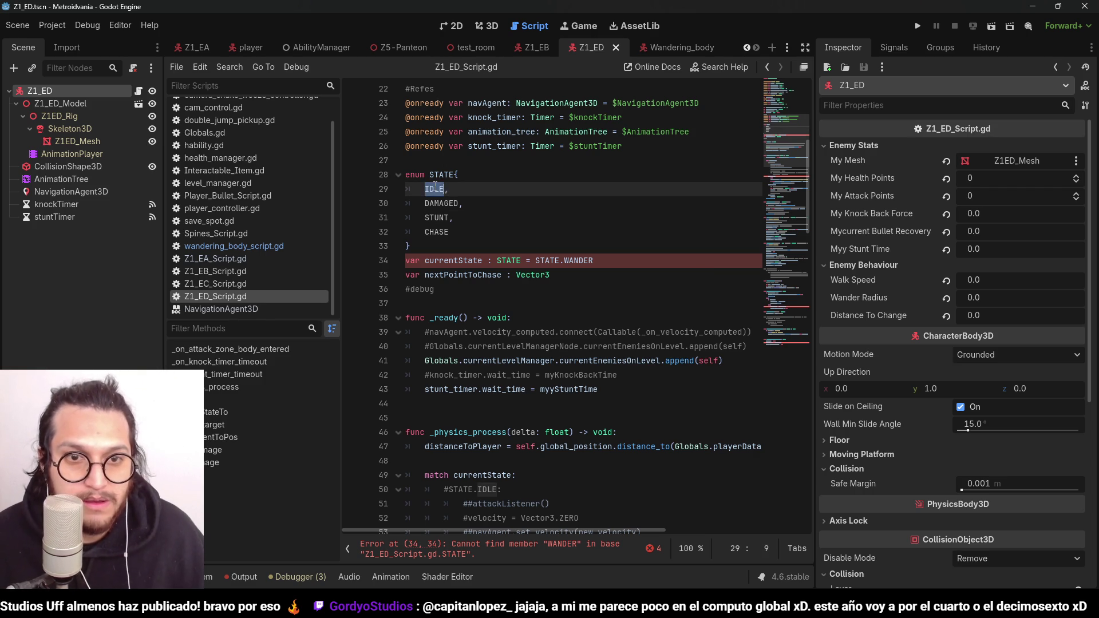
Step: Make STATE.IDLE the default value of currentState
{"action": "scroll", "coordinate": [618, 216], "scroll_direction": "up", "scroll_amount": 3}
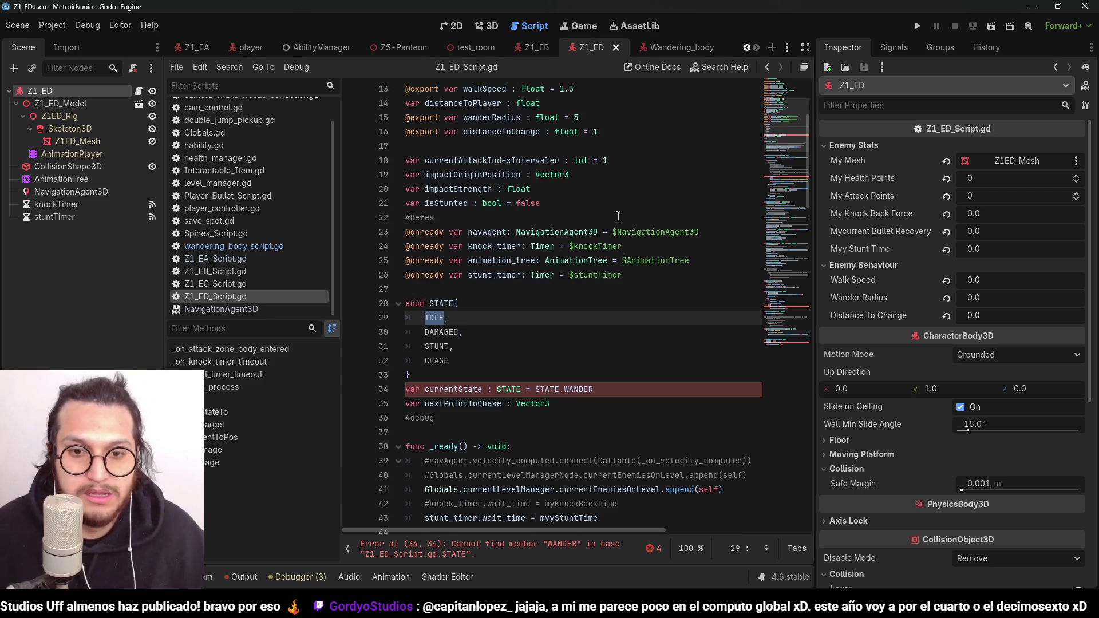
{"action": "scroll", "coordinate": [618, 216], "scroll_direction": "down", "scroll_amount": 2}
{"action": "double_click", "coordinate": [579, 304]}
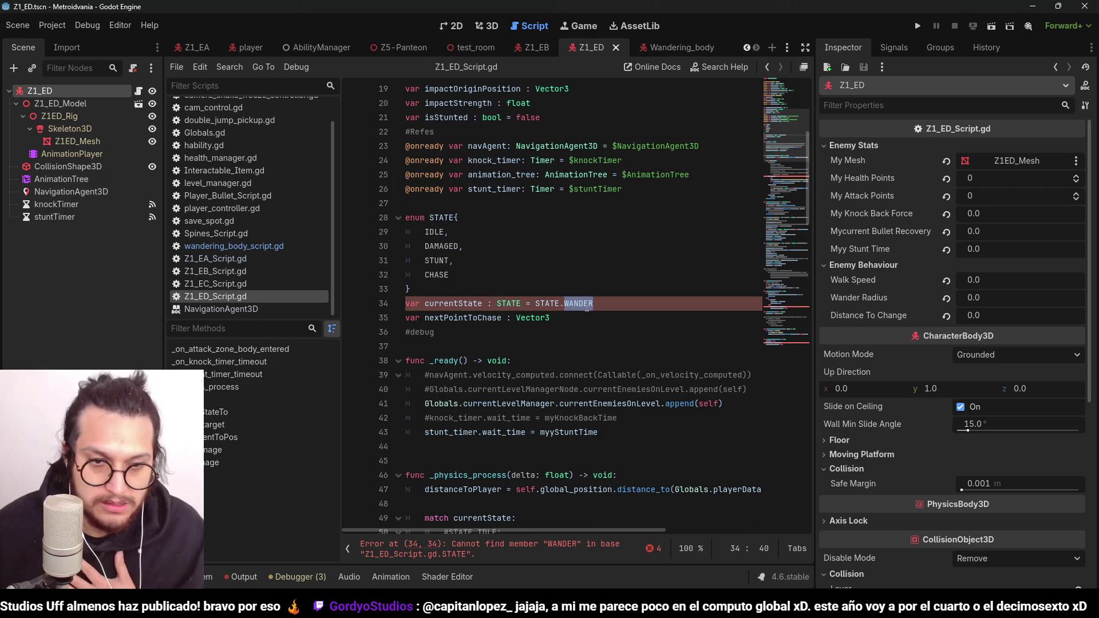
{"action": "key", "text": "ctrl+v"}
Step: Rename the WANDER match branch to CHASE and save
{"action": "scroll", "coordinate": [433, 252], "scroll_direction": "down", "scroll_amount": 10}
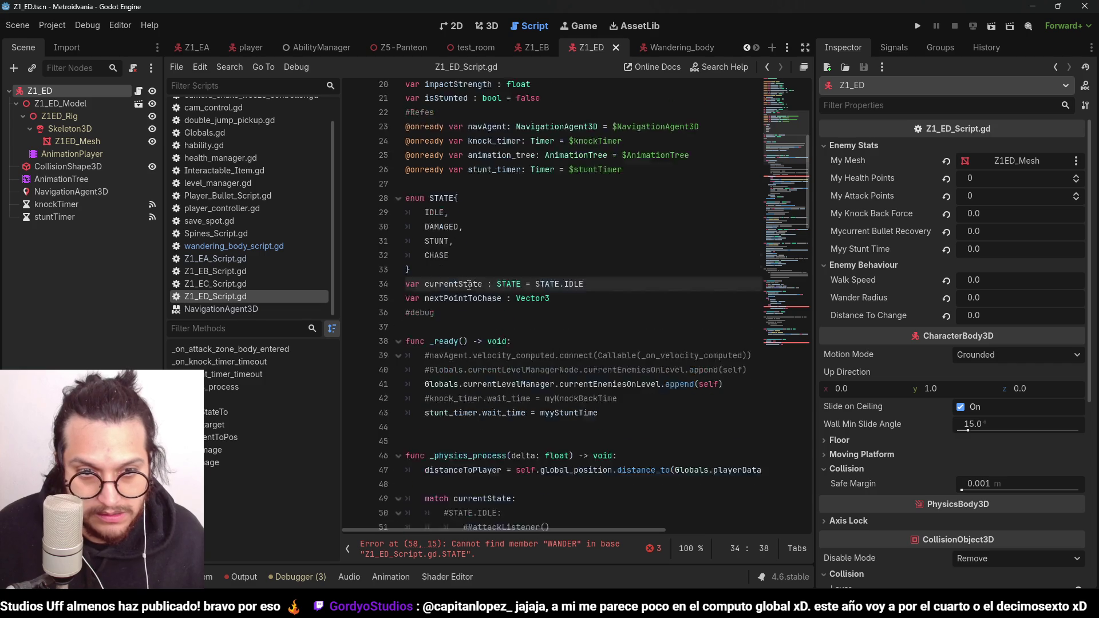
{"action": "scroll", "coordinate": [509, 358], "scroll_direction": "down", "scroll_amount": 1}
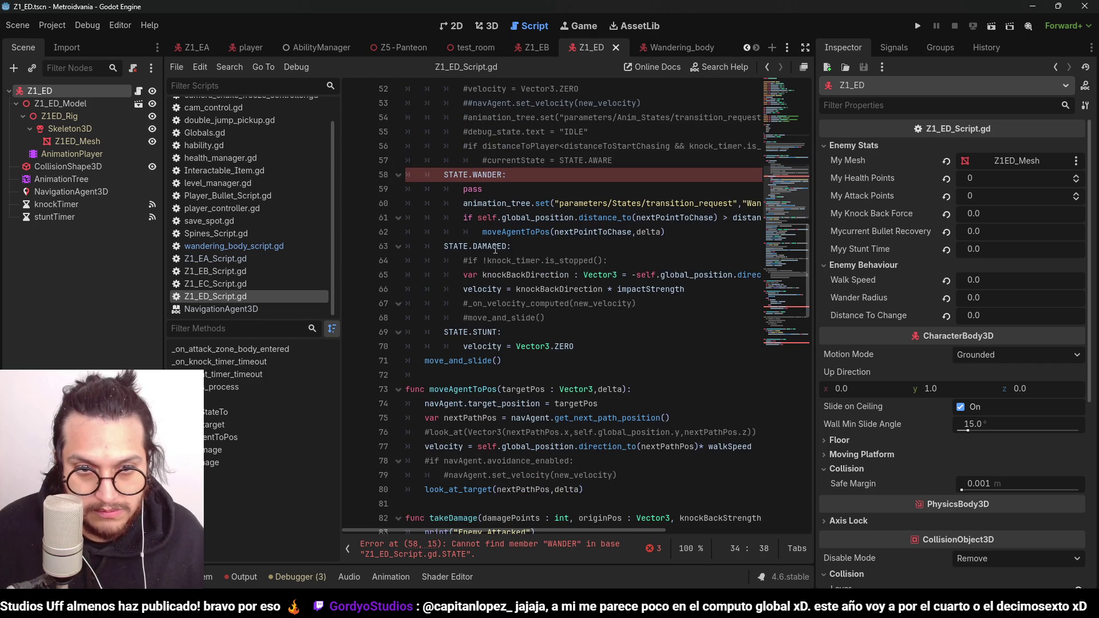
{"action": "double_click", "coordinate": [486, 174]}
{"action": "type", "text": "CHASE"}
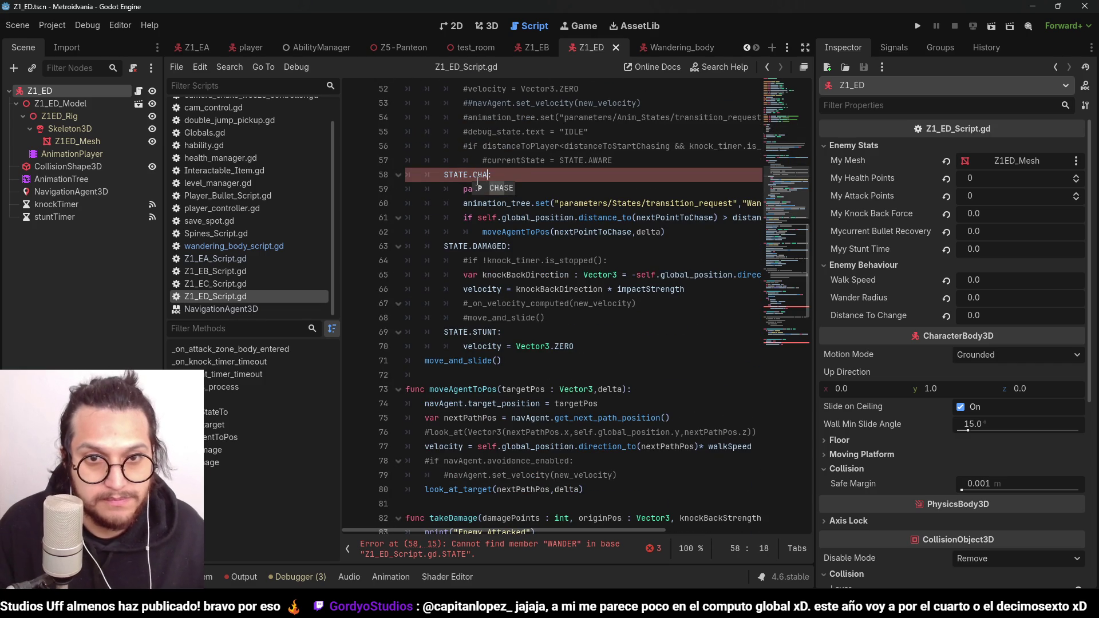
{"action": "key", "text": "ctrl+s"}
Step: Remove the pass line from the CHASE branch
{"action": "key", "text": "End"}
{"action": "key", "text": "shift+Down"}
{"action": "key", "text": "shift+End"}
{"action": "key", "text": "Delete"}
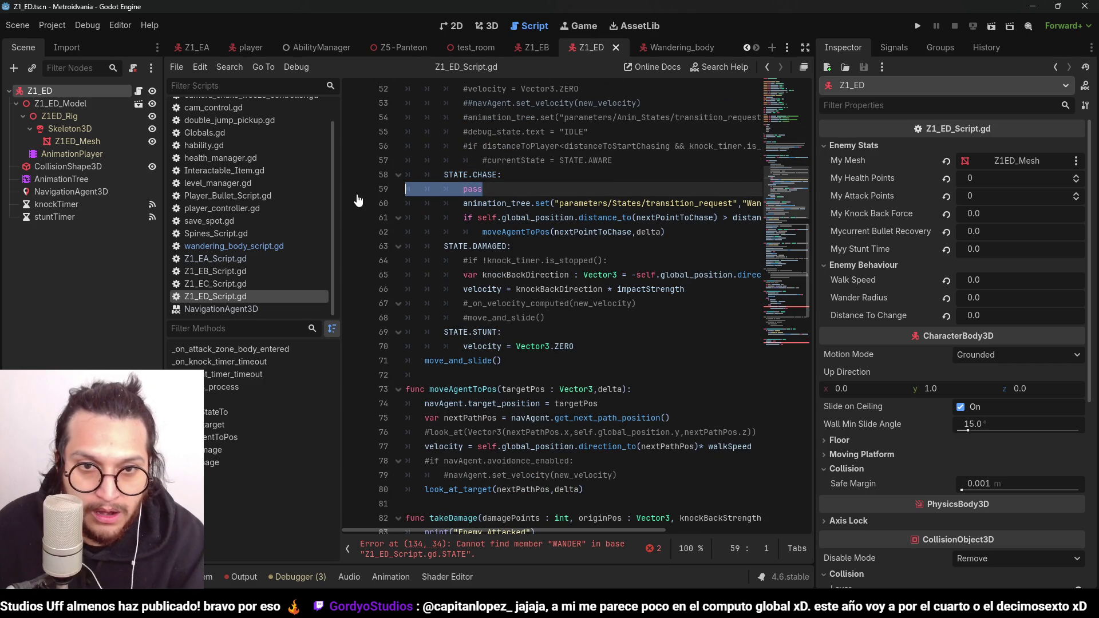
Step: Inspect the CHASE animation transition line and the moveAgentToPos function
{"action": "left_click", "coordinate": [612, 189]}
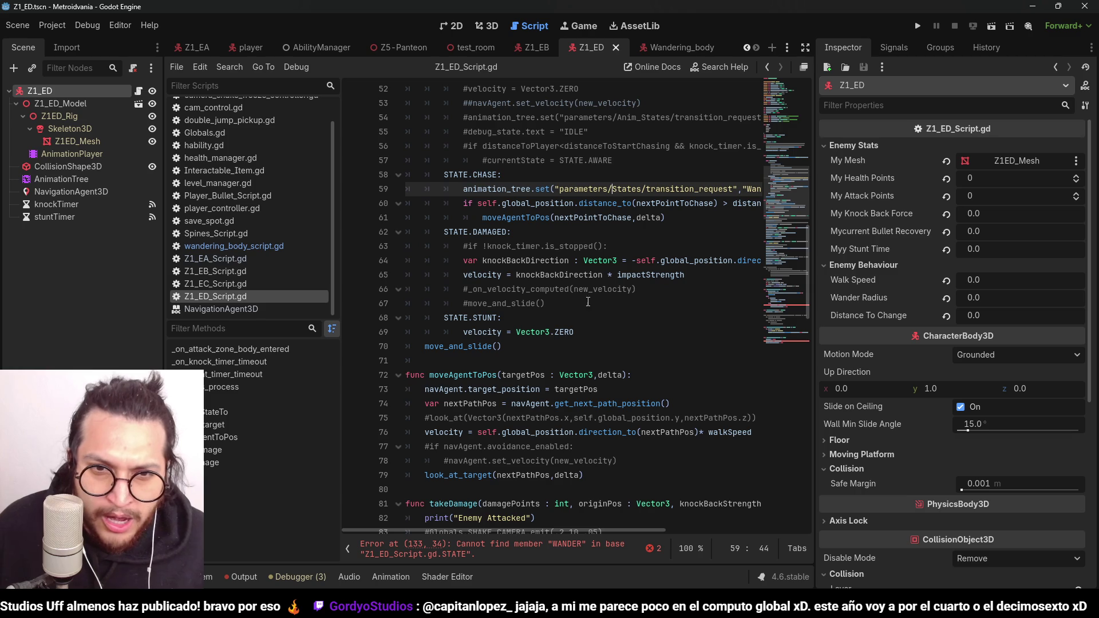
{"action": "mouse_move", "coordinate": [520, 528]}
{"action": "left_mouse_down"}
{"action": "mouse_move", "coordinate": [573, 540]}
{"action": "mouse_move", "coordinate": [507, 541]}
{"action": "left_mouse_up"}
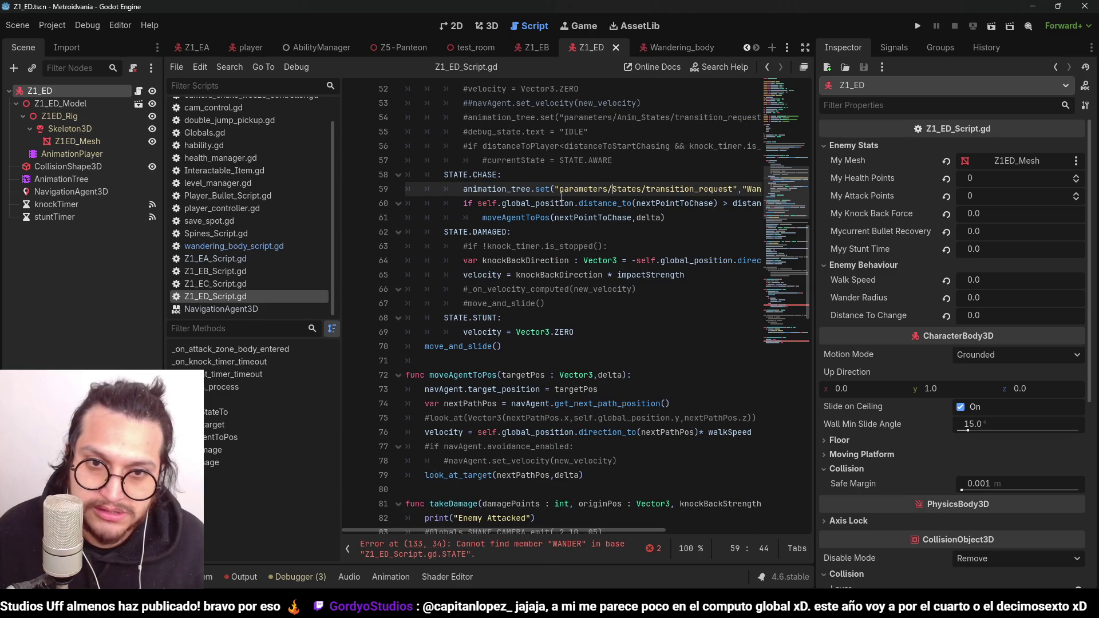
{"action": "scroll", "coordinate": [544, 241], "scroll_direction": "down", "scroll_amount": 2}
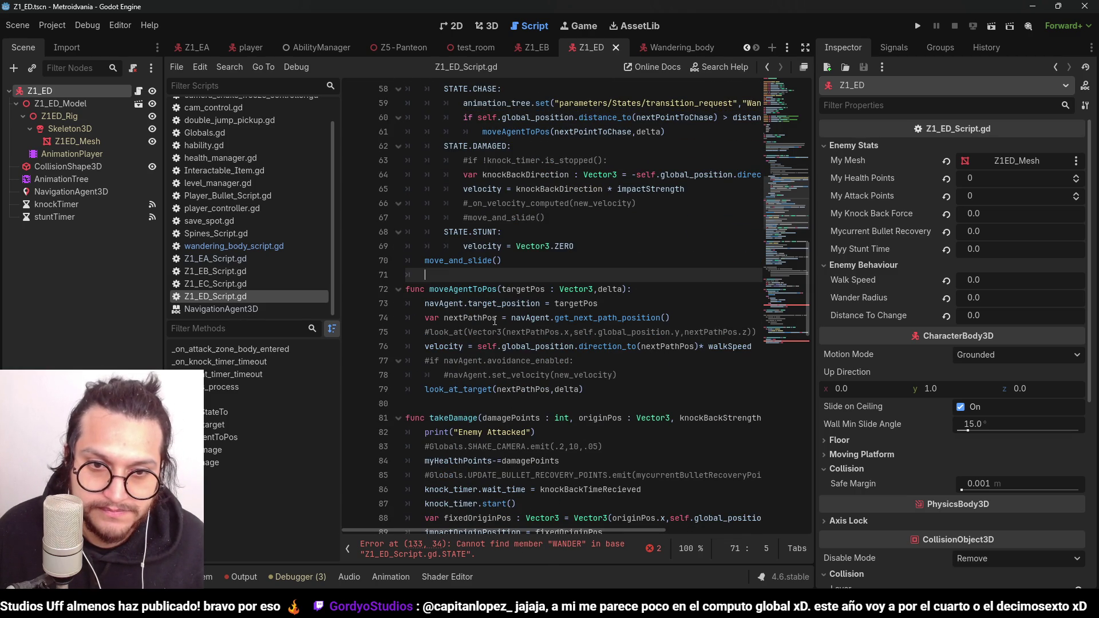
{"action": "left_click", "coordinate": [527, 303]}
{"action": "left_click", "coordinate": [450, 289]}
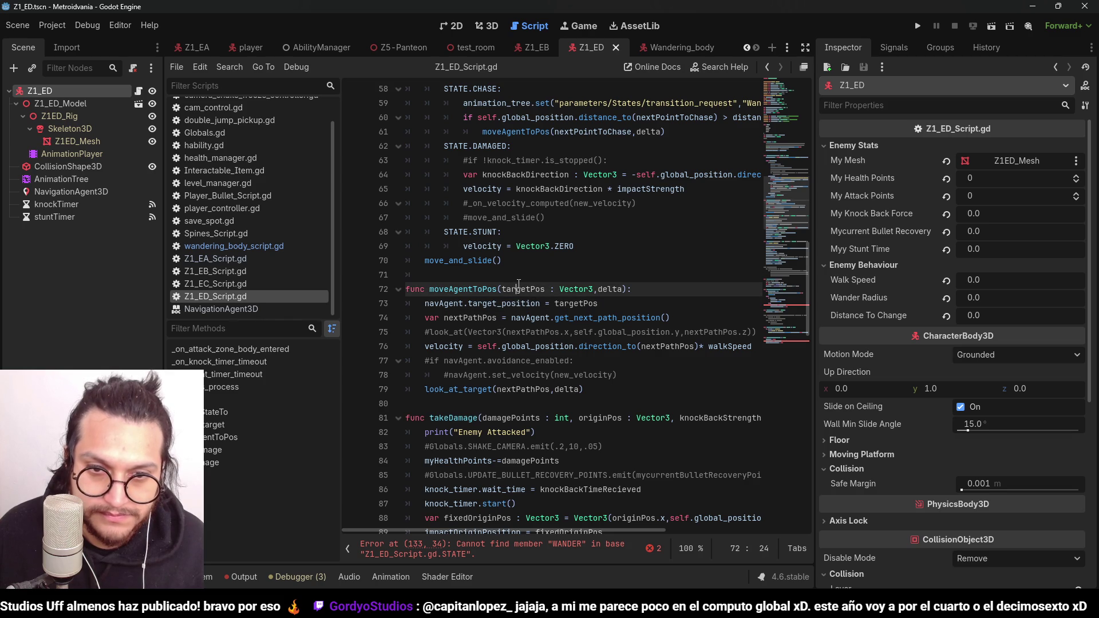
Step: Review targetPos in moveAgentToPos, then return to the CHASE call on line 61
{"action": "double_click", "coordinate": [523, 289]}
{"action": "double_click", "coordinate": [456, 289]}
{"action": "scroll", "coordinate": [457, 289], "scroll_direction": "up", "scroll_amount": 3}
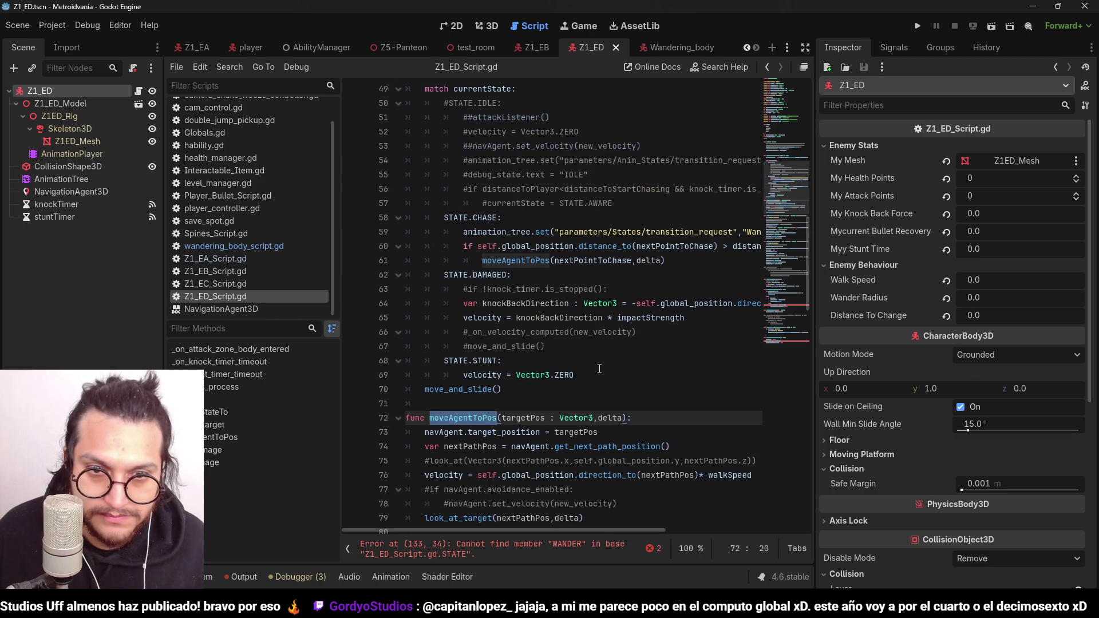
{"action": "left_click", "coordinate": [574, 247]}
{"action": "mouse_move", "coordinate": [565, 531]}
{"action": "left_mouse_down"}
{"action": "mouse_move", "coordinate": [628, 529]}
{"action": "mouse_move", "coordinate": [515, 522]}
{"action": "left_mouse_up"}
{"action": "left_click", "coordinate": [684, 259]}
Step: Replace nextPointToChase on line 61 with Globals.playerData.current
{"action": "double_click", "coordinate": [657, 260]}
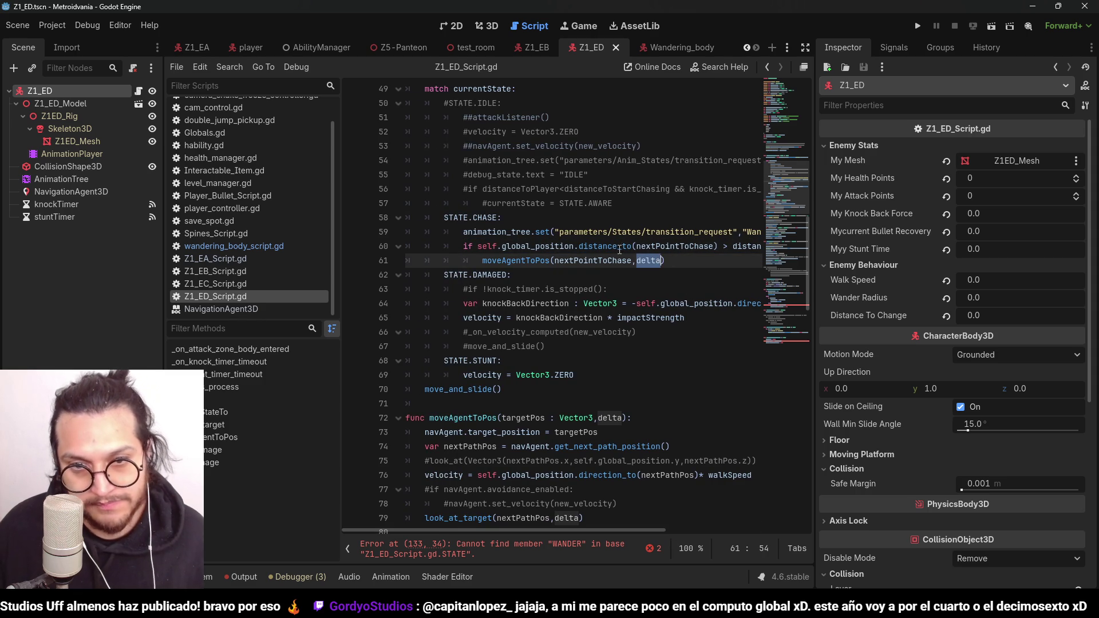
{"action": "double_click", "coordinate": [607, 261]}
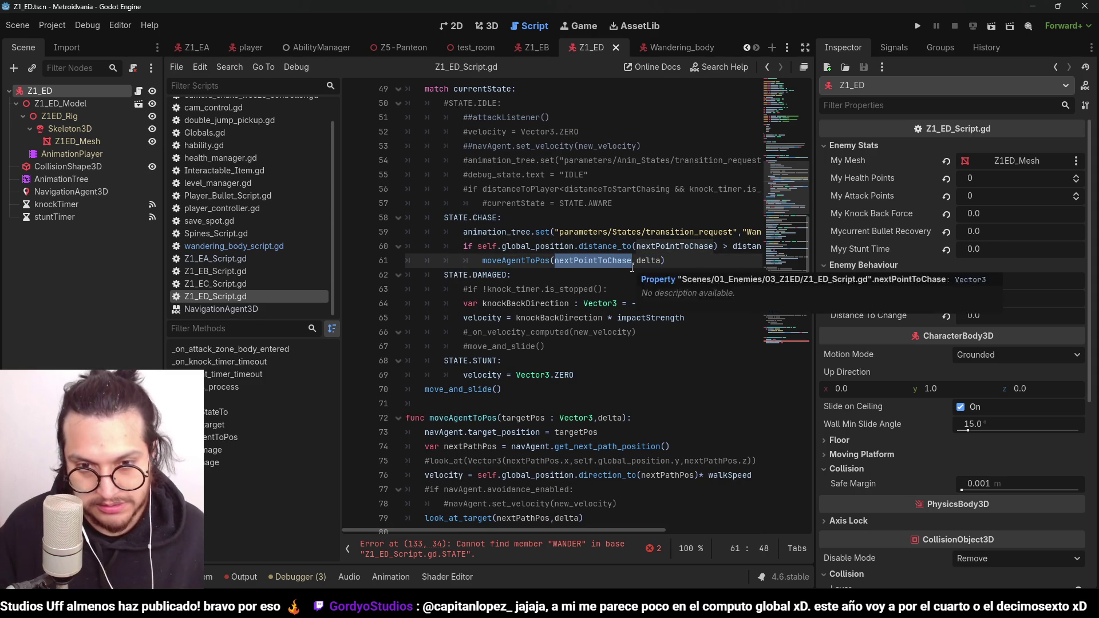
{"action": "type", "text": "global."}
{"action": "key", "text": "ctrl+z"}
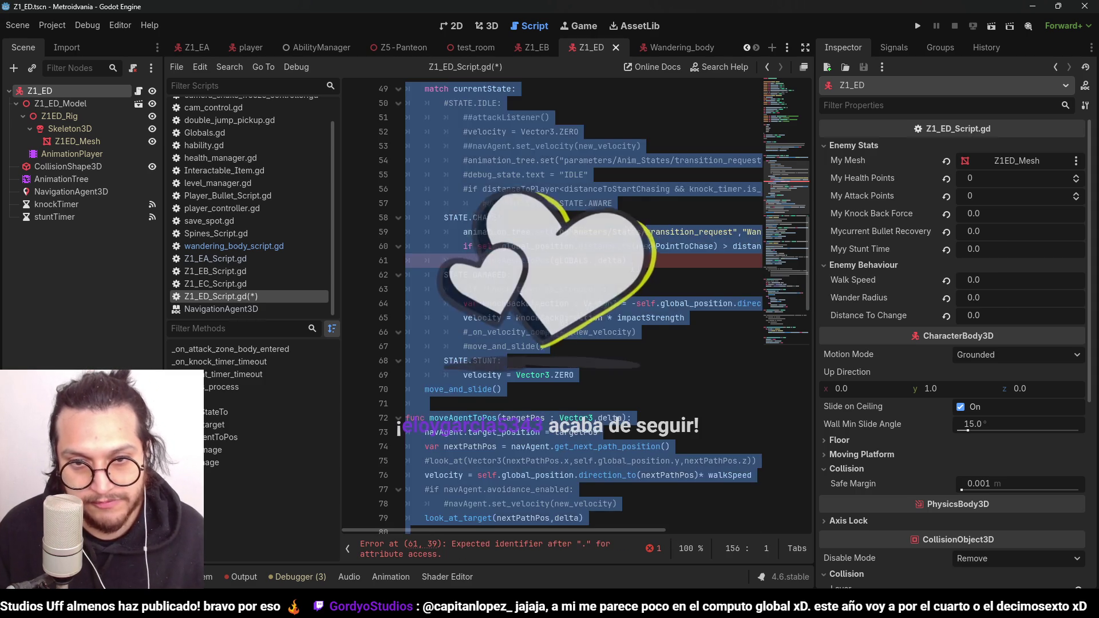
{"action": "key", "text": "ctrl+s"}
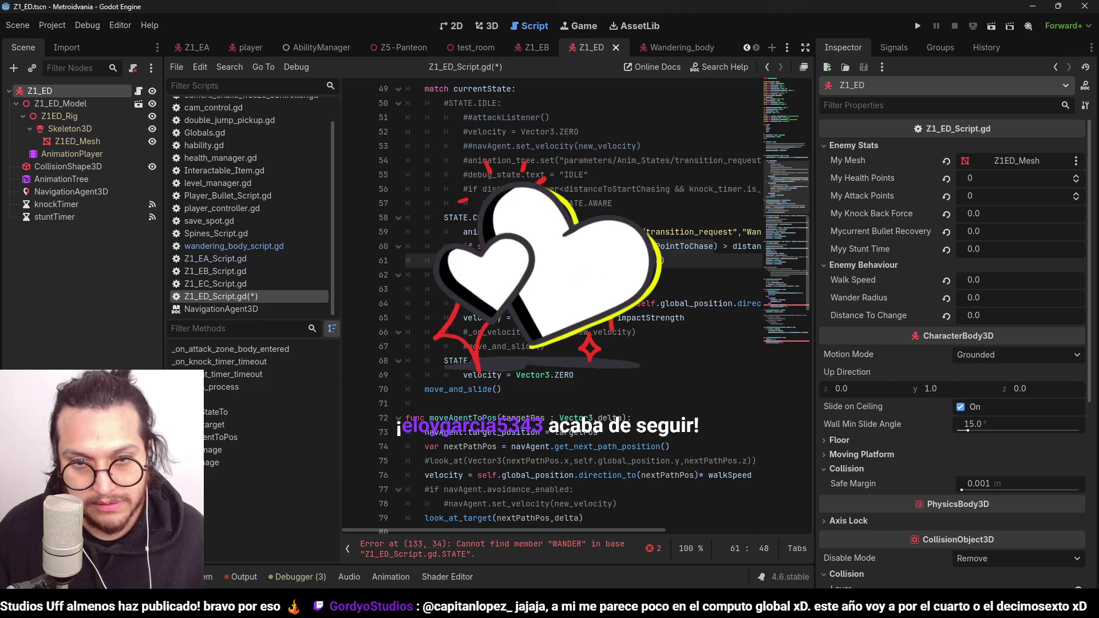
{"action": "key", "text": "ctrl+z"}
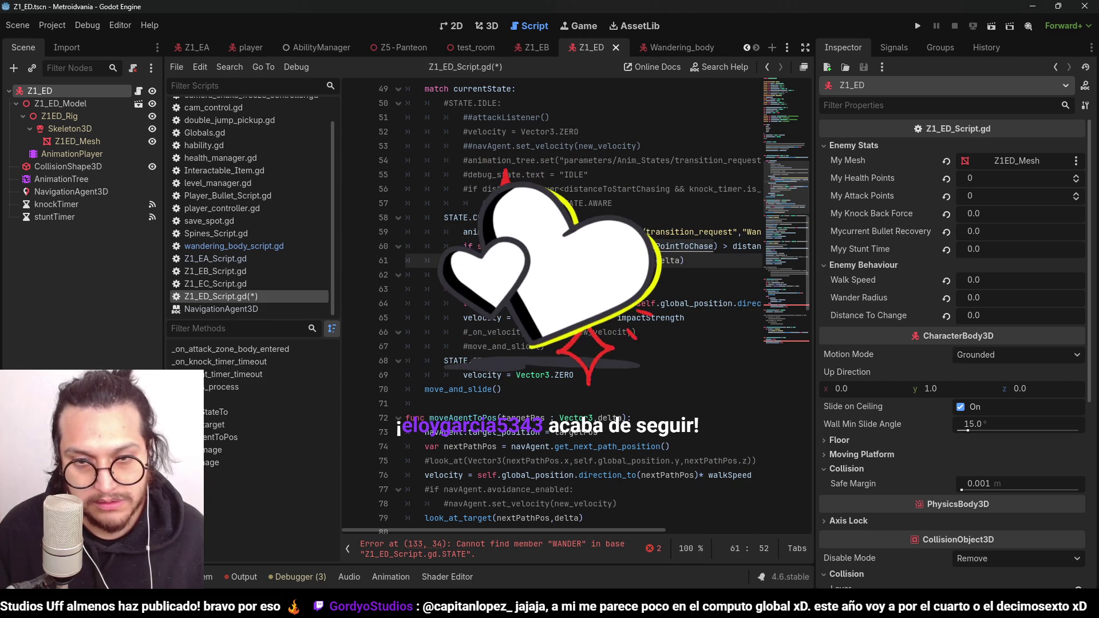
{"action": "type", "text": "g"}
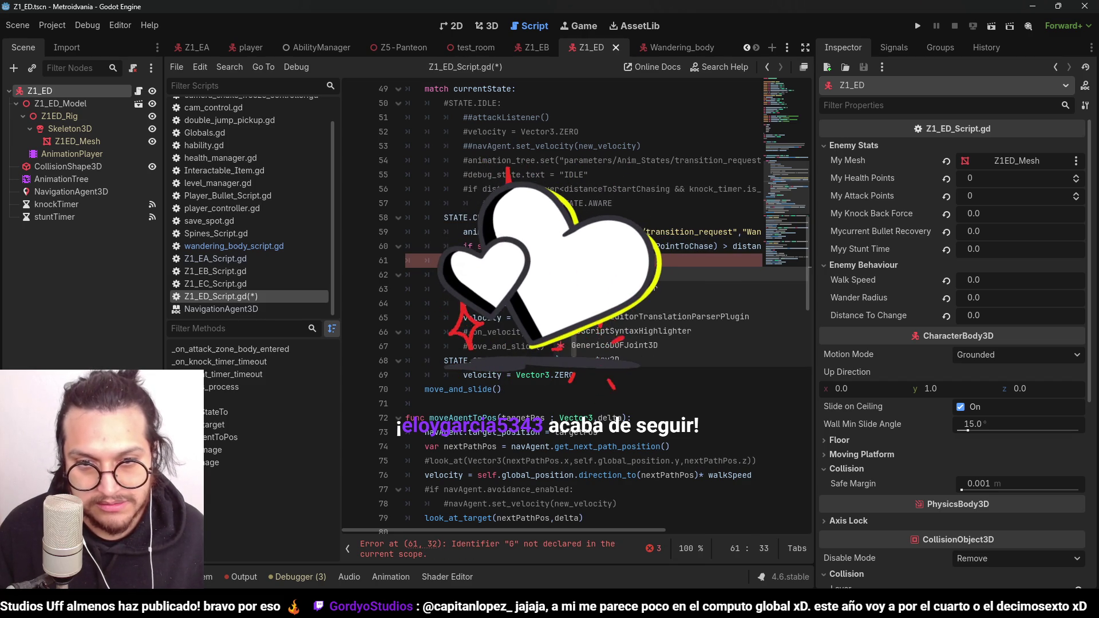
{"action": "type", "text": "lobal_"}
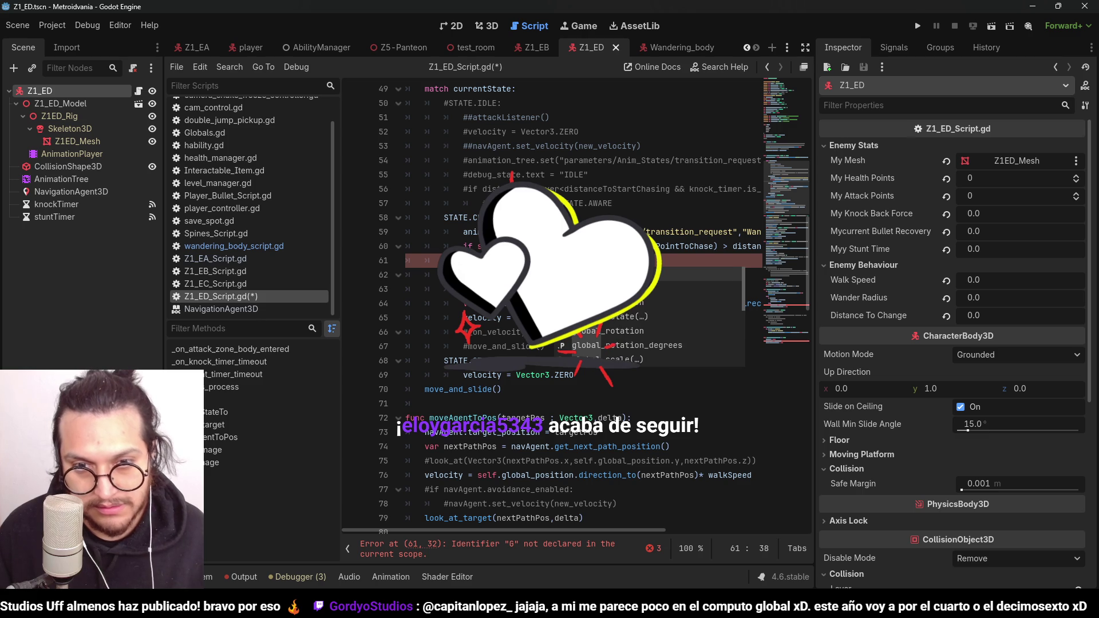
{"action": "type", "text": "."}
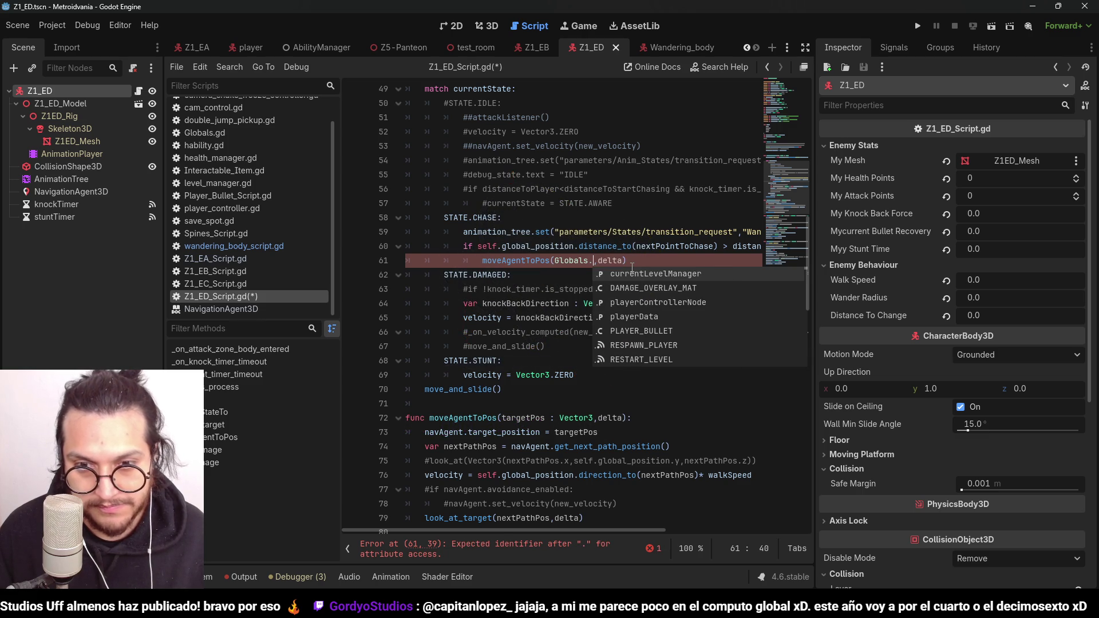
{"action": "type", "text": "playerData.-"}
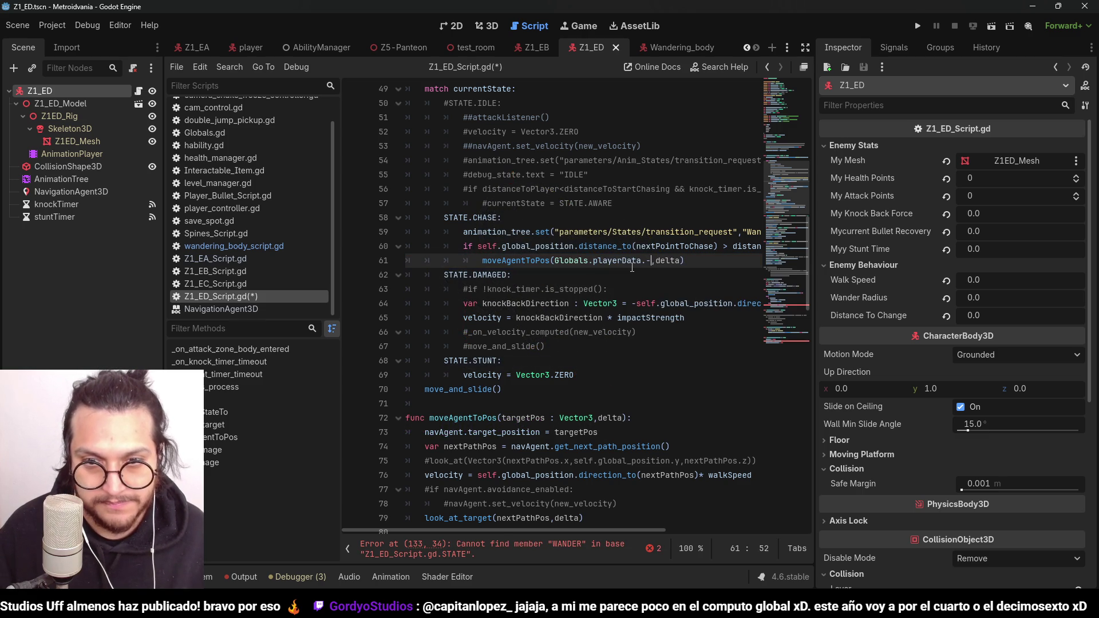
{"action": "key", "text": "BackSpace"}
{"action": "type", "text": "current"}
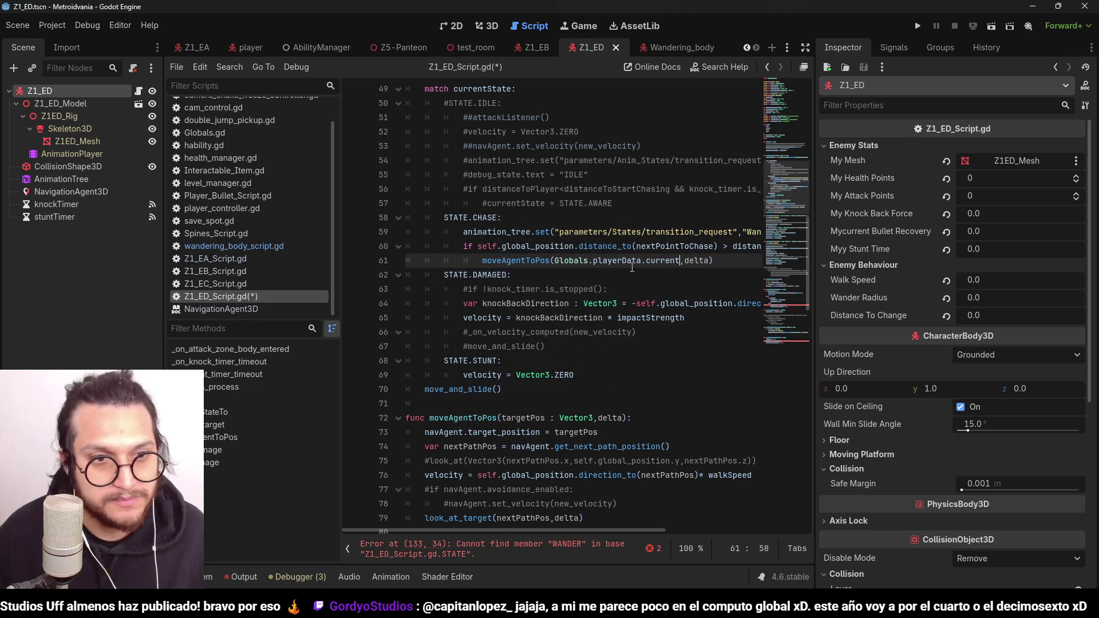
{"action": "scroll", "coordinate": [255, 177], "scroll_direction": "up", "scroll_amount": 2}
Step: Copy currentPosition from Globals.gd and paste it into the moveAgentToPos target on line 61
{"action": "left_click", "coordinate": [225, 156]}
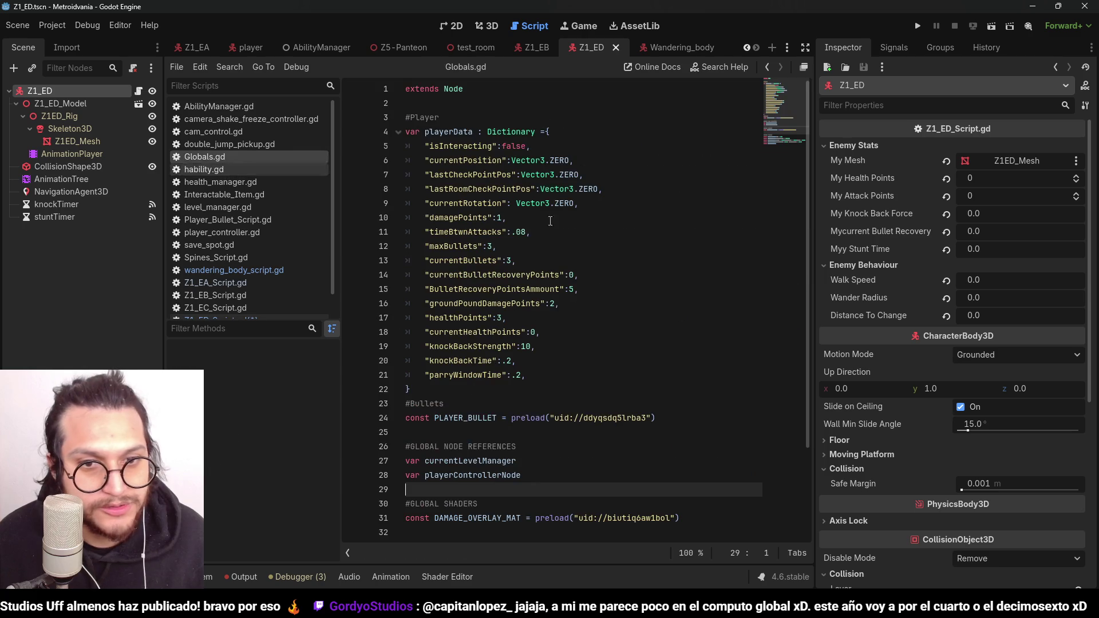
{"action": "double_click", "coordinate": [466, 160]}
{"action": "key", "text": "ctrl+c"}
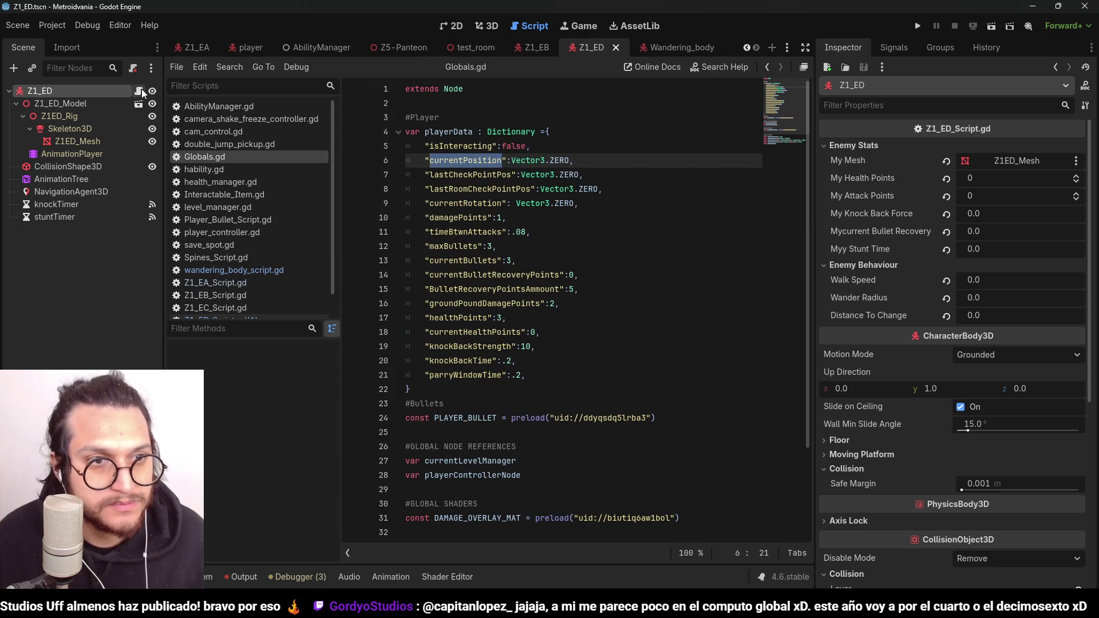
{"action": "left_click", "coordinate": [139, 92]}
{"action": "double_click", "coordinate": [657, 259]}
{"action": "key", "text": "ctrl+v"}
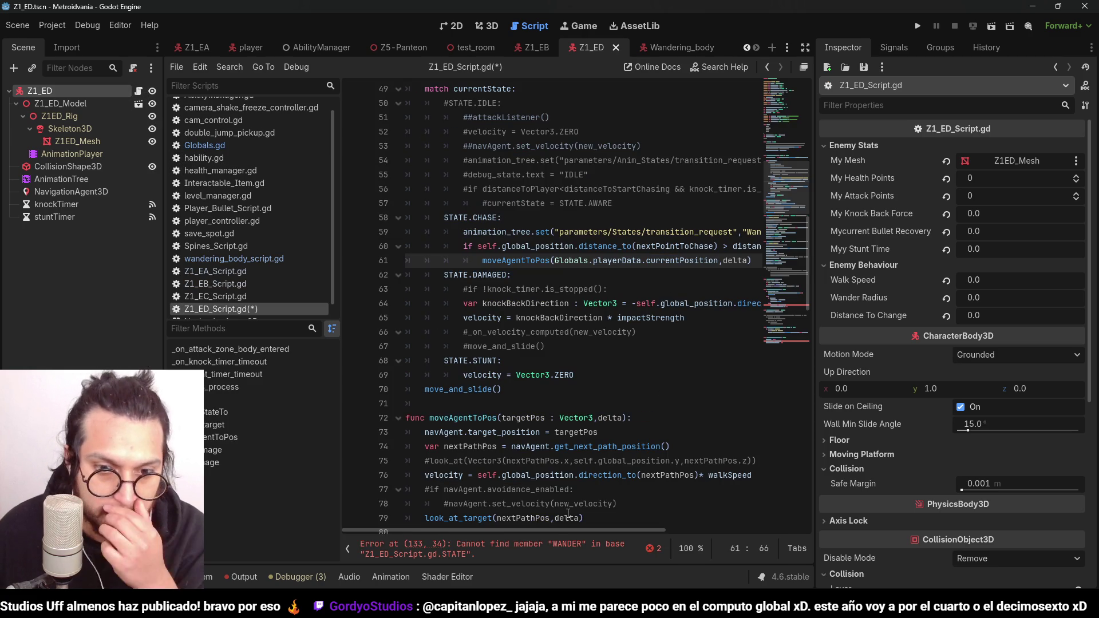
Step: Make the line 60 distance check measure to Globals.playerData.currentPosition as well
{"action": "scroll", "coordinate": [557, 531], "scroll_direction": "right", "scroll_amount": 3}
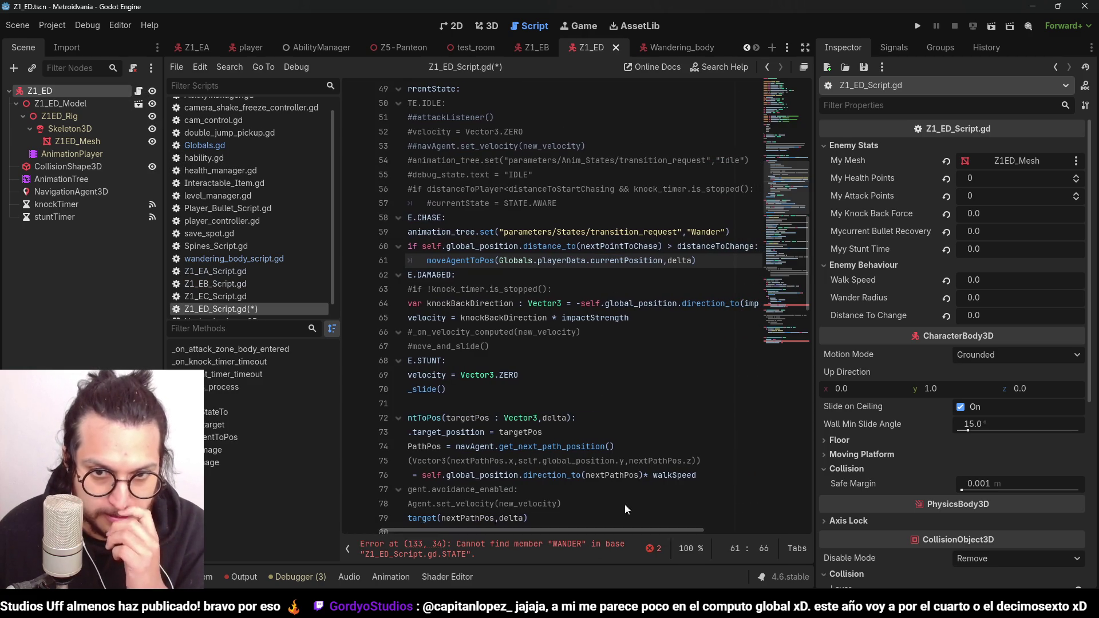
{"action": "mouse_move", "coordinate": [658, 260]}
{"action": "left_mouse_down"}
{"action": "mouse_move", "coordinate": [487, 261]}
{"action": "mouse_move", "coordinate": [499, 261]}
{"action": "left_mouse_up"}
{"action": "key", "text": "ctrl+c"}
{"action": "left_click", "coordinate": [651, 245]}
{"action": "double_click", "coordinate": [651, 246]}
{"action": "key", "text": "ctrl+v"}
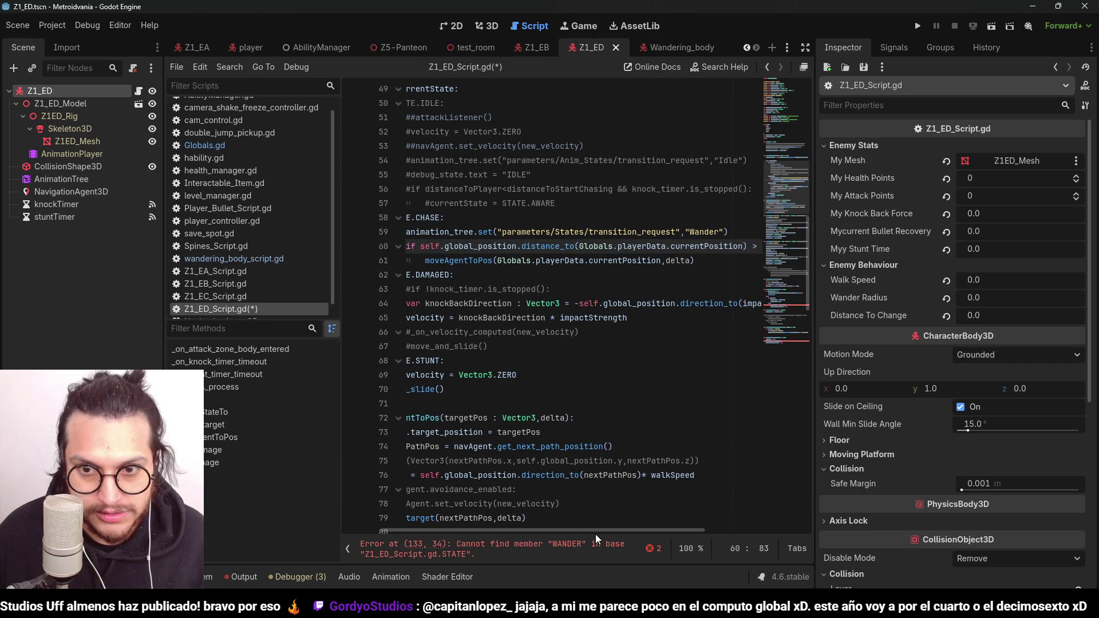
{"action": "left_click_drag", "start_coordinate": [569, 534], "coordinate": [667, 535]}
Step: Replace every distanceToChange occurrence with distanceToExplode using Replace All
{"action": "double_click", "coordinate": [682, 246]}
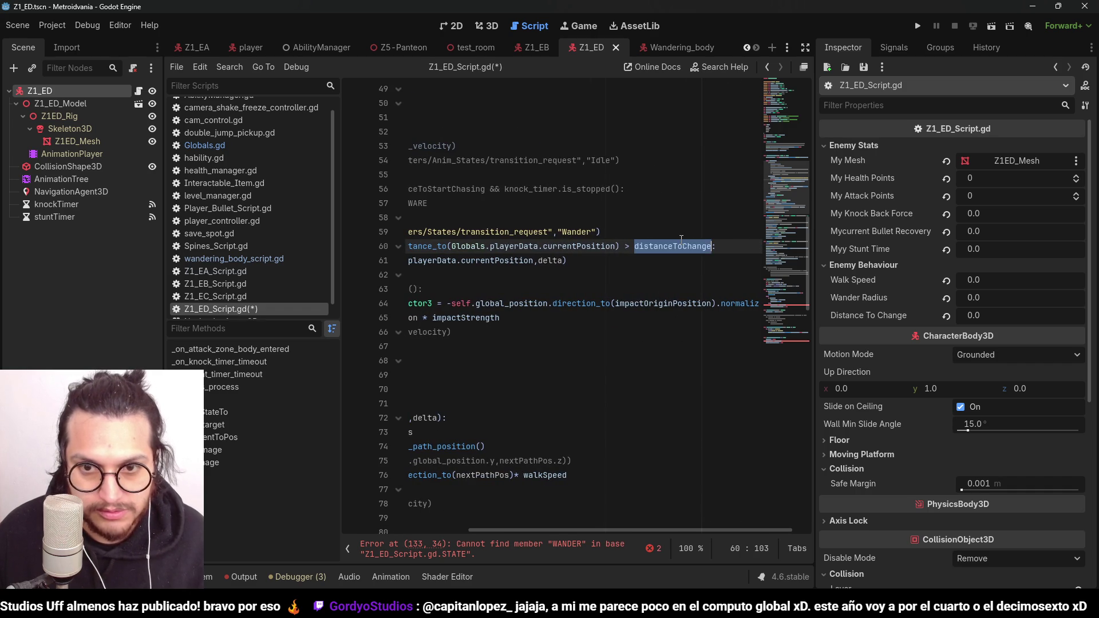
{"action": "key", "text": "ctrl+r"}
{"action": "type", "text": "distanceToExplode"}
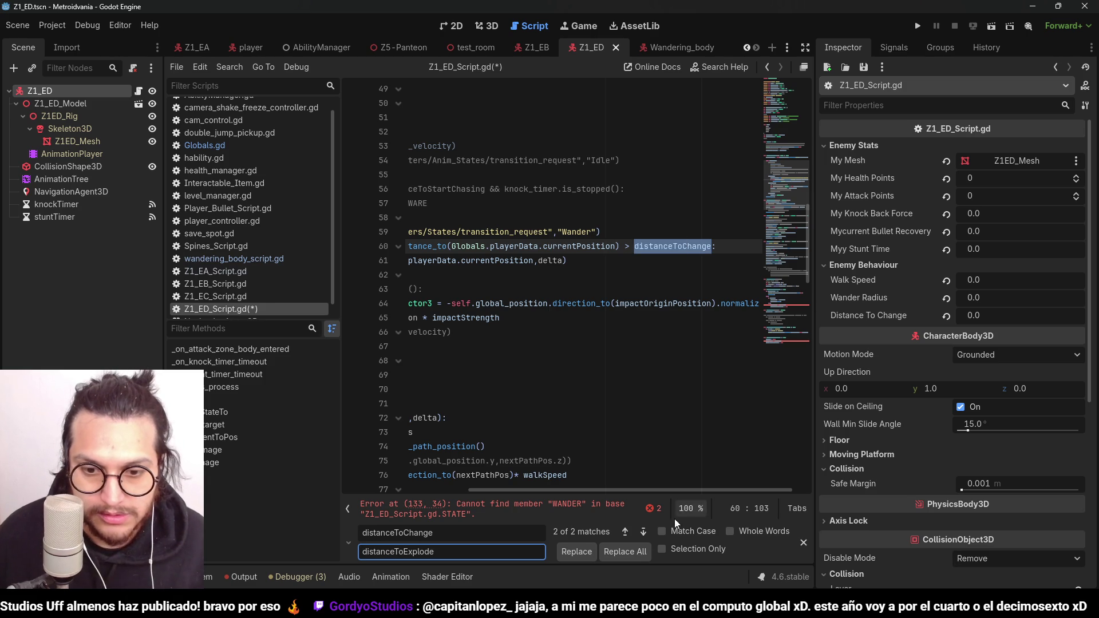
{"action": "key", "text": "Return"}
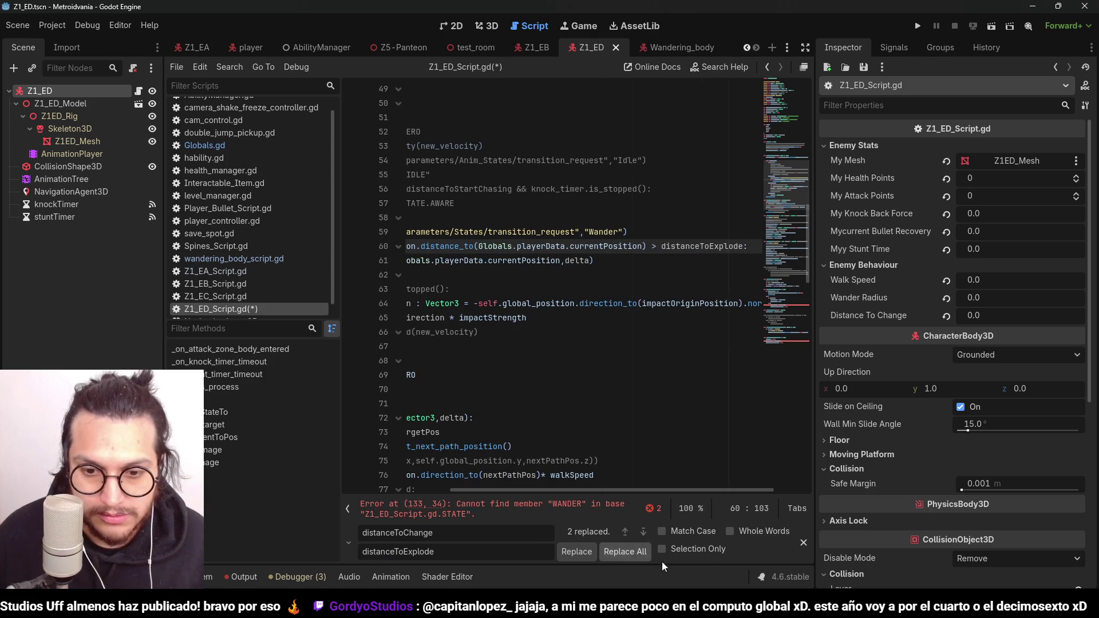
{"action": "left_click", "coordinate": [804, 542]}
{"action": "mouse_move", "coordinate": [651, 531]}
{"action": "left_mouse_down"}
{"action": "mouse_move", "coordinate": [528, 530]}
{"action": "mouse_move", "coordinate": [541, 530]}
{"action": "left_mouse_up"}
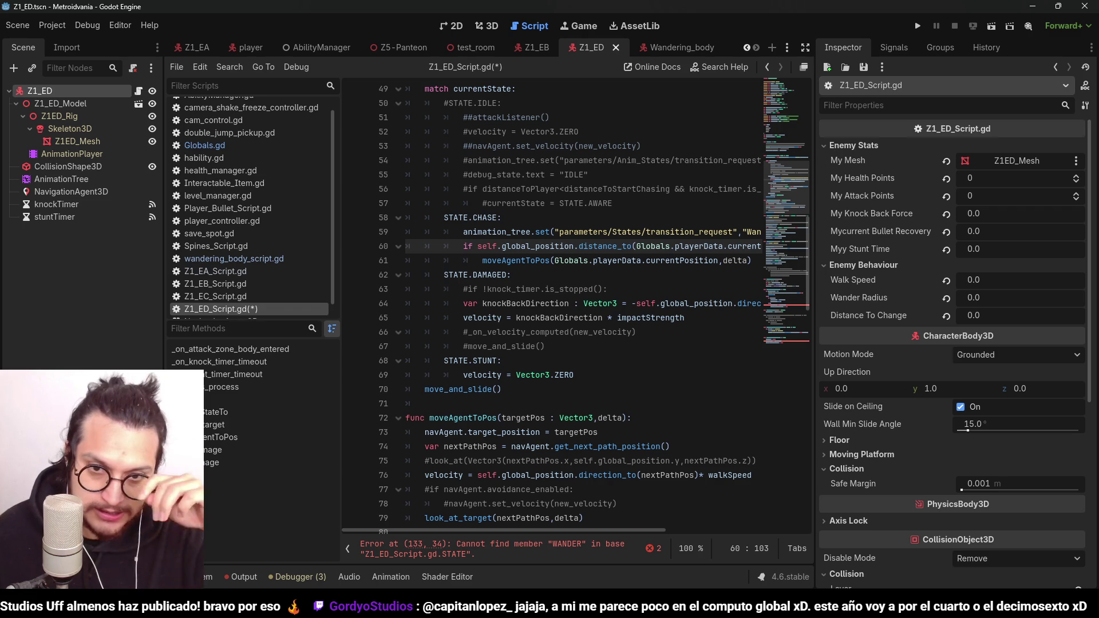
Step: Jump to the WANDER error and delete the commented-out attackListener block
{"action": "scroll", "coordinate": [782, 164], "scroll_direction": "down", "scroll_amount": 1}
{"action": "left_click", "coordinate": [536, 550]}
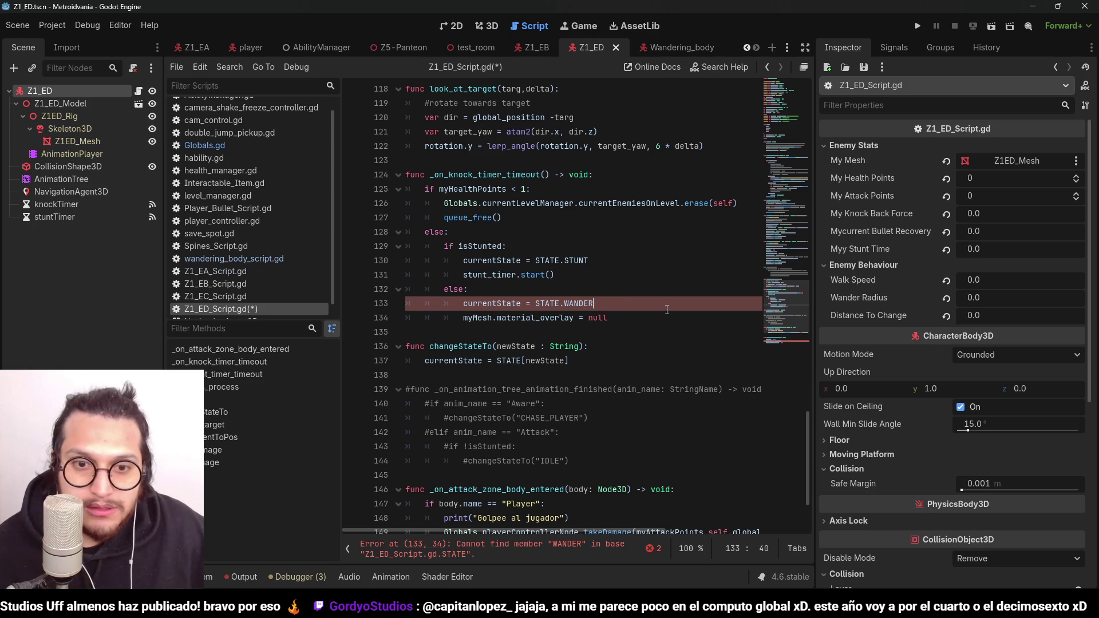
{"action": "scroll", "coordinate": [609, 299], "scroll_direction": "up", "scroll_amount": 10}
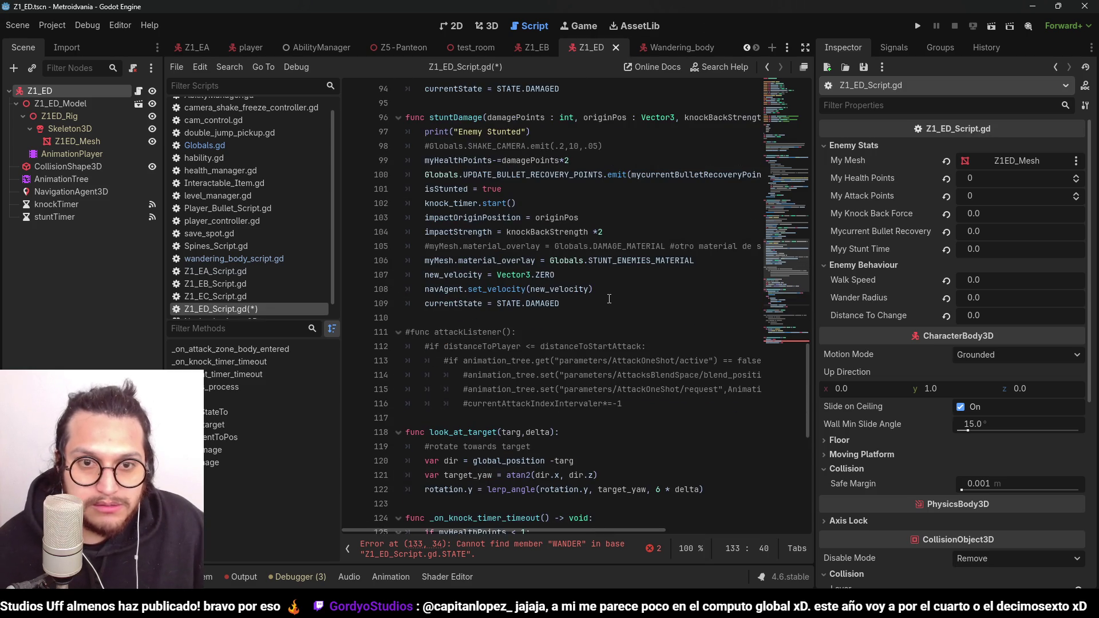
{"action": "scroll", "coordinate": [609, 299], "scroll_direction": "up", "scroll_amount": 9}
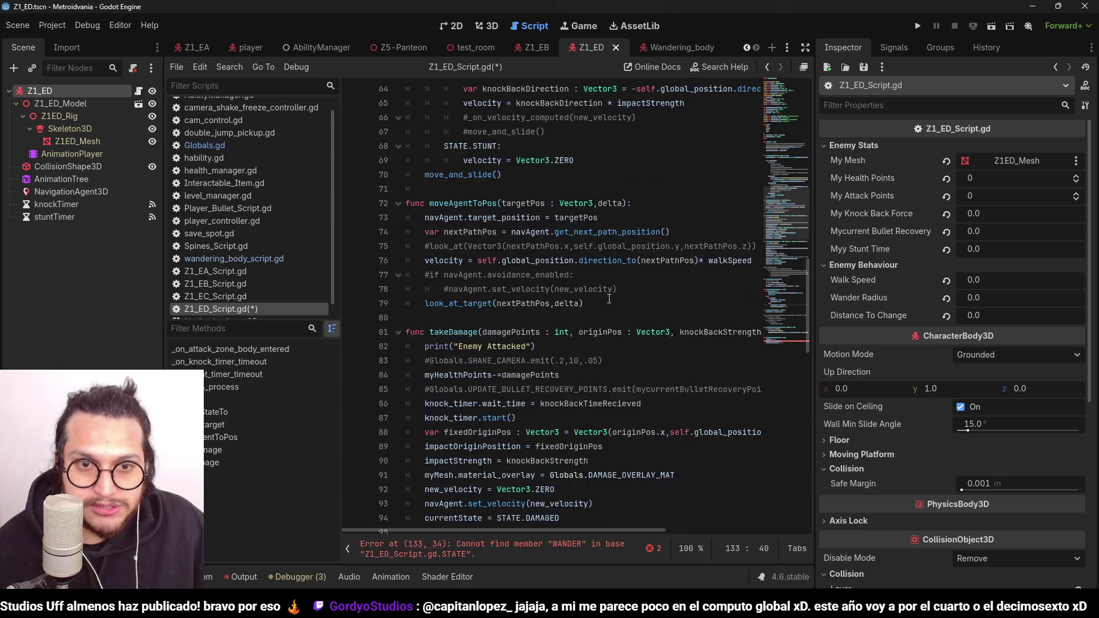
{"action": "scroll", "coordinate": [610, 299], "scroll_direction": "up", "scroll_amount": 1}
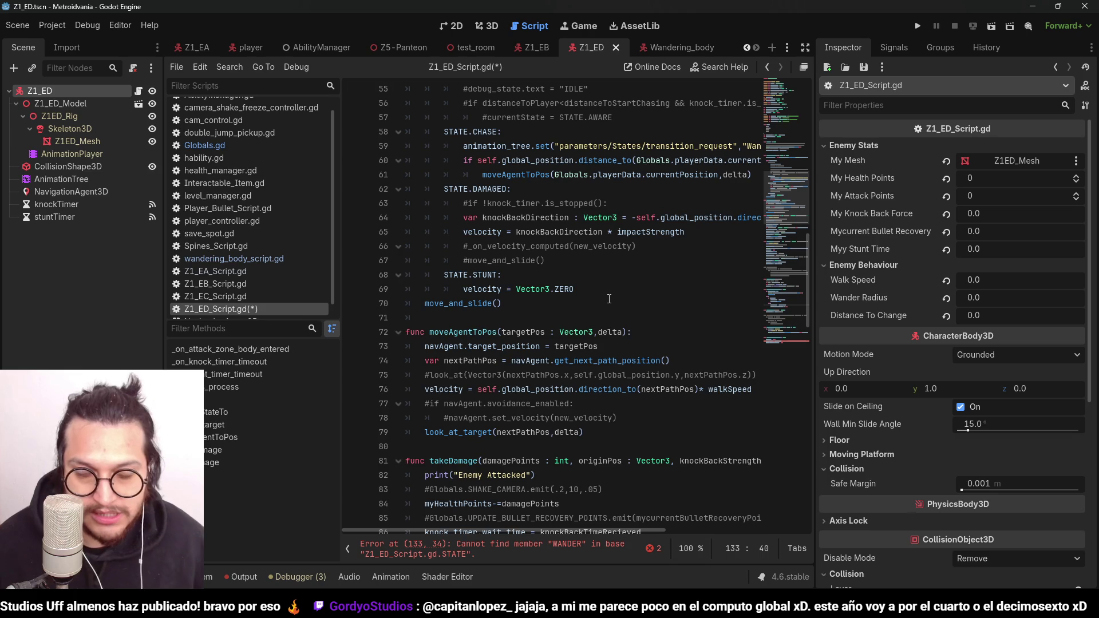
{"action": "scroll", "coordinate": [609, 299], "scroll_direction": "up", "scroll_amount": 11}
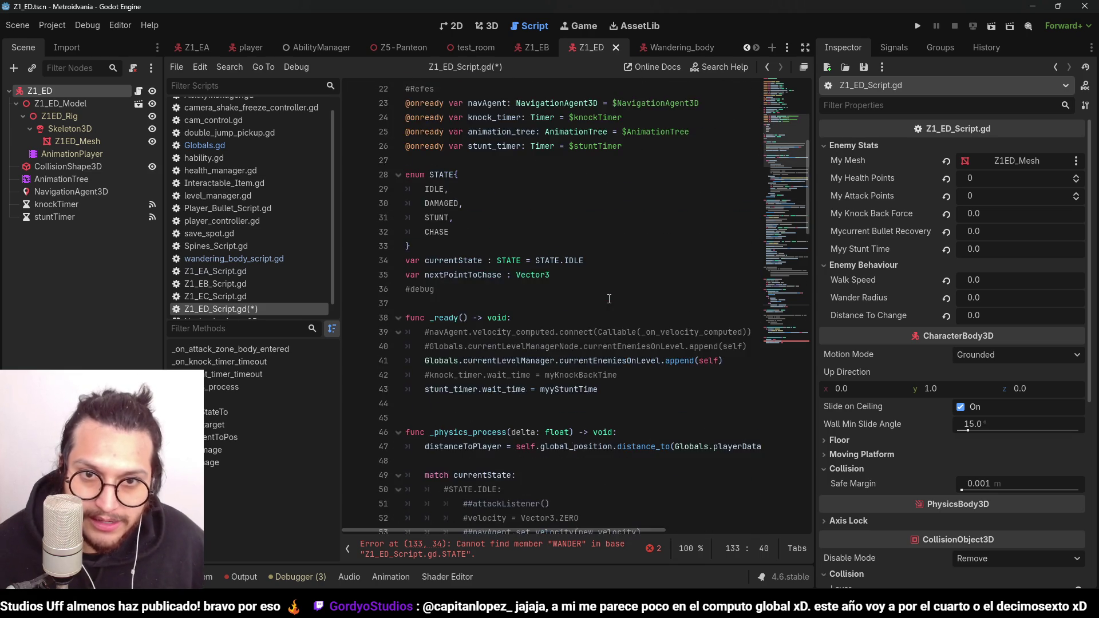
{"action": "scroll", "coordinate": [609, 299], "scroll_direction": "down", "scroll_amount": 10}
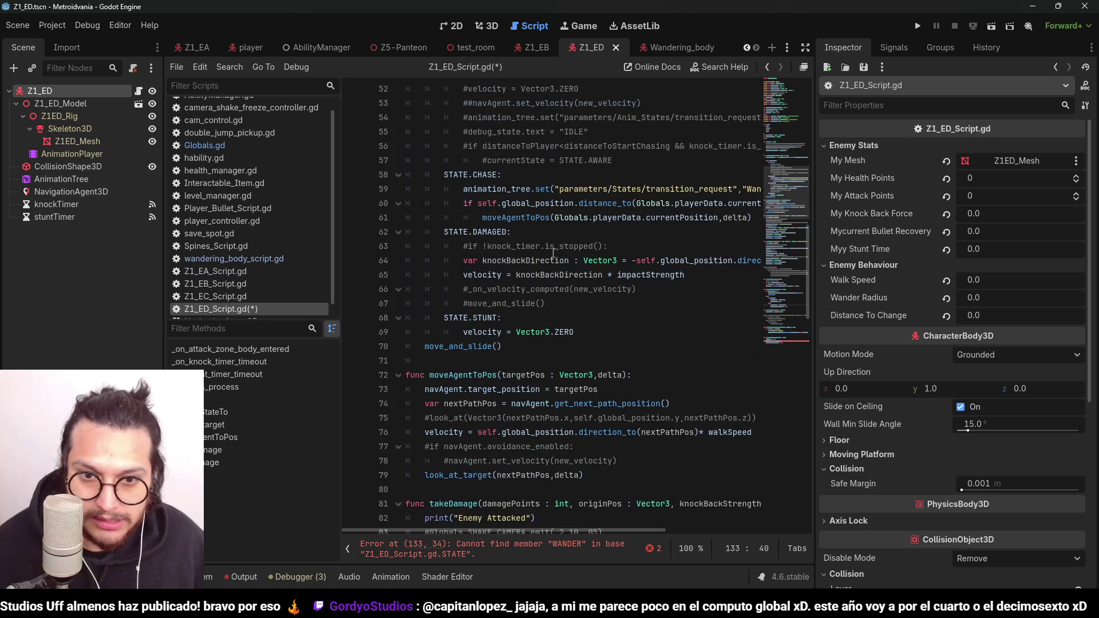
{"action": "scroll", "coordinate": [553, 253], "scroll_direction": "down", "scroll_amount": 15}
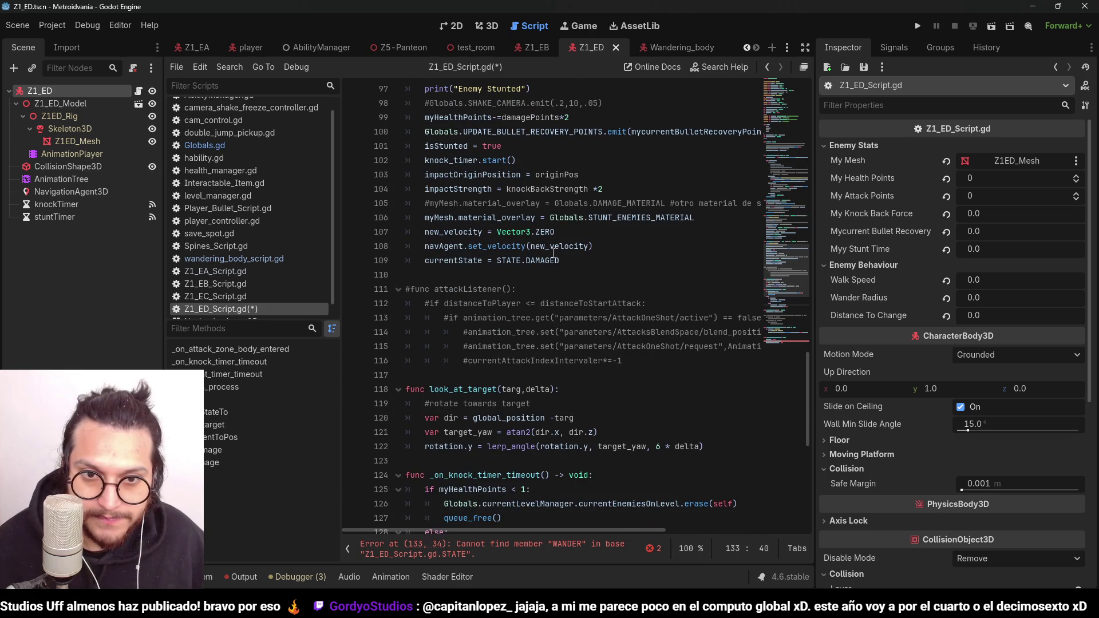
{"action": "scroll", "coordinate": [553, 253], "scroll_direction": "down", "scroll_amount": 3}
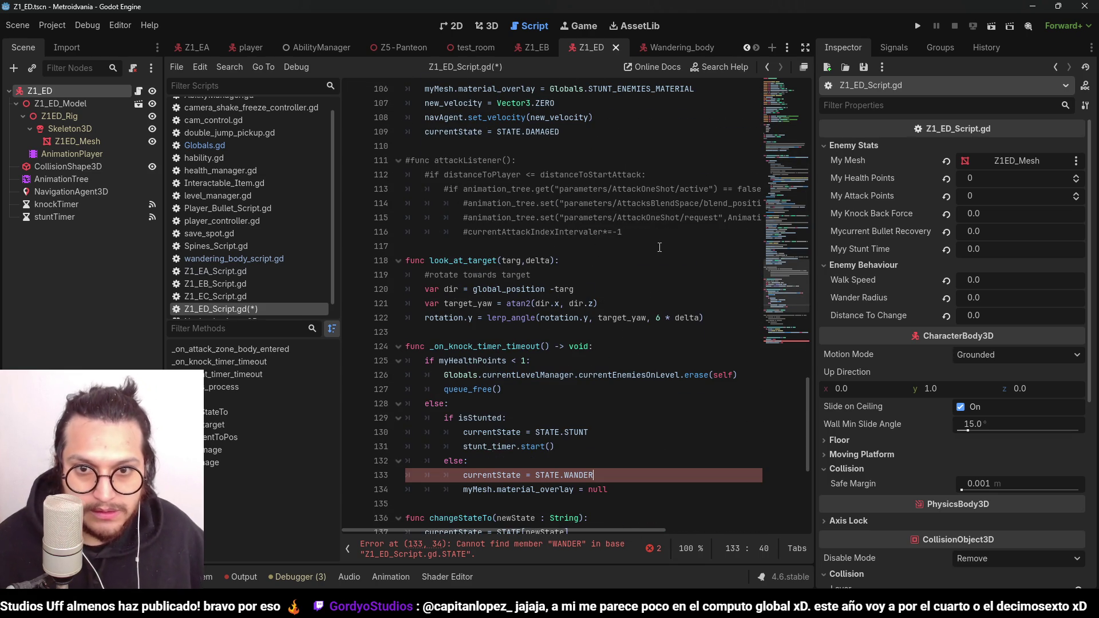
{"action": "left_click_drag", "start_coordinate": [660, 248], "coordinate": [379, 147]}
{"action": "key", "text": "BackSpace"}
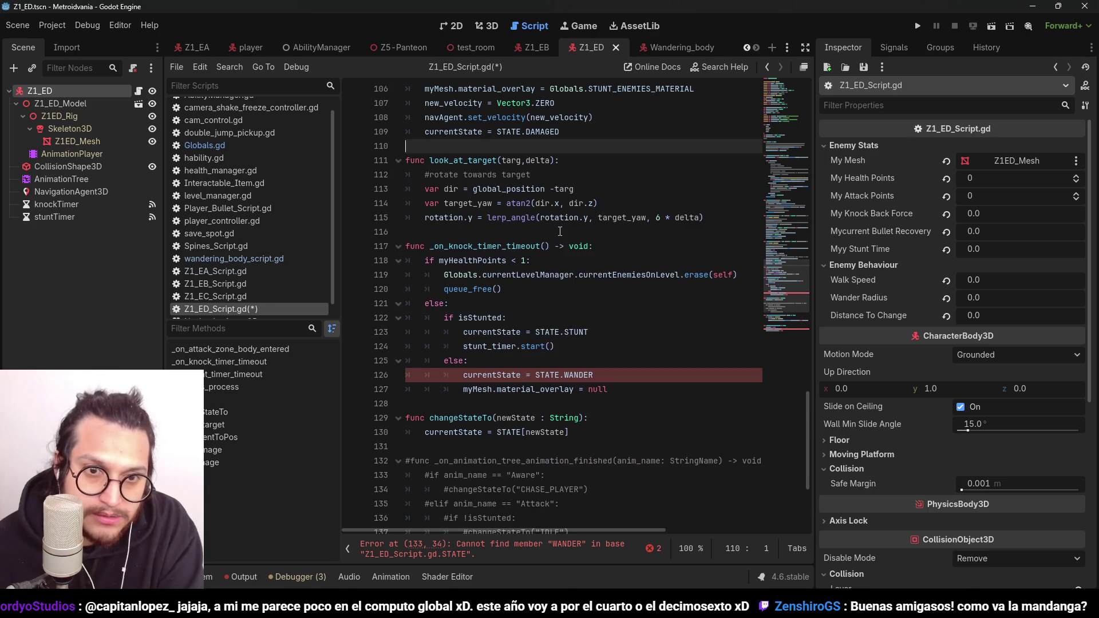
Step: Change STATE.WANDER to STATE.CHASE in the knock-timer else branch and save
{"action": "scroll", "coordinate": [514, 390], "scroll_direction": "down", "scroll_amount": 1}
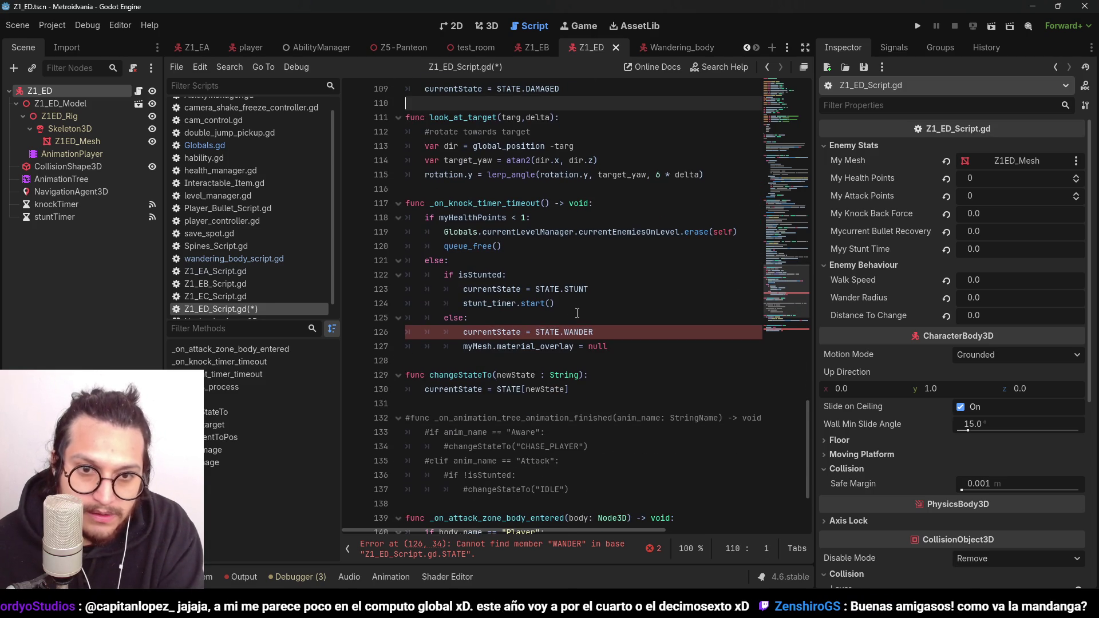
{"action": "left_click", "coordinate": [566, 320]}
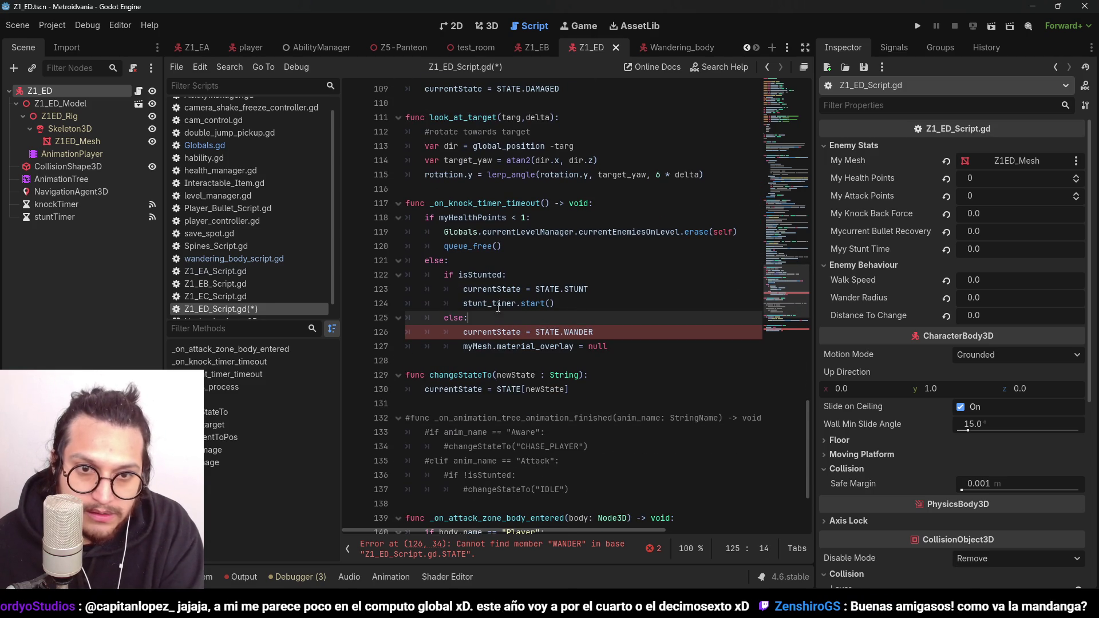
{"action": "left_click", "coordinate": [573, 332]}
{"action": "double_click", "coordinate": [575, 333]}
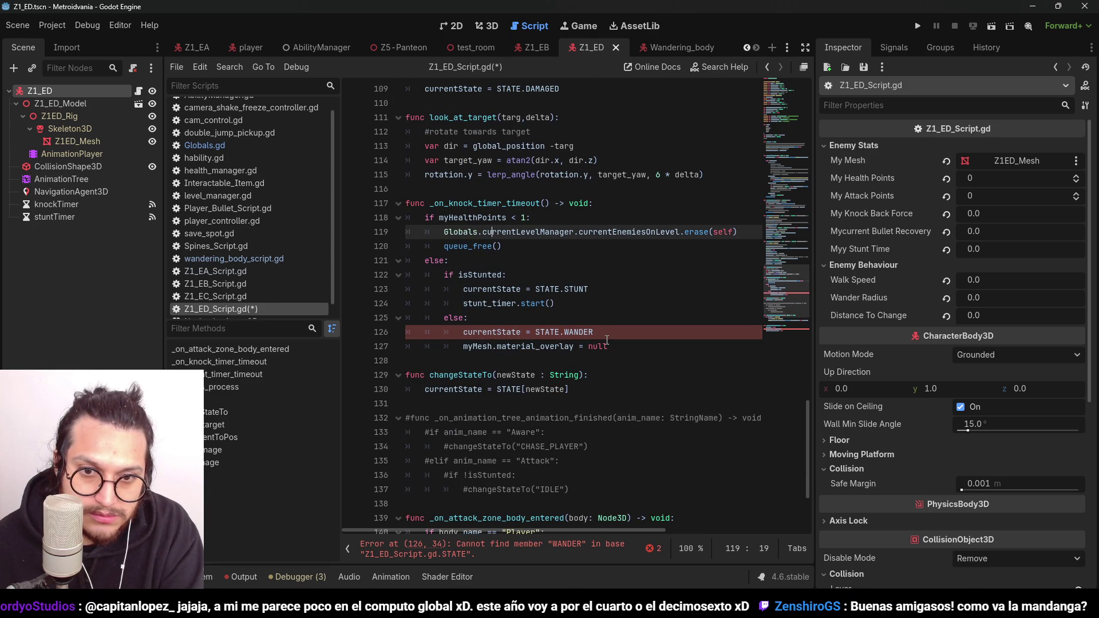
{"action": "type", "text": "CHAS"}
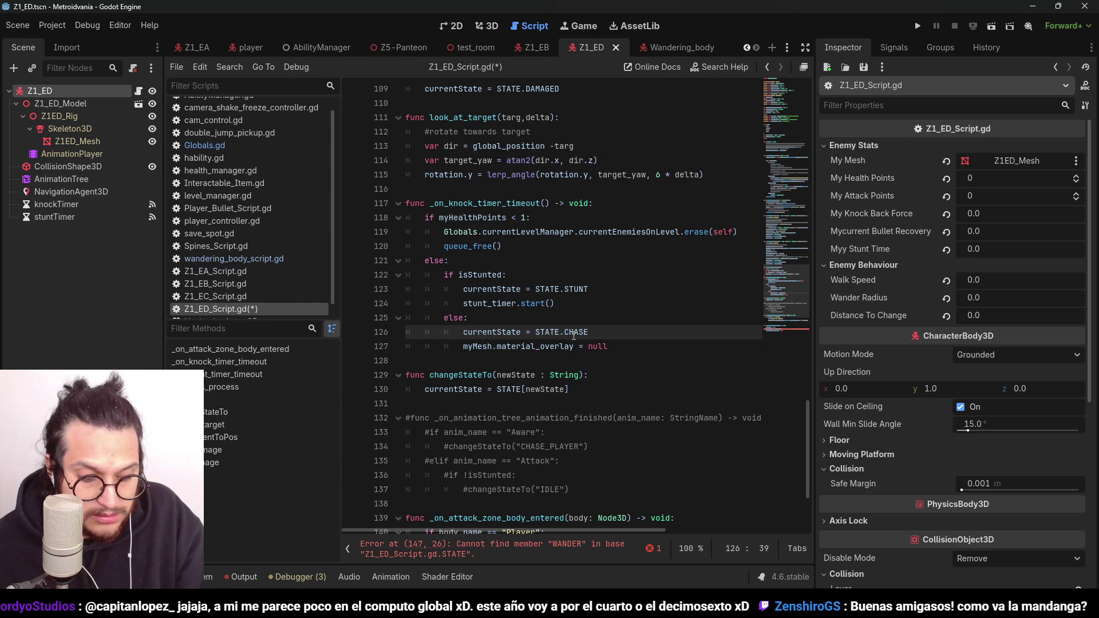
{"action": "key", "text": "ctrl+s"}
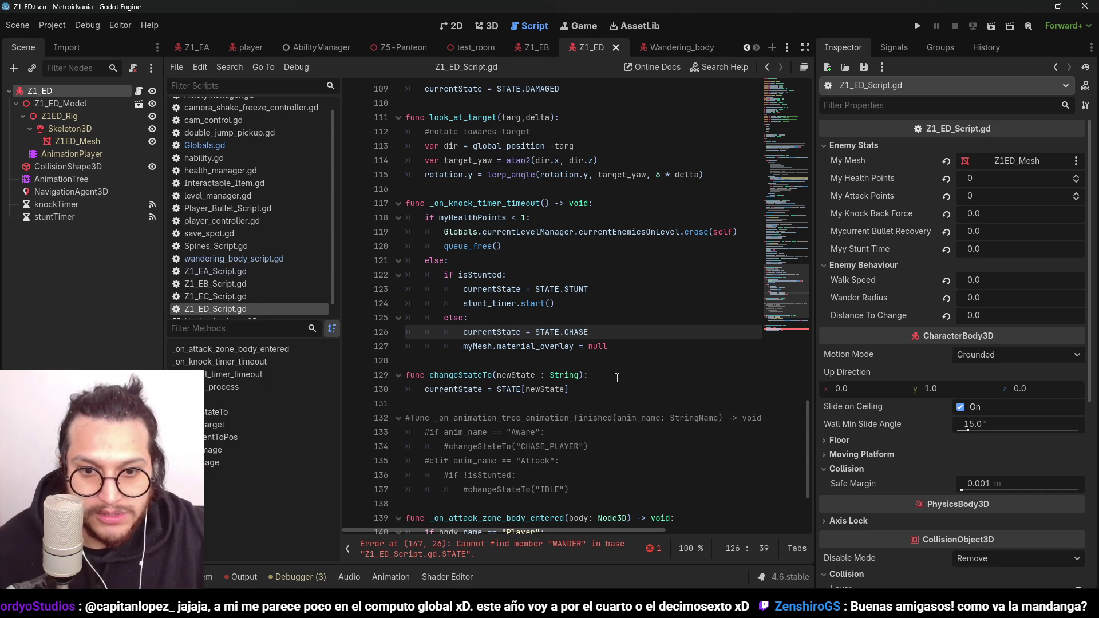
{"action": "scroll", "coordinate": [660, 229], "scroll_direction": "up", "scroll_amount": 10}
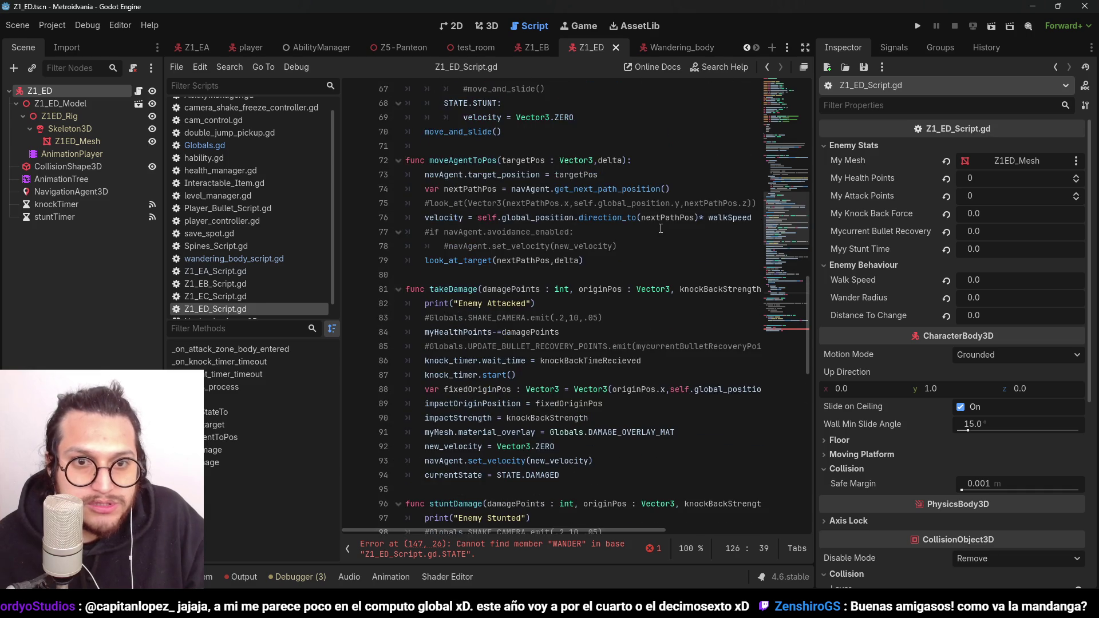
{"action": "scroll", "coordinate": [661, 229], "scroll_direction": "up", "scroll_amount": 7}
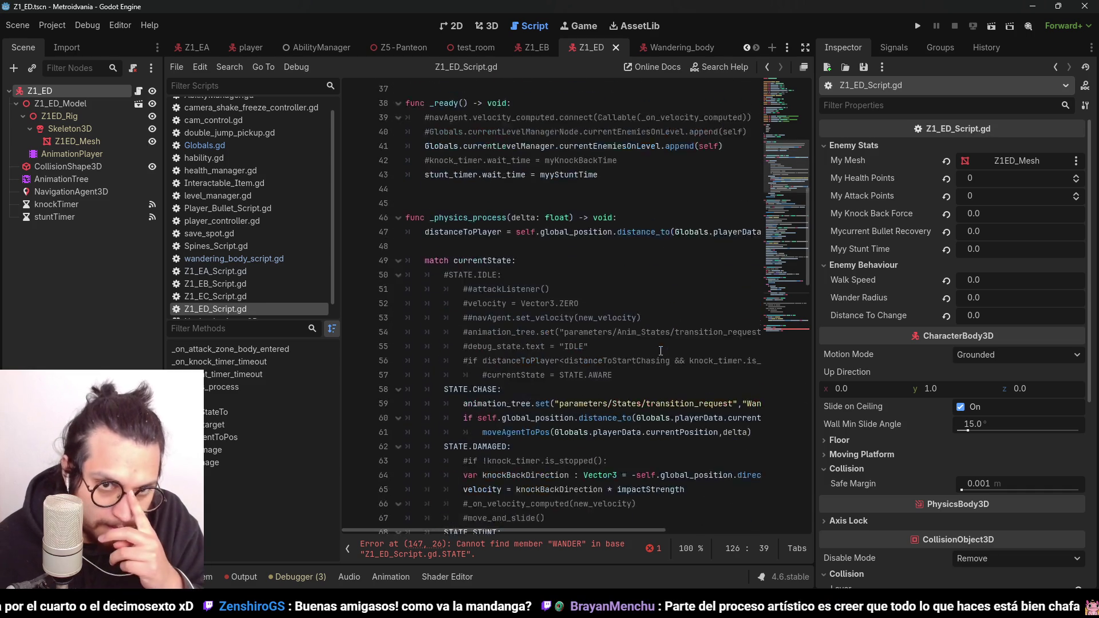
{"action": "scroll", "coordinate": [661, 351], "scroll_direction": "up", "scroll_amount": 9}
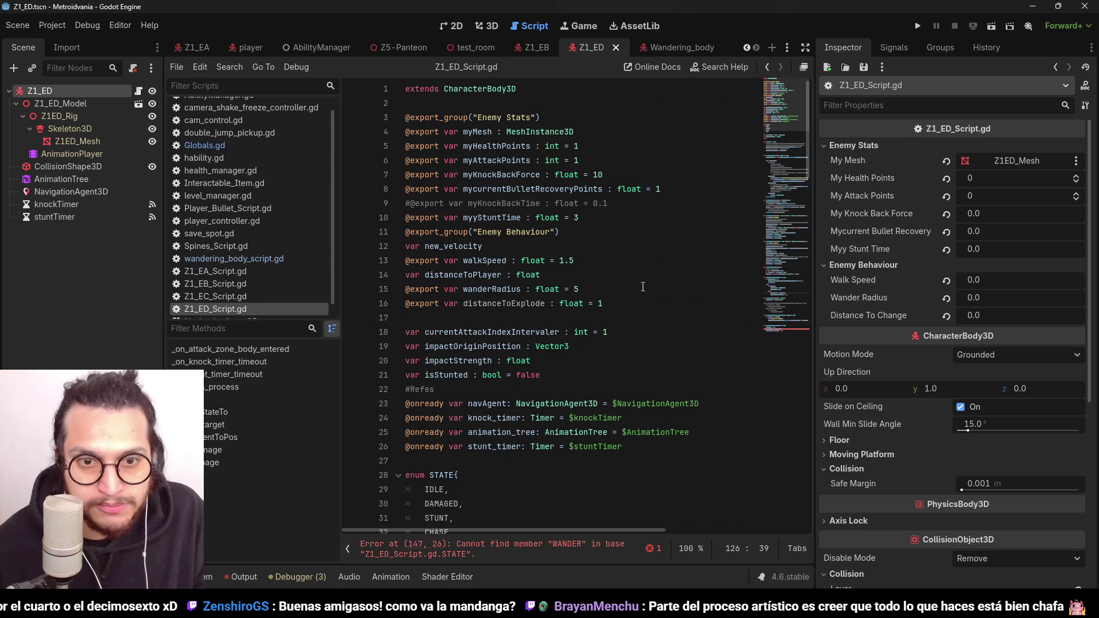
{"action": "left_click", "coordinate": [571, 246]}
{"action": "left_click", "coordinate": [510, 260]}
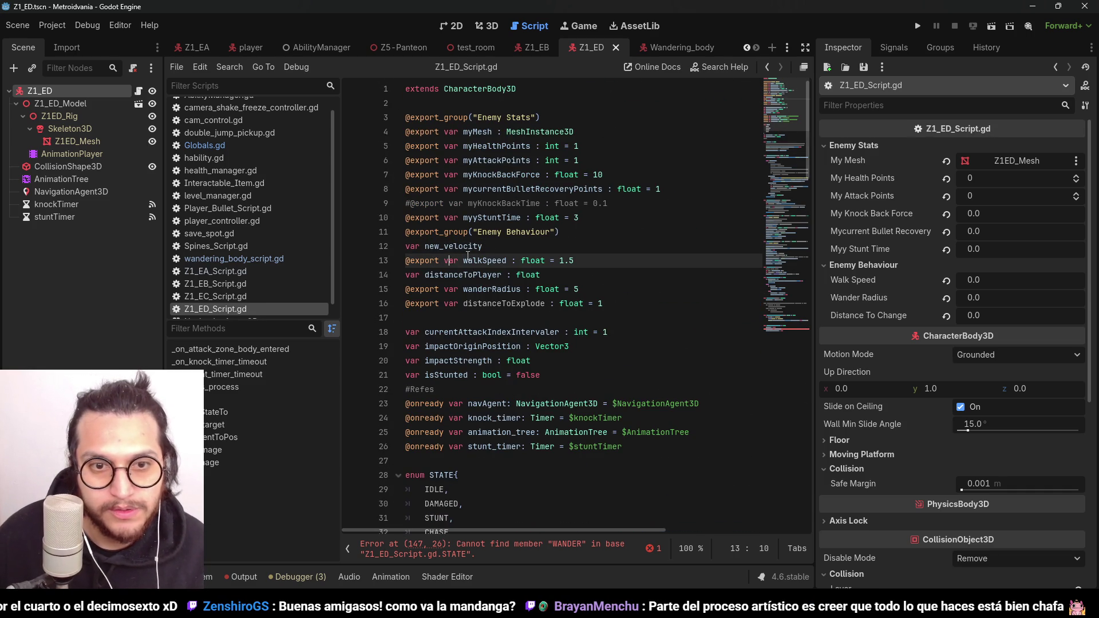
{"action": "left_click_drag", "start_coordinate": [521, 289], "coordinate": [508, 275]}
{"action": "left_click", "coordinate": [513, 289]}
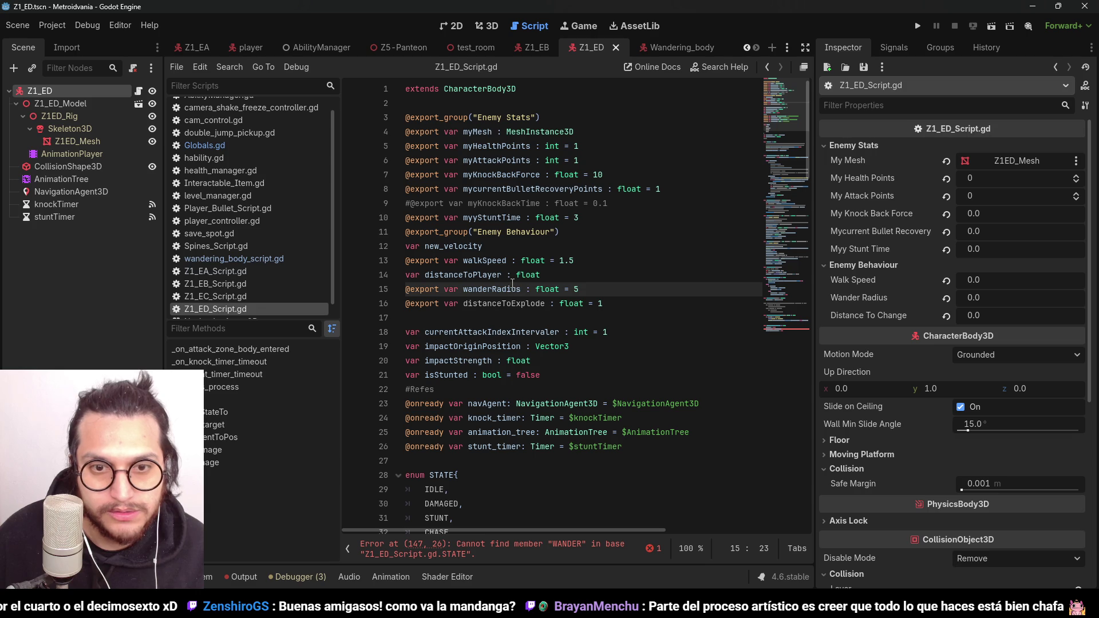
Step: Rename wanderRadius to distanceToChase with a default of 15 and save
{"action": "double_click", "coordinate": [511, 289]}
{"action": "type", "text": "distanceTo"}
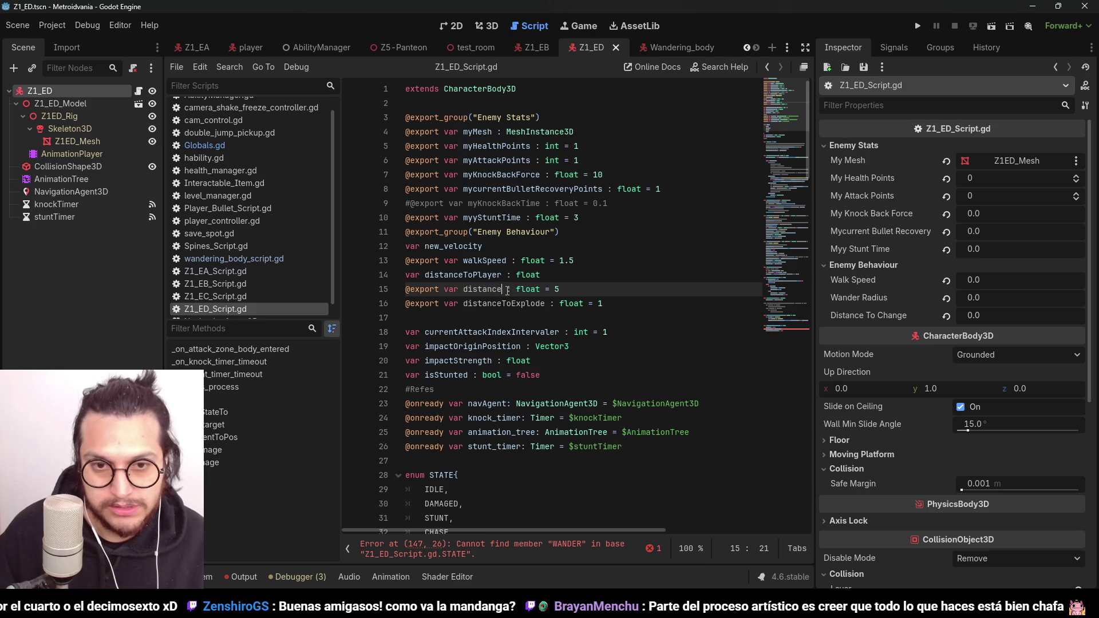
{"action": "type", "text": "Chase"}
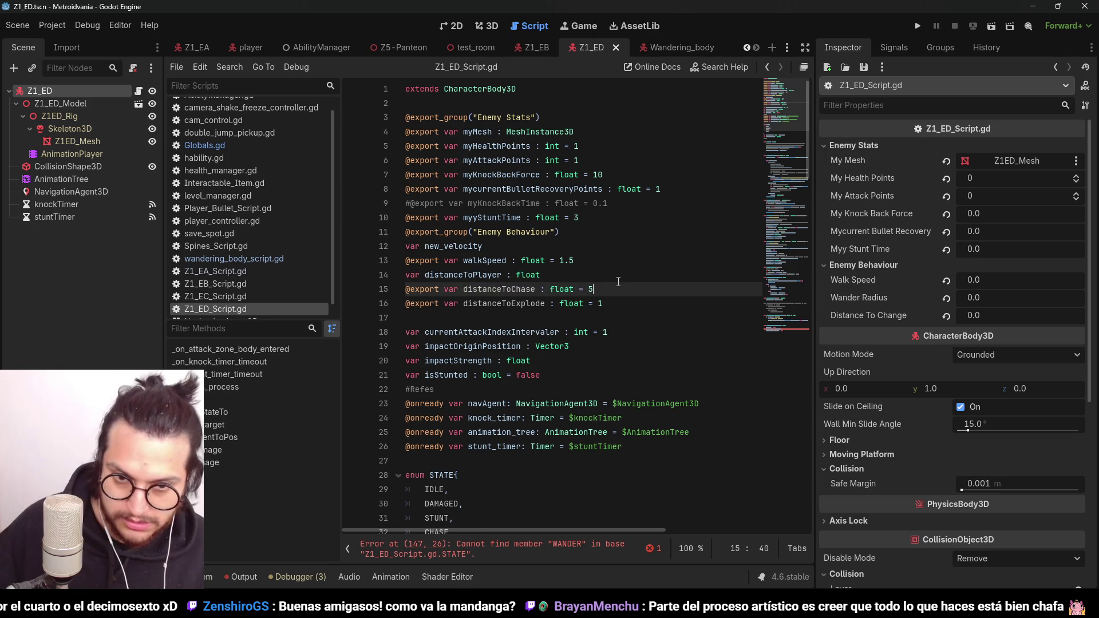
{"action": "key", "text": "BackSpace"}
{"action": "type", "text": "1"}
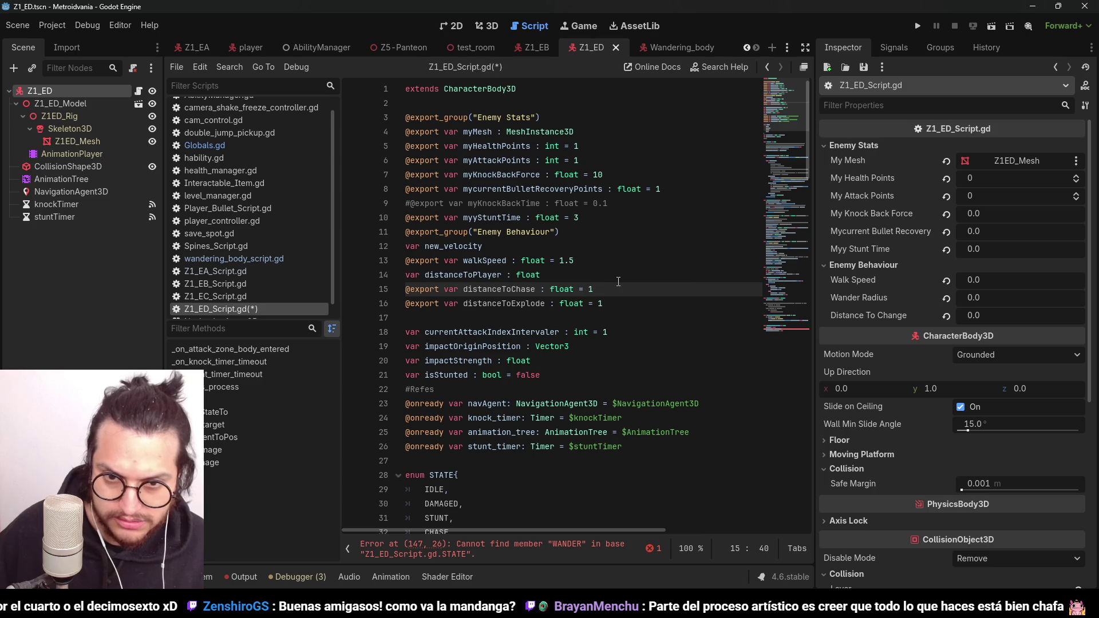
{"action": "type", "text": "5"}
{"action": "key", "text": "ctrl+s"}
Step: Change STATE.WANDER to STATE.CHASE on line 147 and save the script
{"action": "double_click", "coordinate": [480, 292]}
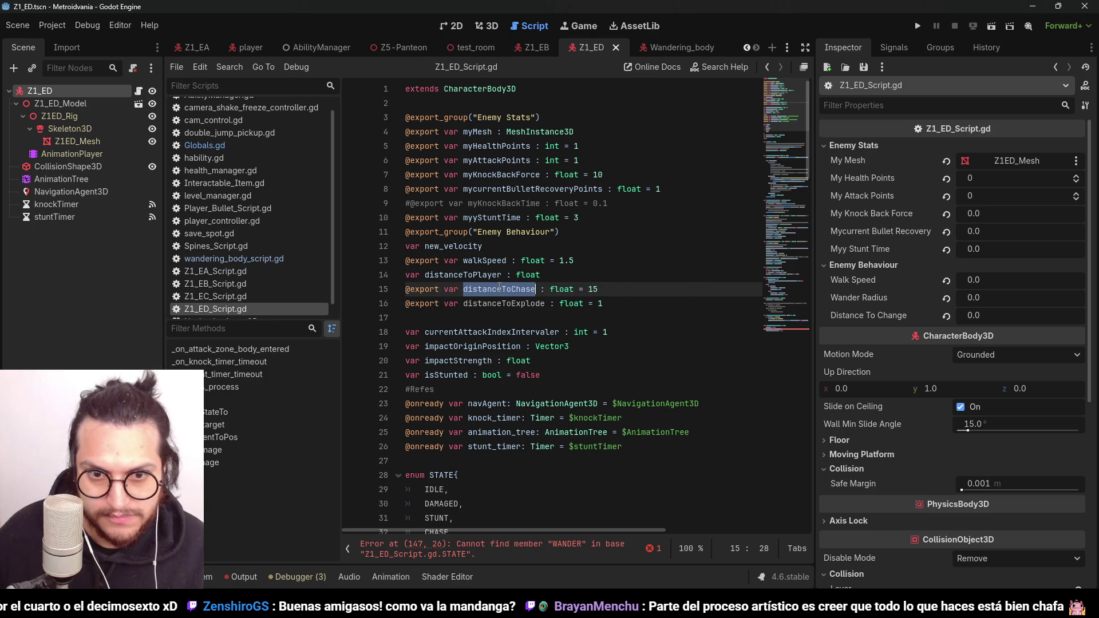
{"action": "left_click", "coordinate": [796, 333]}
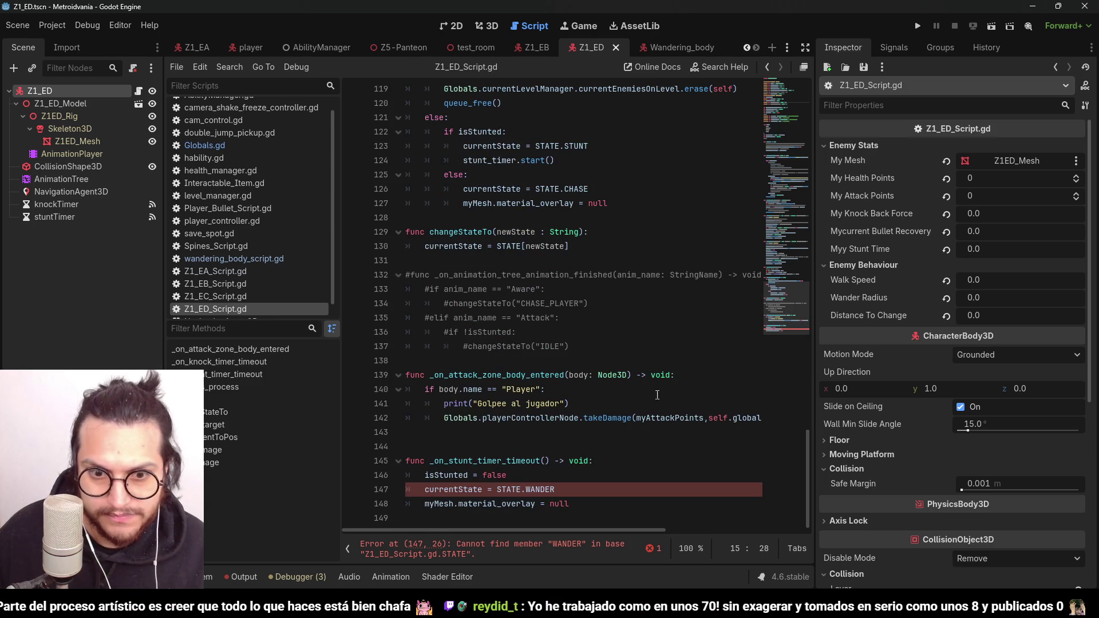
{"action": "left_click", "coordinate": [532, 490]}
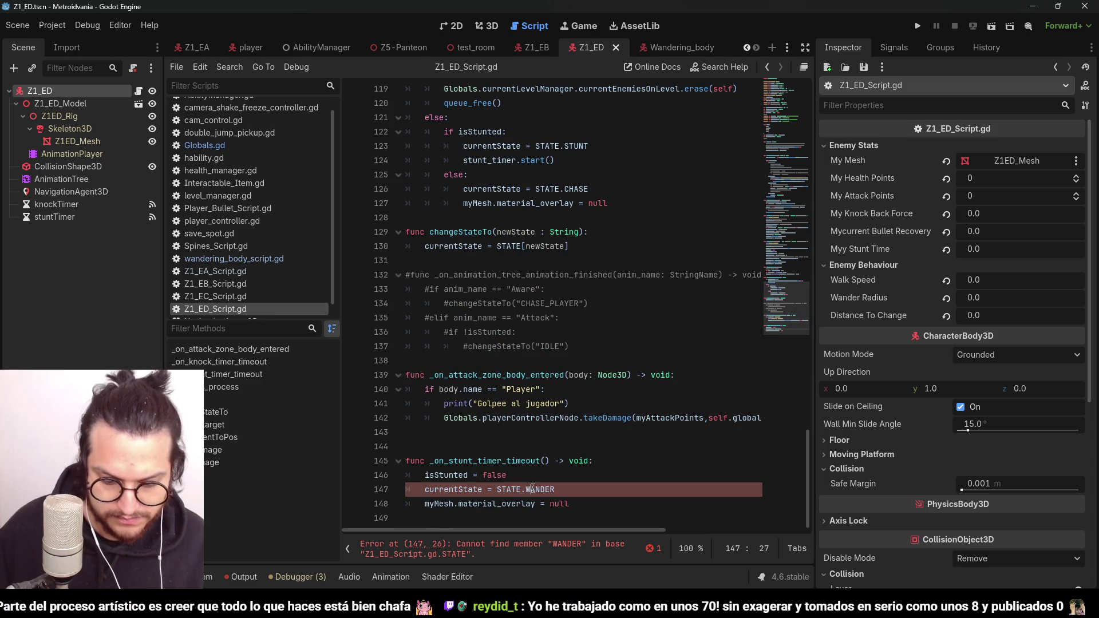
{"action": "type", "text": "CHASE"}
{"action": "double_click", "coordinate": [533, 489]}
{"action": "type", "text": "CHAS"}
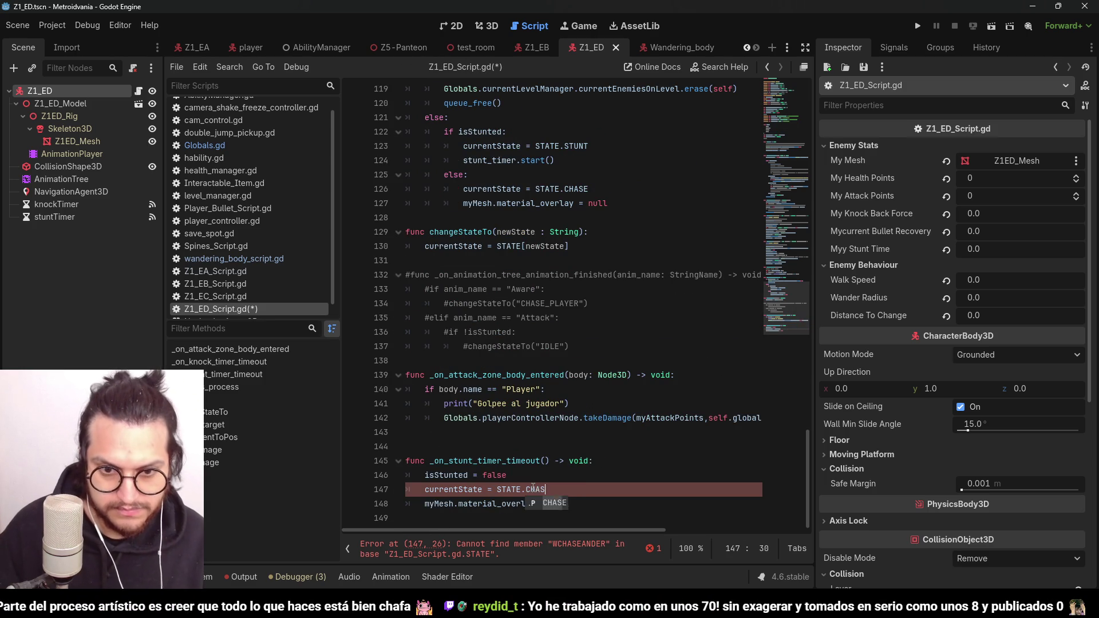
{"action": "type", "text": "E"}
{"action": "key", "text": "ctrl+s"}
{"action": "scroll", "coordinate": [554, 287], "scroll_direction": "up", "scroll_amount": 15}
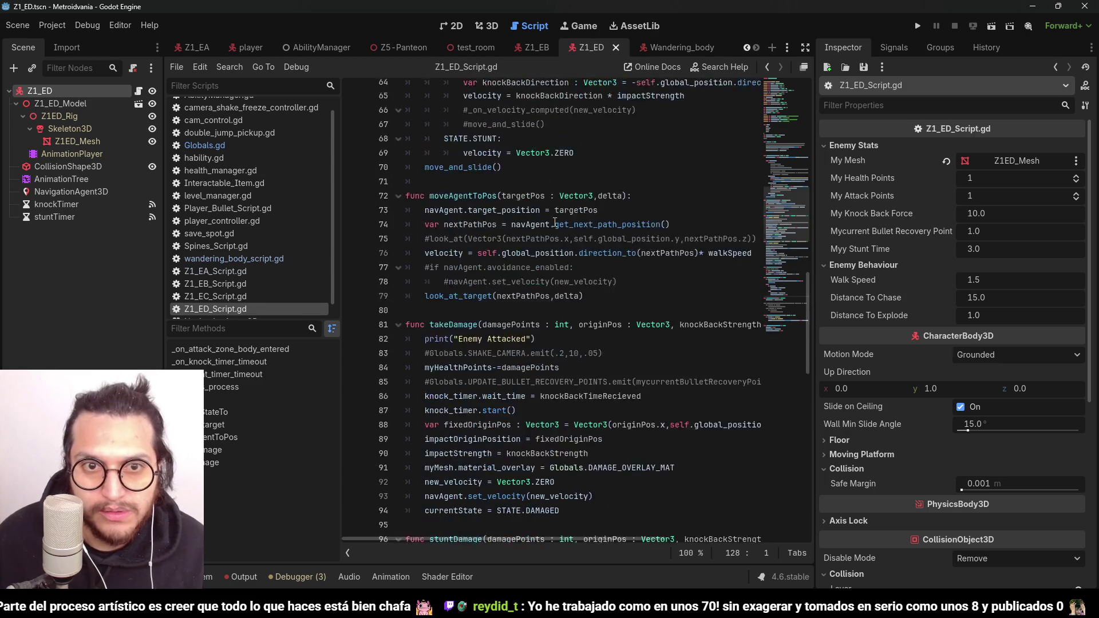
Step: Uncomment the IDLE chase condition lines with Ctrl+K
{"action": "scroll", "coordinate": [555, 223], "scroll_direction": "up", "scroll_amount": 8}
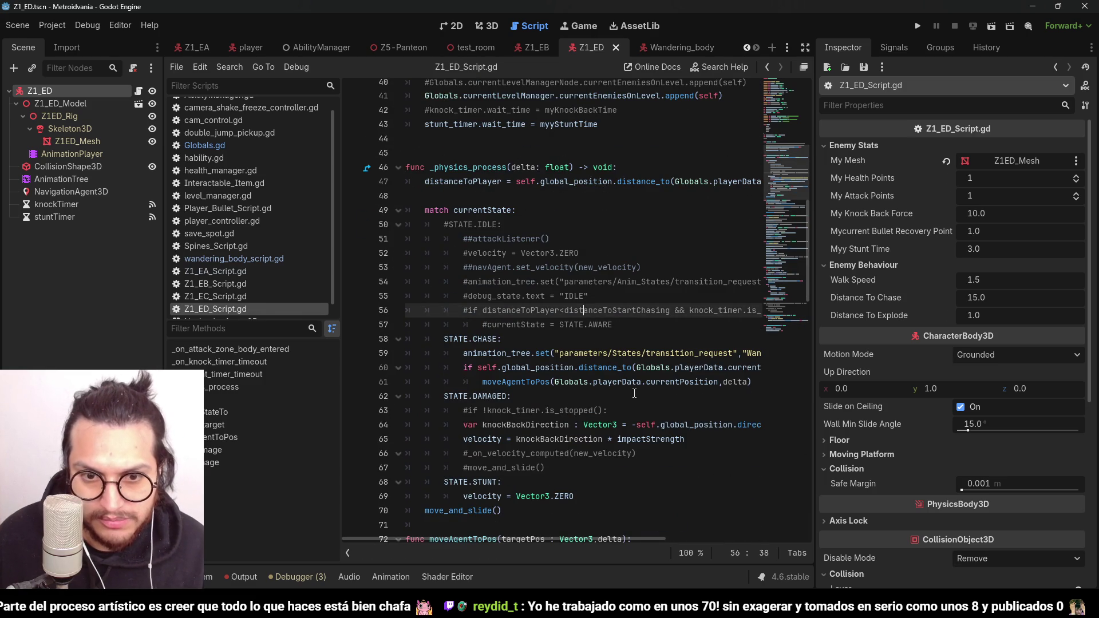
{"action": "mouse_move", "coordinate": [454, 368]}
{"action": "left_mouse_down"}
{"action": "mouse_move", "coordinate": [793, 379]}
{"action": "mouse_move", "coordinate": [752, 384]}
{"action": "left_mouse_up"}
{"action": "left_click_drag", "start_coordinate": [582, 539], "coordinate": [466, 541]}
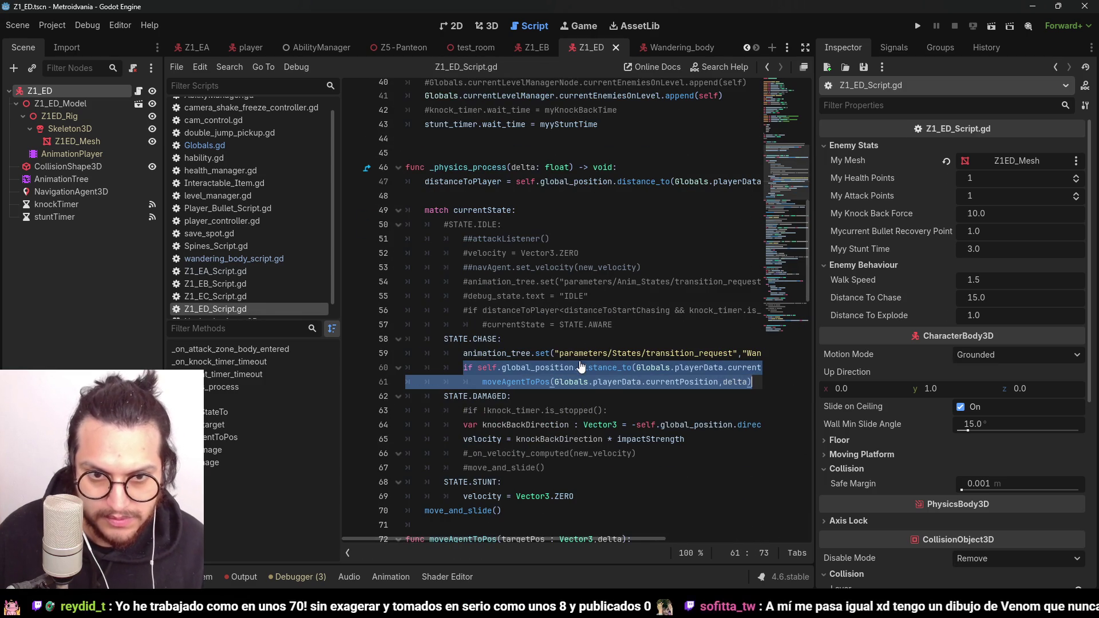
{"action": "left_click", "coordinate": [618, 312]}
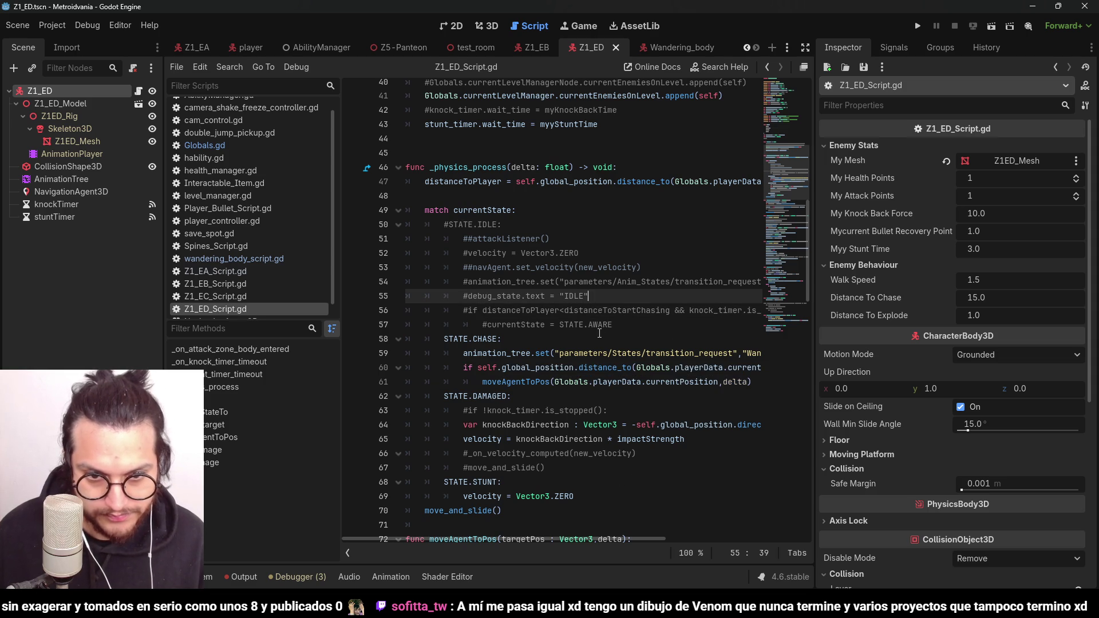
{"action": "mouse_move", "coordinate": [624, 324]}
{"action": "left_mouse_down"}
{"action": "mouse_move", "coordinate": [446, 245]}
{"action": "mouse_move", "coordinate": [463, 311]}
{"action": "left_mouse_up"}
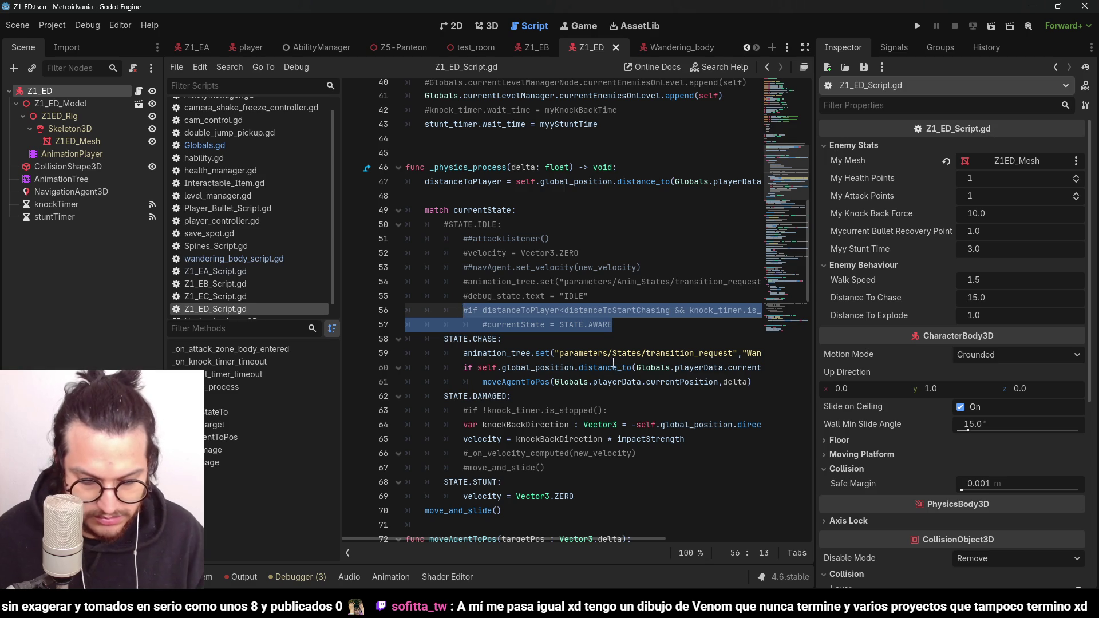
{"action": "key", "text": "ctrl+k"}
{"action": "left_click", "coordinate": [569, 254]}
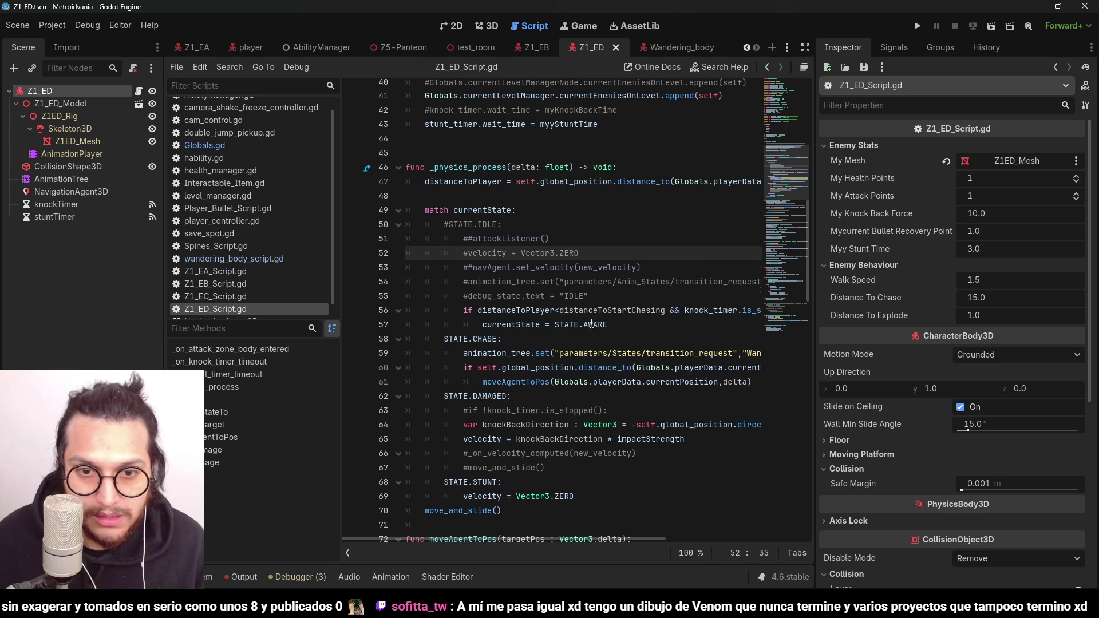
{"action": "left_click_drag", "start_coordinate": [540, 332], "coordinate": [478, 318]}
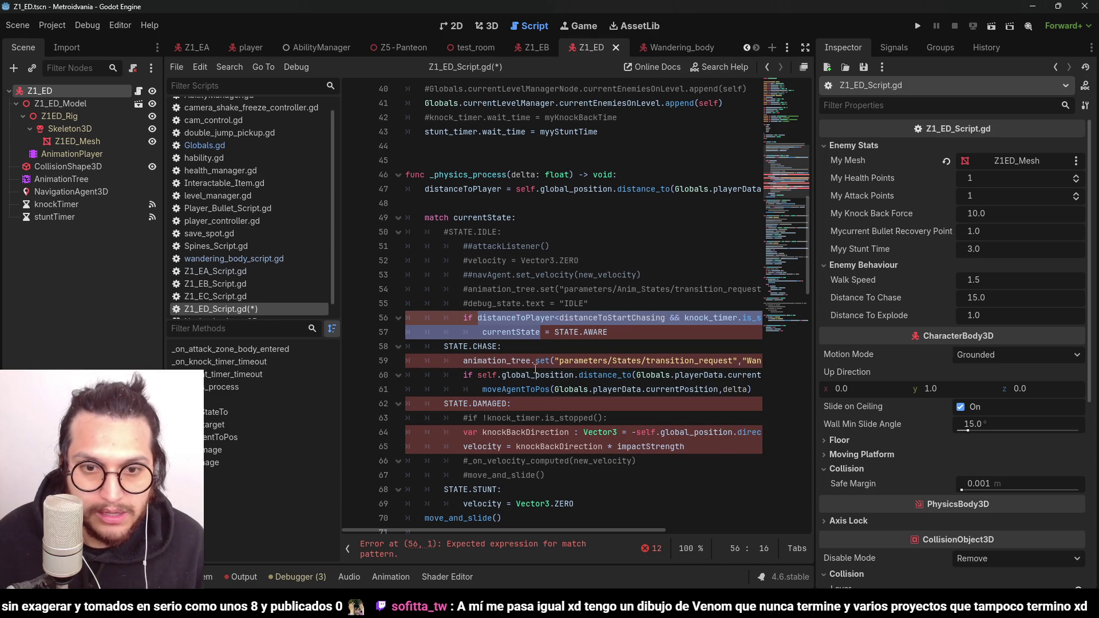
Step: Make the IDLE condition set currentState to STATE.CHASE instead of AWARE
{"action": "double_click", "coordinate": [537, 316]}
{"action": "scroll", "coordinate": [581, 371], "scroll_direction": "up", "scroll_amount": 1}
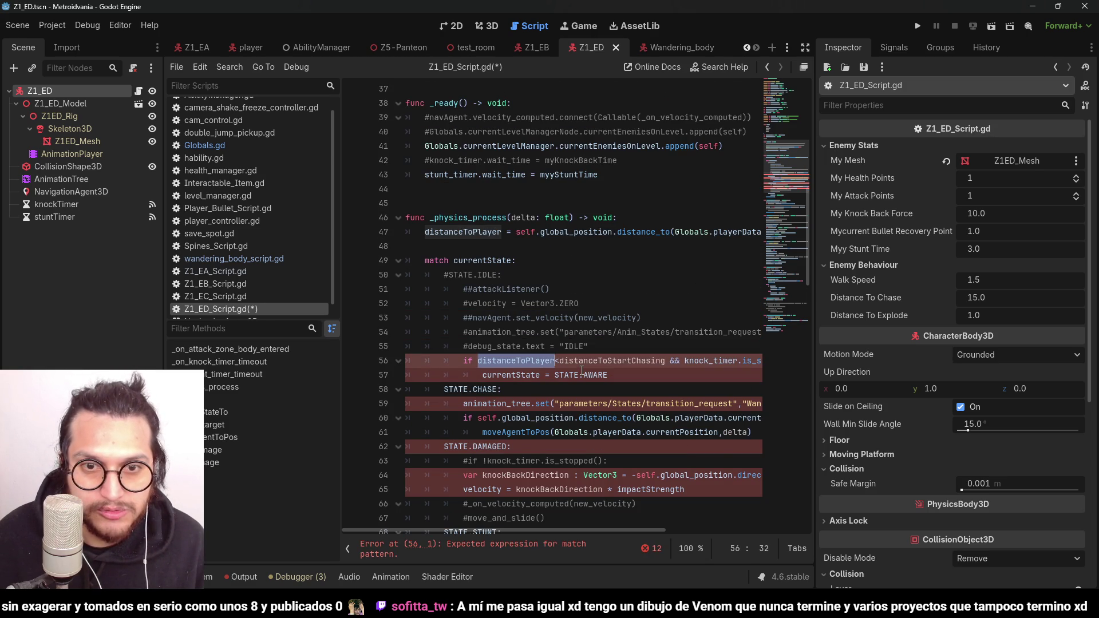
{"action": "double_click", "coordinate": [464, 232]}
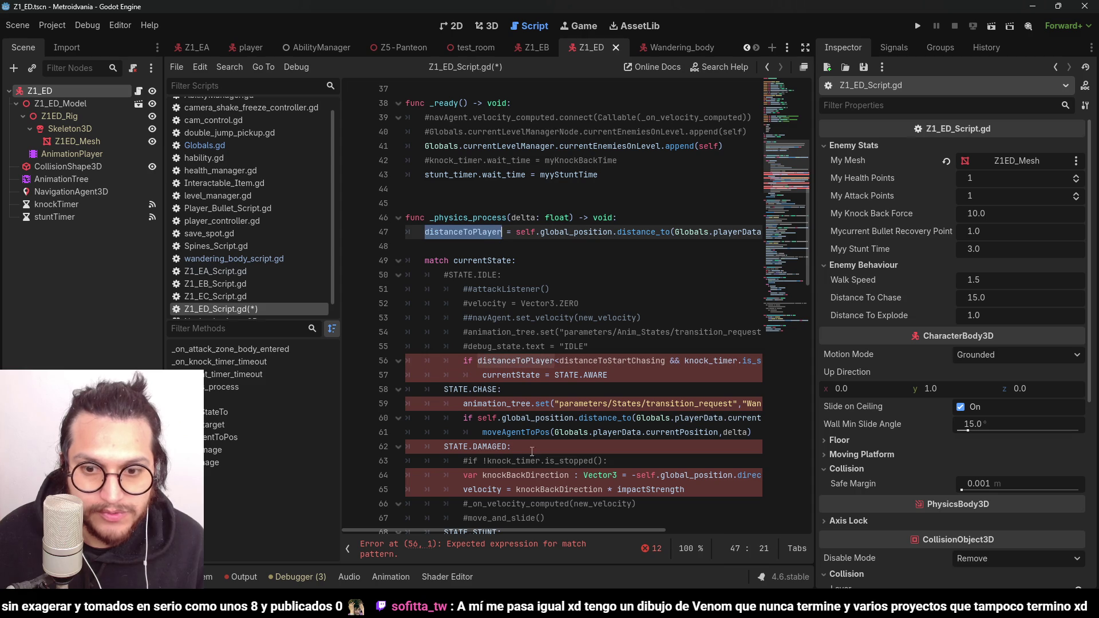
{"action": "left_click_drag", "start_coordinate": [538, 530], "coordinate": [545, 530]}
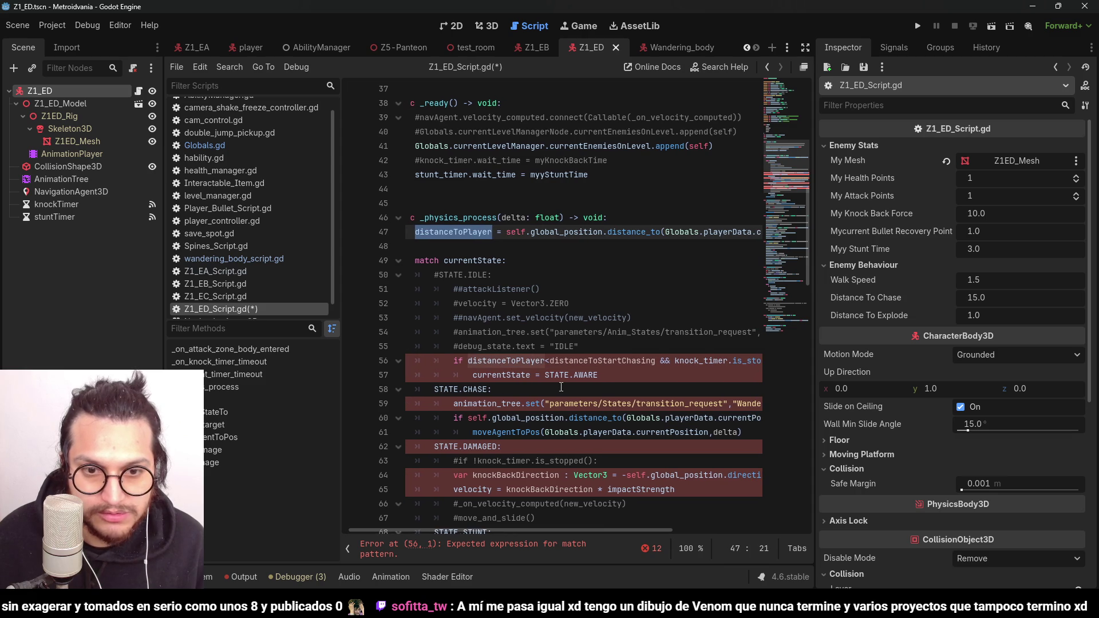
{"action": "scroll", "coordinate": [561, 387], "scroll_direction": "down", "scroll_amount": 2}
{"action": "scroll", "coordinate": [561, 387], "scroll_direction": "down", "scroll_amount": 1}
{"action": "double_click", "coordinate": [590, 244]}
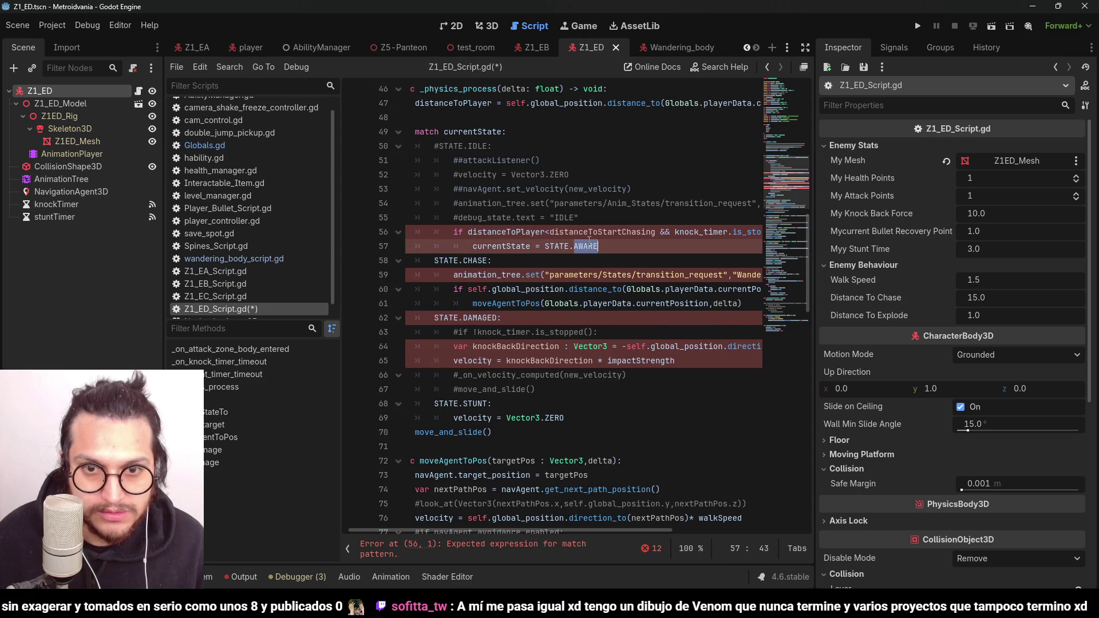
{"action": "type", "text": "CHASE"}
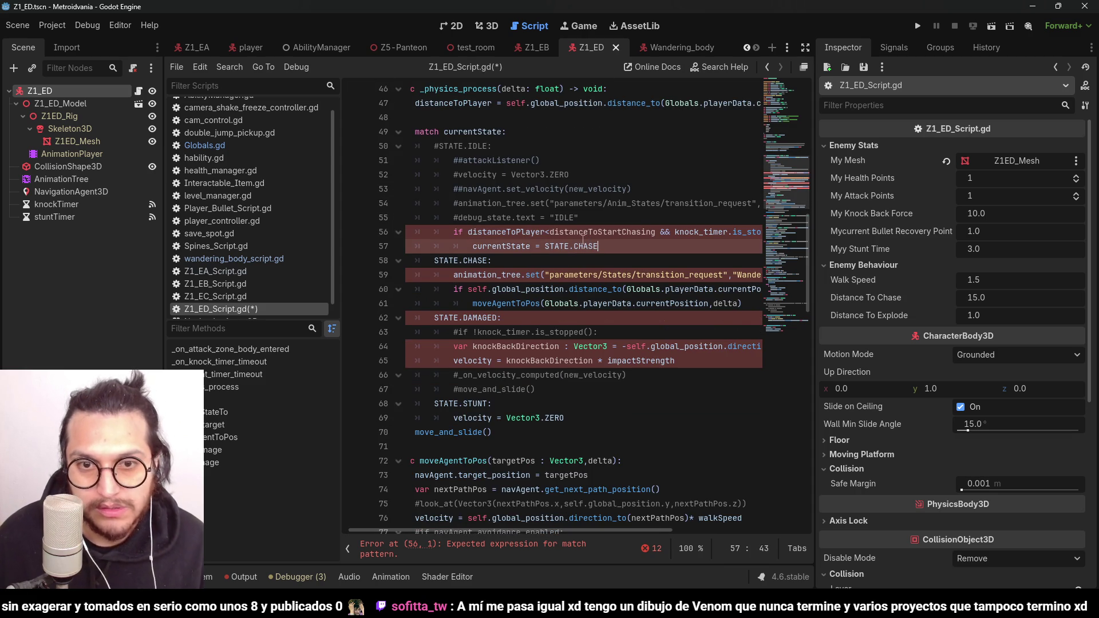
Step: Replace distanceToStartChasing with distanceToChase in the IDLE condition
{"action": "left_click", "coordinate": [618, 231]}
{"action": "type", "text": "di"}
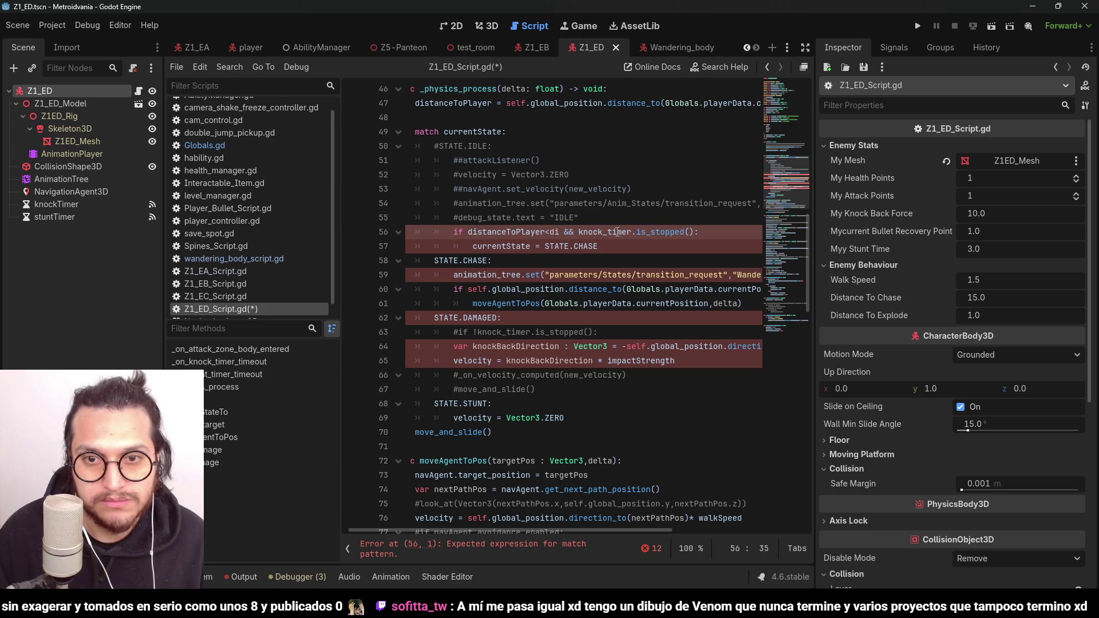
{"action": "key", "text": "BackSpace"}
{"action": "key", "text": "BackSpace"}
{"action": "type", "text": "DI"}
{"action": "left_click", "coordinate": [693, 231]}
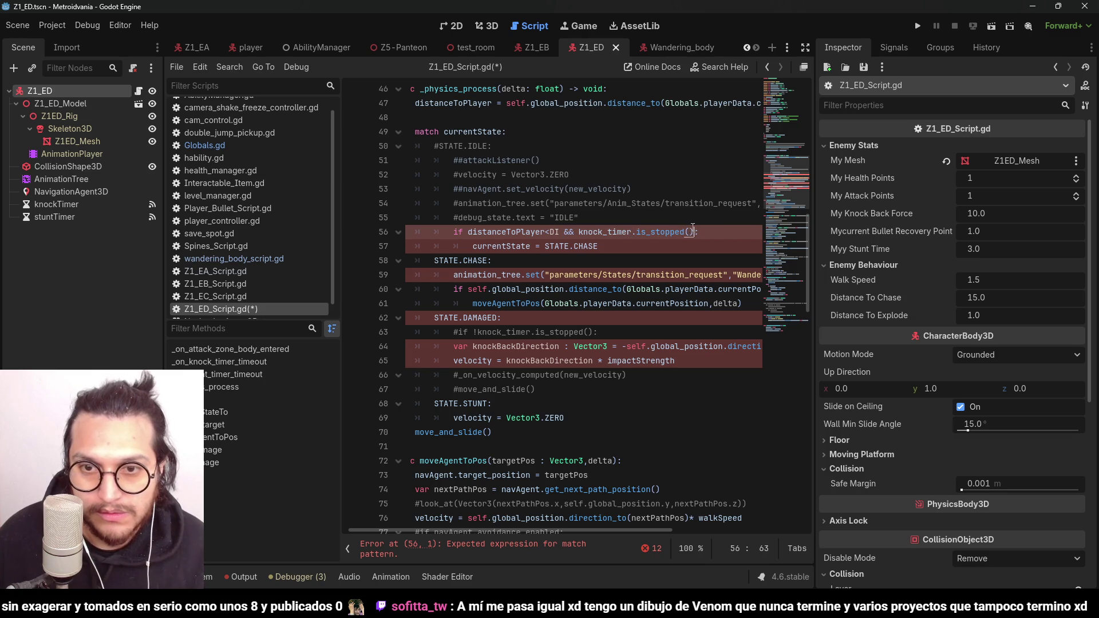
{"action": "left_click_drag", "start_coordinate": [693, 232], "coordinate": [548, 232]}
{"action": "scroll", "coordinate": [584, 253], "scroll_direction": "up", "scroll_amount": 7}
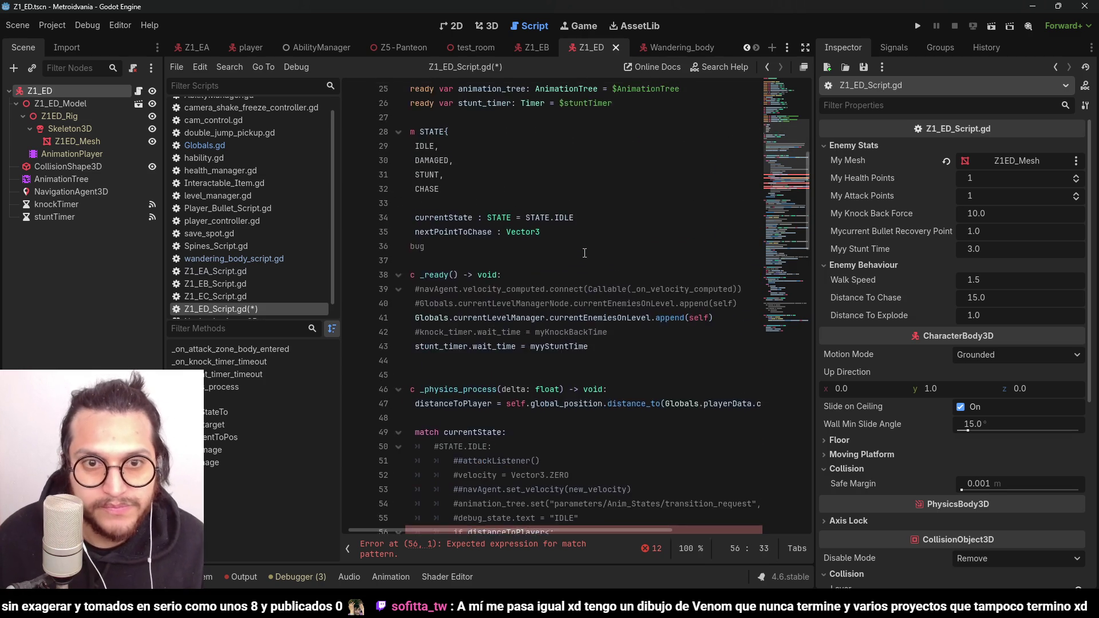
{"action": "scroll", "coordinate": [585, 253], "scroll_direction": "up", "scroll_amount": 6}
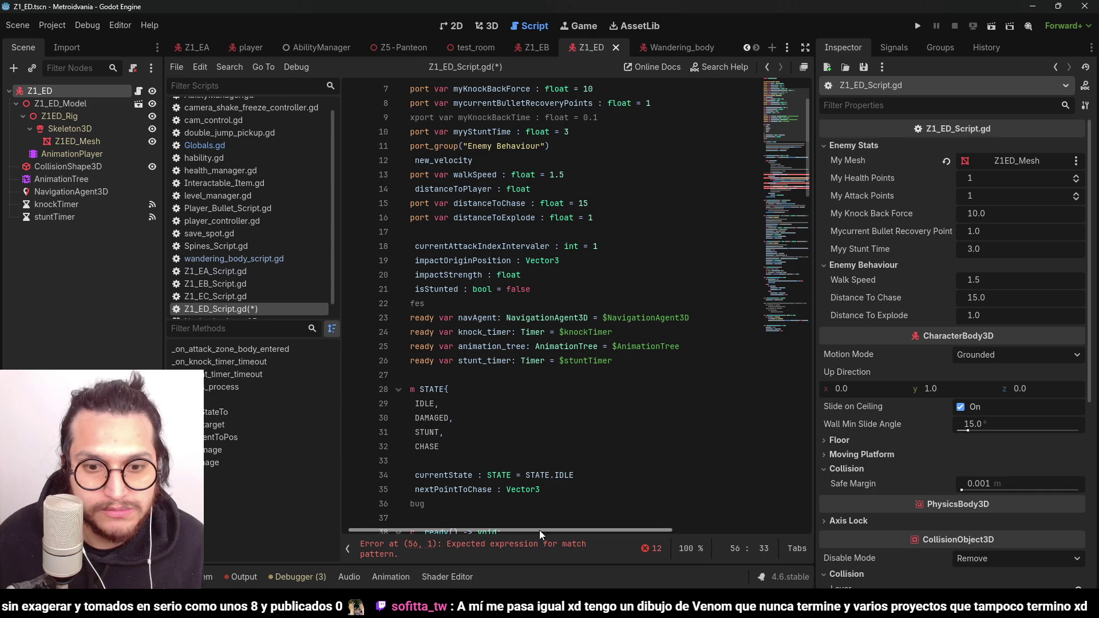
{"action": "scroll", "coordinate": [542, 536], "scroll_direction": "left", "scroll_amount": 1}
{"action": "scroll", "coordinate": [515, 281], "scroll_direction": "down", "scroll_amount": 1}
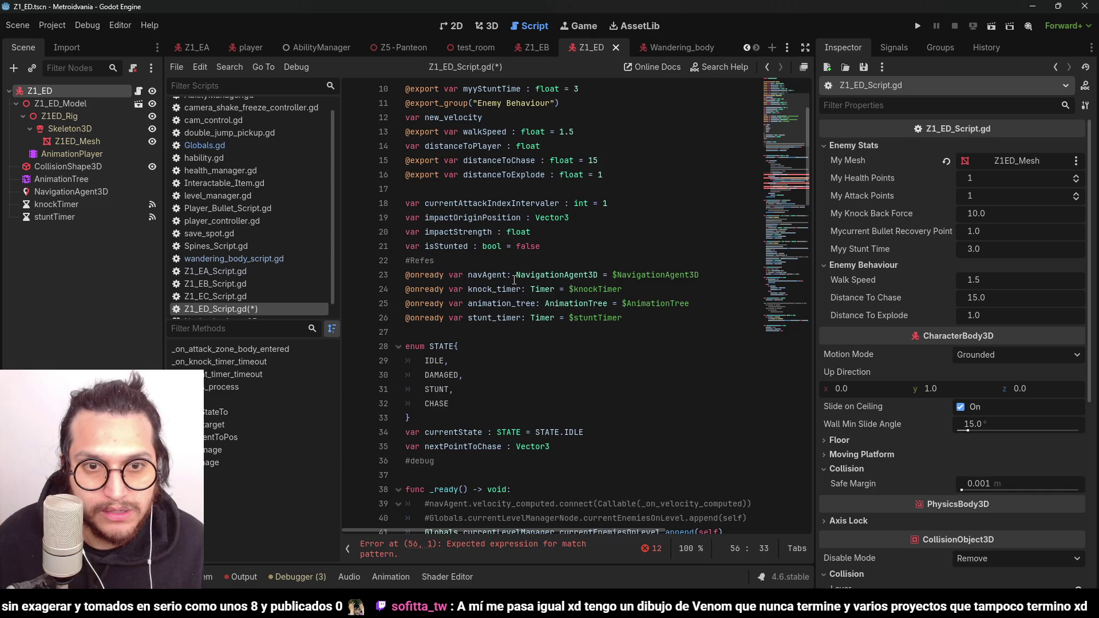
{"action": "double_click", "coordinate": [501, 160]}
{"action": "key", "text": "ctrl+c"}
{"action": "scroll", "coordinate": [572, 229], "scroll_direction": "down", "scroll_amount": 12}
{"action": "left_click", "coordinate": [605, 245]}
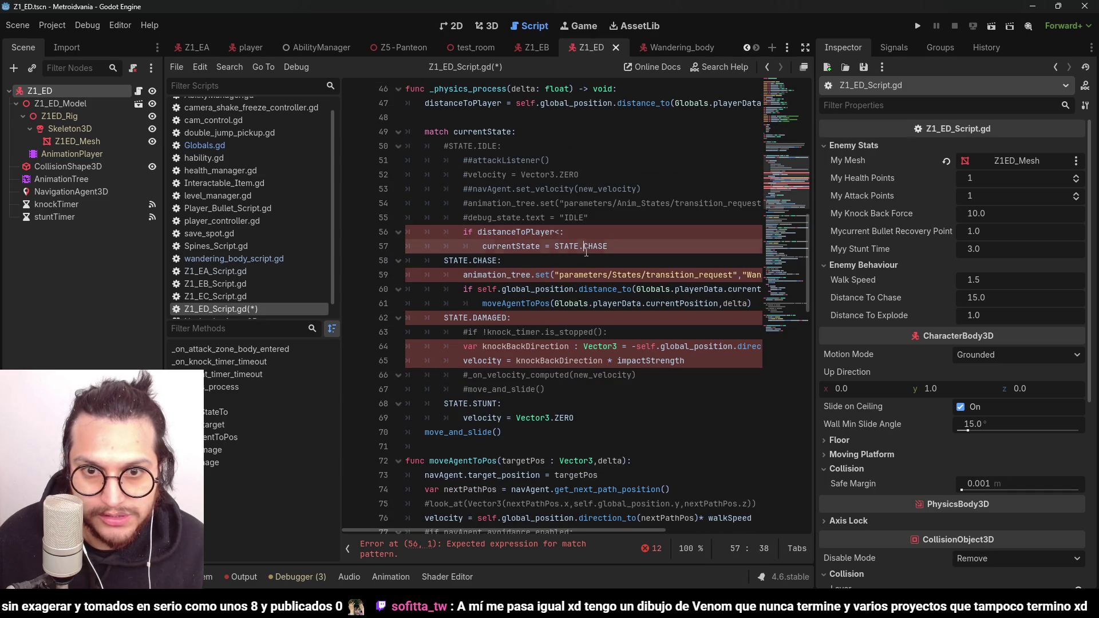
{"action": "left_click", "coordinate": [561, 232]}
{"action": "key", "text": "ctrl+v"}
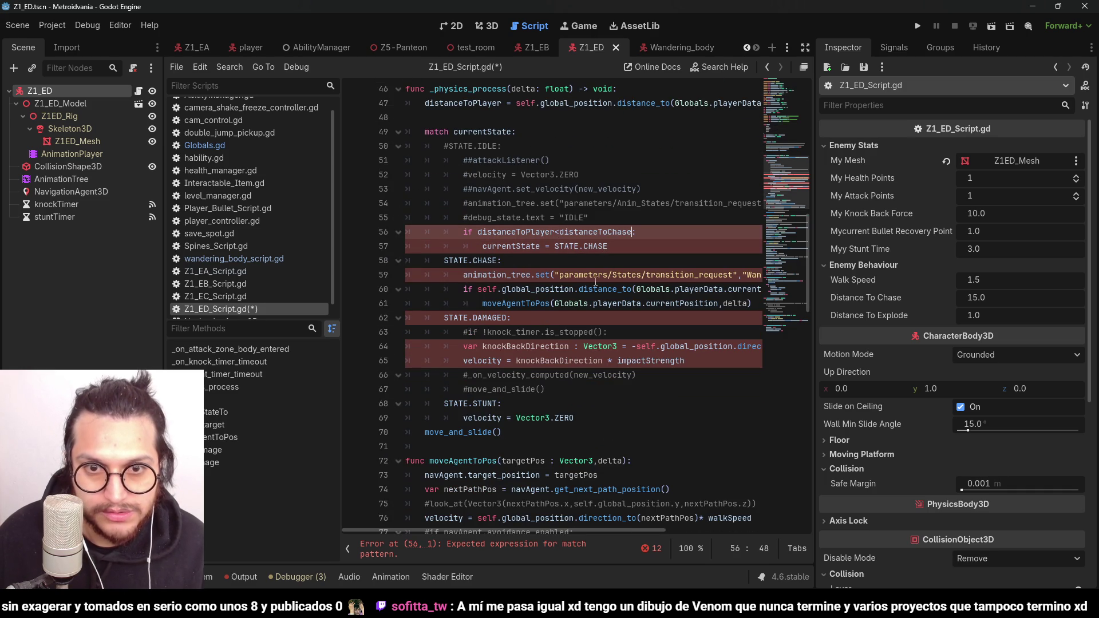
Step: Uncomment the STATE.IDLE match line and copy distanceToPlayer for the chase distance check
{"action": "double_click", "coordinate": [541, 232]}
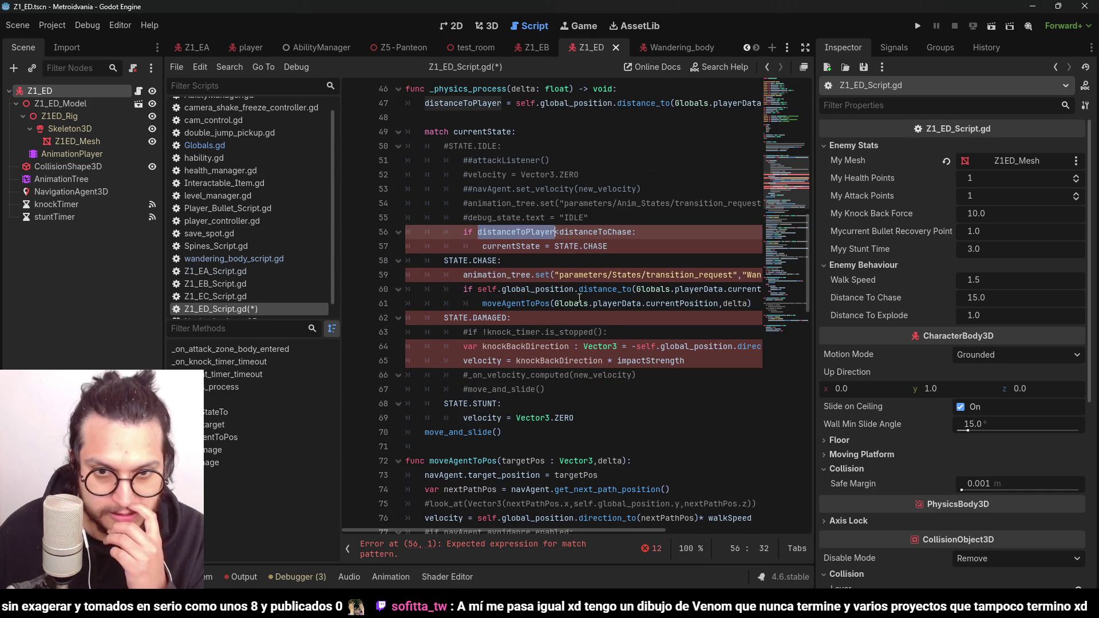
{"action": "scroll", "coordinate": [588, 324], "scroll_direction": "up", "scroll_amount": 1}
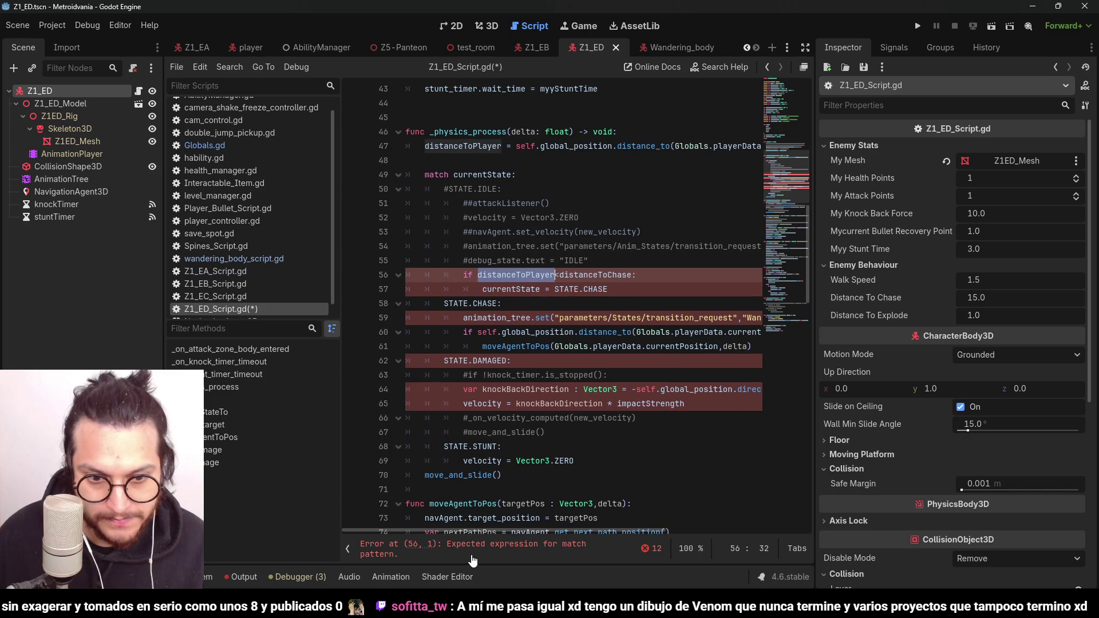
{"action": "left_click", "coordinate": [647, 281]}
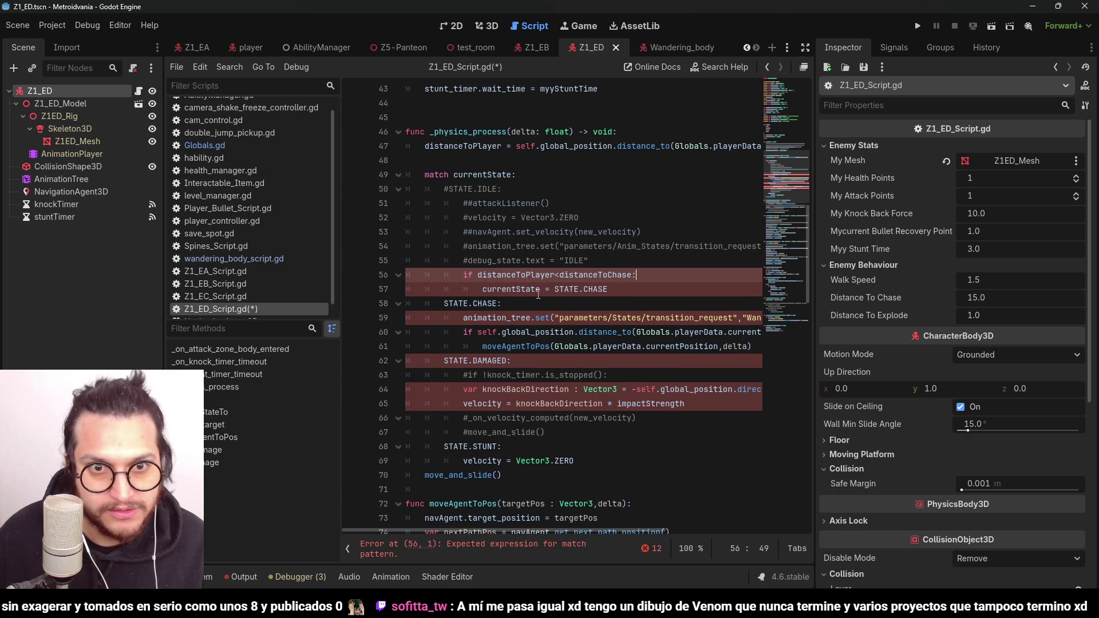
{"action": "left_click", "coordinate": [450, 189]}
{"action": "key", "text": "BackSpace"}
{"action": "left_click", "coordinate": [608, 275]}
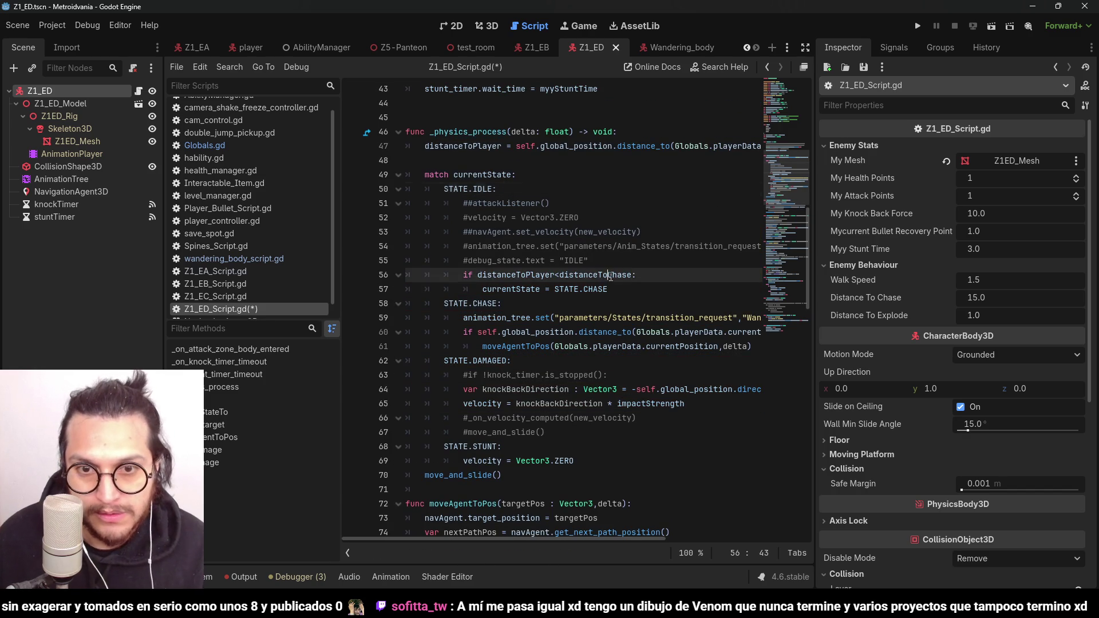
{"action": "scroll", "coordinate": [608, 274], "scroll_direction": "down", "scroll_amount": 1}
{"action": "double_click", "coordinate": [541, 231]}
{"action": "key", "text": "ctrl+c"}
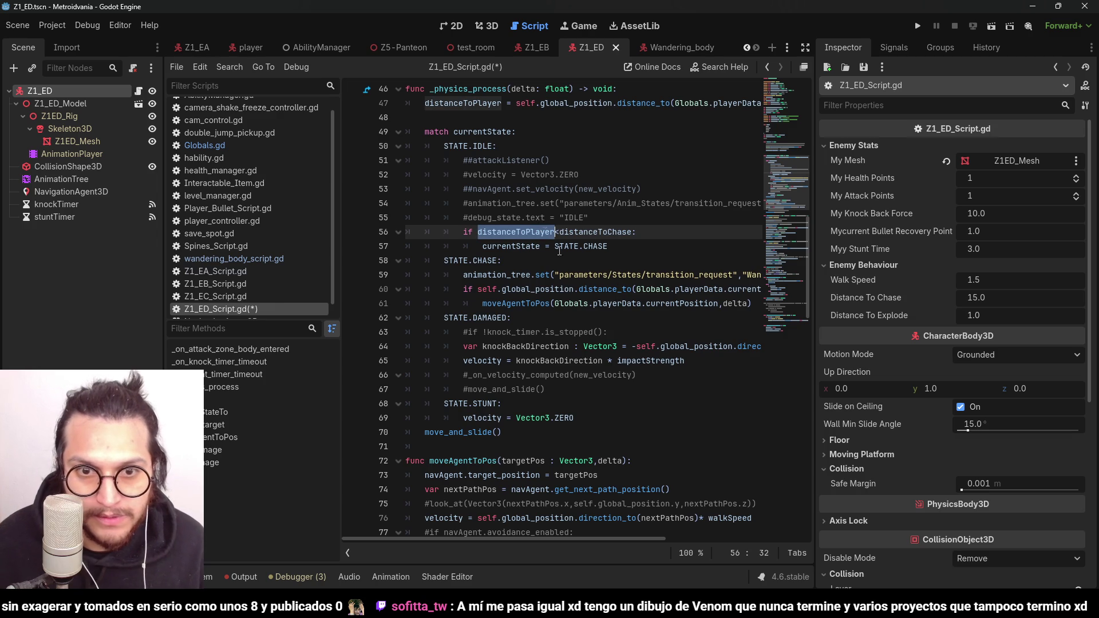
{"action": "left_click_drag", "start_coordinate": [478, 289], "coordinate": [761, 286]}
Step: Use distanceToPlayer in the chase distance check and save the script
{"action": "key", "text": "ctrl+v"}
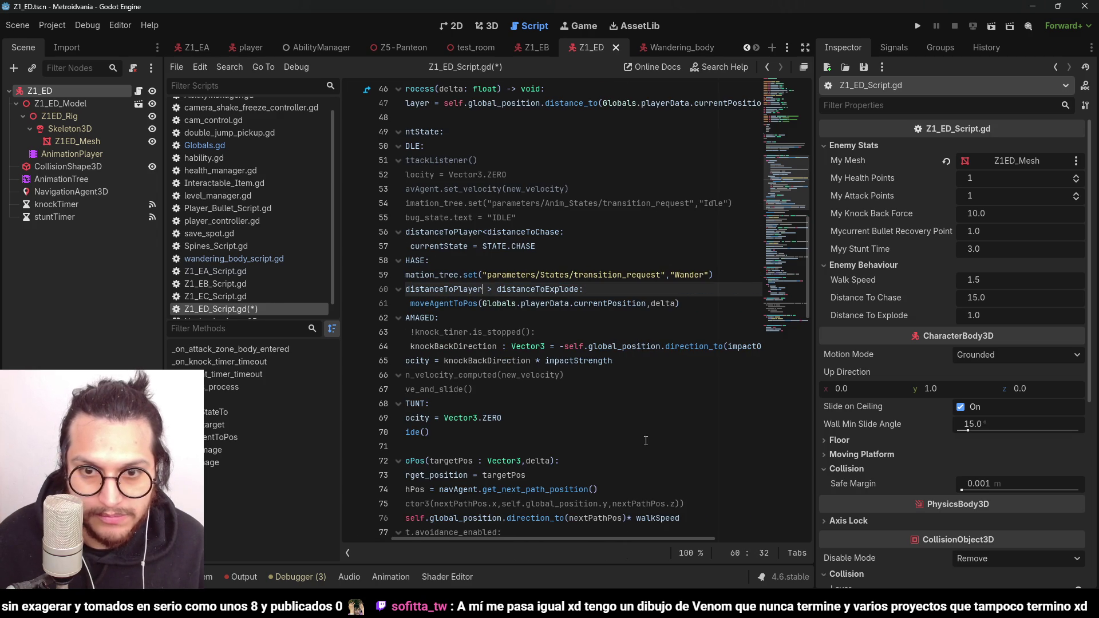
{"action": "left_click_drag", "start_coordinate": [593, 540], "coordinate": [485, 525]}
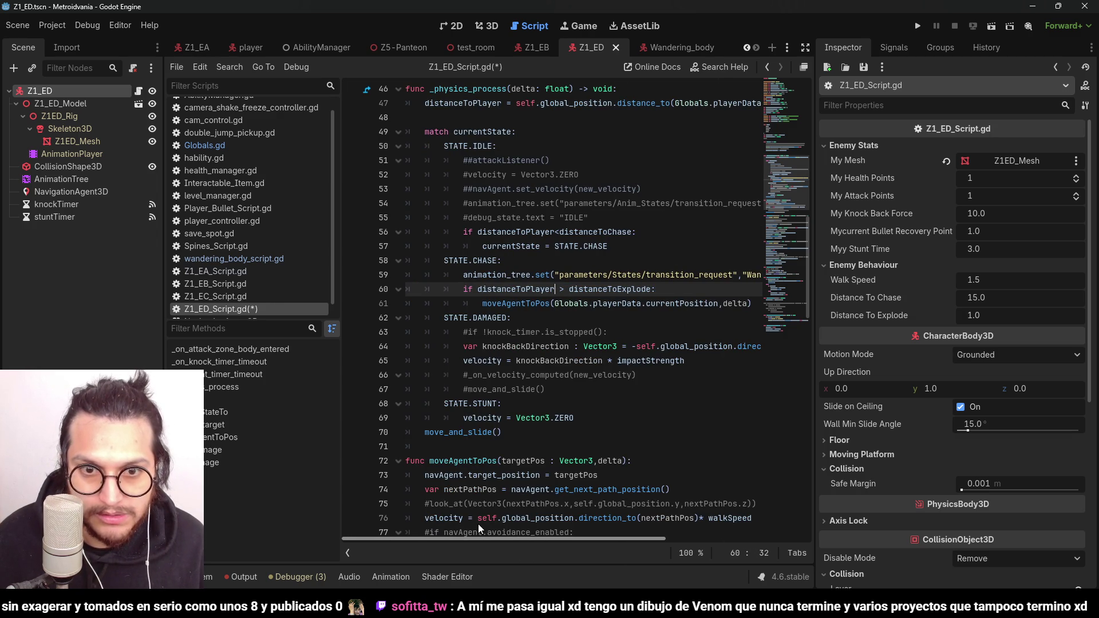
{"action": "left_click", "coordinate": [725, 301]}
{"action": "key", "text": "ctrl+s"}
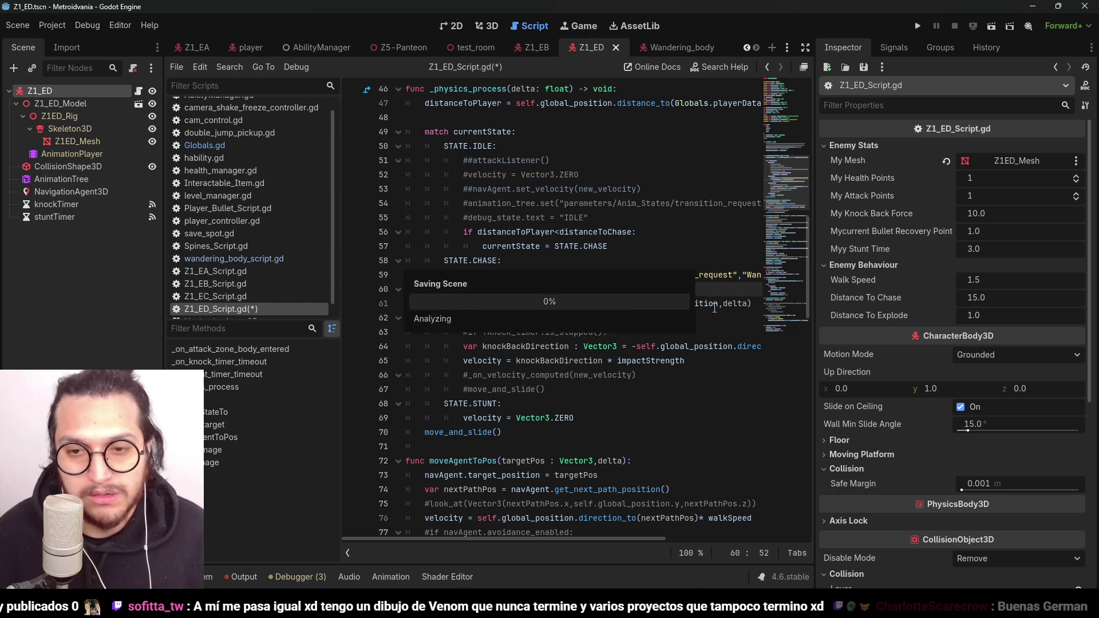
Step: Add an else branch after the chase movement setting currentState = STATE.EXPLODE
{"action": "left_click", "coordinate": [755, 306]}
{"action": "key", "text": "Return"}
{"action": "key", "text": "BackSpace"}
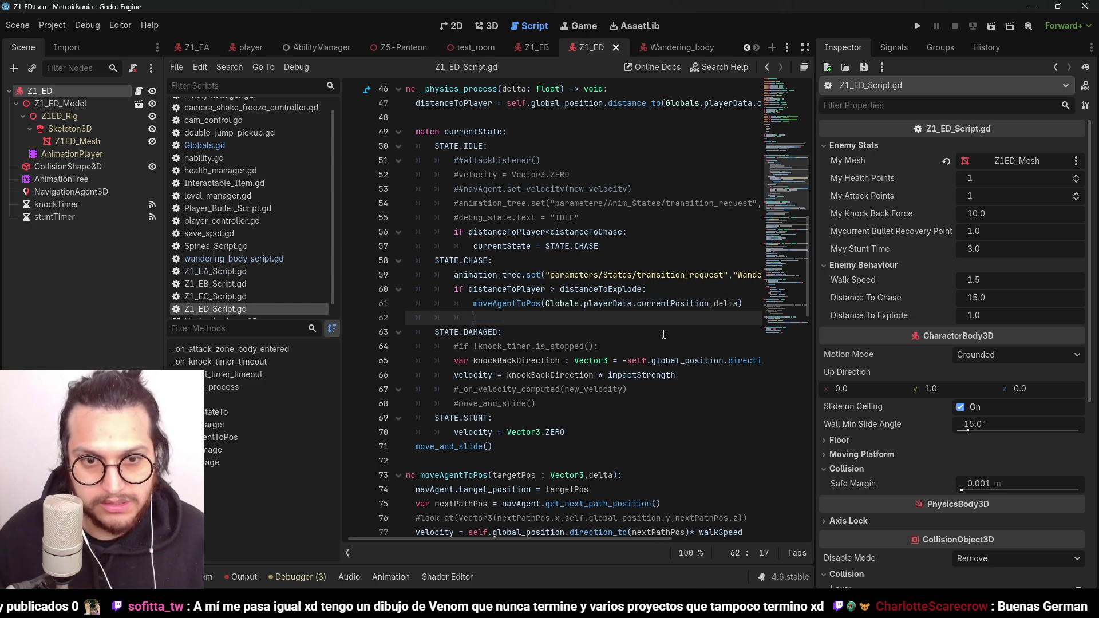
{"action": "type", "text": "else:"}
{"action": "key", "text": "Return"}
{"action": "type", "text": "c"}
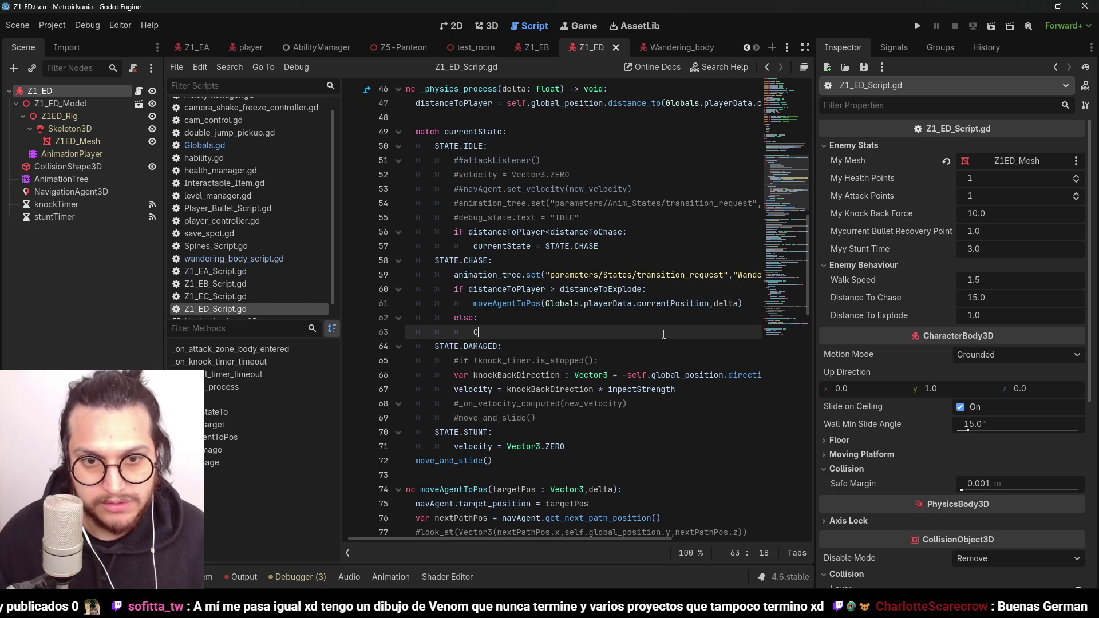
{"action": "type", "text": "urrentS"}
{"action": "key", "text": "Return"}
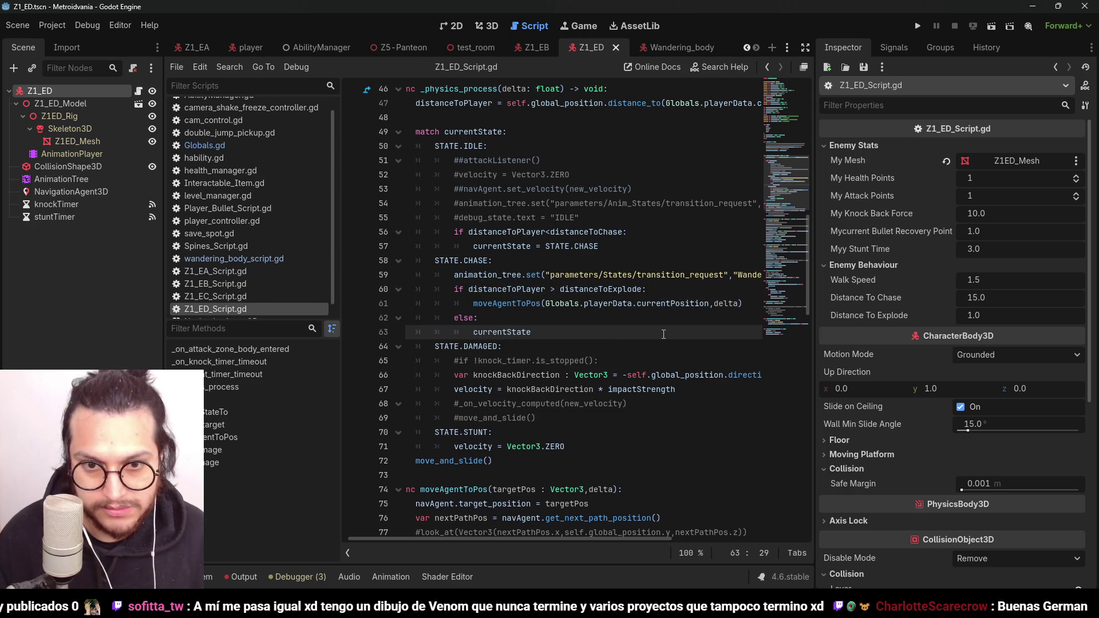
{"action": "type", "text": " = STATE.EXPLODE"}
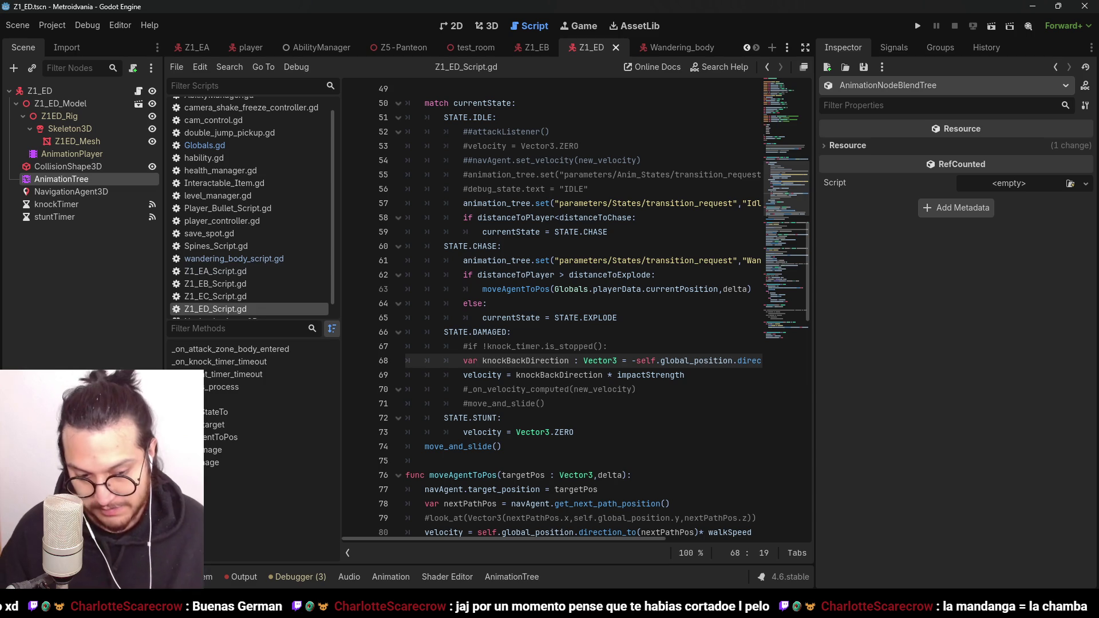
Step: Review knockBackDirection and the velocity lines in the damaged-state code
{"action": "left_click", "coordinate": [524, 299]}
{"action": "scroll", "coordinate": [525, 299], "scroll_direction": "down", "scroll_amount": 2}
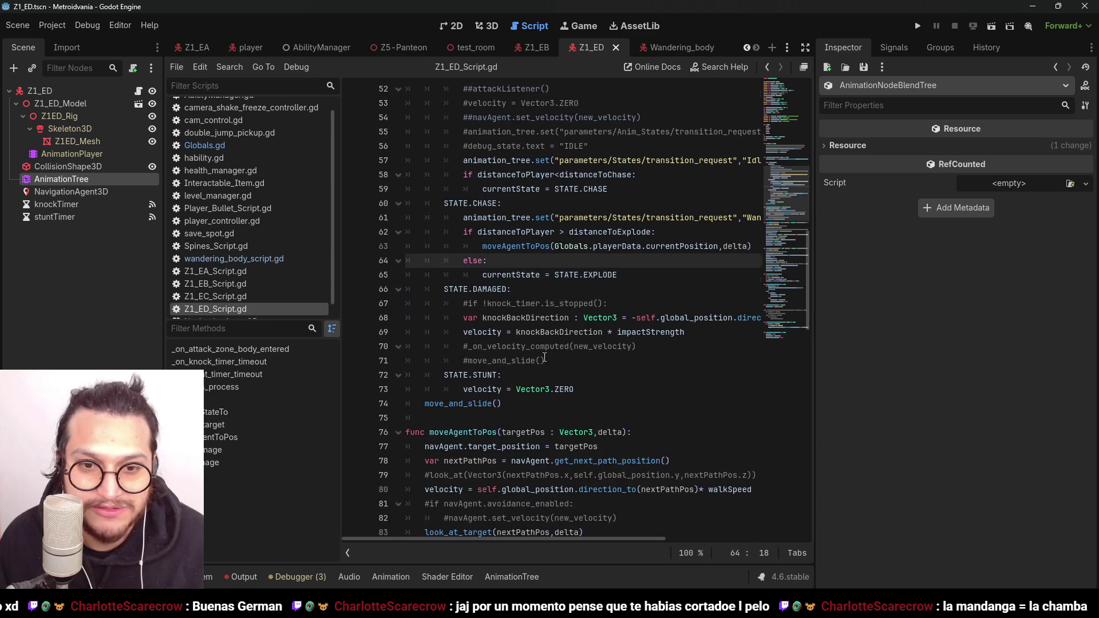
{"action": "left_click", "coordinate": [526, 275]}
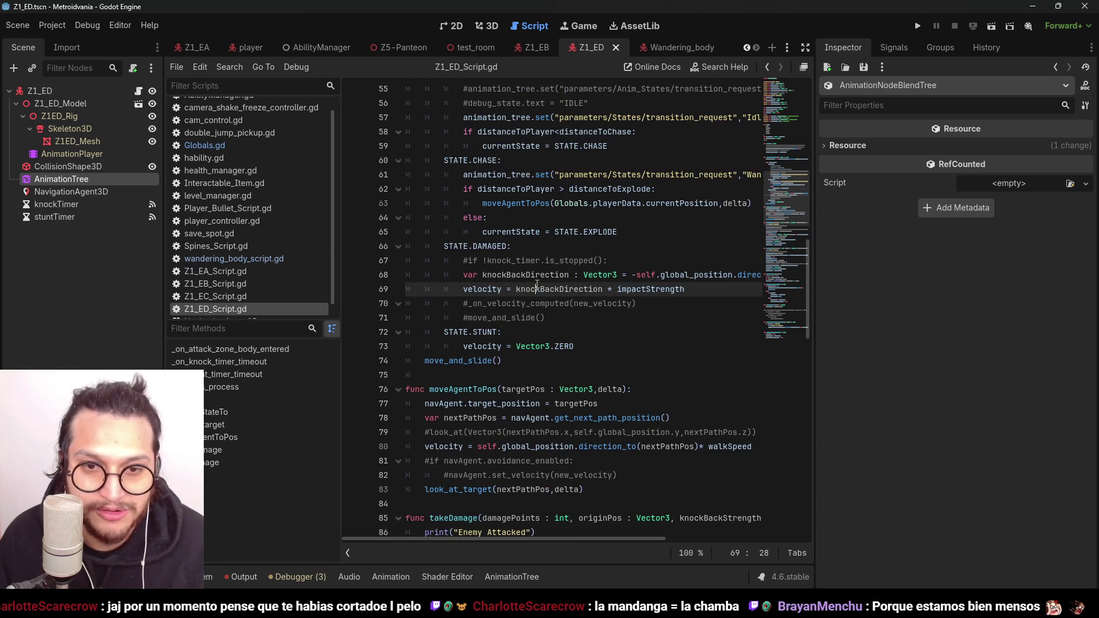
{"action": "key", "text": "ctrl+Right"}
{"action": "key", "text": "ctrl+Right"}
{"action": "key", "text": "ctrl+Right"}
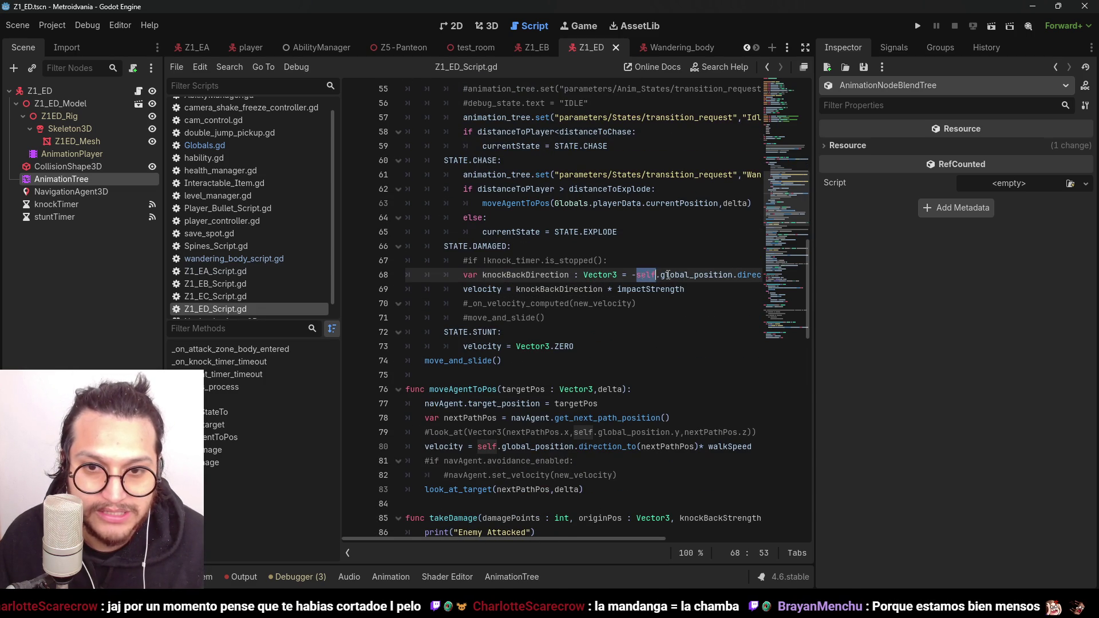
{"action": "key", "text": "ctrl+shift+Right"}
{"action": "double_click", "coordinate": [541, 274]}
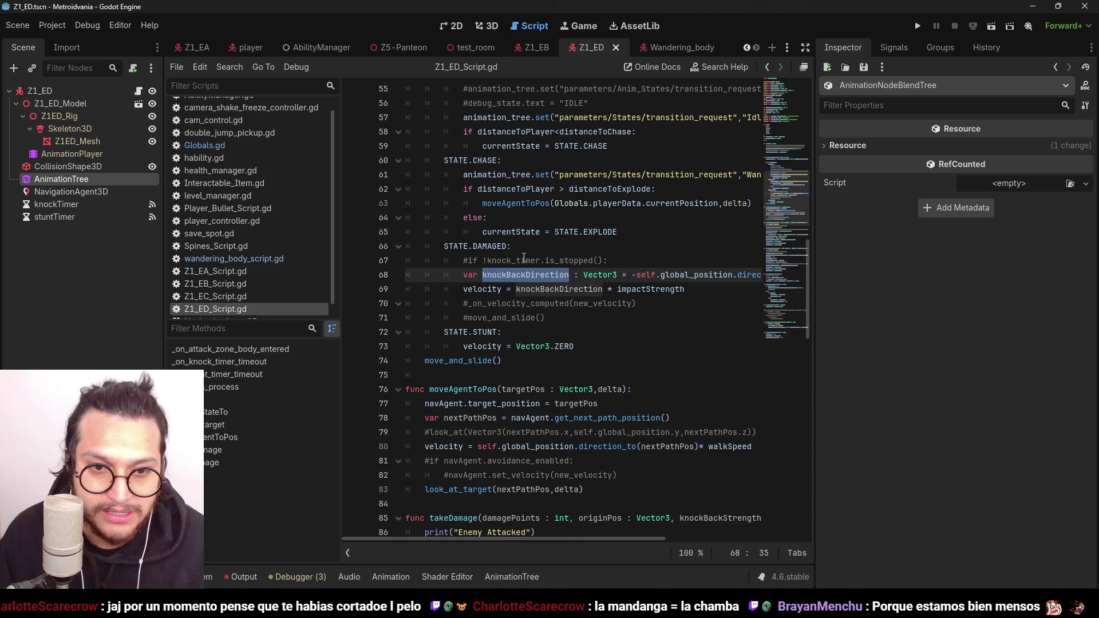
{"action": "left_click", "coordinate": [524, 261]}
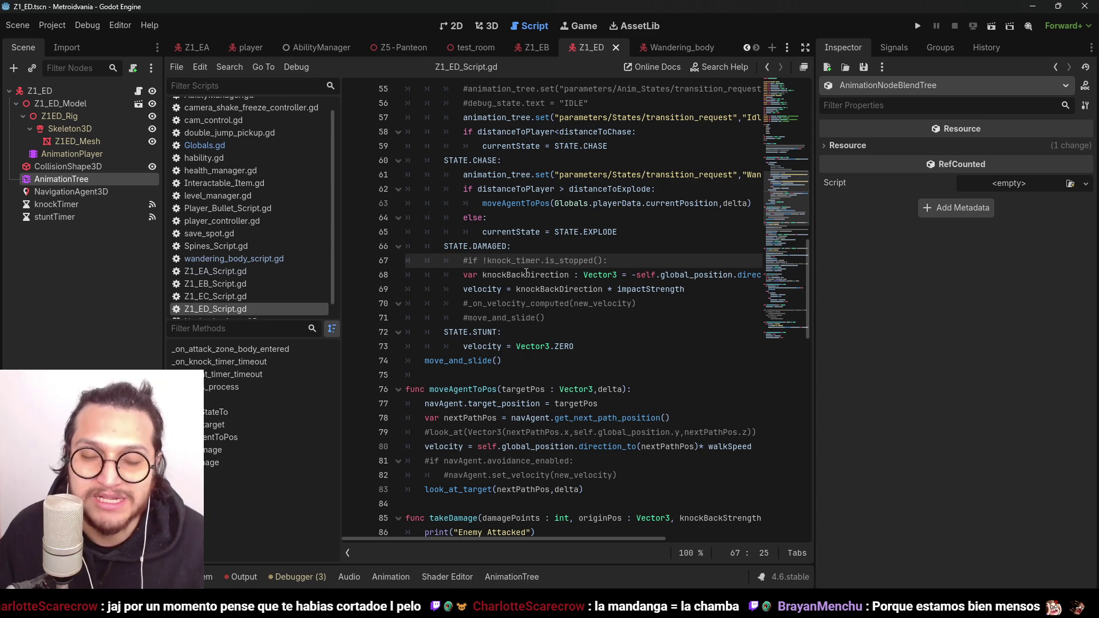
{"action": "left_click", "coordinate": [527, 275]}
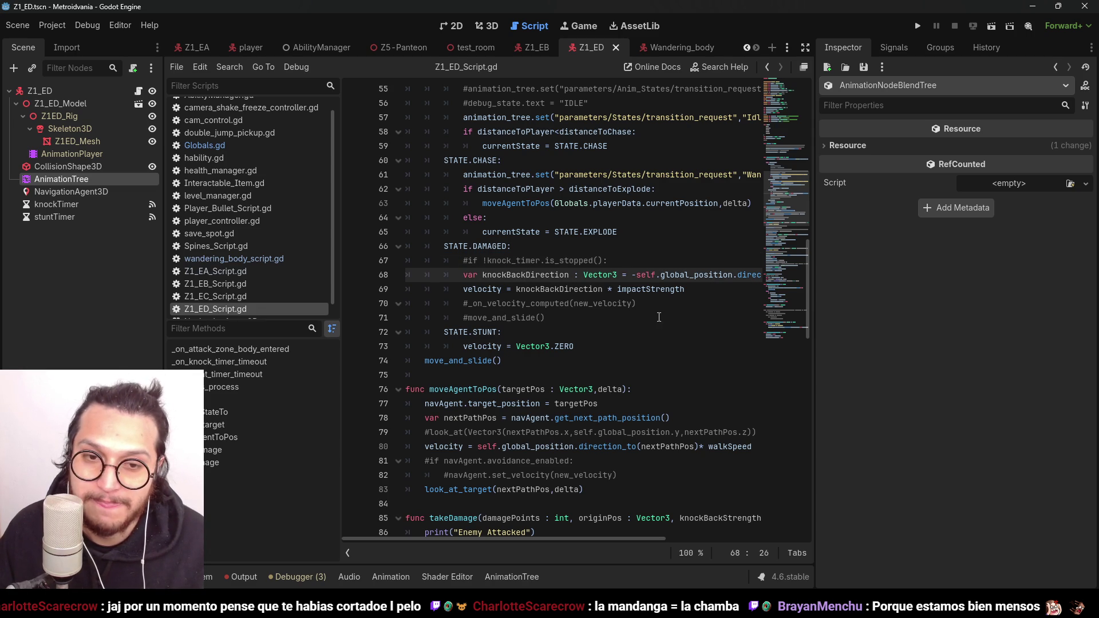
{"action": "mouse_move", "coordinate": [550, 303]}
{"action": "left_mouse_down"}
{"action": "mouse_move", "coordinate": [469, 312]}
{"action": "mouse_move", "coordinate": [400, 252]}
{"action": "mouse_move", "coordinate": [372, 287]}
{"action": "mouse_move", "coordinate": [347, 284]}
{"action": "left_mouse_up"}
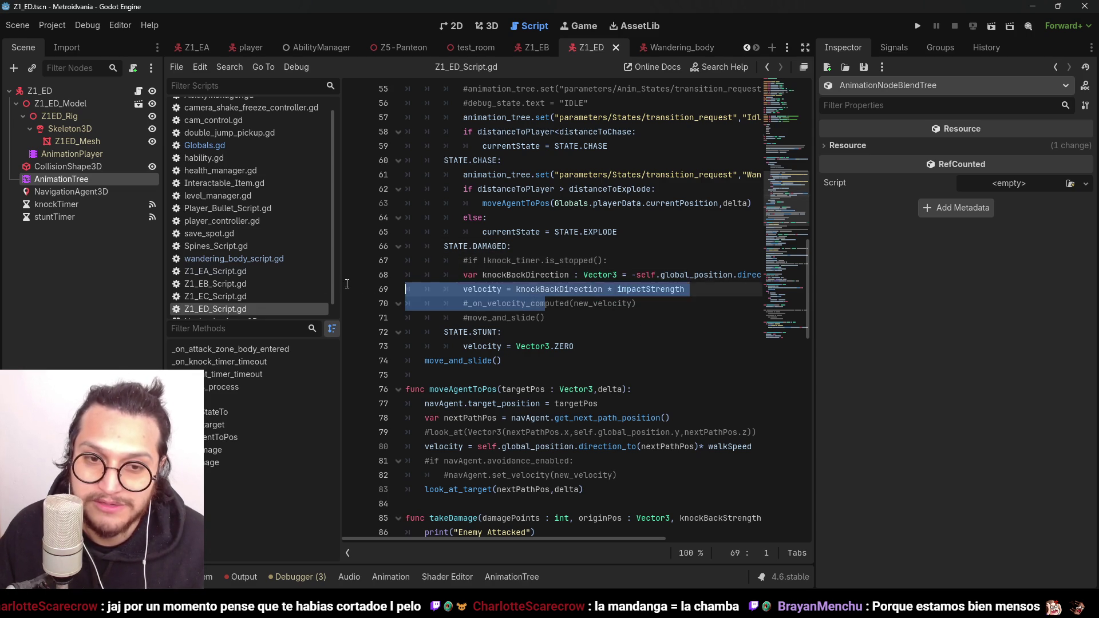
{"action": "left_click_drag", "start_coordinate": [405, 246], "coordinate": [515, 332]}
{"action": "left_click", "coordinate": [598, 261]}
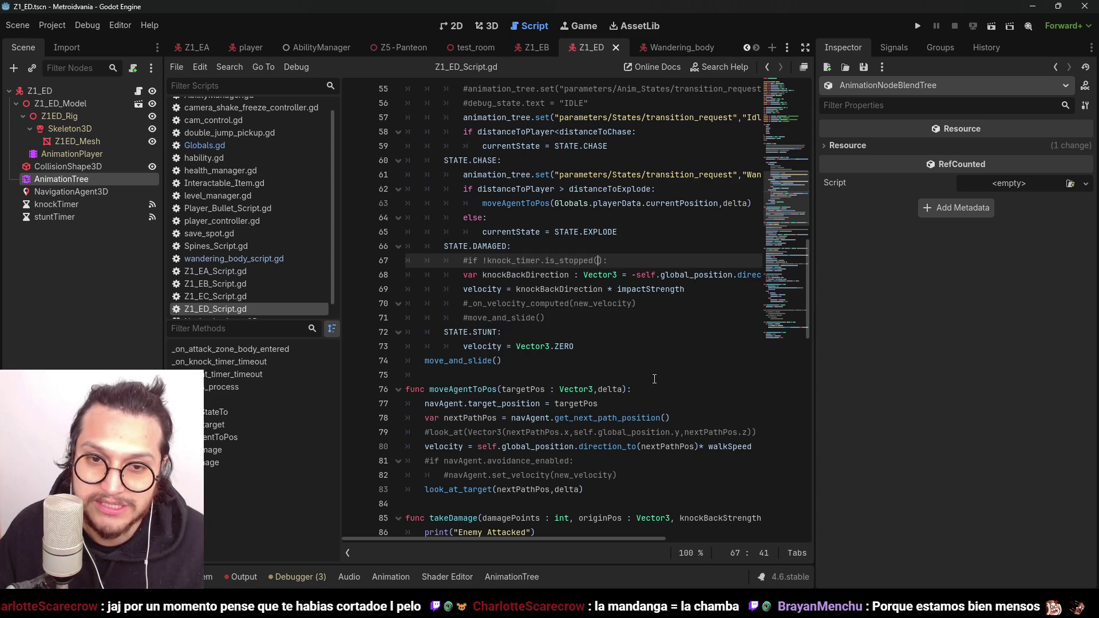
{"action": "scroll", "coordinate": [647, 367], "scroll_direction": "down", "scroll_amount": 1}
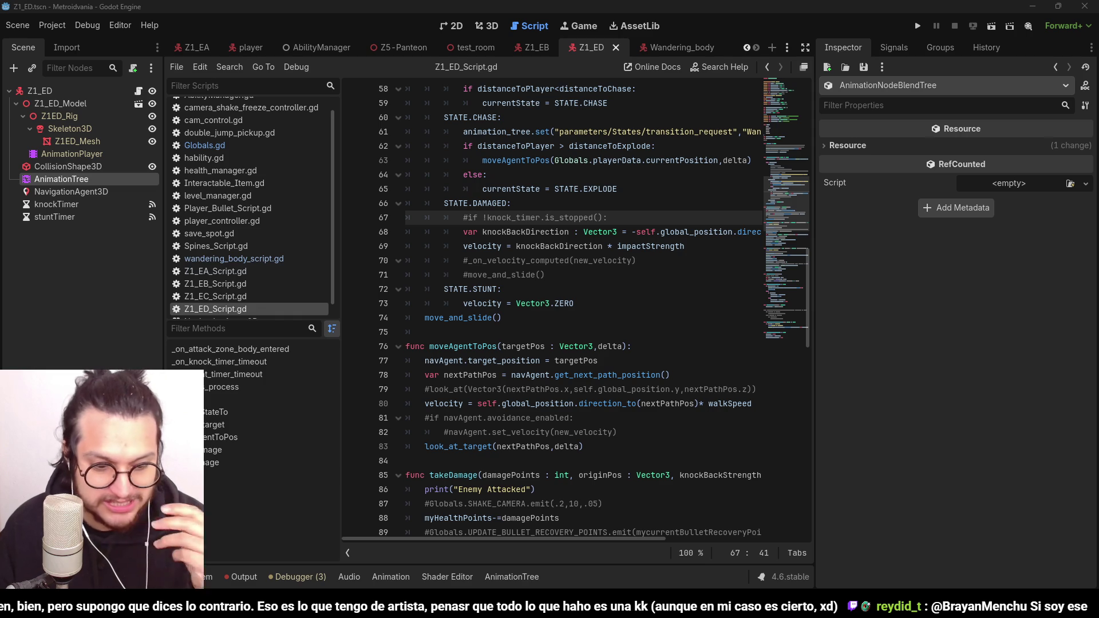
Step: Inspect self, impactStrength and knockBackDirection on lines 68–69 and the stunt velocity line
{"action": "left_click", "coordinate": [696, 17]}
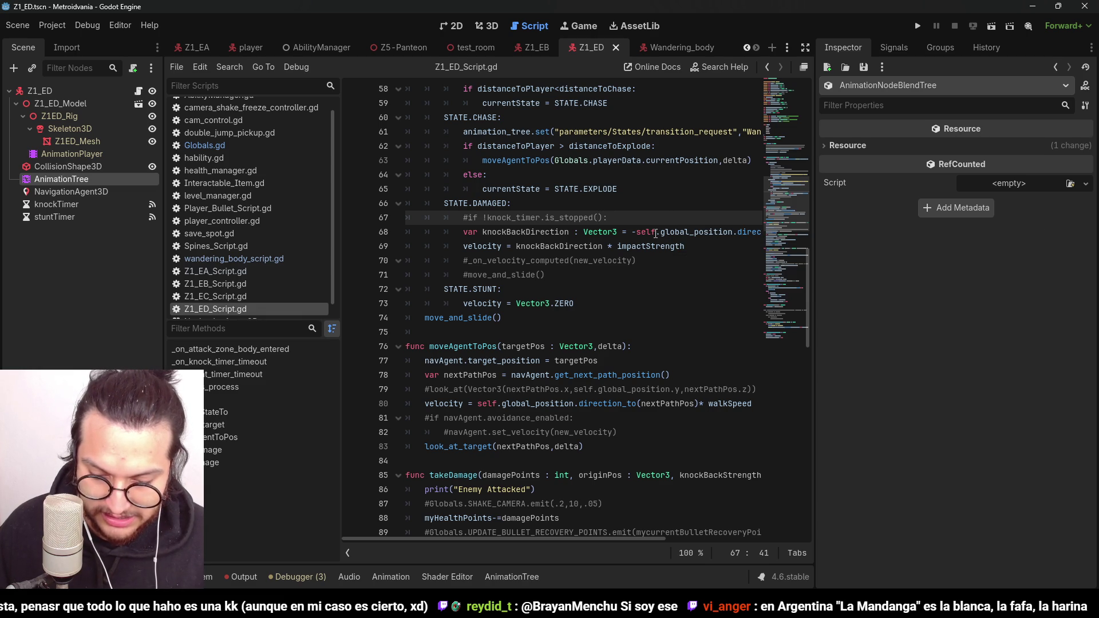
{"action": "left_click", "coordinate": [647, 232]}
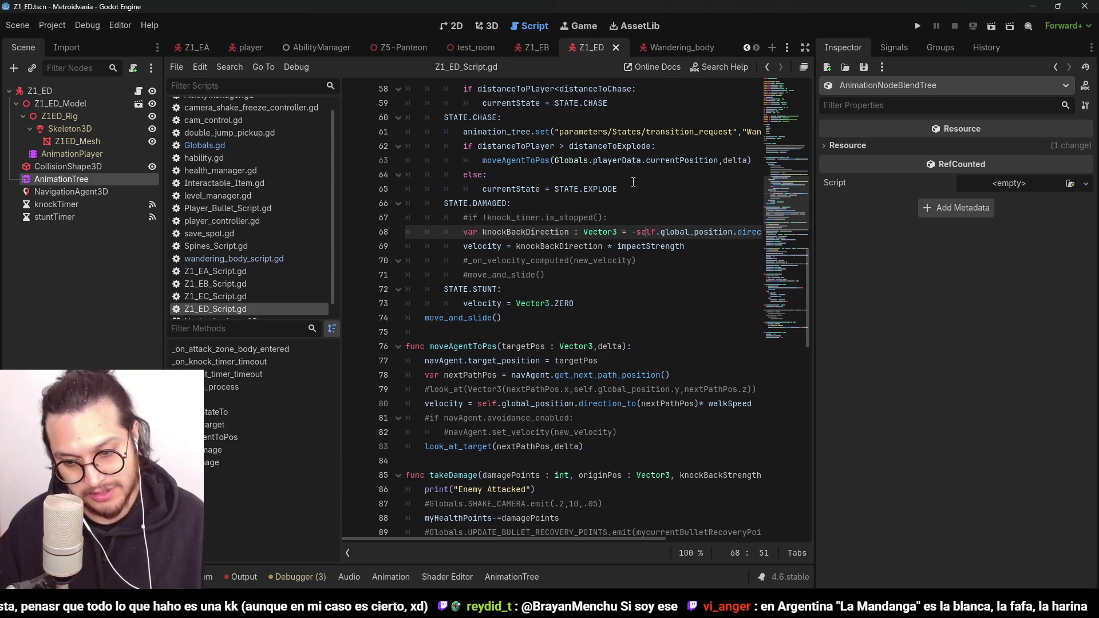
{"action": "left_click", "coordinate": [618, 244]}
{"action": "scroll", "coordinate": [619, 241], "scroll_direction": "down", "scroll_amount": 1}
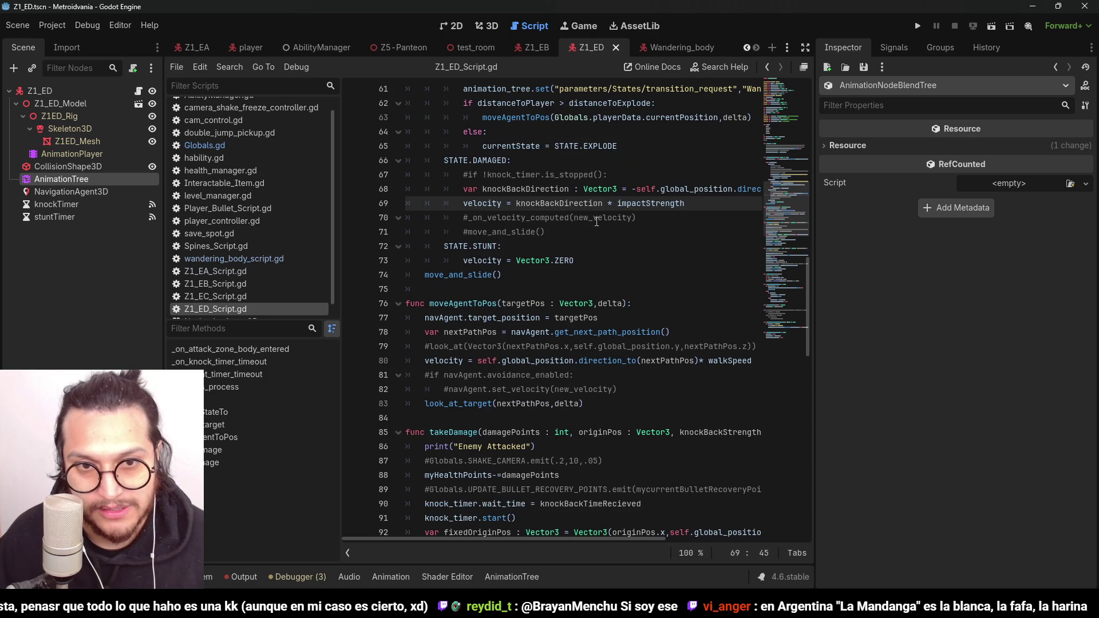
{"action": "left_click", "coordinate": [569, 204]}
{"action": "double_click", "coordinate": [592, 205]}
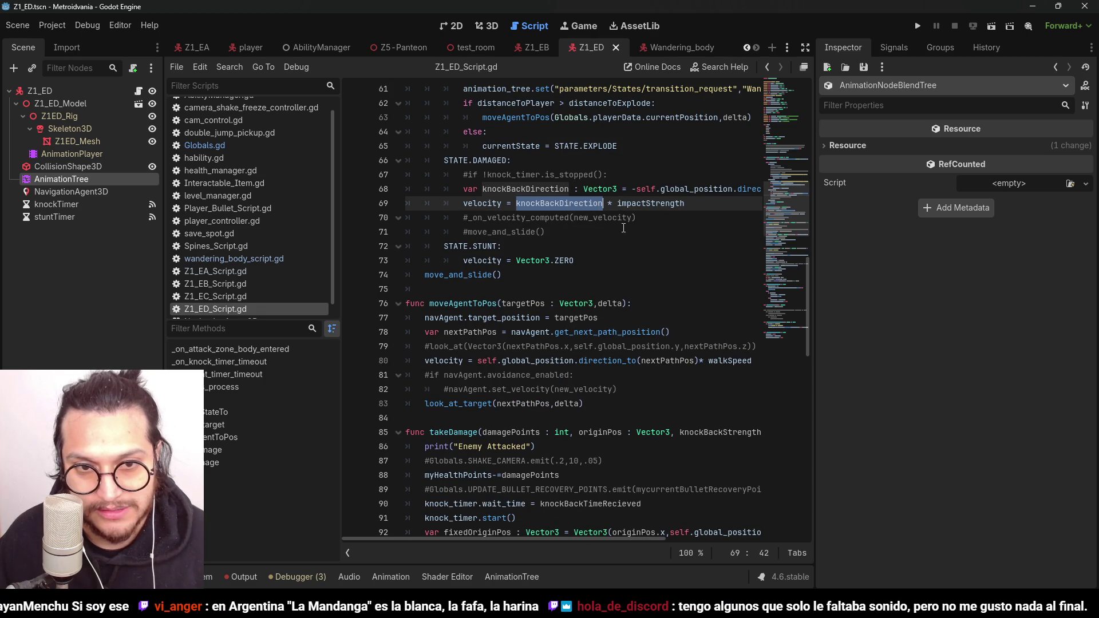
{"action": "left_click", "coordinate": [561, 261]}
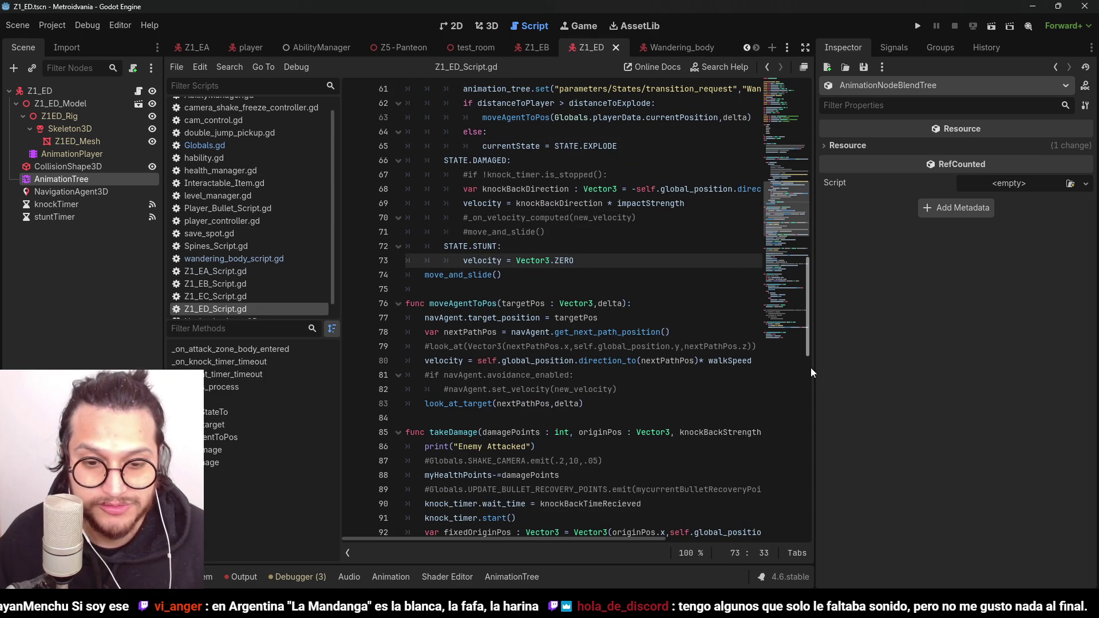
{"action": "left_click", "coordinate": [643, 188]}
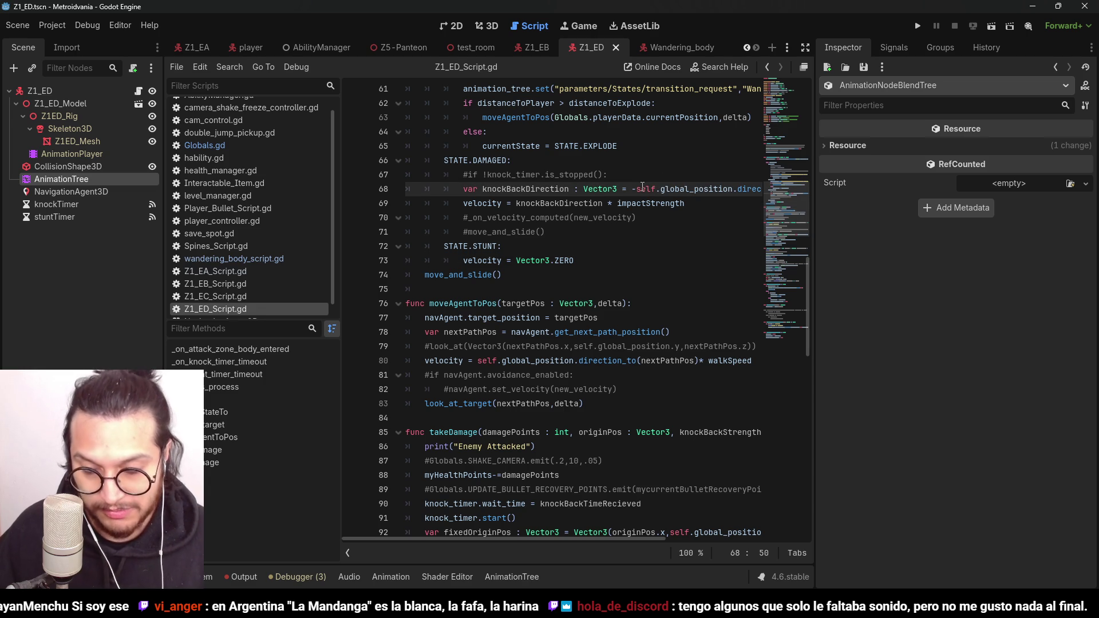
{"action": "left_click", "coordinate": [636, 188]}
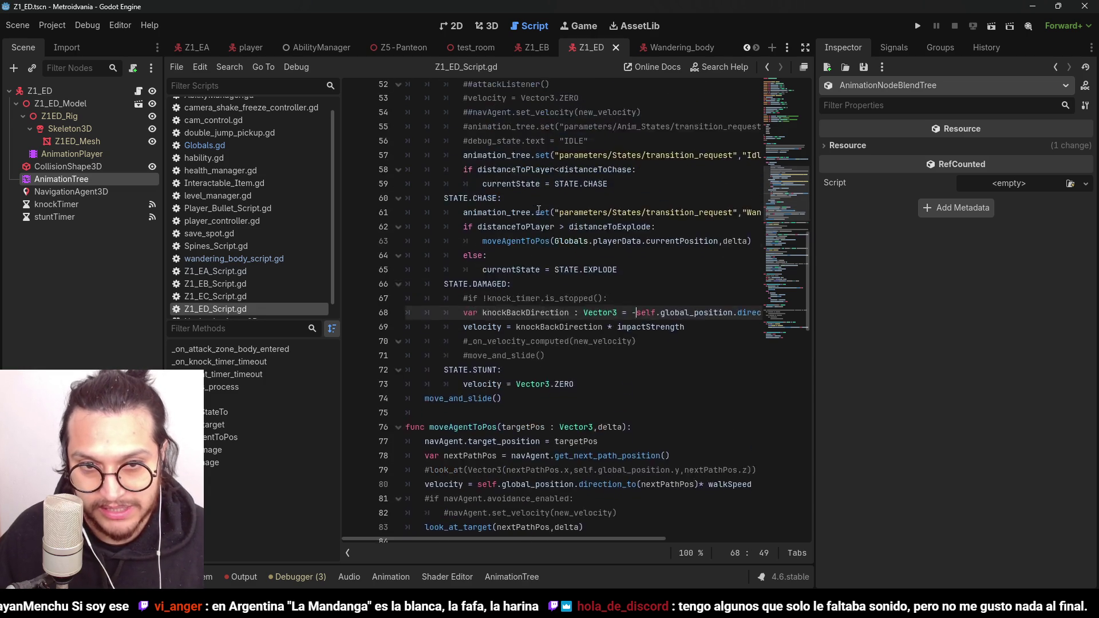
{"action": "scroll", "coordinate": [595, 378], "scroll_direction": "up", "scroll_amount": 3}
Step: Add an empty 'STATE.EXPLODE:' case after the STATE.STUNT branch and save
{"action": "left_click", "coordinate": [602, 387]}
{"action": "key", "text": "Return"}
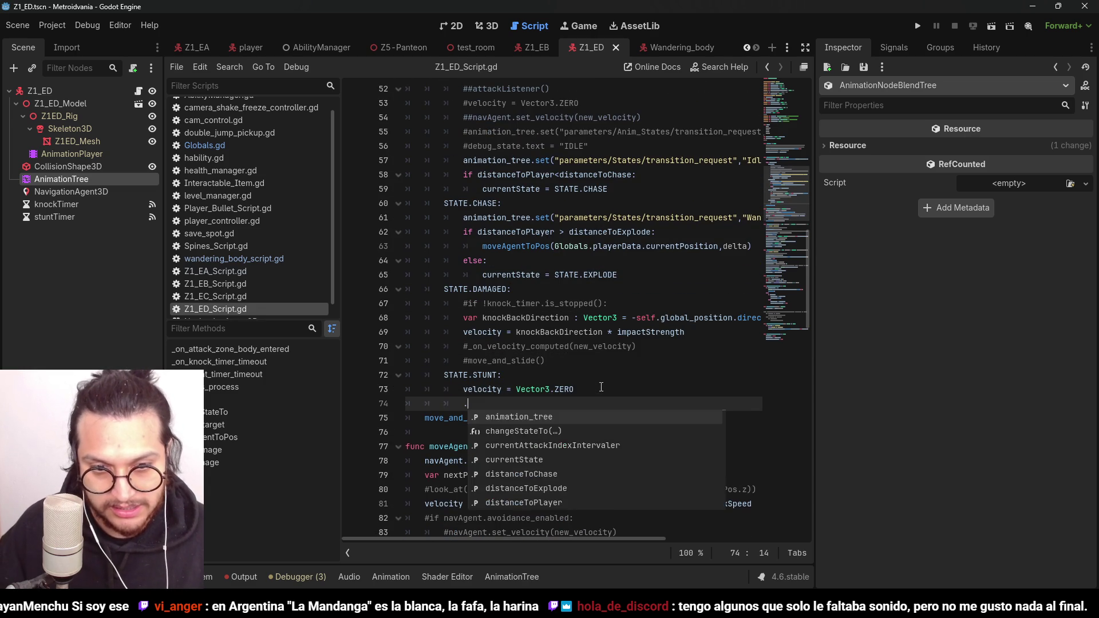
{"action": "type", "text": "STATE.EXPLODE:"}
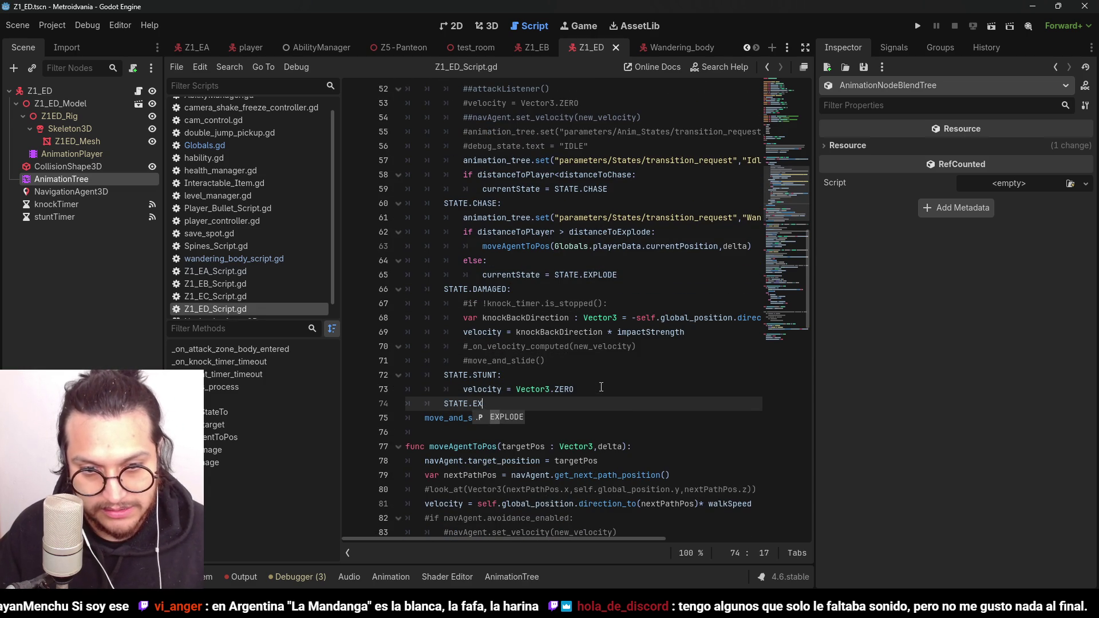
{"action": "key", "text": "Return"}
{"action": "key", "text": "ctrl+s"}
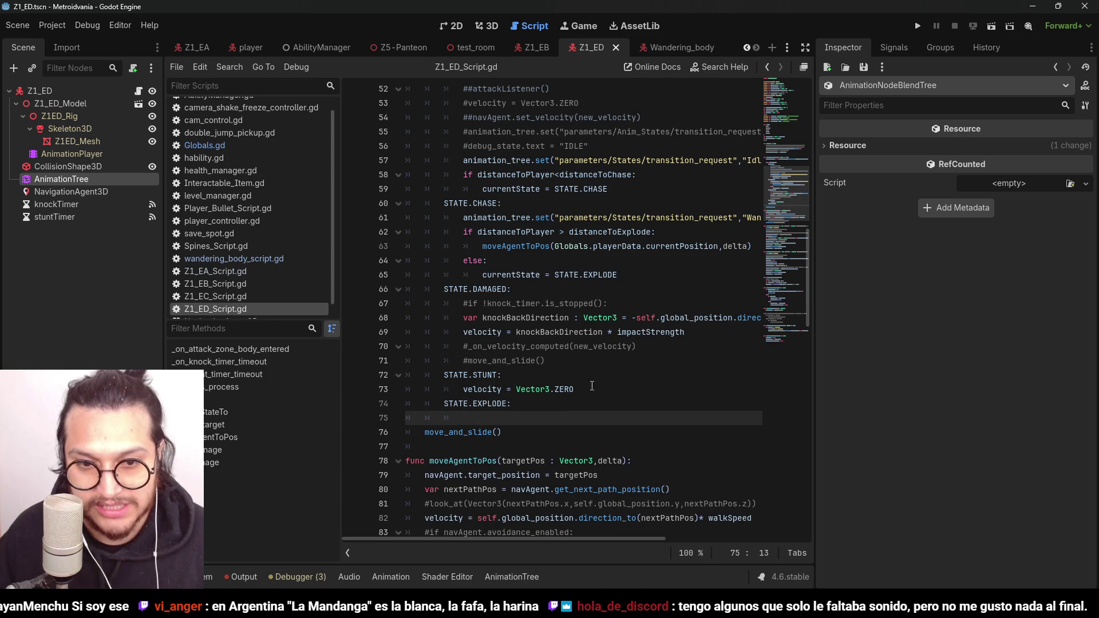
{"action": "scroll", "coordinate": [572, 355], "scroll_direction": "up", "scroll_amount": 3}
{"action": "scroll", "coordinate": [553, 334], "scroll_direction": "down", "scroll_amount": 2}
{"action": "scroll", "coordinate": [552, 334], "scroll_direction": "up", "scroll_amount": 2}
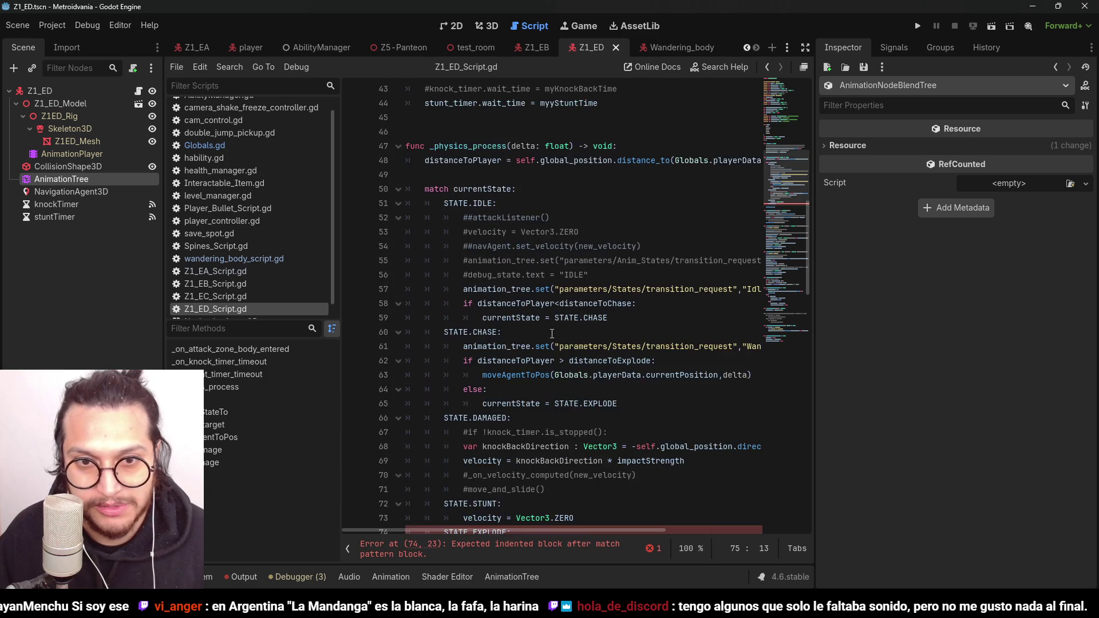
{"action": "scroll", "coordinate": [537, 328], "scroll_direction": "down", "scroll_amount": 4}
{"action": "left_click", "coordinate": [502, 322]}
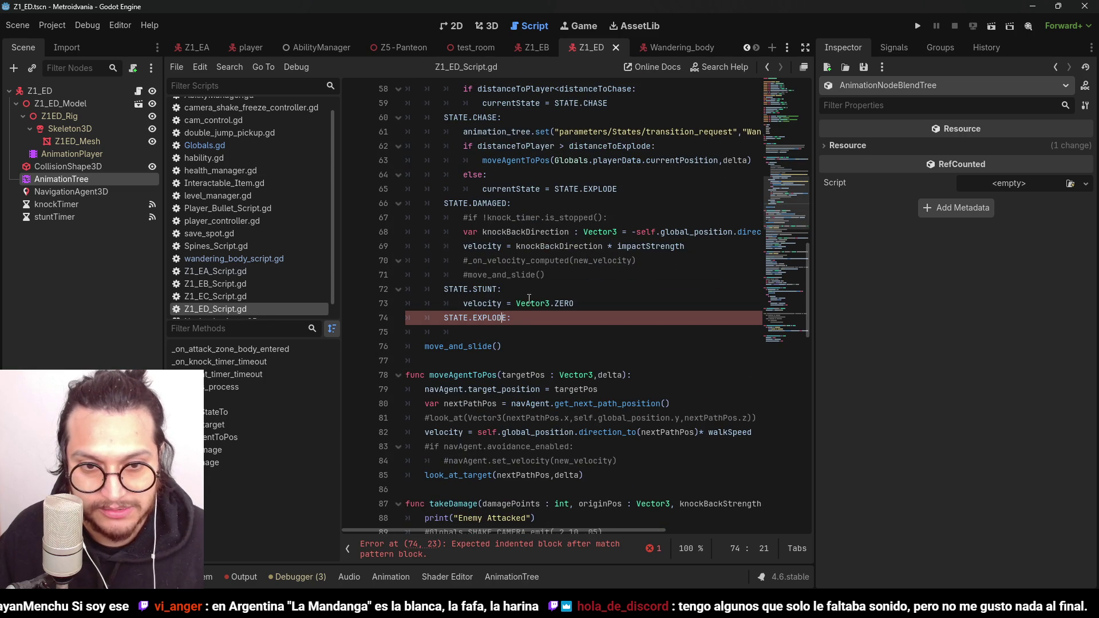
{"action": "left_click", "coordinate": [496, 330]}
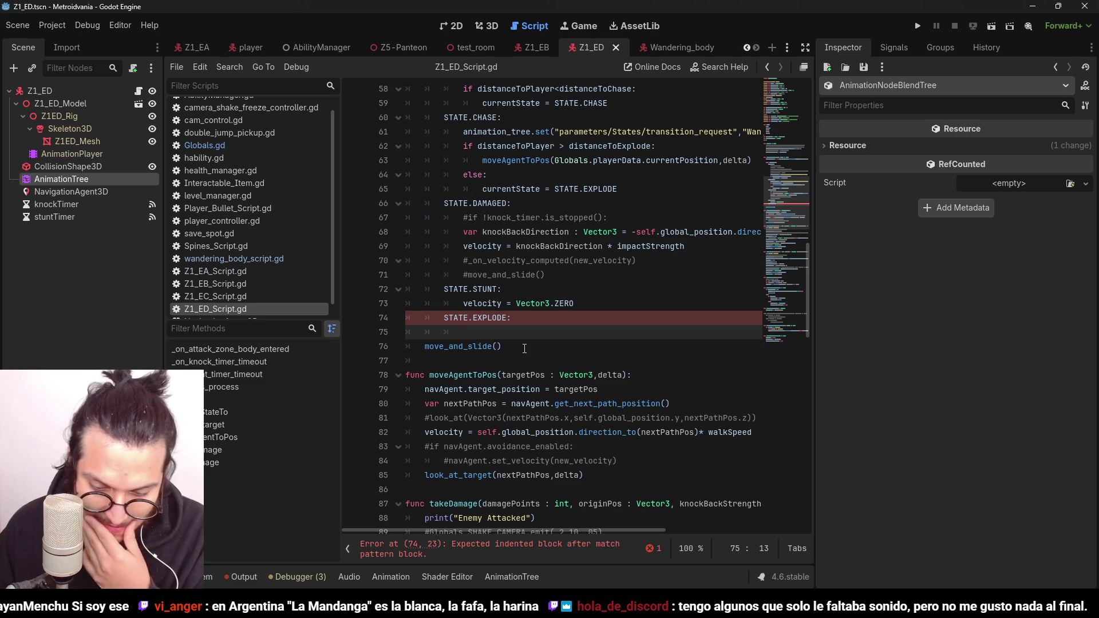
Step: Add a pass placeholder under STATE.EXPLODE in Z1_ED_Script.gd and save the script
{"action": "key", "text": "Up"}
{"action": "key", "text": "Up"}
{"action": "key", "text": "Up"}
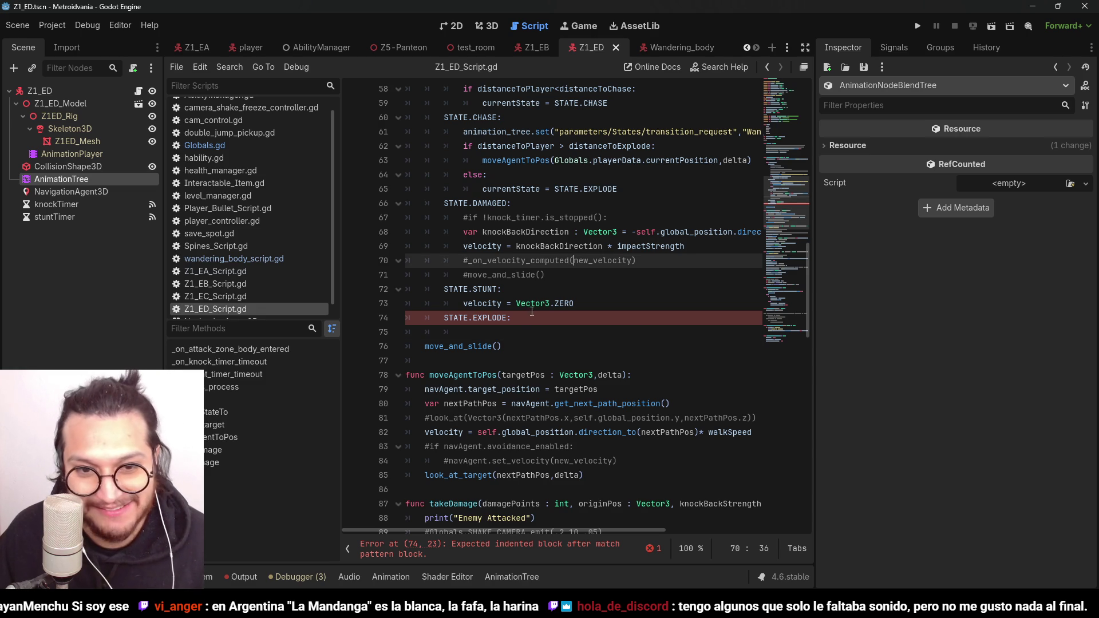
{"action": "left_click", "coordinate": [509, 335]}
{"action": "type", "text": "PAS"}
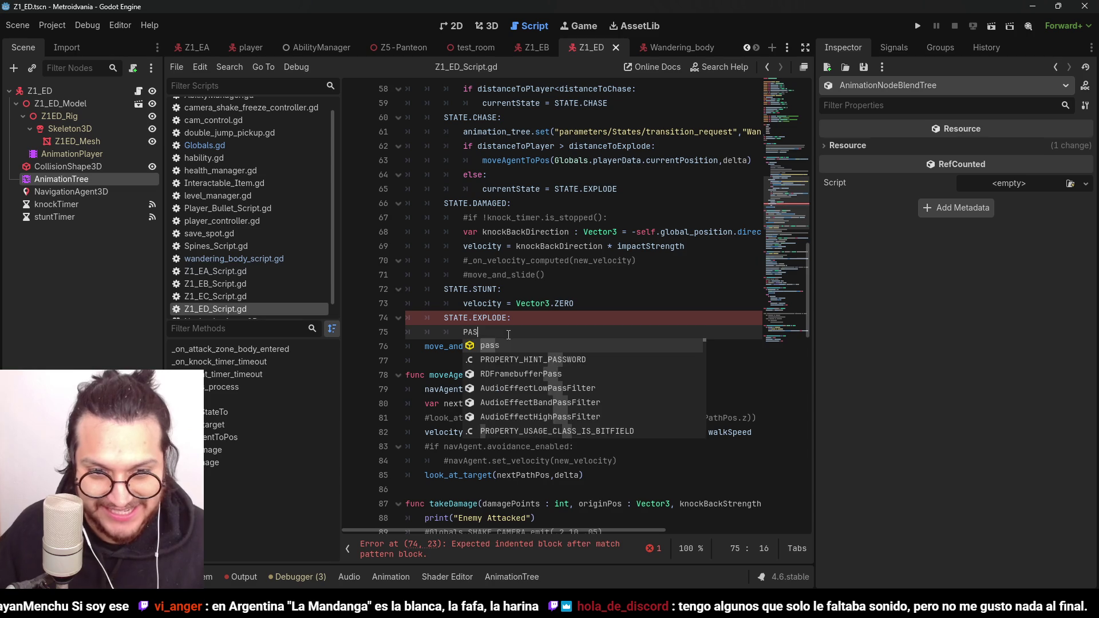
{"action": "key", "text": "BackSpace"}
{"action": "key", "text": "BackSpace"}
{"action": "key", "text": "BackSpace"}
{"action": "type", "text": "pass"}
{"action": "key", "text": "ctrl+s"}
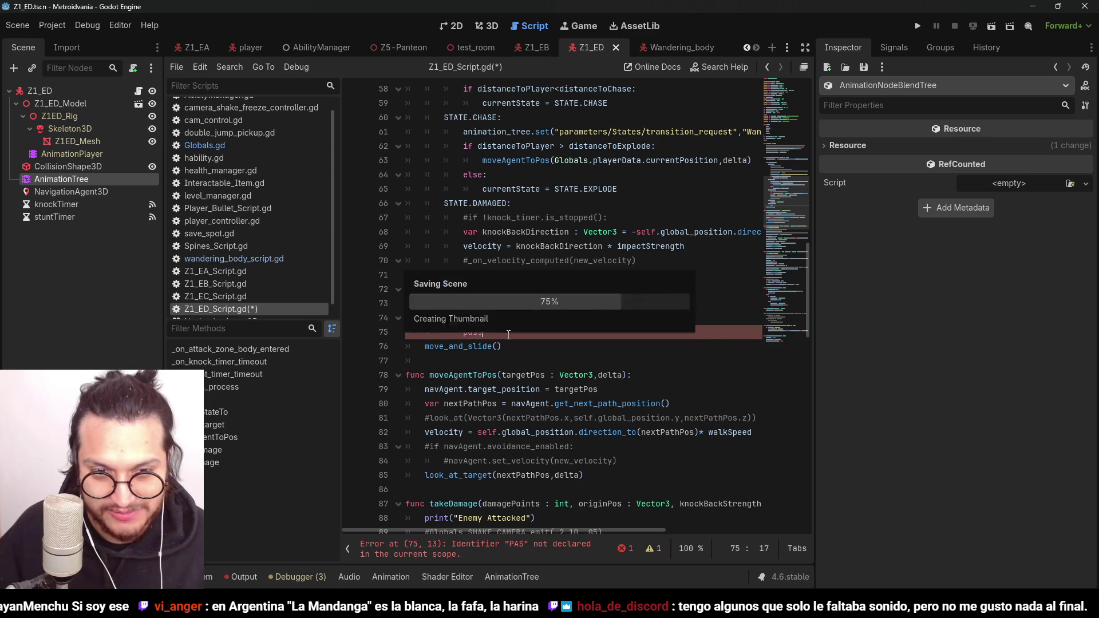
Step: Select the pass line under STATE.EXPLODE and begin replacing it with a print call
{"action": "left_click", "coordinate": [520, 305]}
{"action": "left_click", "coordinate": [520, 317]}
{"action": "scroll", "coordinate": [520, 318], "scroll_direction": "down", "scroll_amount": 2}
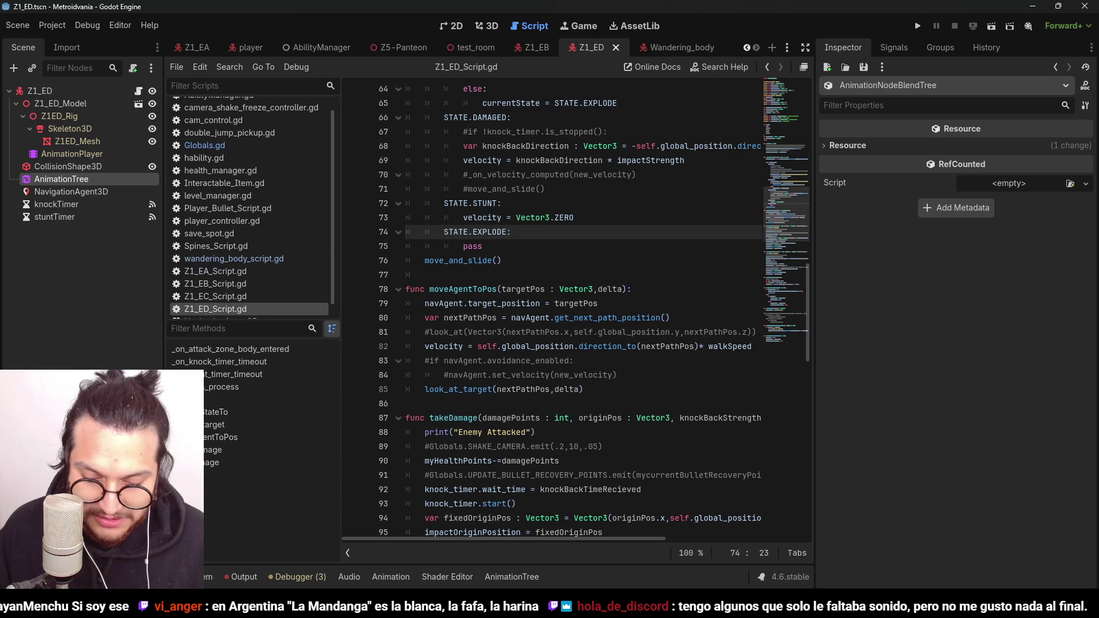
{"action": "left_click", "coordinate": [656, 187]}
{"action": "left_click", "coordinate": [509, 244]}
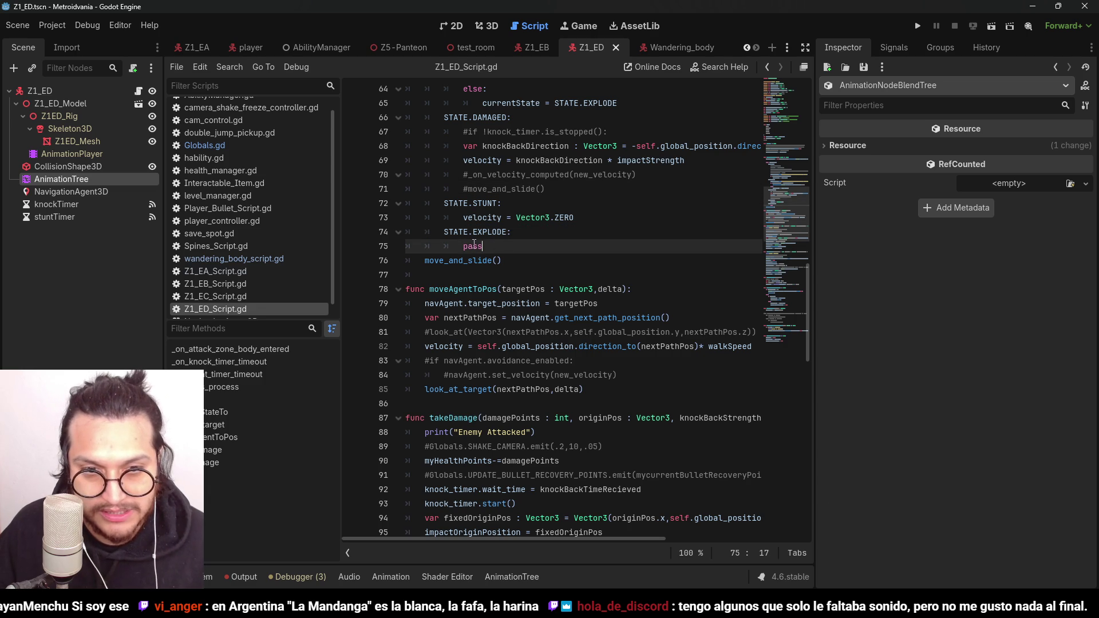
{"action": "left_click_drag", "start_coordinate": [542, 241], "coordinate": [461, 246]}
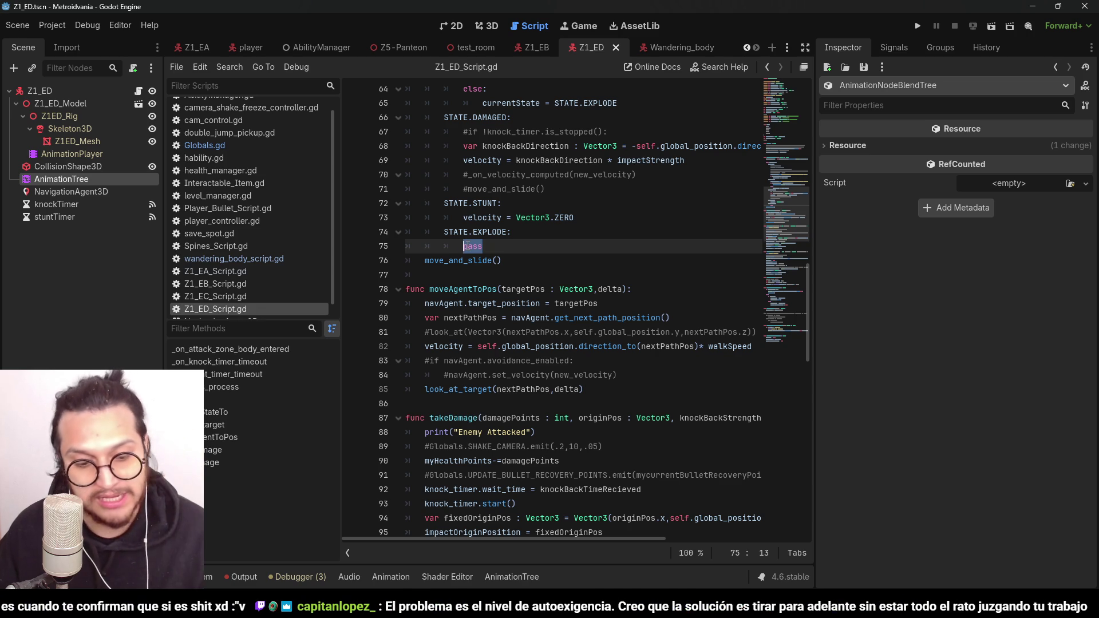
{"action": "left_click", "coordinate": [524, 229]}
{"action": "type", "text": "print(\"Explodin"}
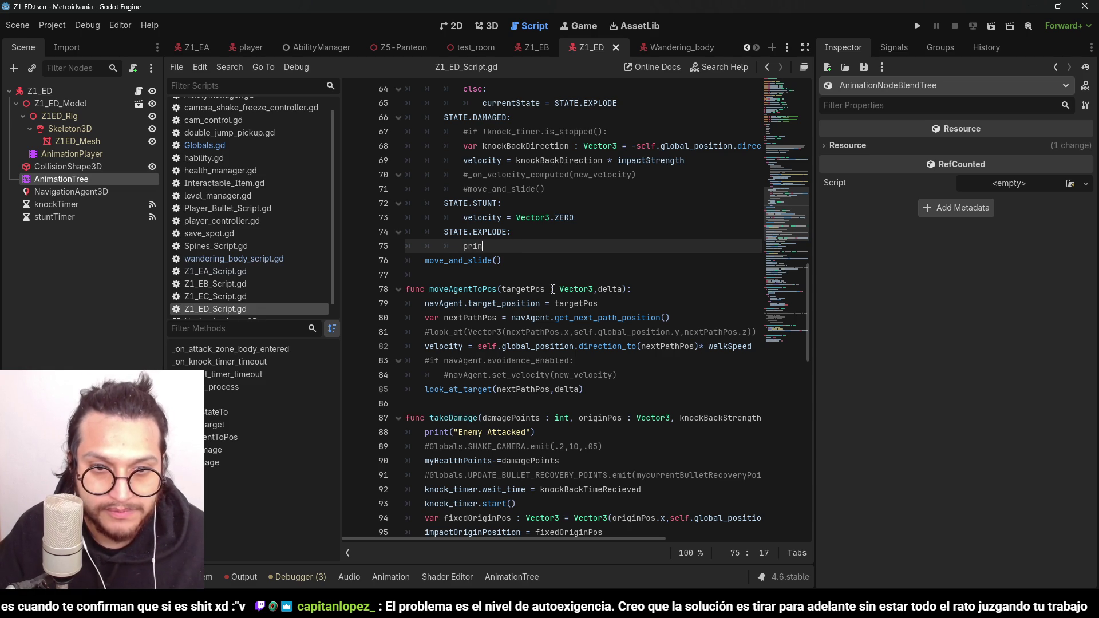
Step: Finish print("Exploding") in the EXPLODE branch and save the script
{"action": "type", "text": "g"}
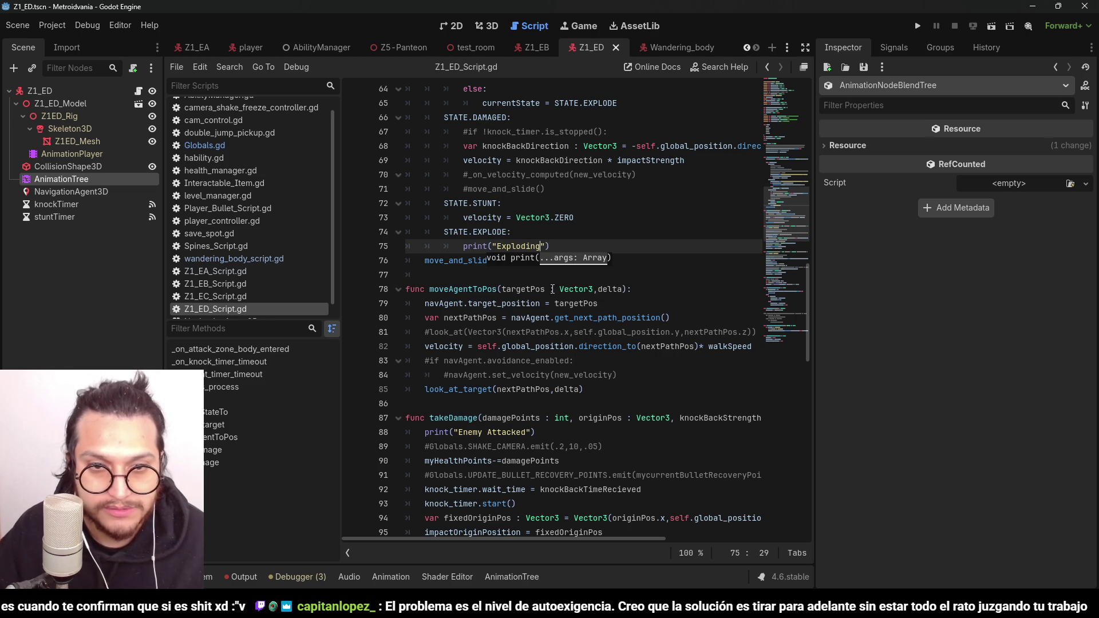
{"action": "left_click", "coordinate": [502, 175]}
{"action": "scroll", "coordinate": [579, 304], "scroll_direction": "up", "scroll_amount": 1}
{"action": "key", "text": "ctrl+s"}
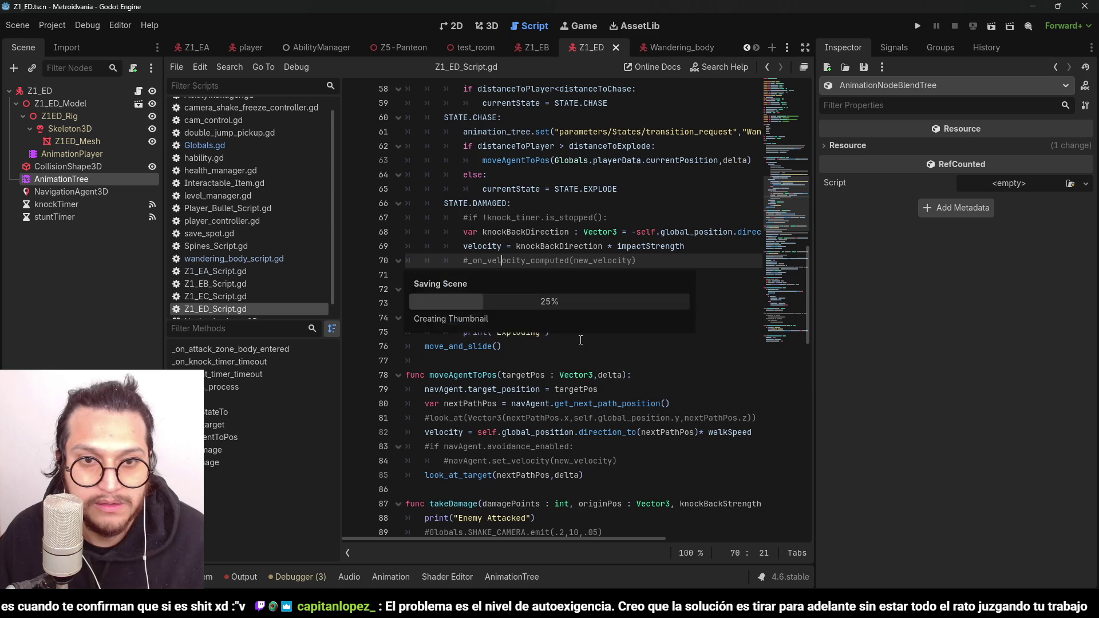
Step: Review the idle and chase state logic in _physics_process, including the playerData references
{"action": "scroll", "coordinate": [588, 315], "scroll_direction": "down", "scroll_amount": 1}
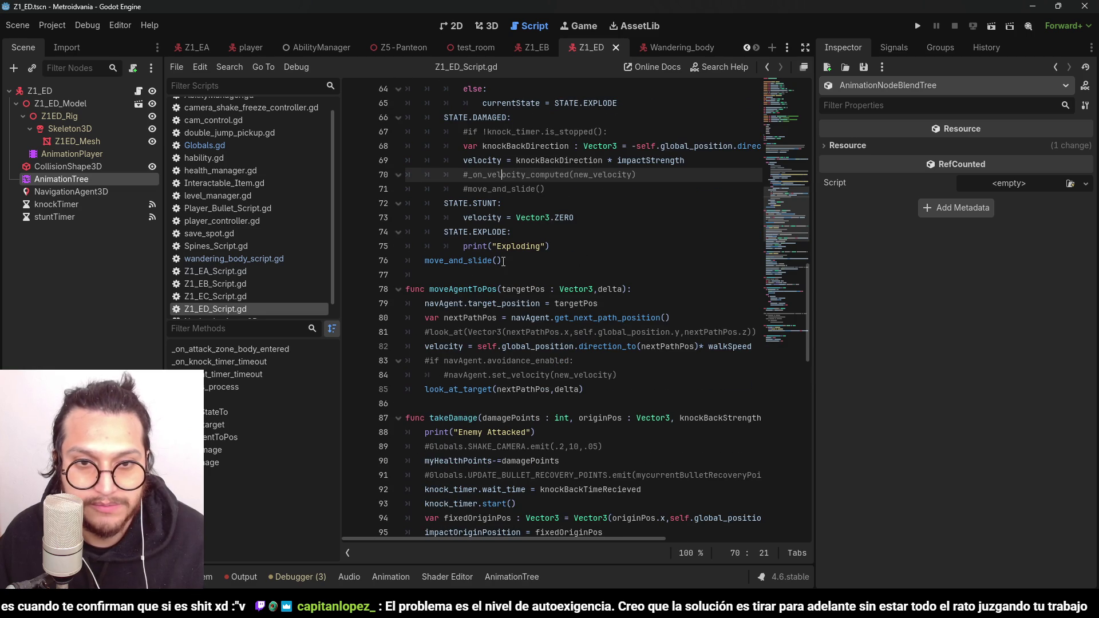
{"action": "left_click", "coordinate": [511, 231]}
{"action": "scroll", "coordinate": [572, 360], "scroll_direction": "down", "scroll_amount": 3}
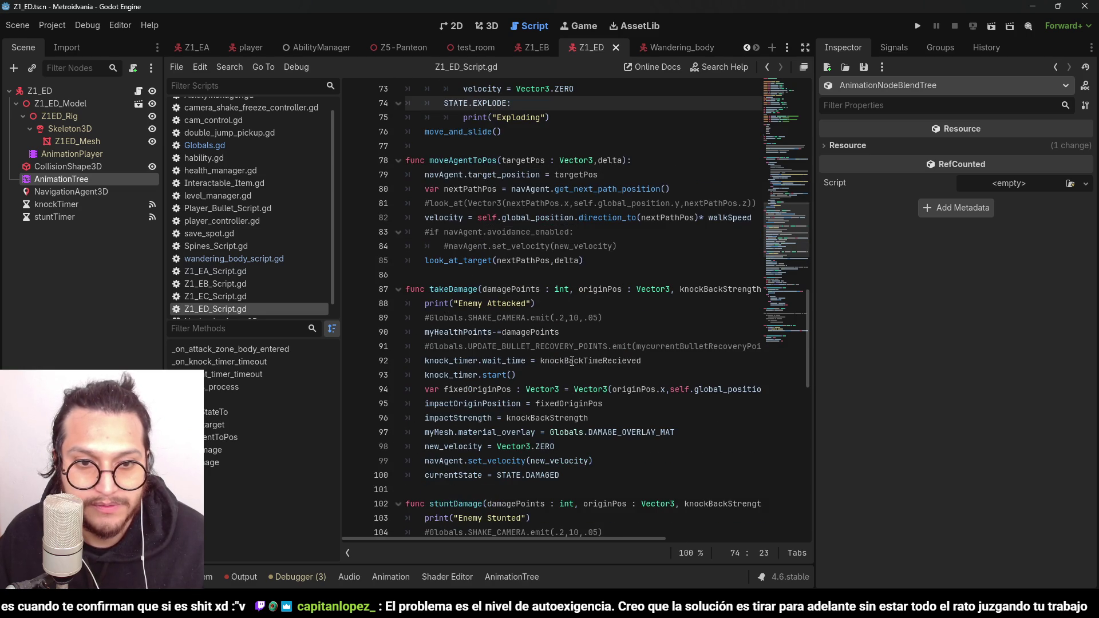
{"action": "scroll", "coordinate": [572, 361], "scroll_direction": "up", "scroll_amount": 10}
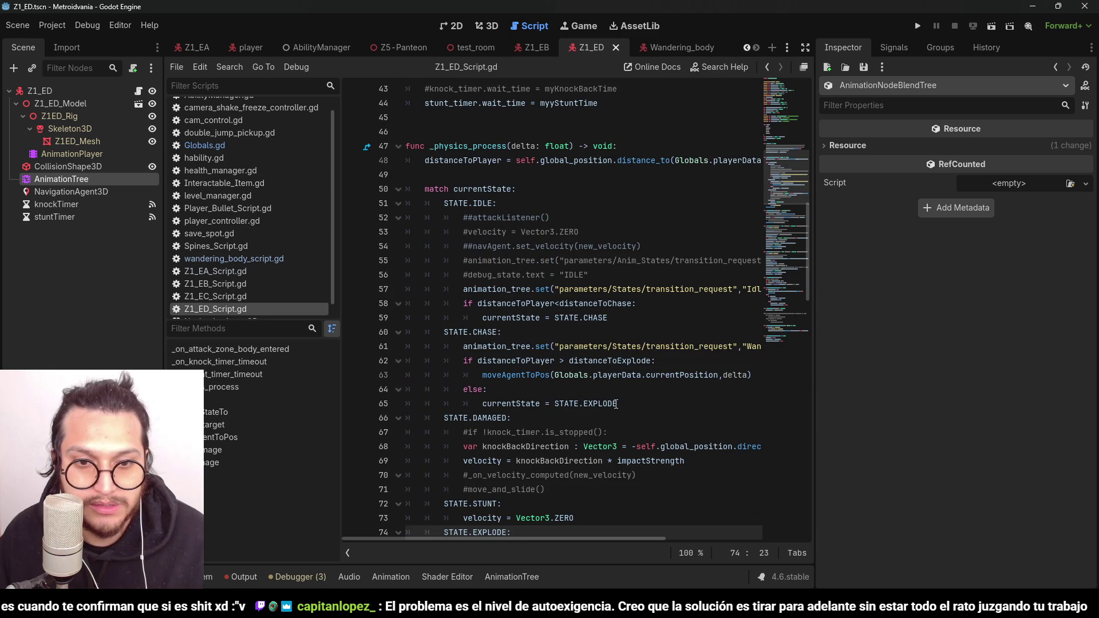
{"action": "left_click", "coordinate": [616, 404]}
{"action": "left_click", "coordinate": [572, 332]}
{"action": "double_click", "coordinate": [621, 375]}
{"action": "left_click", "coordinate": [573, 289]}
{"action": "left_click", "coordinate": [577, 332]}
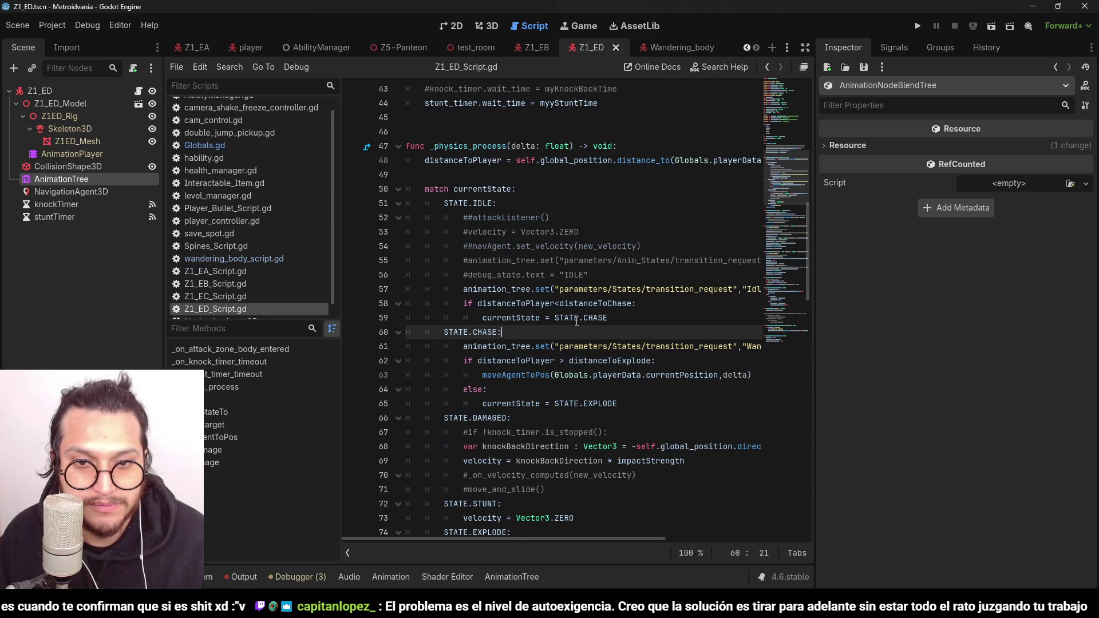
{"action": "left_click", "coordinate": [577, 318]}
{"action": "left_click", "coordinate": [573, 217]}
{"action": "left_click", "coordinate": [583, 290]}
{"action": "scroll", "coordinate": [596, 372], "scroll_direction": "down", "scroll_amount": 4}
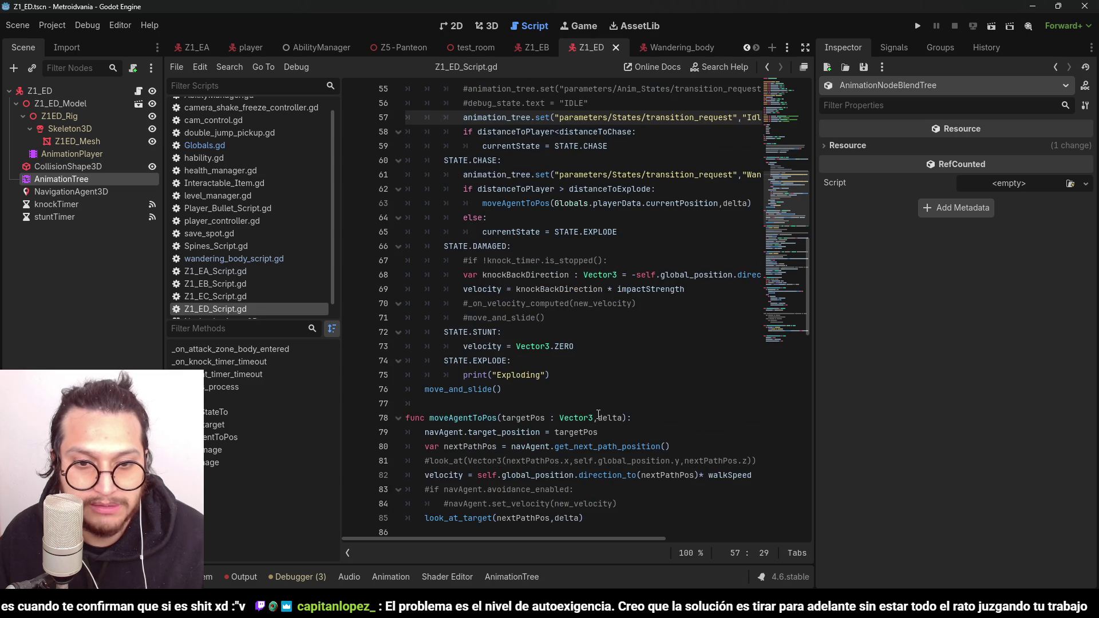
{"action": "scroll", "coordinate": [598, 416], "scroll_direction": "down", "scroll_amount": 9}
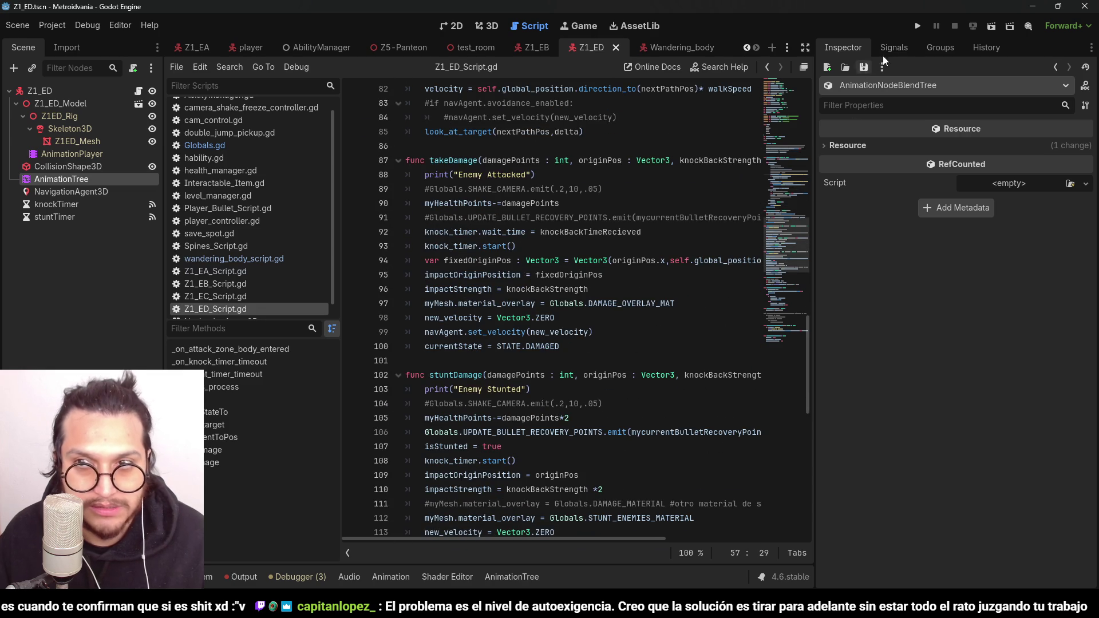
Step: Run the game briefly to watch the enemy's printed states, then stop it
{"action": "left_click", "coordinate": [918, 26]}
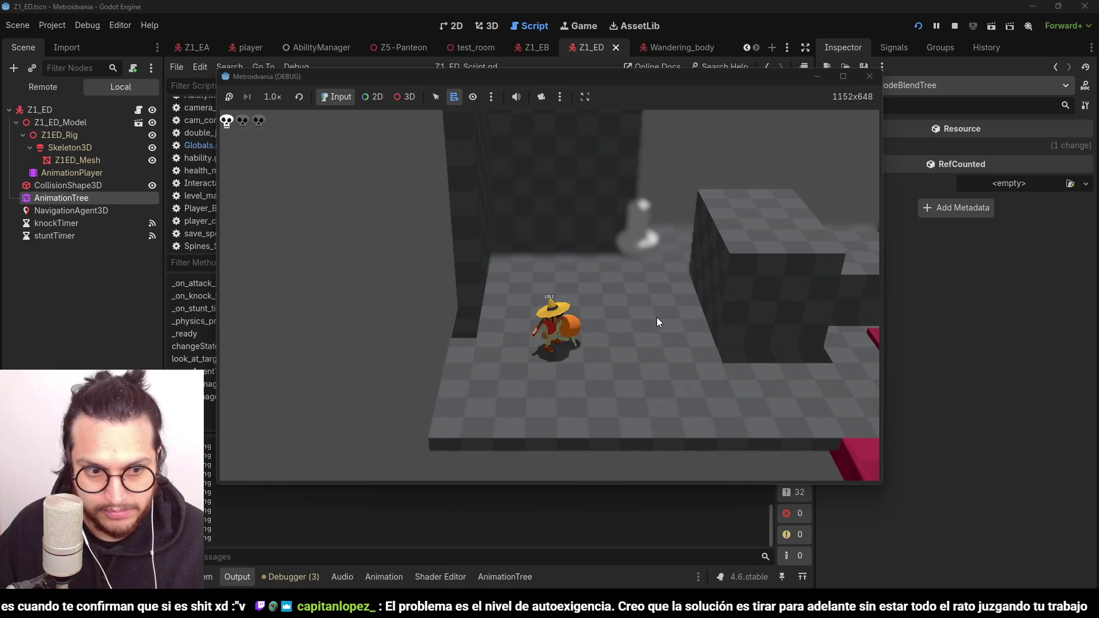
{"action": "left_click", "coordinate": [955, 25]}
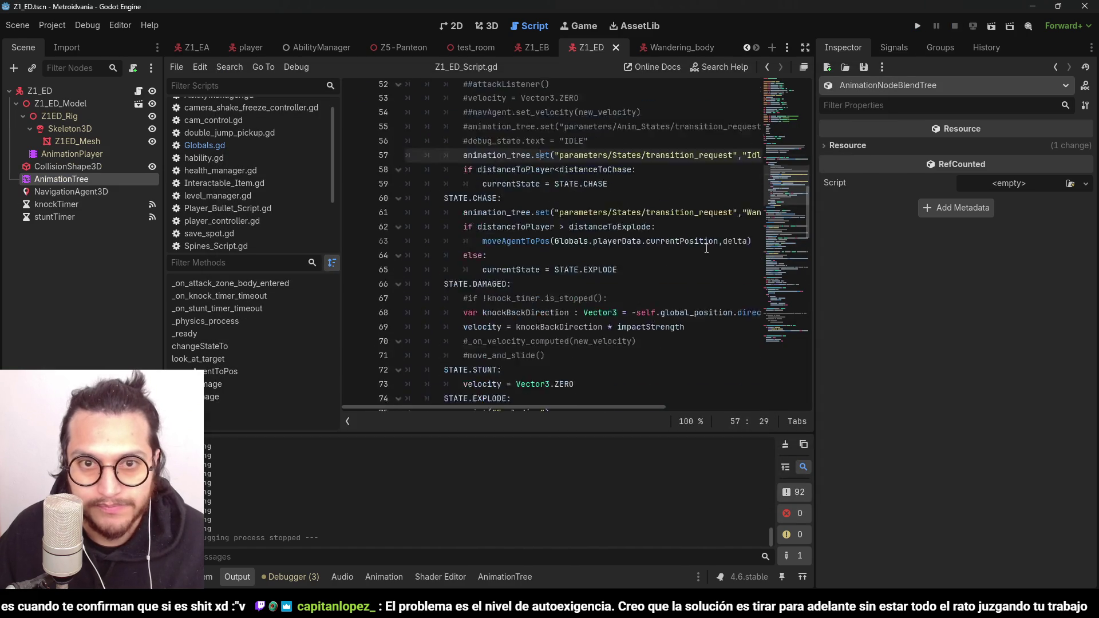
{"action": "scroll", "coordinate": [706, 249], "scroll_direction": "up", "scroll_amount": 13}
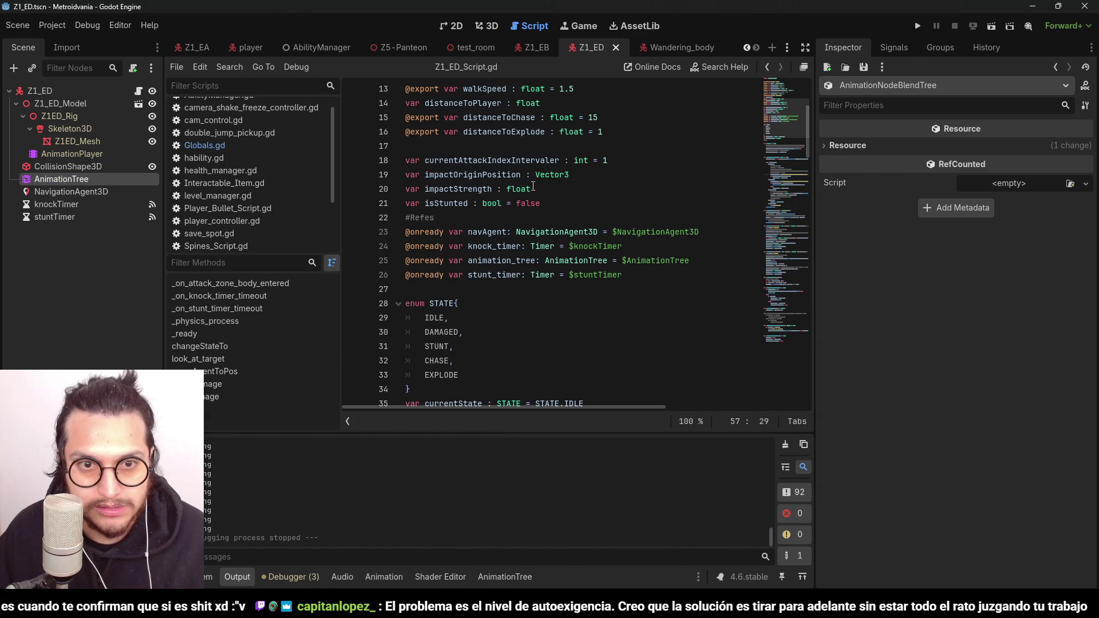
Step: Change the exported walkSpeed default in Z1_ED_Script.gd from 1.5 to 4
{"action": "scroll", "coordinate": [533, 187], "scroll_direction": "up", "scroll_amount": 1}
{"action": "scroll", "coordinate": [475, 241], "scroll_direction": "up", "scroll_amount": 3}
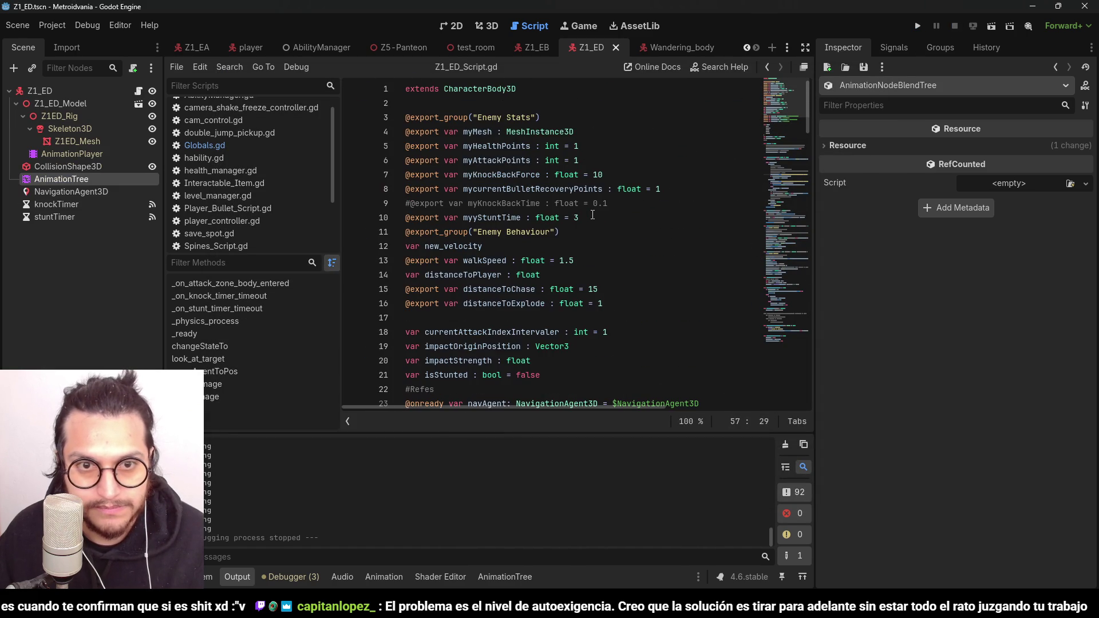
{"action": "scroll", "coordinate": [551, 197], "scroll_direction": "down", "scroll_amount": 1}
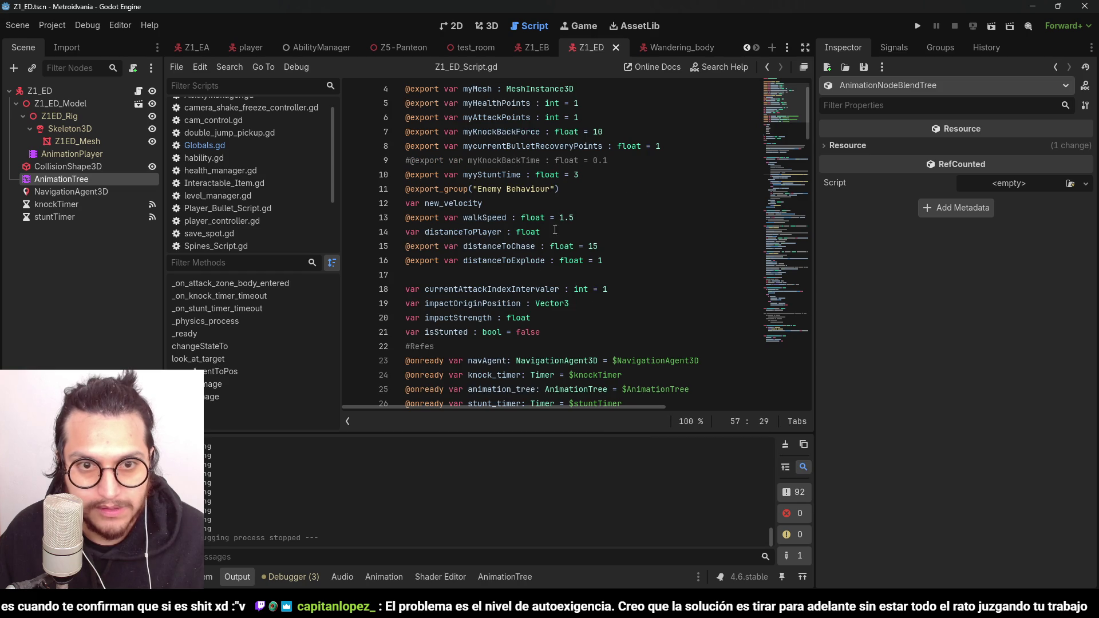
{"action": "left_click_drag", "start_coordinate": [574, 218], "coordinate": [562, 215]}
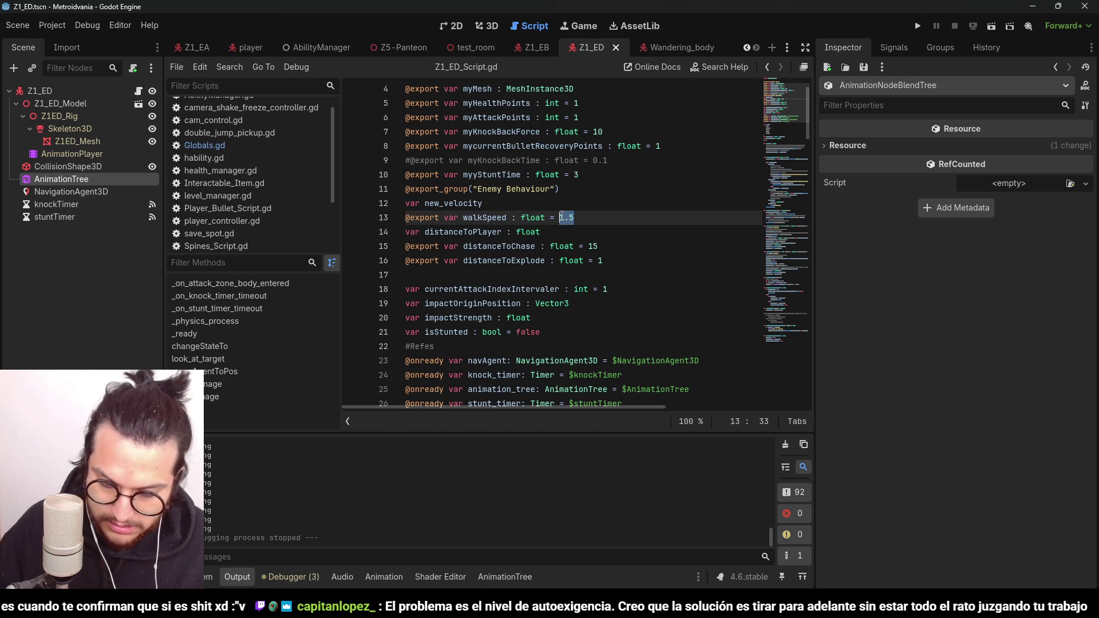
{"action": "type", "text": "4"}
{"action": "scroll", "coordinate": [538, 256], "scroll_direction": "down", "scroll_amount": 2}
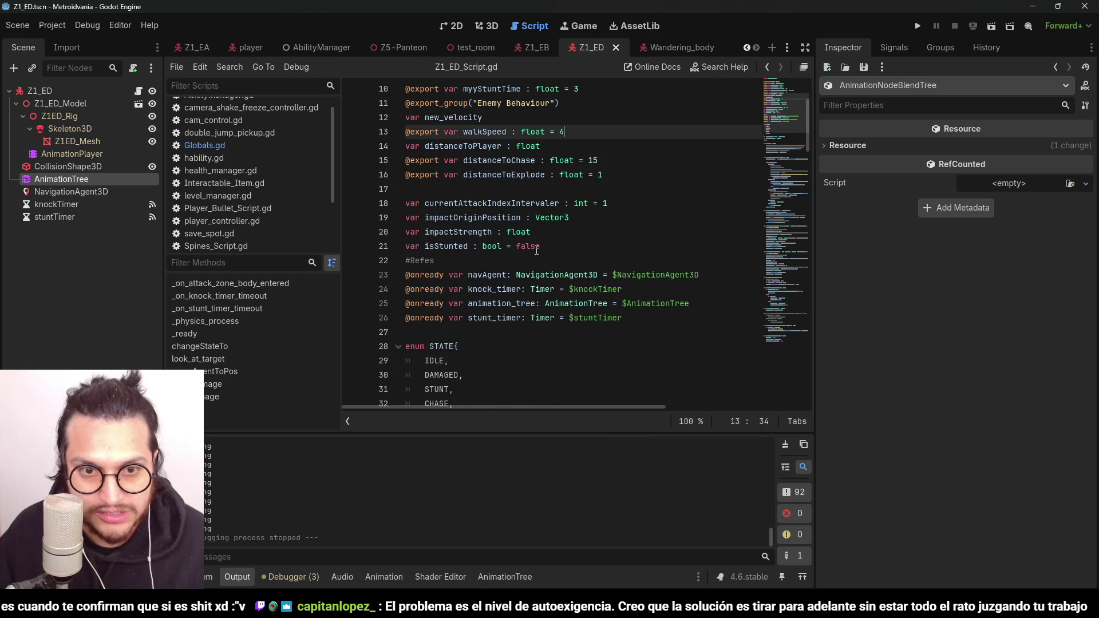
{"action": "scroll", "coordinate": [537, 250], "scroll_direction": "down", "scroll_amount": 15}
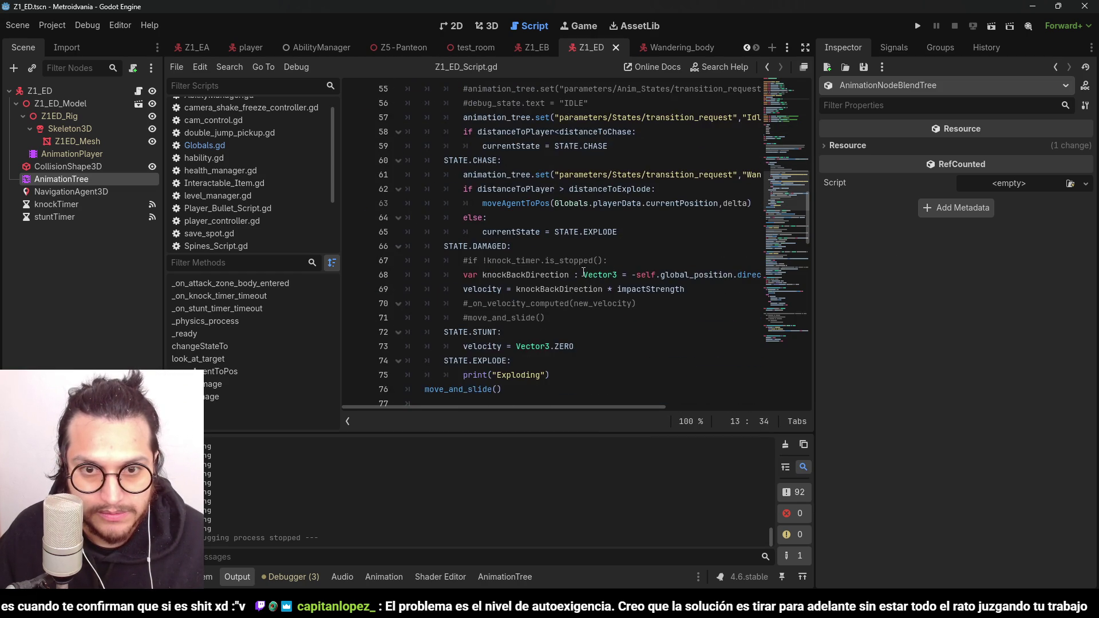
{"action": "scroll", "coordinate": [584, 272], "scroll_direction": "down", "scroll_amount": 2}
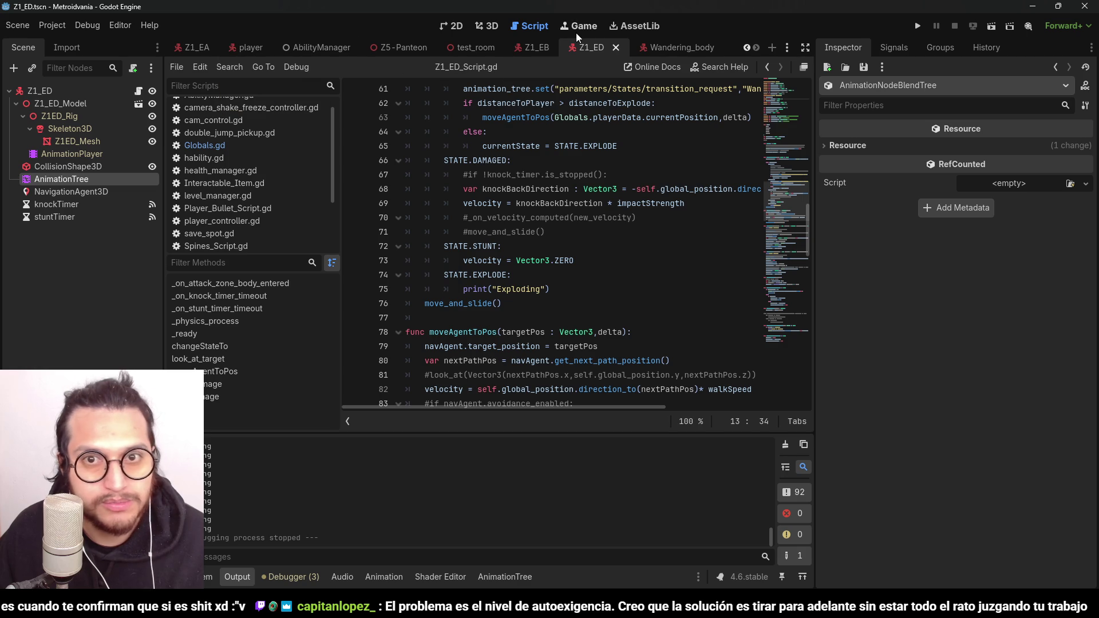
Step: Drag the Z1_ED enemy farther along X in test_room and save the room
{"action": "left_click", "coordinate": [487, 47]}
{"action": "scroll", "coordinate": [515, 223], "scroll_direction": "down", "scroll_amount": 5}
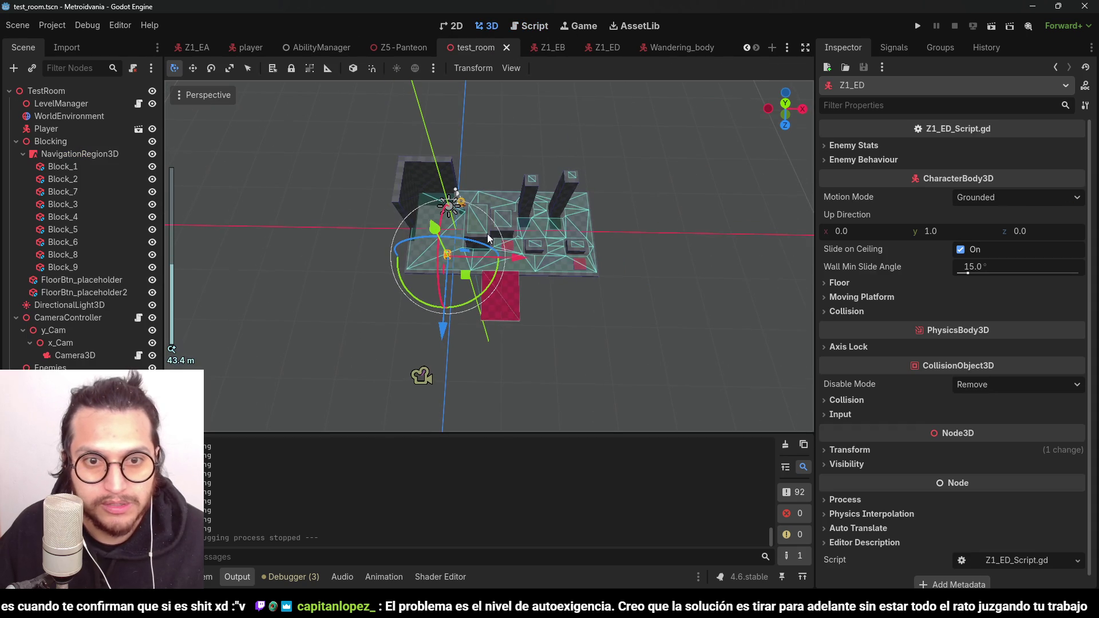
{"action": "left_click_drag", "start_coordinate": [521, 261], "coordinate": [623, 261]}
{"action": "left_click_drag", "start_coordinate": [554, 328], "coordinate": [544, 296]}
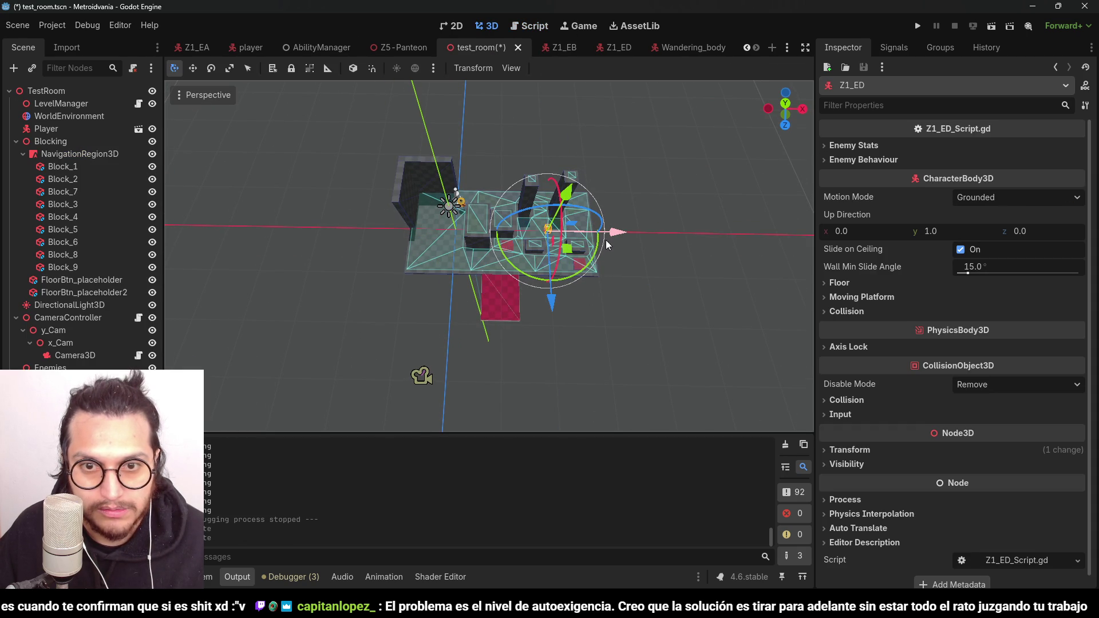
{"action": "left_click_drag", "start_coordinate": [614, 235], "coordinate": [631, 238]}
{"action": "key", "text": "ctrl+s"}
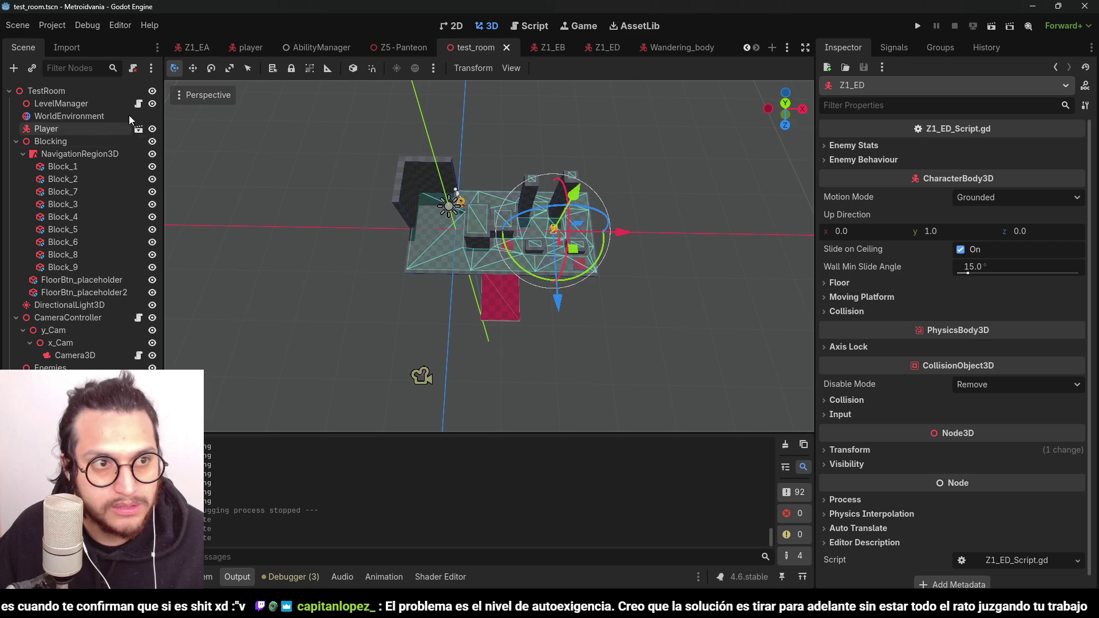
{"action": "left_click", "coordinate": [607, 46]}
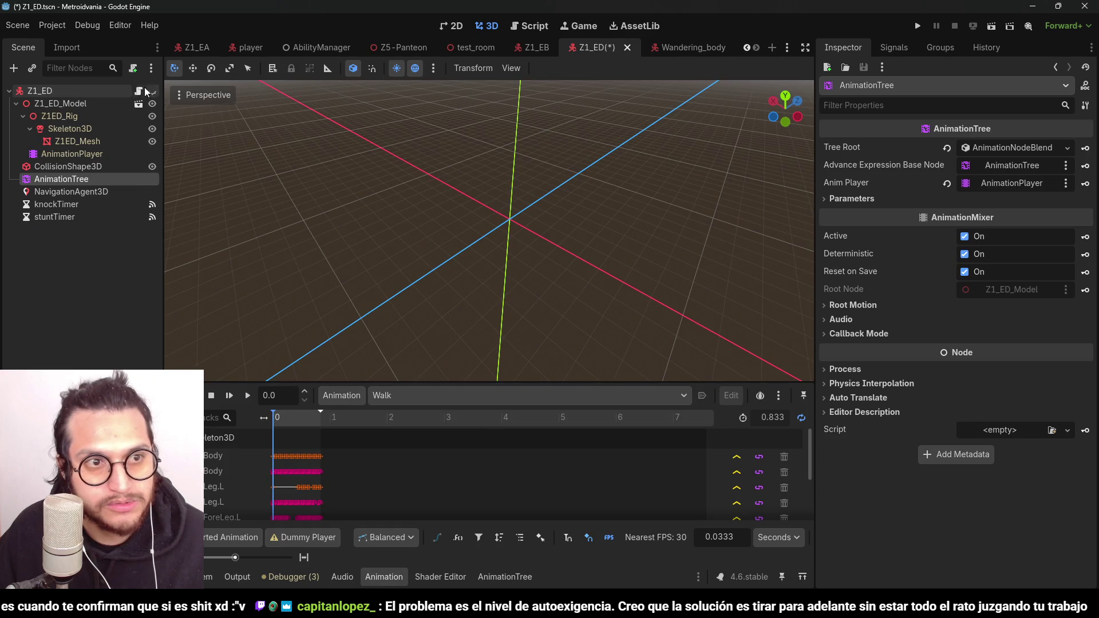
Step: Change distanceToExplode from 1 to 3 in the Z1_ED script, save, and start a playtest
{"action": "left_click", "coordinate": [138, 93]}
{"action": "scroll", "coordinate": [591, 154], "scroll_direction": "up", "scroll_amount": 10}
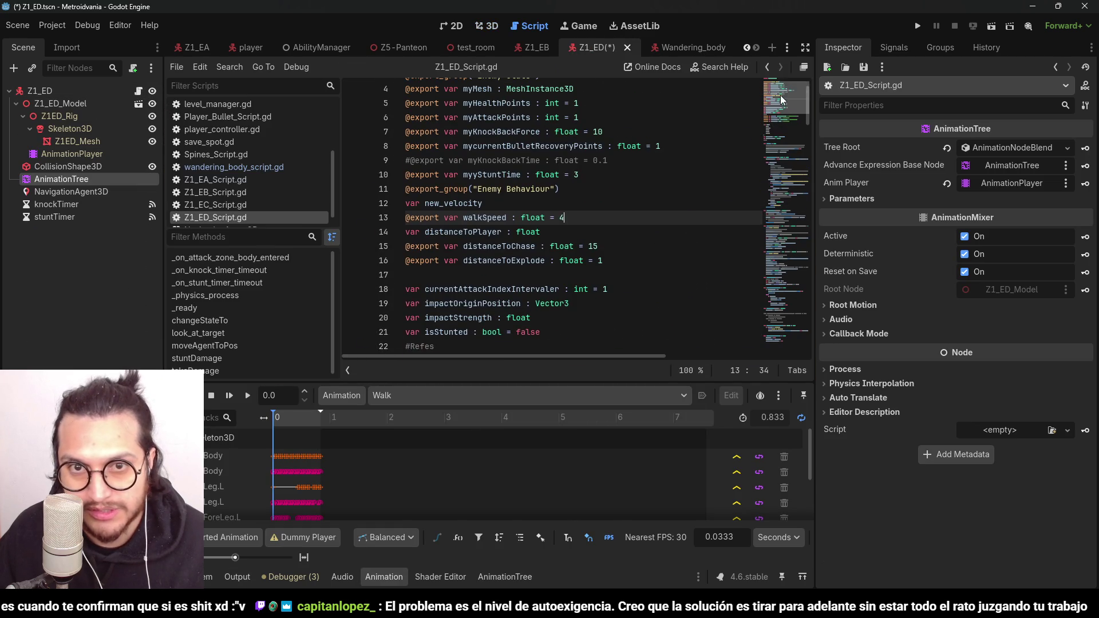
{"action": "scroll", "coordinate": [591, 155], "scroll_direction": "down", "scroll_amount": 2}
{"action": "key", "text": "Up"}
{"action": "key", "text": "Up"}
{"action": "key", "text": "Up"}
{"action": "key", "text": "Down"}
{"action": "key", "text": "Down"}
{"action": "key", "text": "Down"}
{"action": "scroll", "coordinate": [612, 211], "scroll_direction": "up", "scroll_amount": 1}
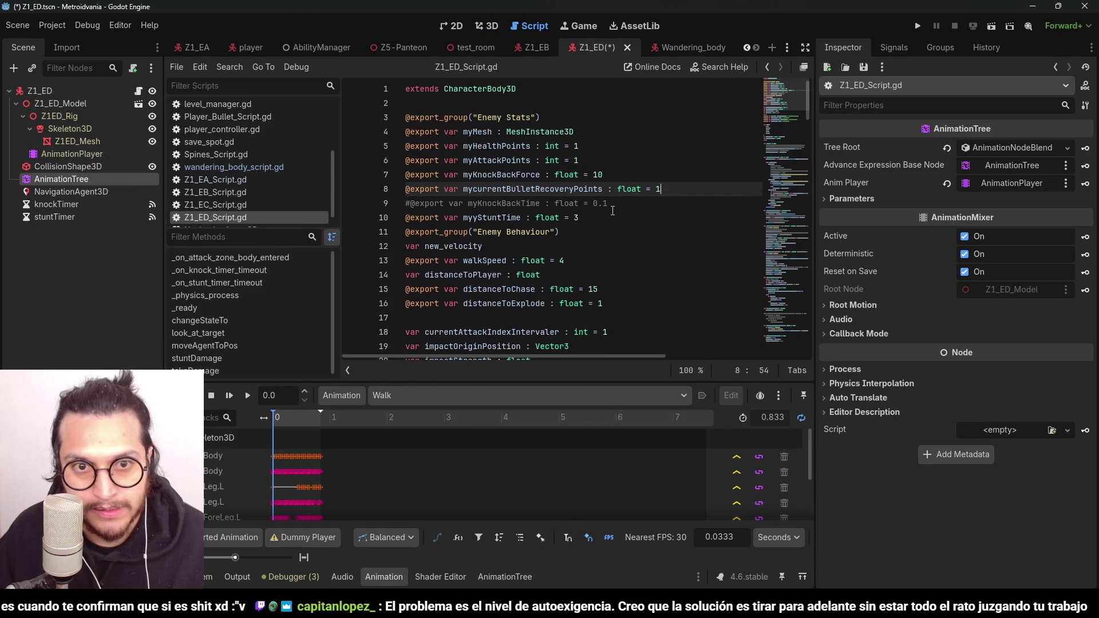
{"action": "scroll", "coordinate": [585, 208], "scroll_direction": "down", "scroll_amount": 1}
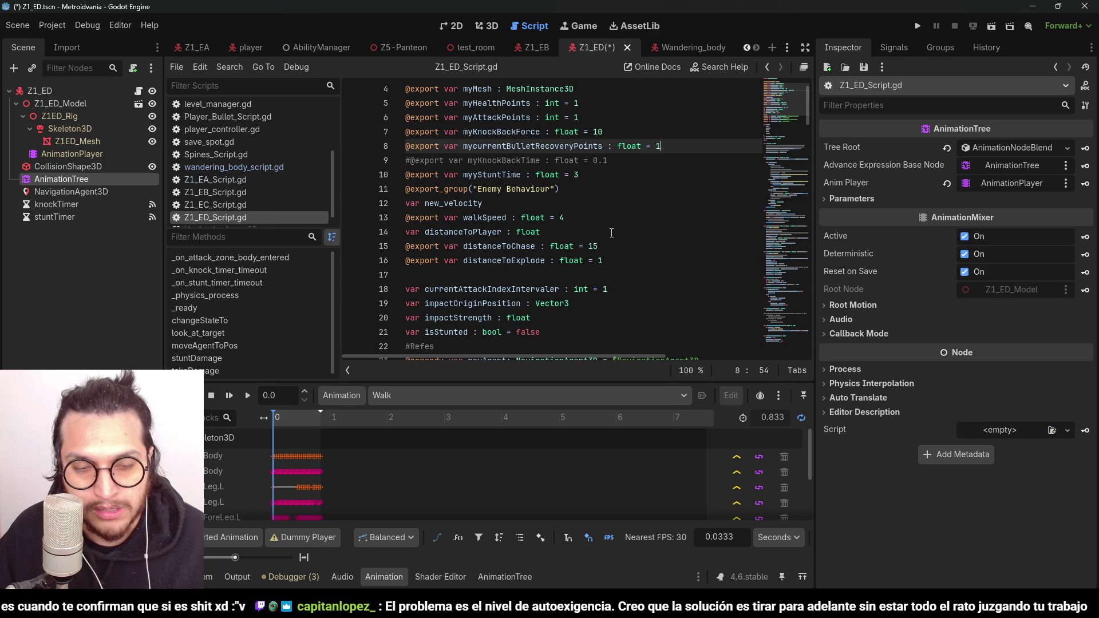
{"action": "left_click", "coordinate": [604, 260]}
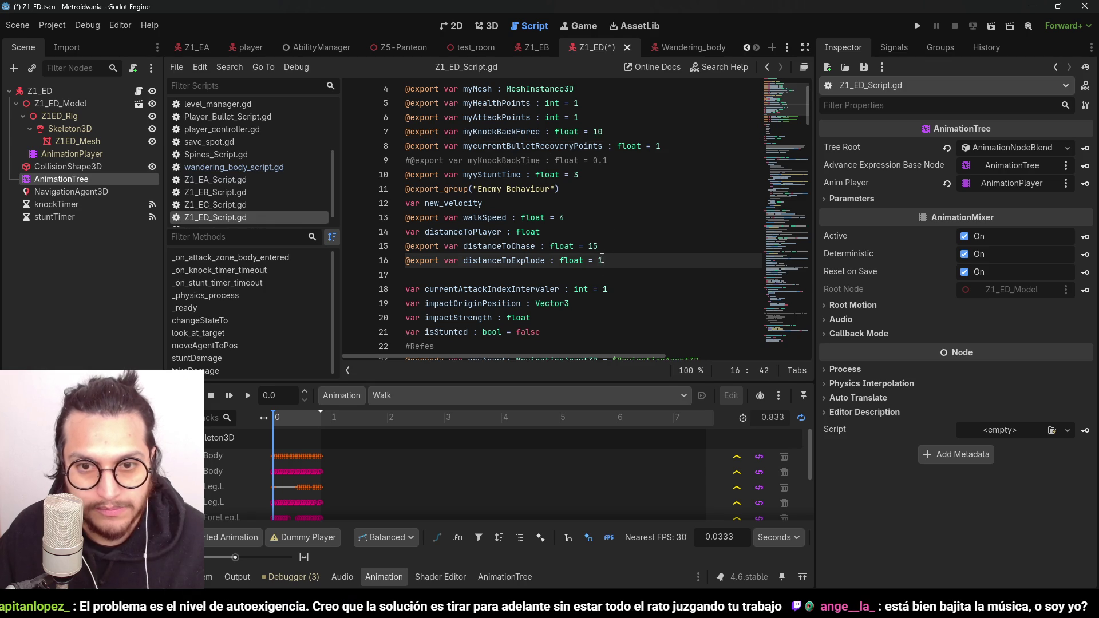
{"action": "key", "text": "BackSpace"}
{"action": "type", "text": "3"}
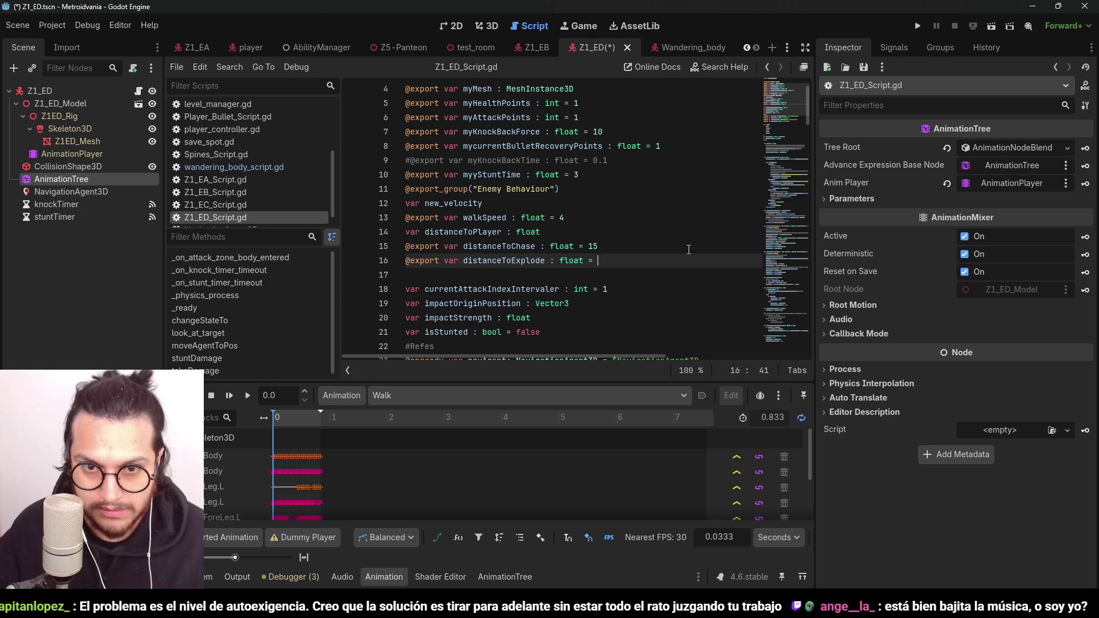
{"action": "key", "text": "ctrl+s"}
{"action": "left_click", "coordinate": [916, 27]}
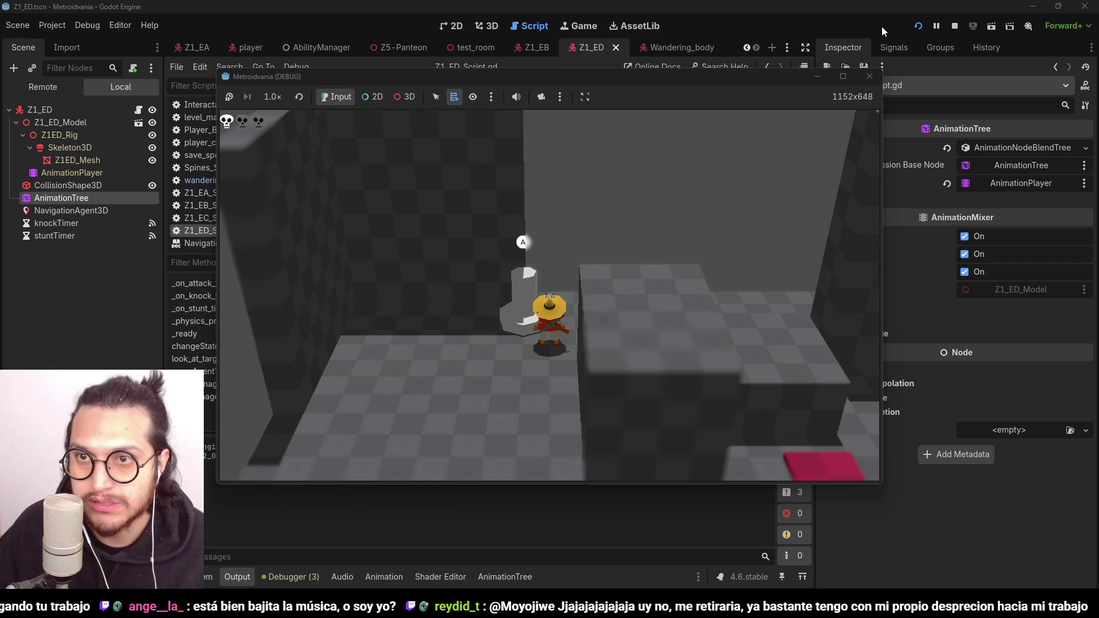
Step: Walk the player right and back toward the enemy, then stop the game and save
{"action": "key", "text": "d"}
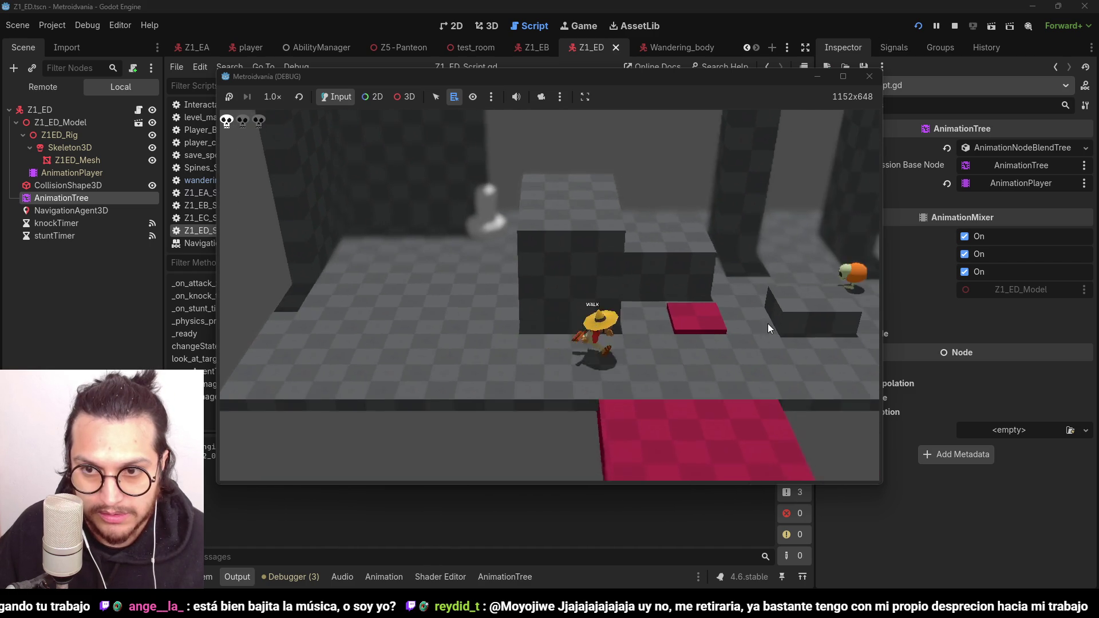
{"action": "key", "text": "a"}
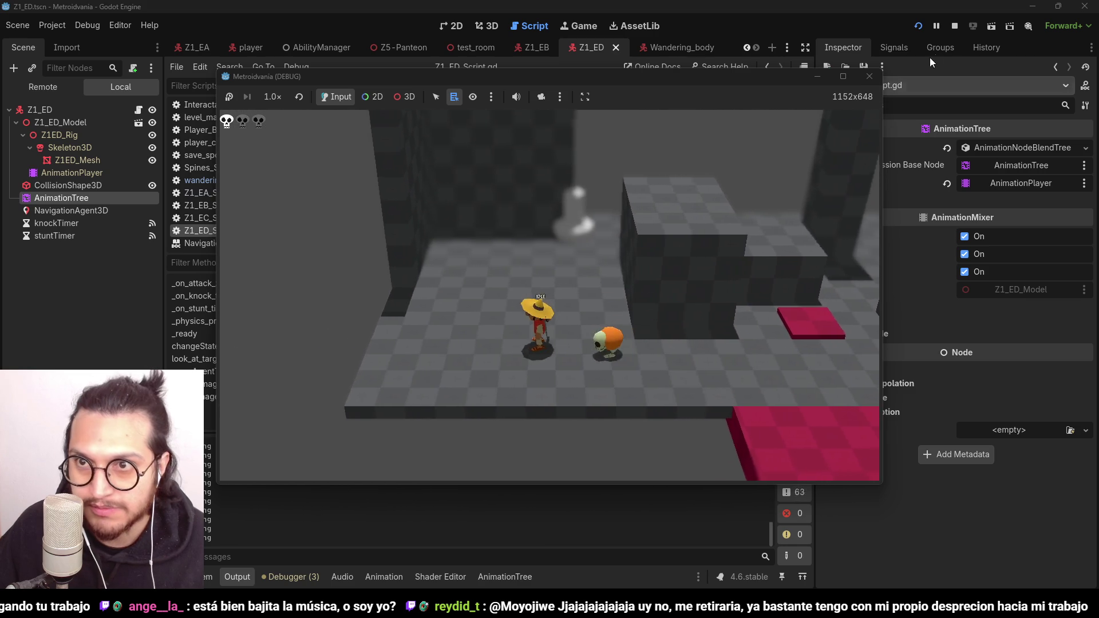
{"action": "left_click", "coordinate": [954, 26]}
{"action": "key", "text": "ctrl+s"}
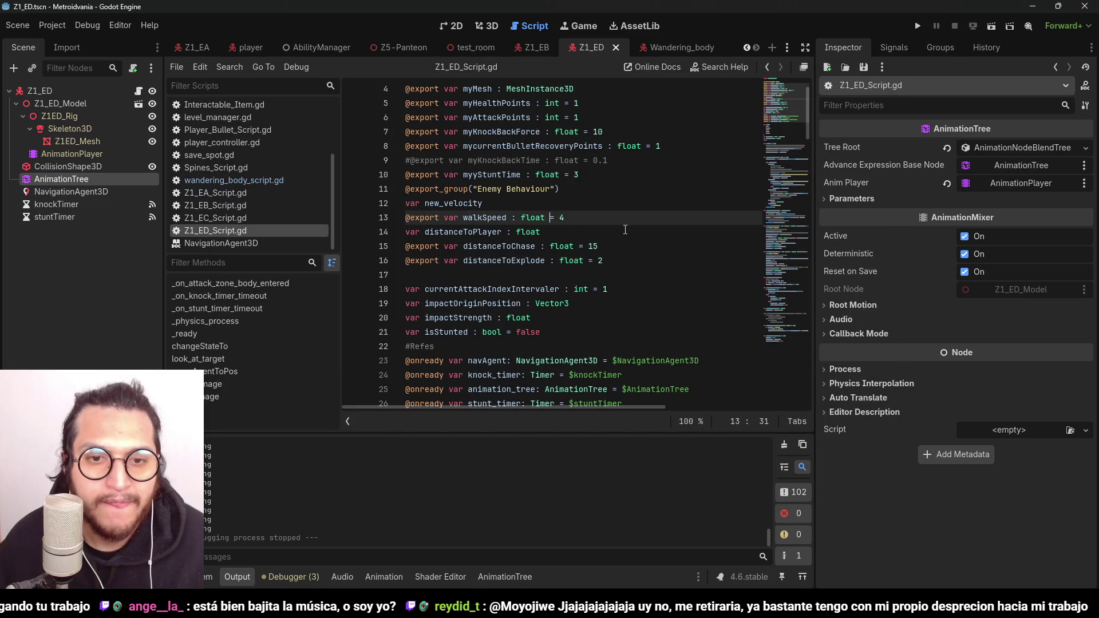
Step: Add a TimeScale node to the AnimationTree graph and set its scale to 2.0
{"action": "left_click", "coordinate": [626, 229]}
{"action": "left_click", "coordinate": [596, 261]}
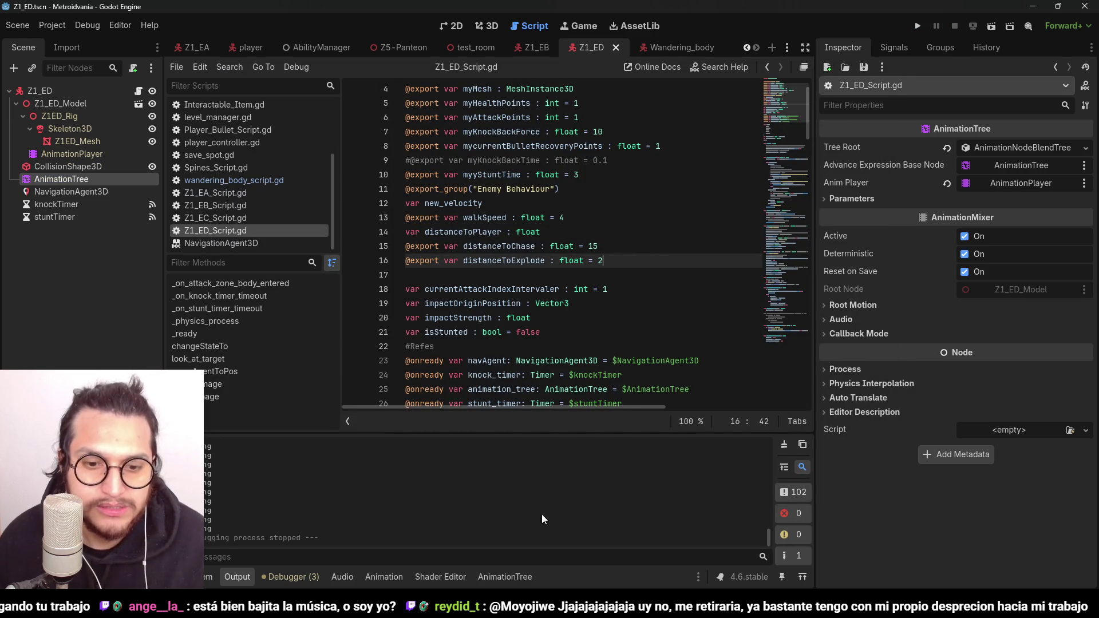
{"action": "left_click", "coordinate": [505, 576]}
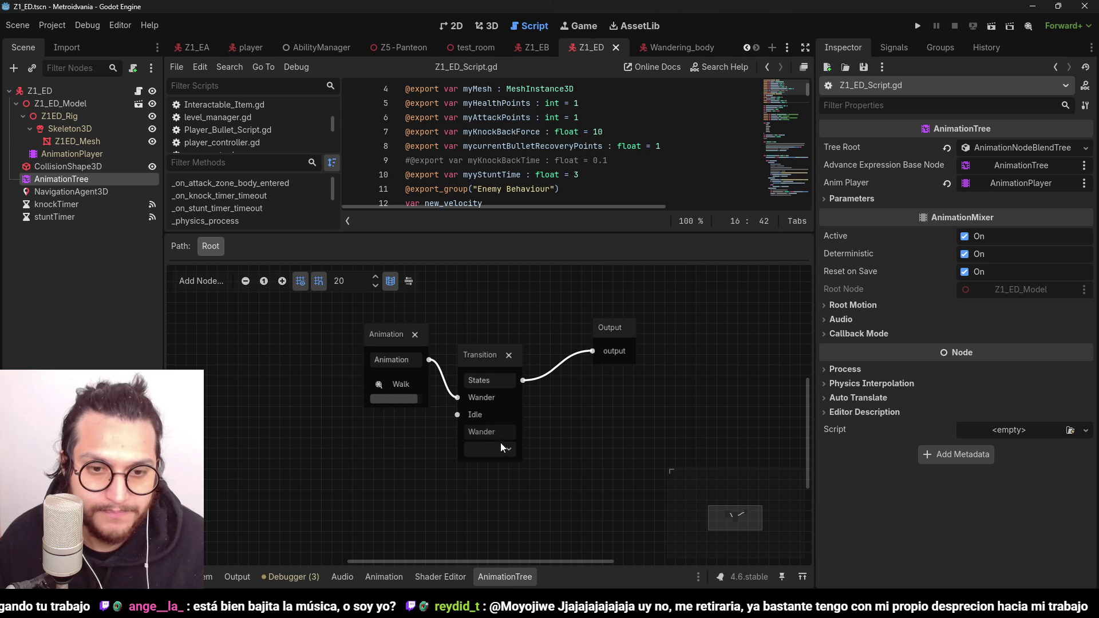
{"action": "left_click_drag", "start_coordinate": [385, 444], "coordinate": [403, 444]}
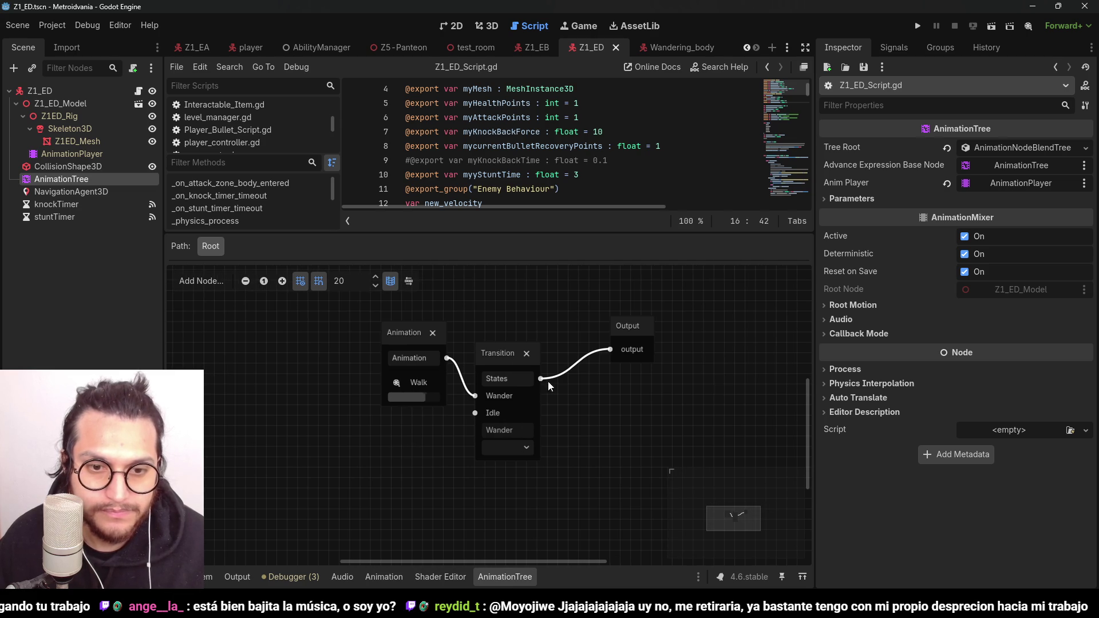
{"action": "right_click", "coordinate": [403, 447]}
{"action": "left_click", "coordinate": [449, 506]}
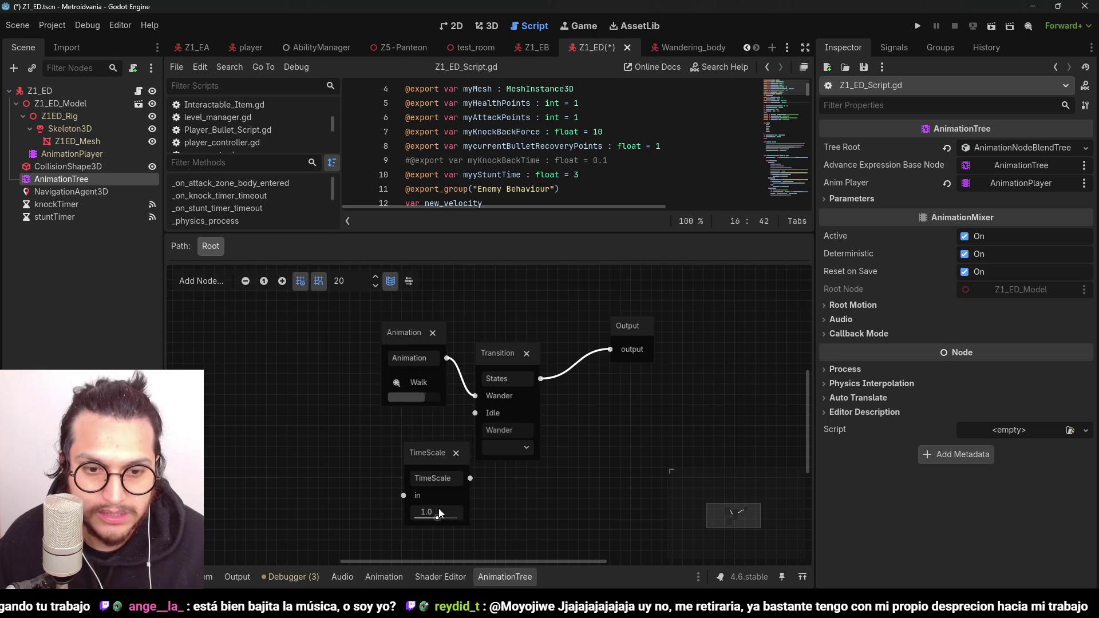
{"action": "left_click_drag", "start_coordinate": [439, 511], "coordinate": [458, 511]}
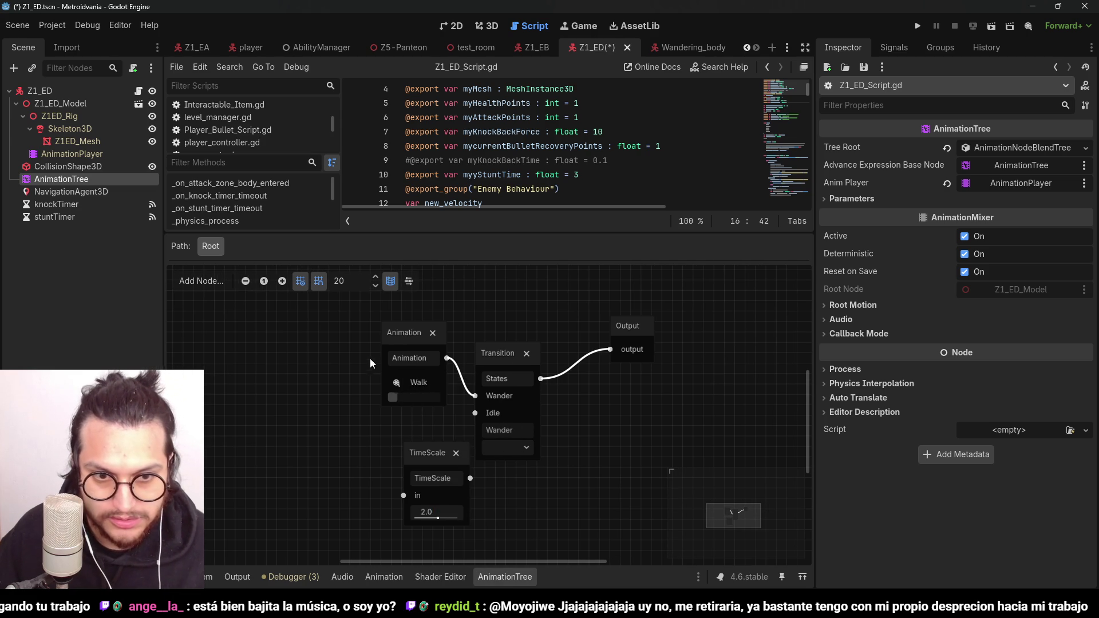
Step: Wire the Walk Animation through TimeScale into the Transition's Wander input, save, and run
{"action": "left_click_drag", "start_coordinate": [401, 333], "coordinate": [244, 344]}
{"action": "left_click_drag", "start_coordinate": [476, 396], "coordinate": [470, 478]}
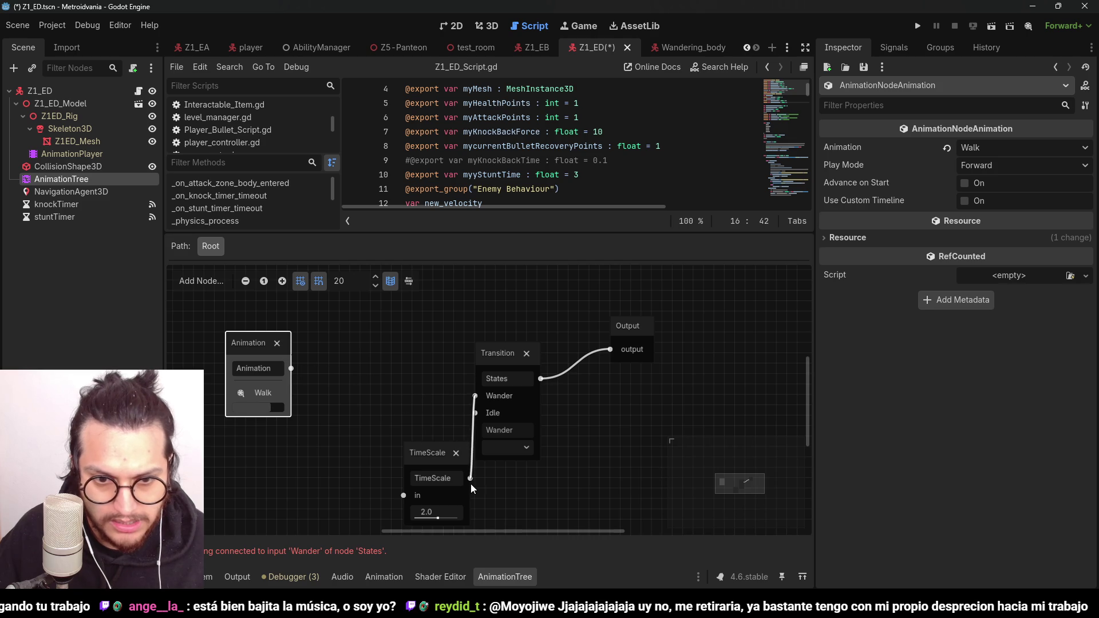
{"action": "left_click_drag", "start_coordinate": [404, 495], "coordinate": [291, 368]}
{"action": "mouse_move", "coordinate": [442, 456]}
{"action": "left_mouse_down"}
{"action": "mouse_move", "coordinate": [372, 412]}
{"action": "mouse_move", "coordinate": [347, 356]}
{"action": "left_mouse_up"}
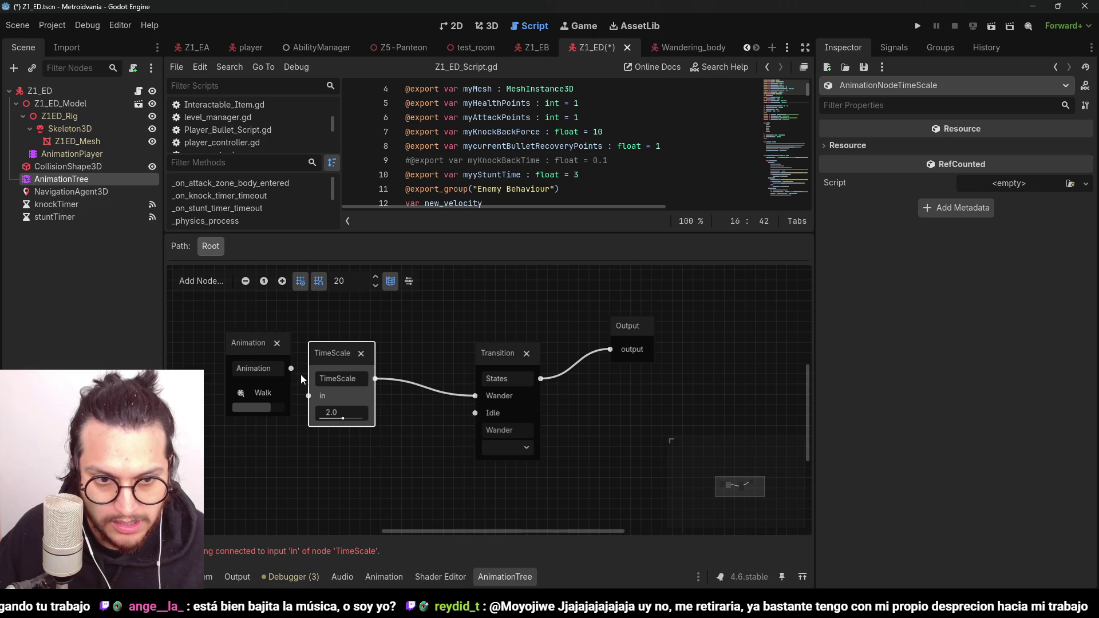
{"action": "key", "text": "ctrl+s"}
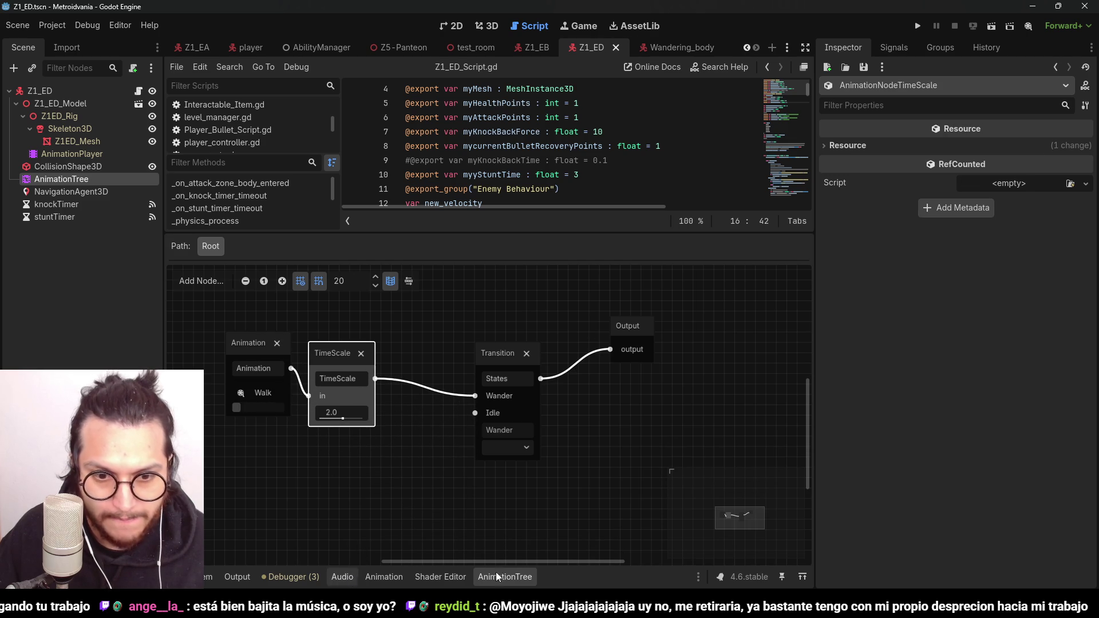
{"action": "left_click", "coordinate": [915, 28]}
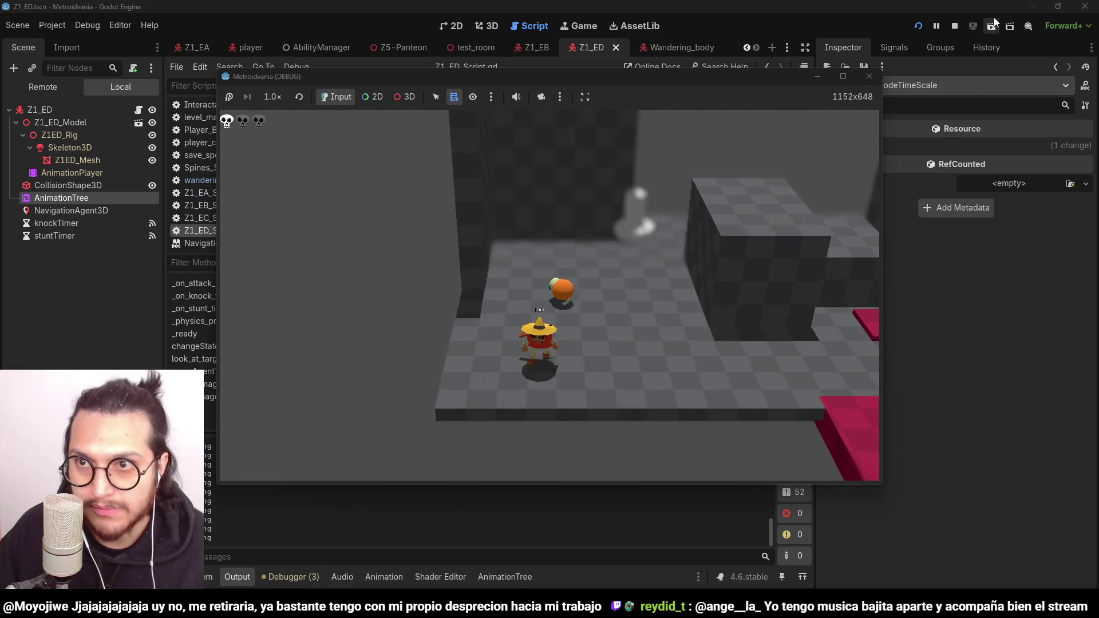
Step: Stop the faster-walk playtest
{"action": "left_click", "coordinate": [955, 26]}
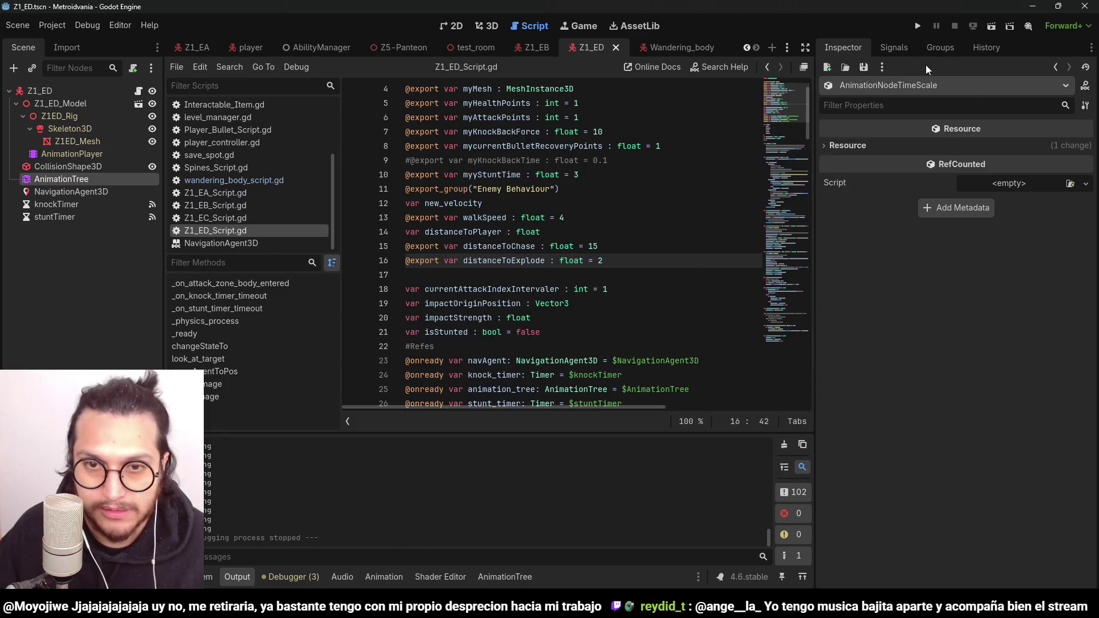
Step: Go to walkSpeed's default of 4 in Z1_ED_Script.gd to raise it to 6
{"action": "scroll", "coordinate": [590, 221], "scroll_direction": "up", "scroll_amount": 2}
{"action": "triple_click", "coordinate": [633, 168]}
{"action": "left_click", "coordinate": [567, 261]}
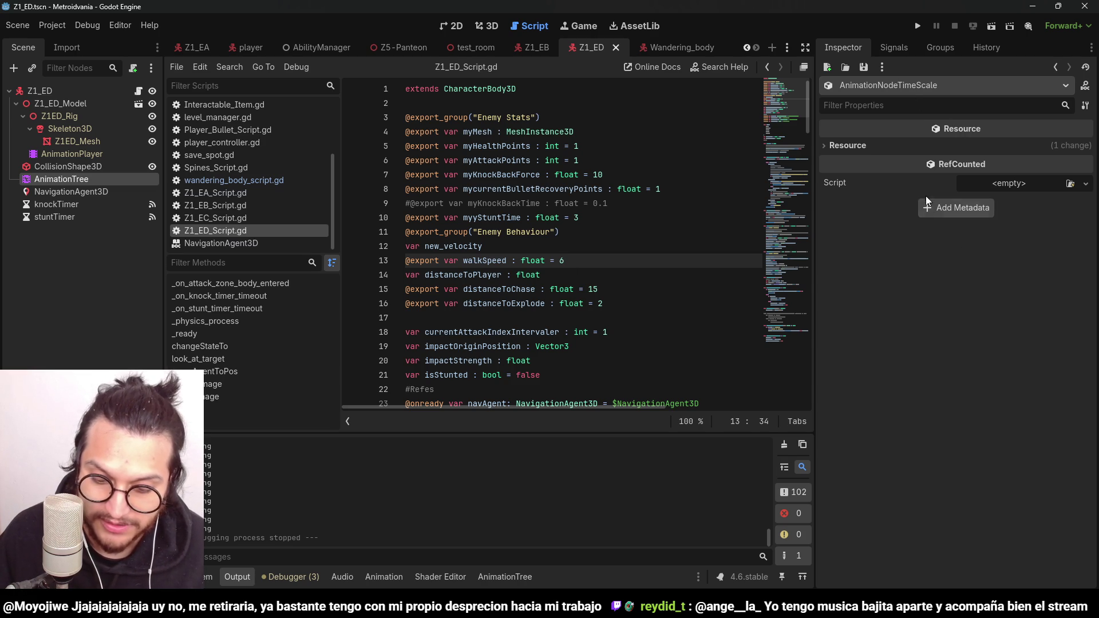
{"action": "left_click", "coordinate": [918, 24]}
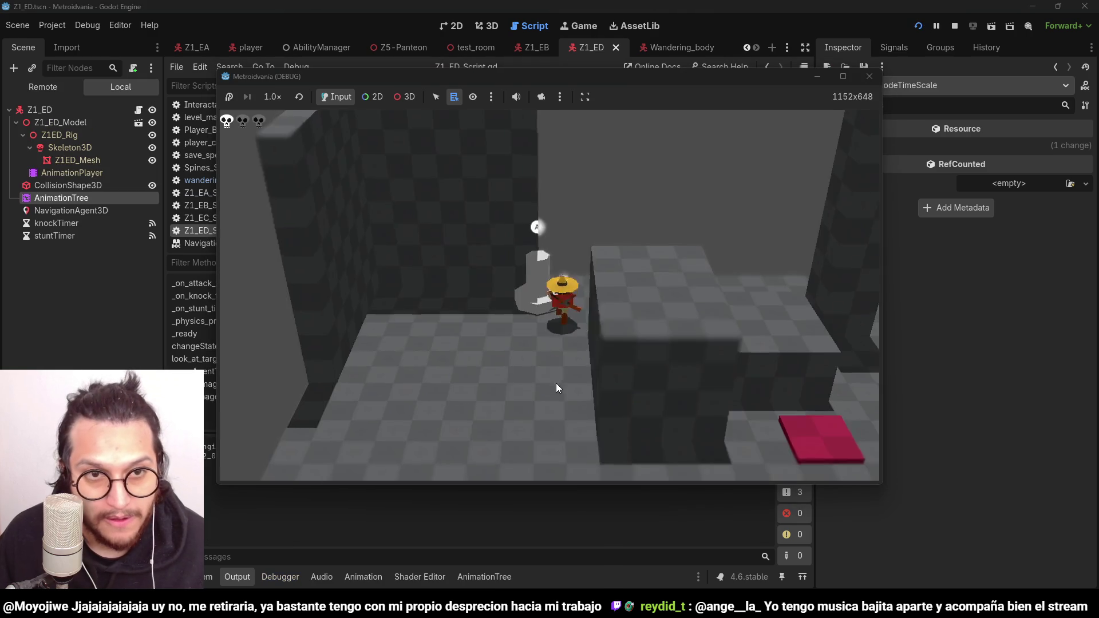
{"action": "key", "text": "w"}
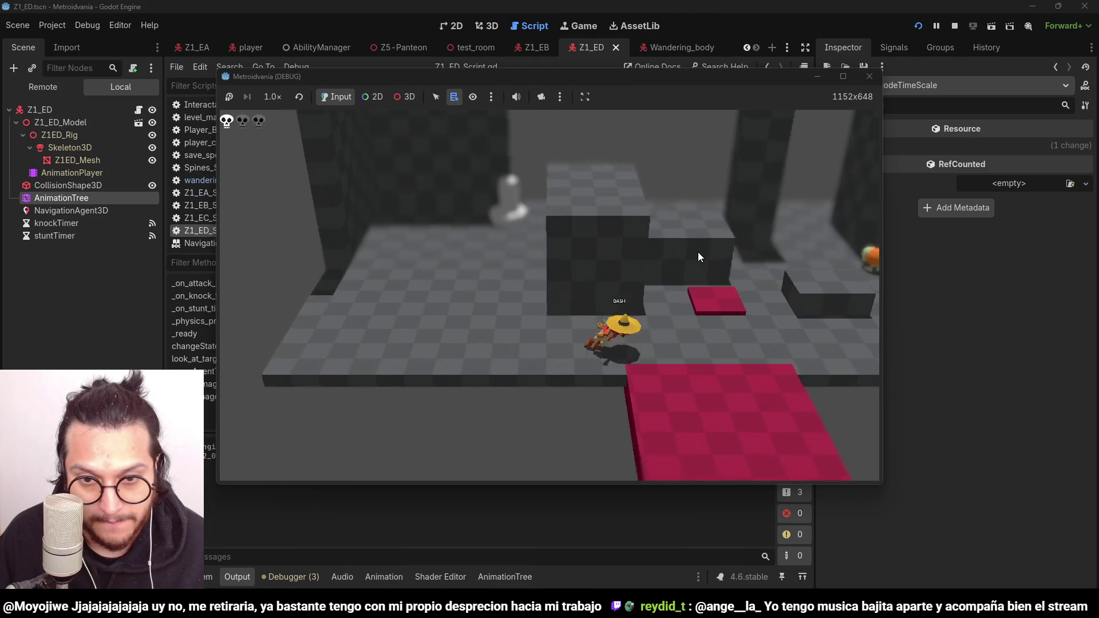
{"action": "key", "text": "a"}
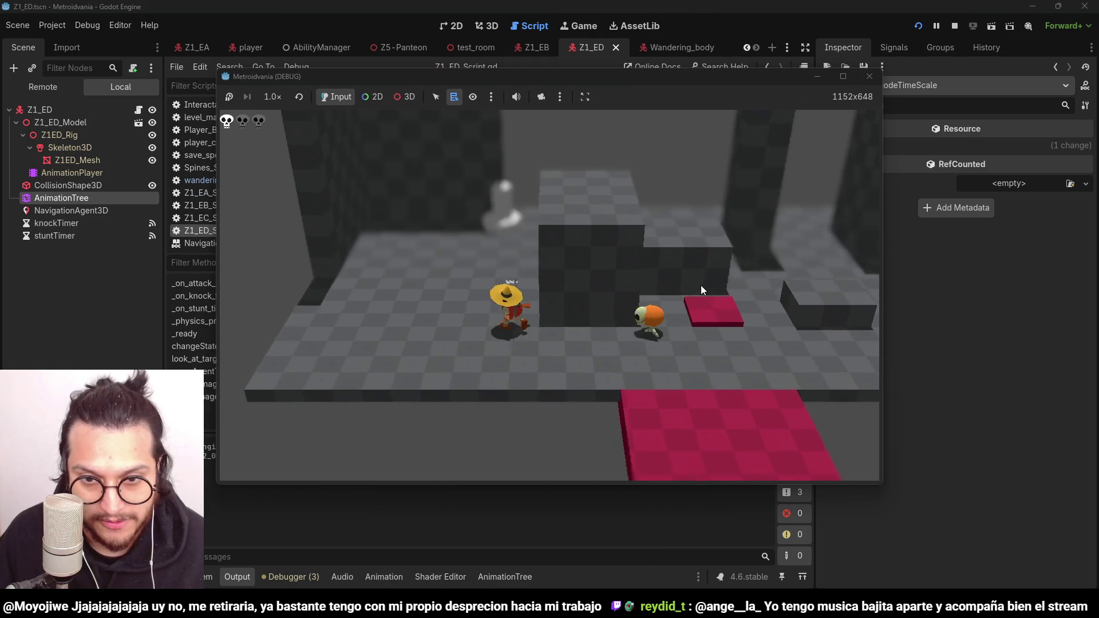
{"action": "key", "text": "d"}
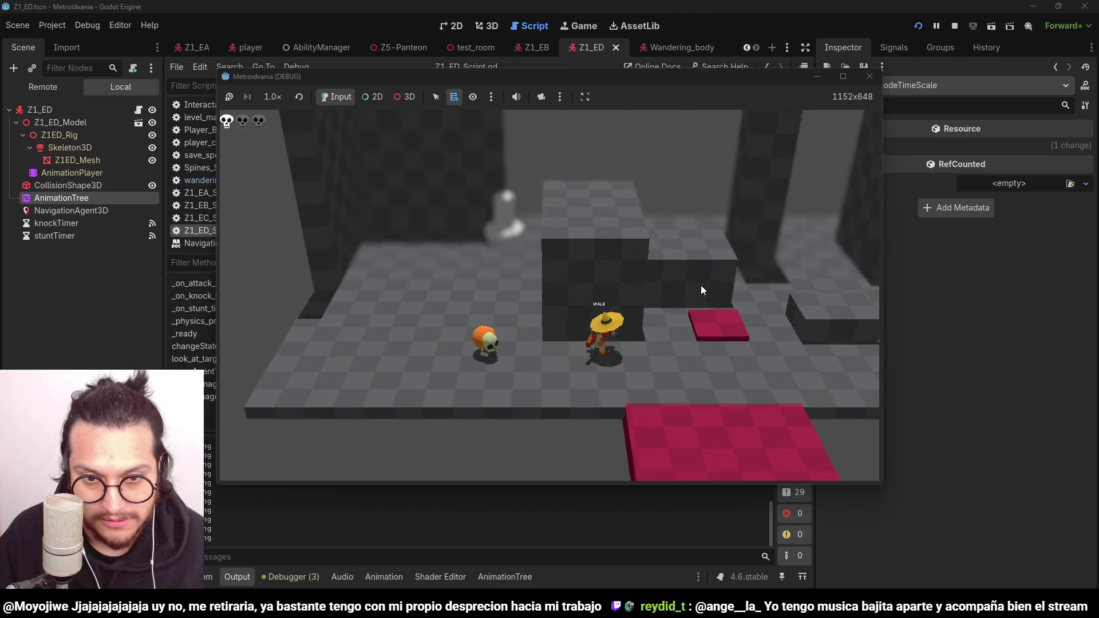
{"action": "key", "text": "a"}
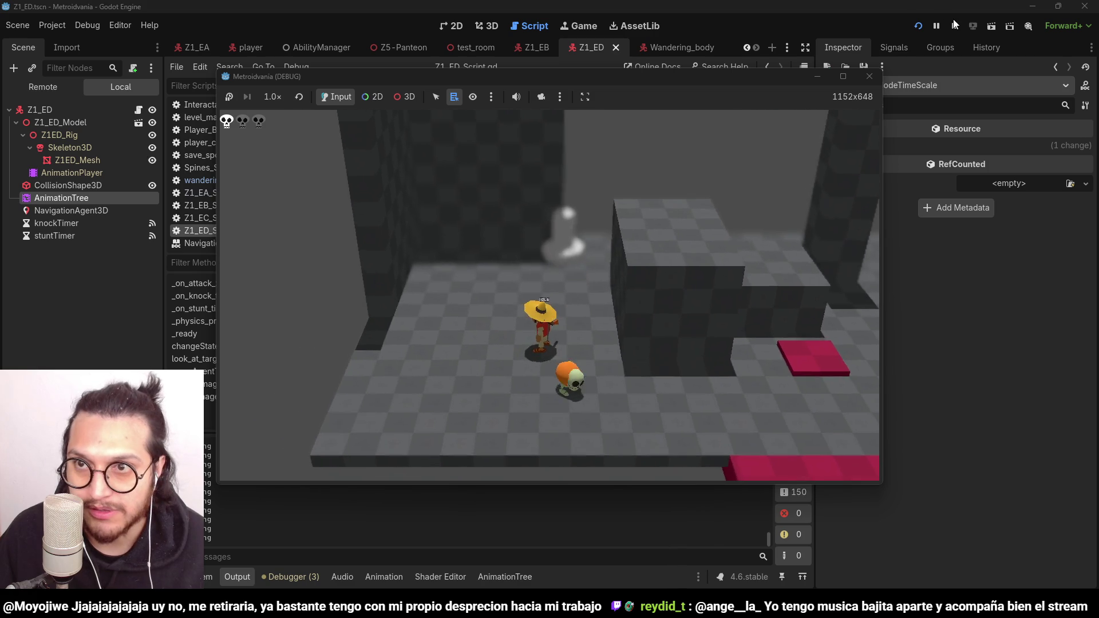
{"action": "left_click", "coordinate": [955, 25]}
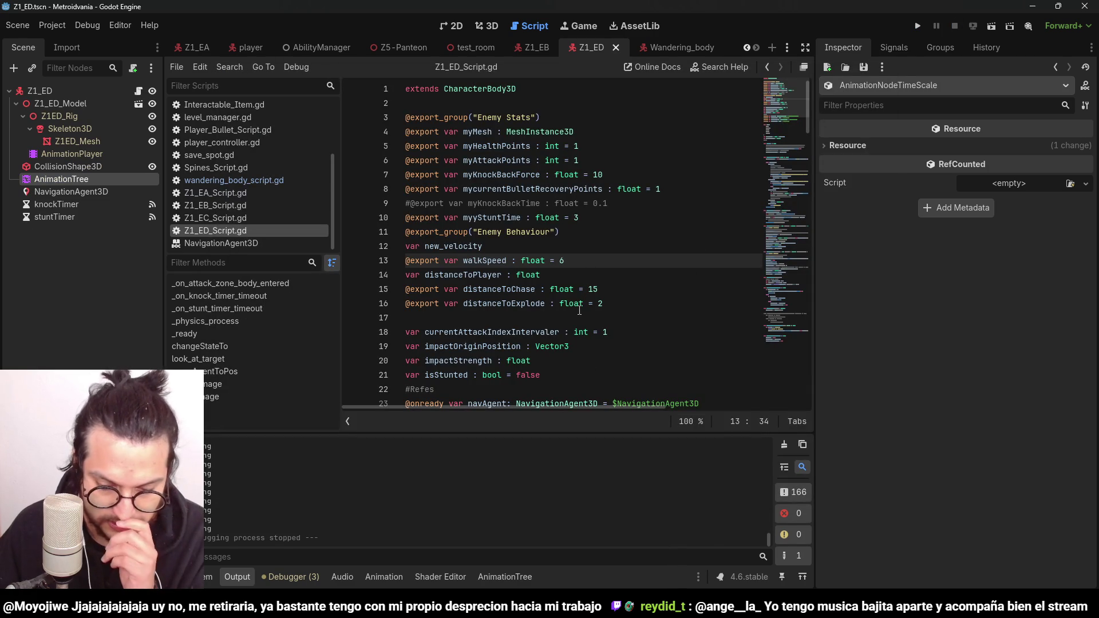
Step: Move the caret up to line 12 and relaunch the Metroidvania game
{"action": "mouse_move", "coordinate": [567, 354]}
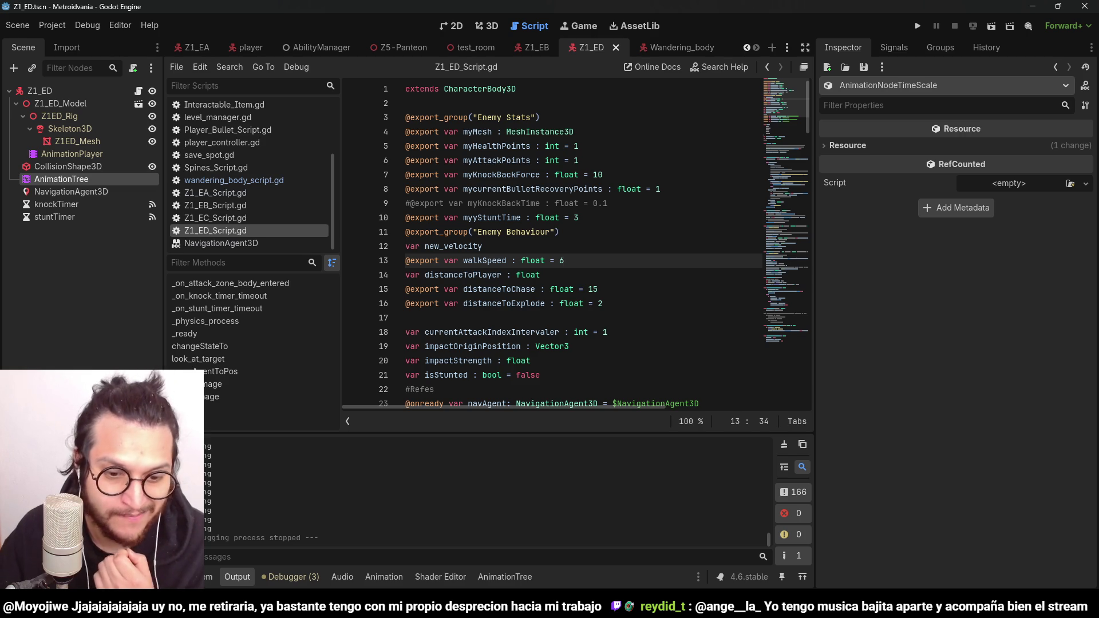
{"action": "key", "text": "Up"}
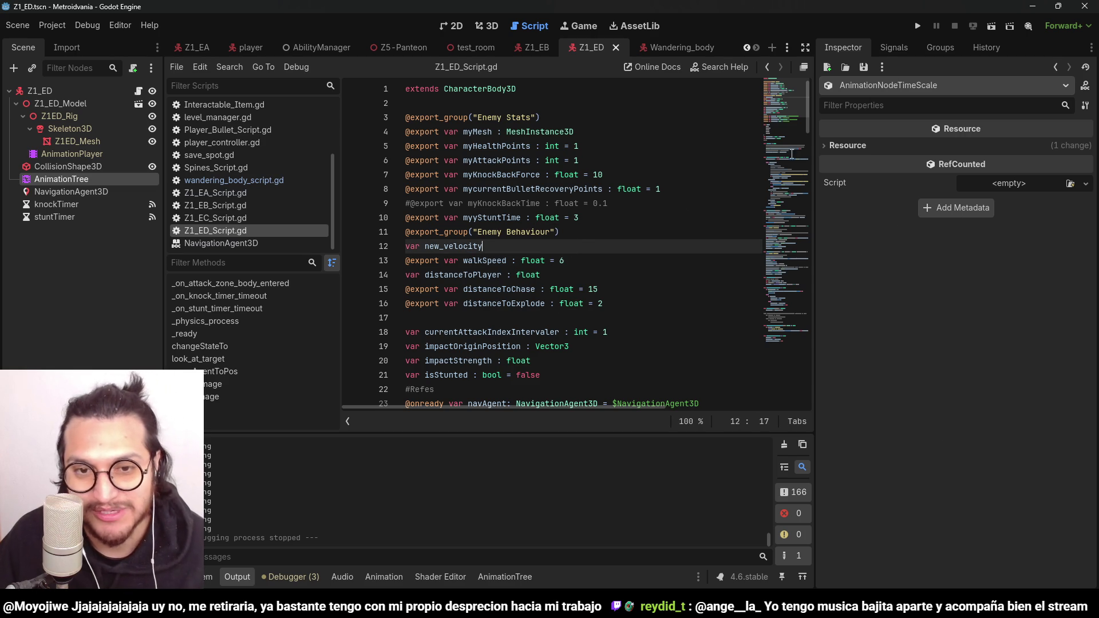
{"action": "left_click", "coordinate": [919, 25]}
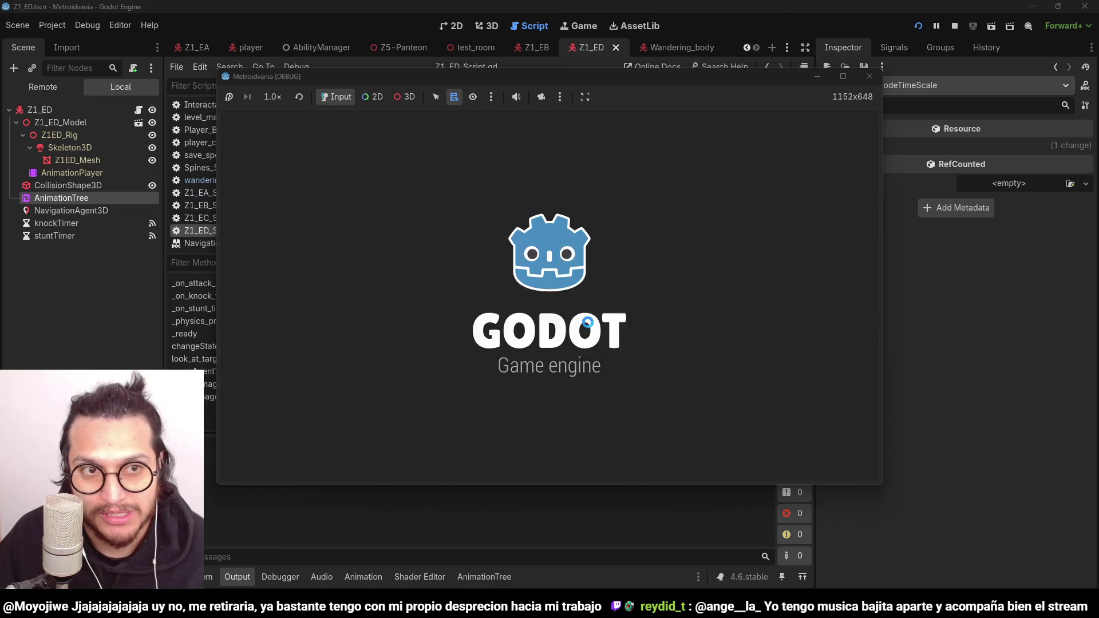
Step: Walk, jump and dash the character onto the block, then stop the playtest
{"action": "key", "text": "d"}
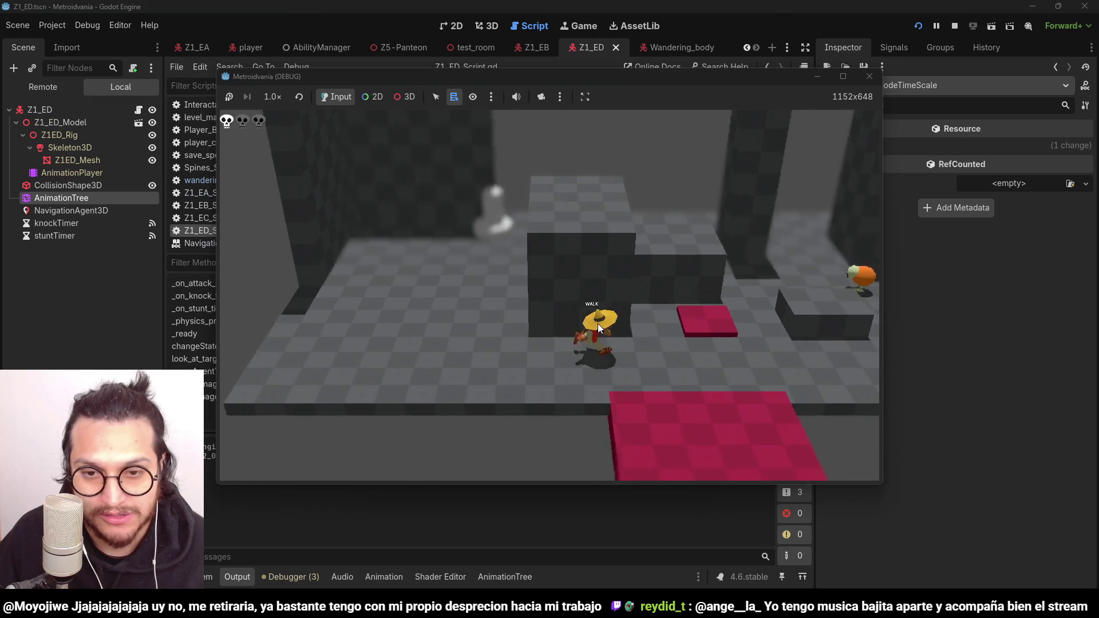
{"action": "key", "text": "space"}
{"action": "key", "text": "a"}
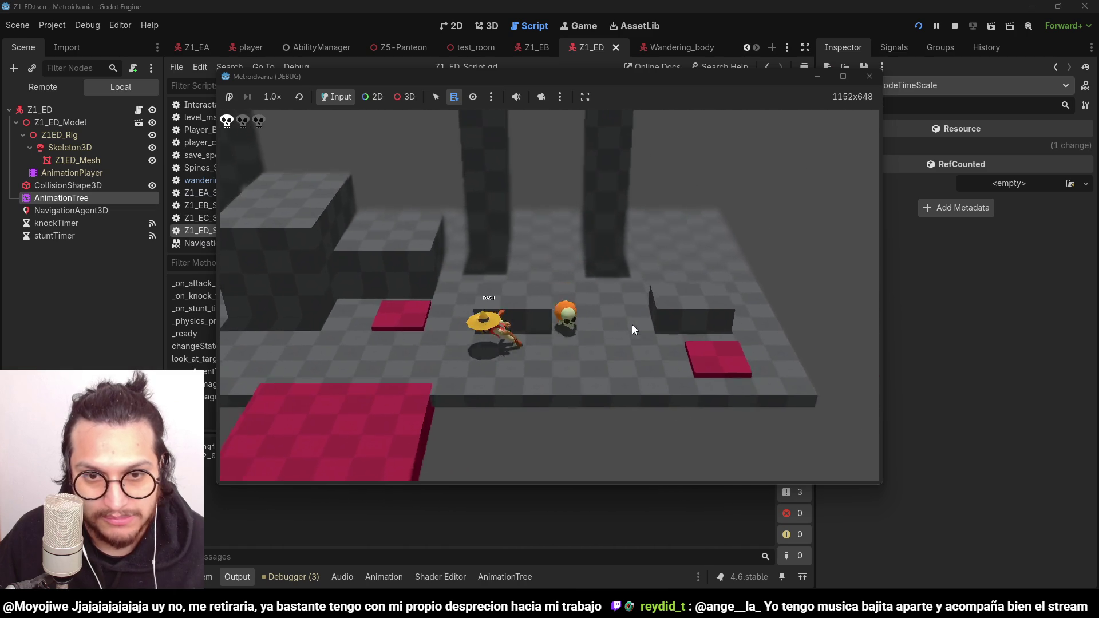
{"action": "key", "text": "d"}
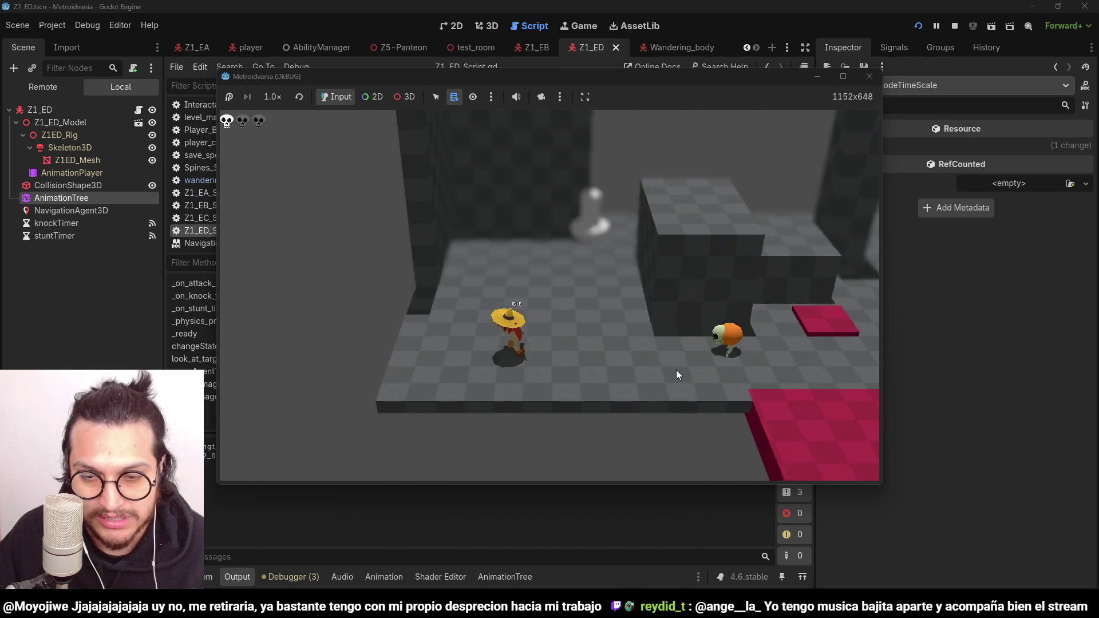
{"action": "key", "text": "shift"}
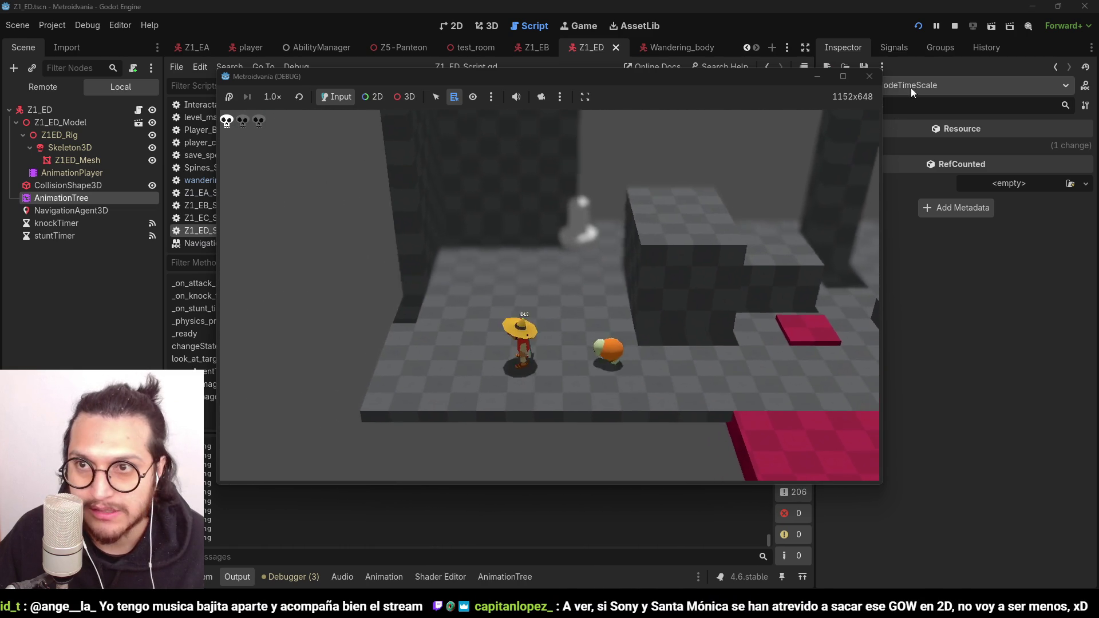
{"action": "left_click", "coordinate": [953, 23]}
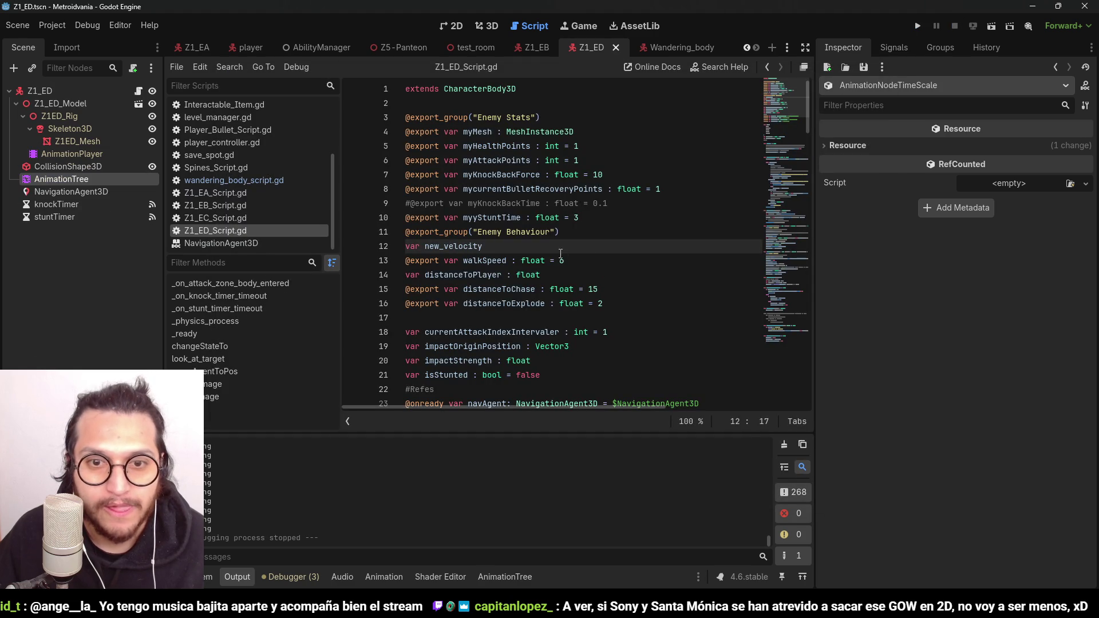
Step: Change the walk animation's TimeScale in Z1_ED's AnimationTree from 2.0 to 3.5
{"action": "double_click", "coordinate": [561, 261]}
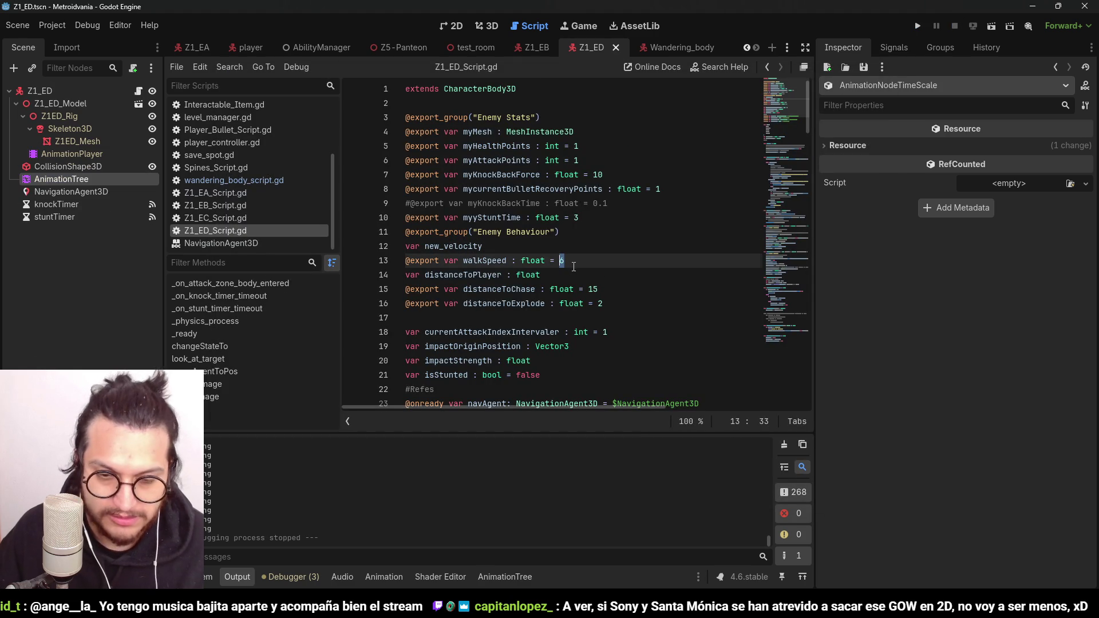
{"action": "scroll", "coordinate": [573, 266], "scroll_direction": "down", "scroll_amount": 4}
{"action": "left_click", "coordinate": [504, 577]}
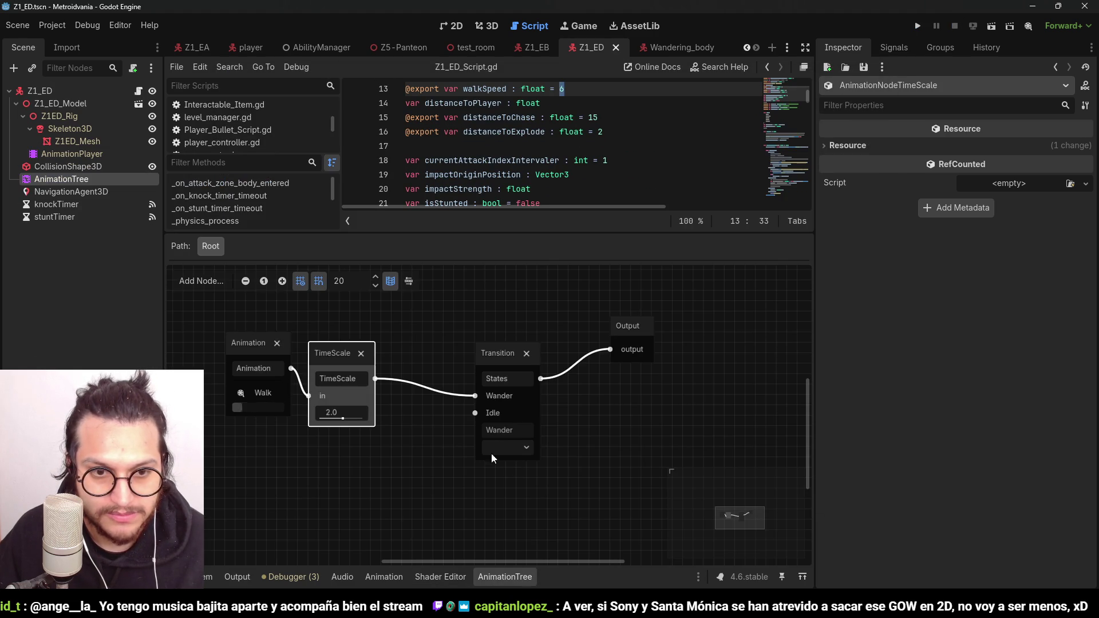
{"action": "left_click", "coordinate": [341, 412]}
{"action": "type", "text": "3.5"}
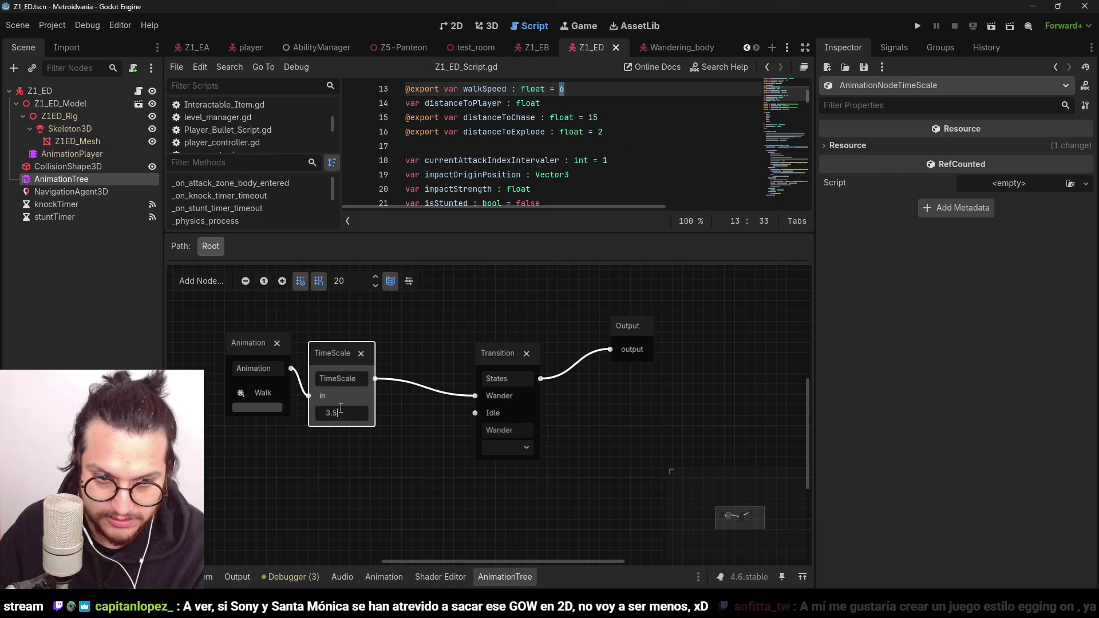
{"action": "left_click", "coordinate": [412, 458]}
Step: Playtest the level twice, walking toward the orange enemy, then stop the game
{"action": "left_click", "coordinate": [918, 26]}
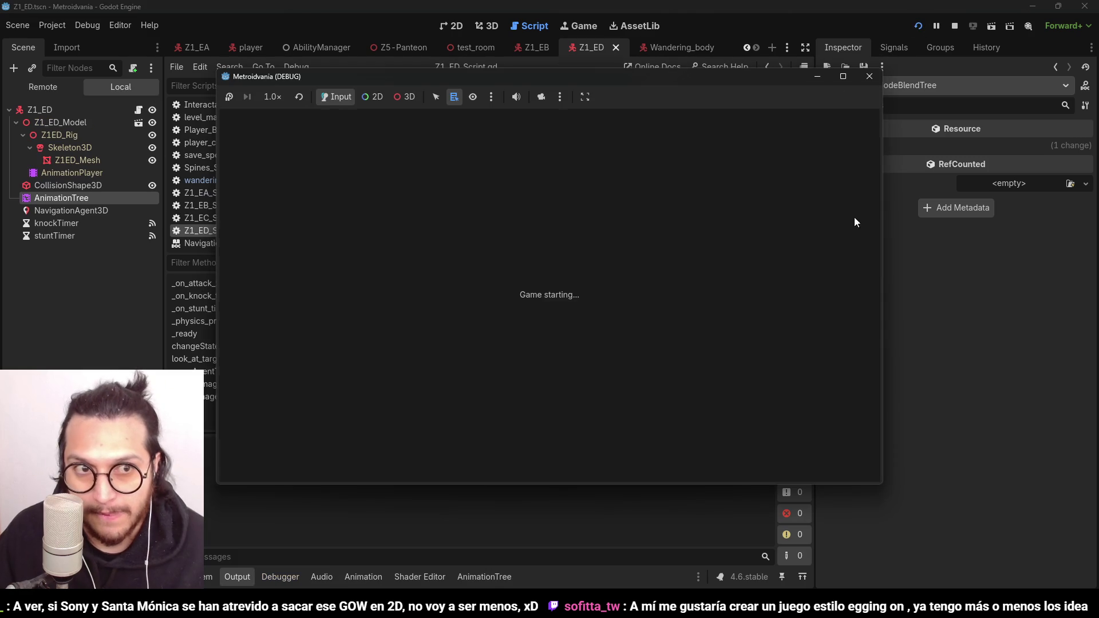
{"action": "key", "text": "s"}
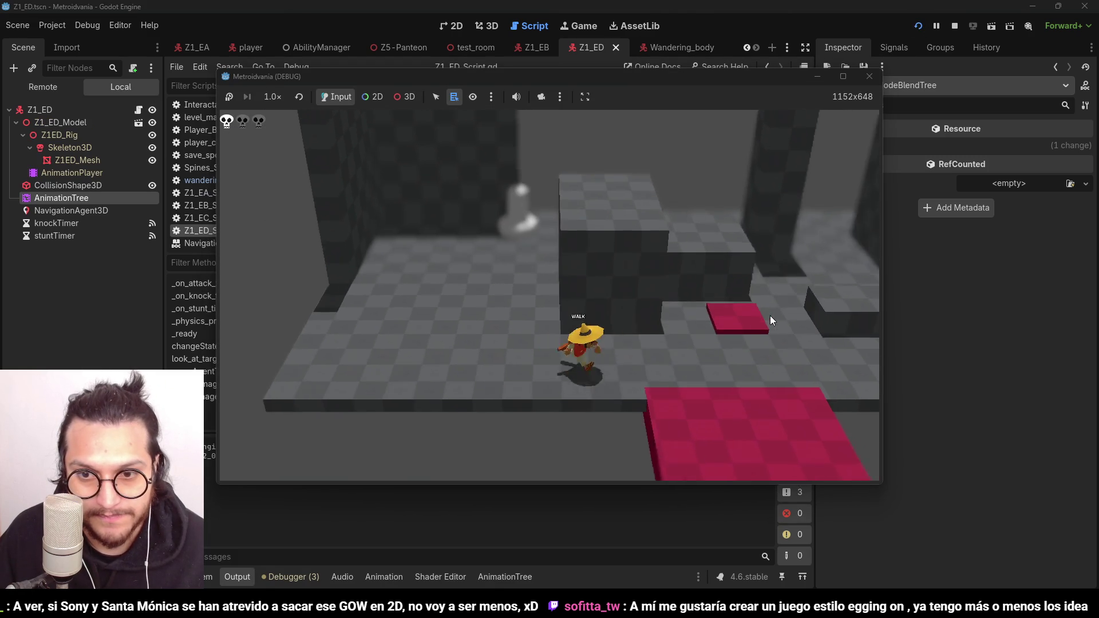
{"action": "key", "text": "a"}
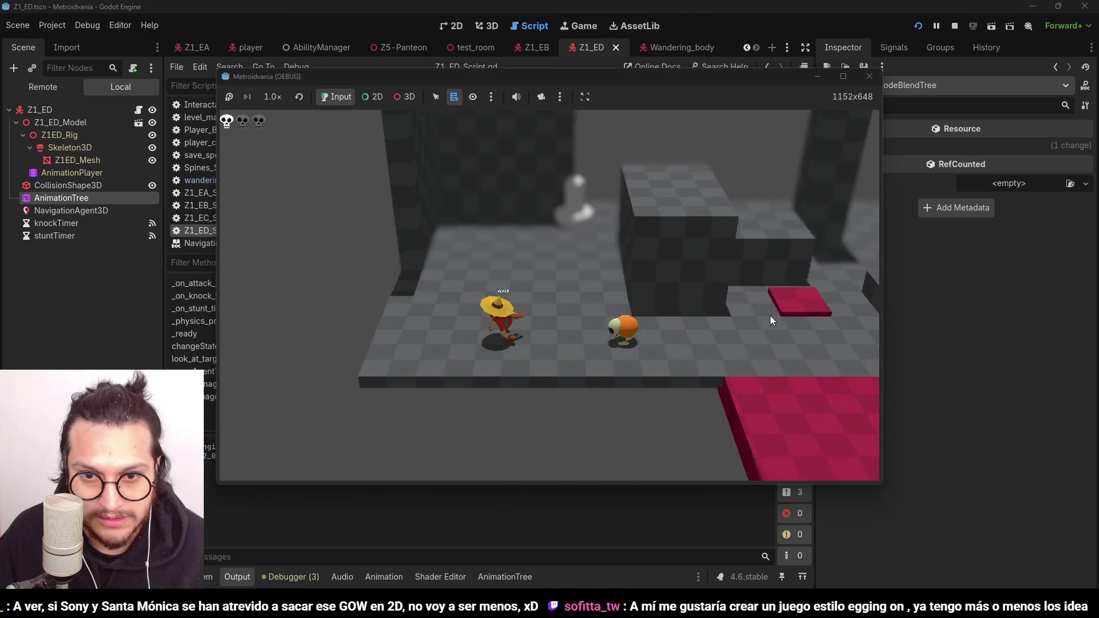
{"action": "key", "text": "a"}
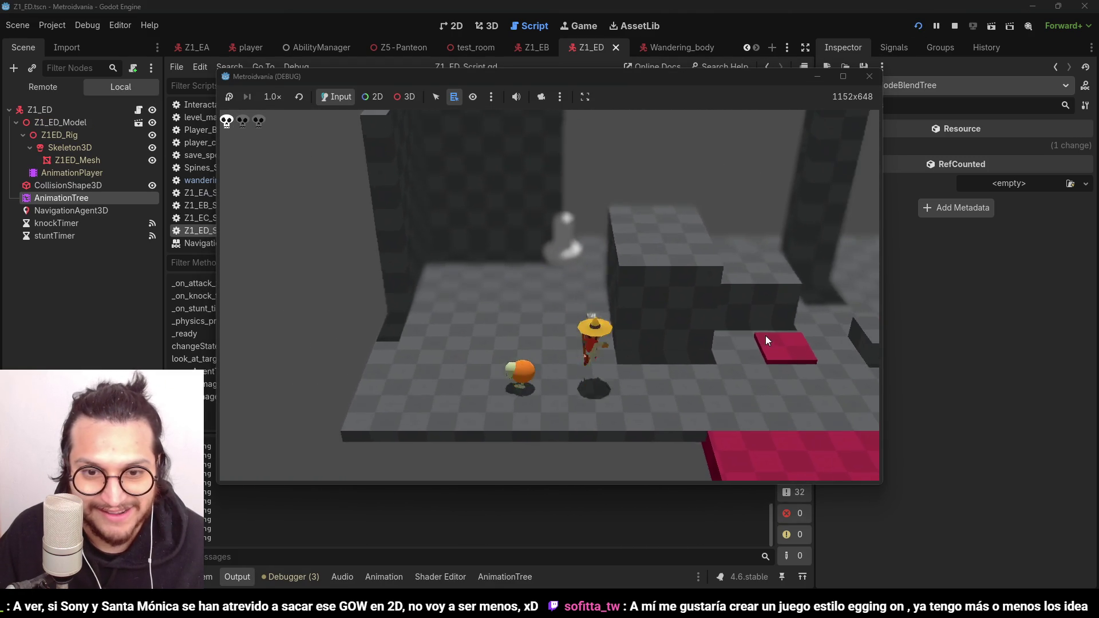
{"action": "left_click", "coordinate": [918, 26]}
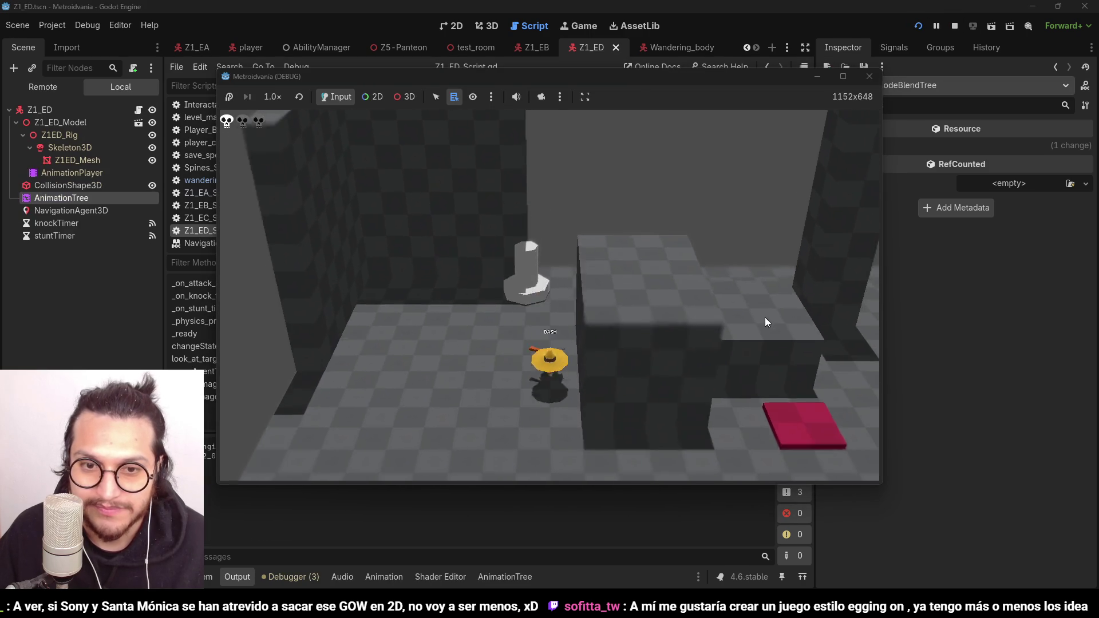
{"action": "key", "text": "a"}
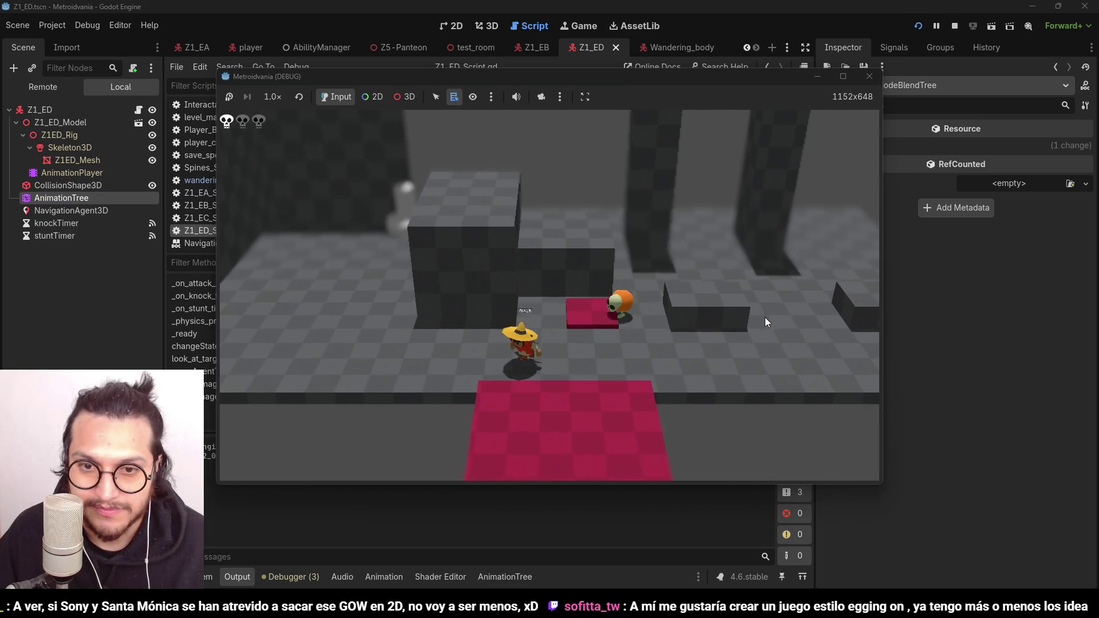
{"action": "key", "text": "a"}
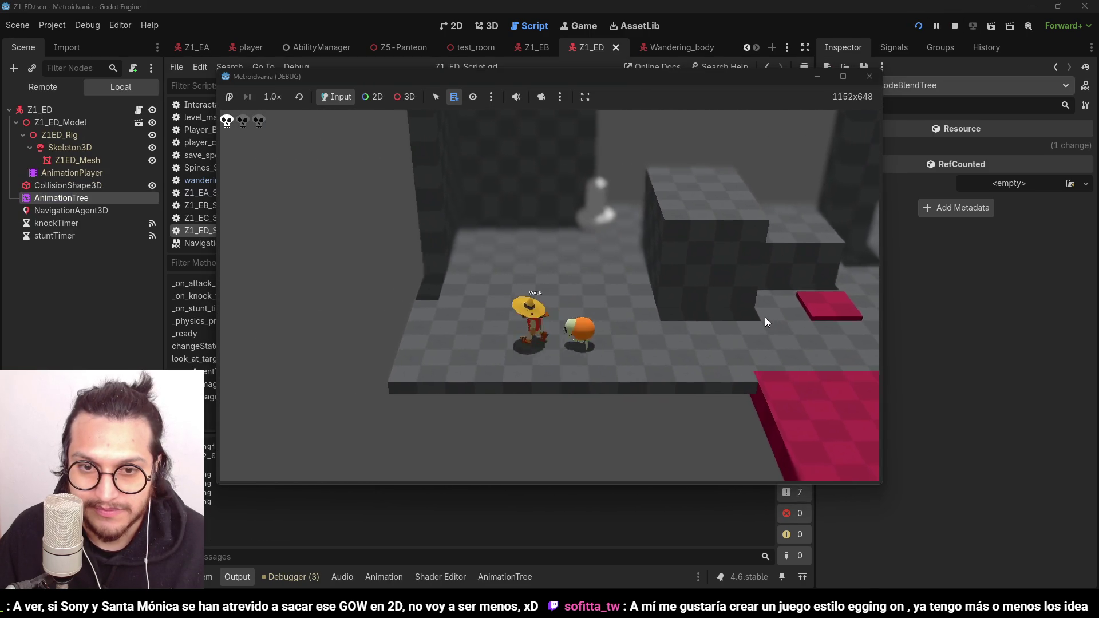
{"action": "left_click", "coordinate": [955, 27]}
Step: Add velocity = Vector3.ZERO under print("Exploding") and save Z1_ED_Script.gd
{"action": "scroll", "coordinate": [467, 290], "scroll_direction": "down", "scroll_amount": 3}
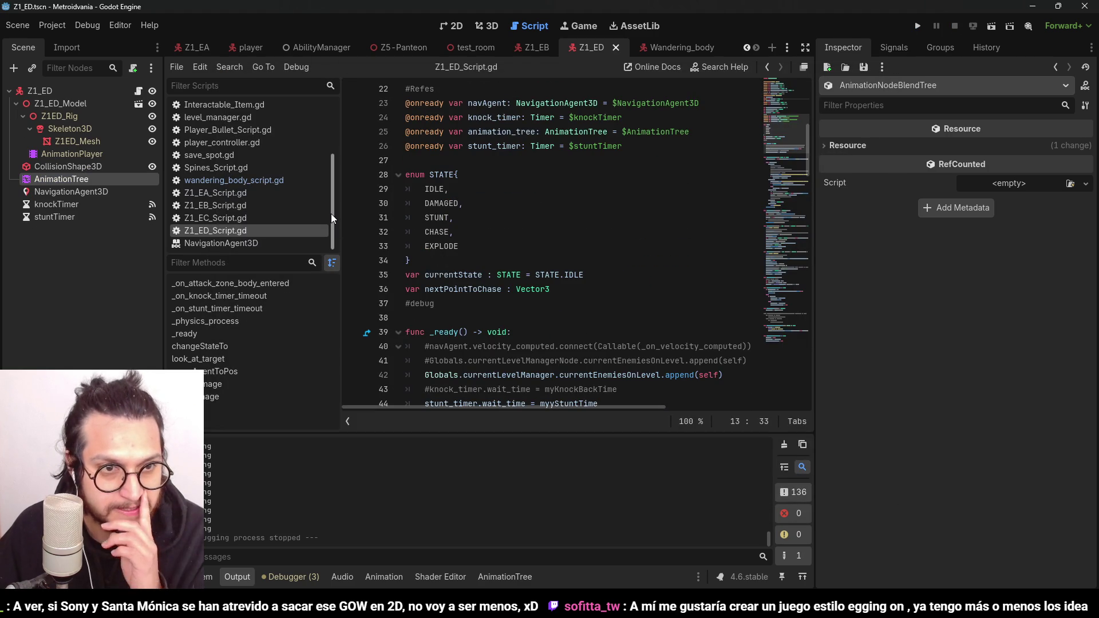
{"action": "scroll", "coordinate": [595, 292], "scroll_direction": "down", "scroll_amount": 10}
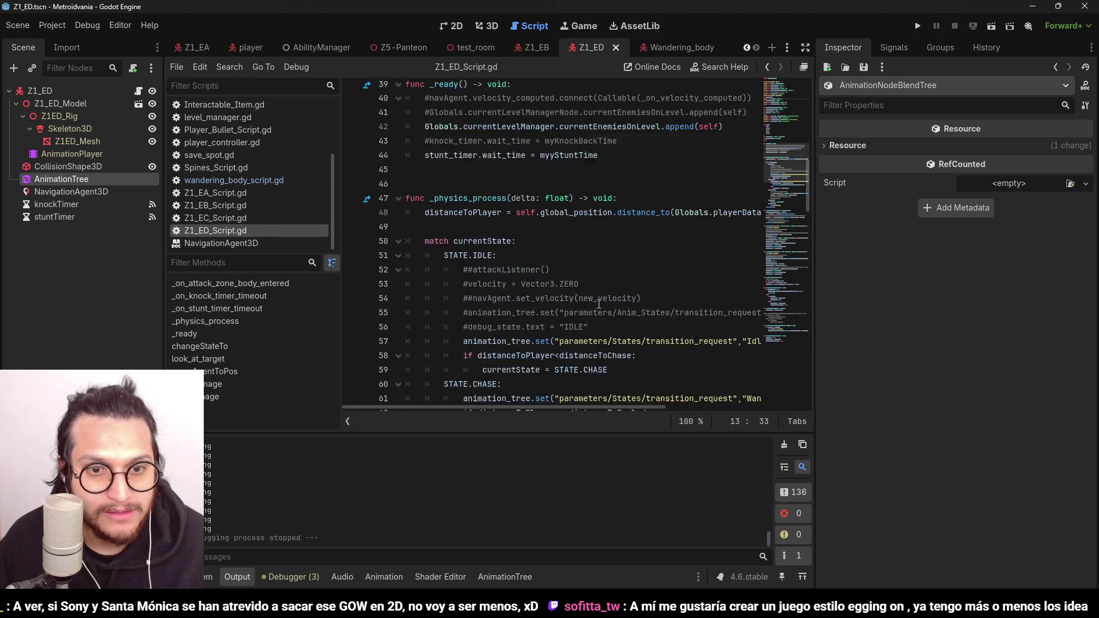
{"action": "scroll", "coordinate": [594, 292], "scroll_direction": "down", "scroll_amount": 3}
{"action": "left_click", "coordinate": [567, 245]}
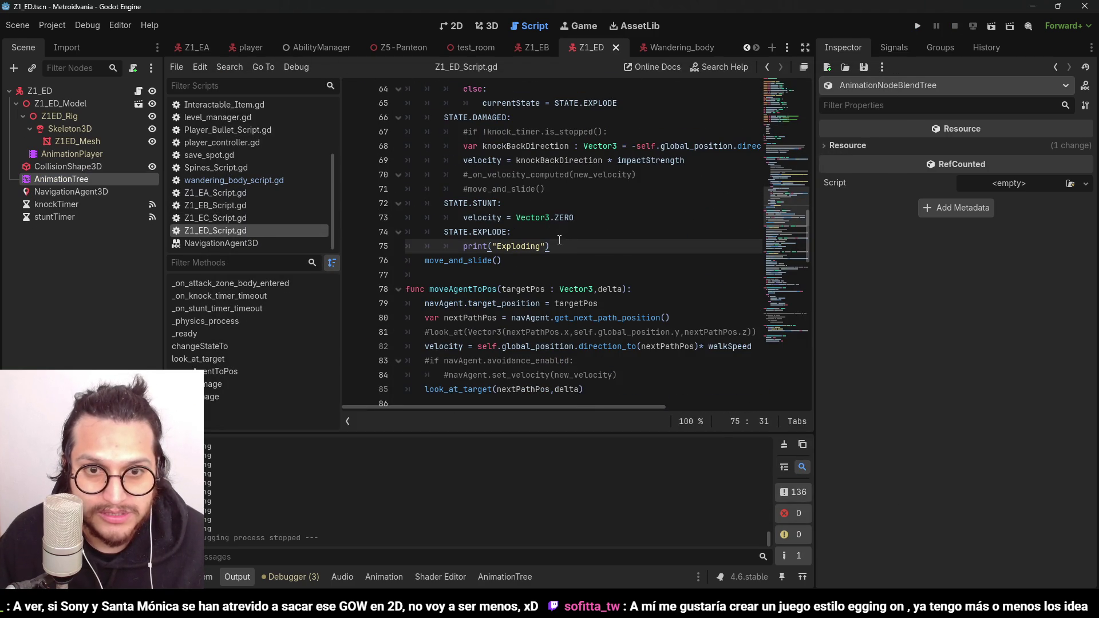
{"action": "key", "text": "Return"}
{"action": "type", "text": "velocity = Vec"}
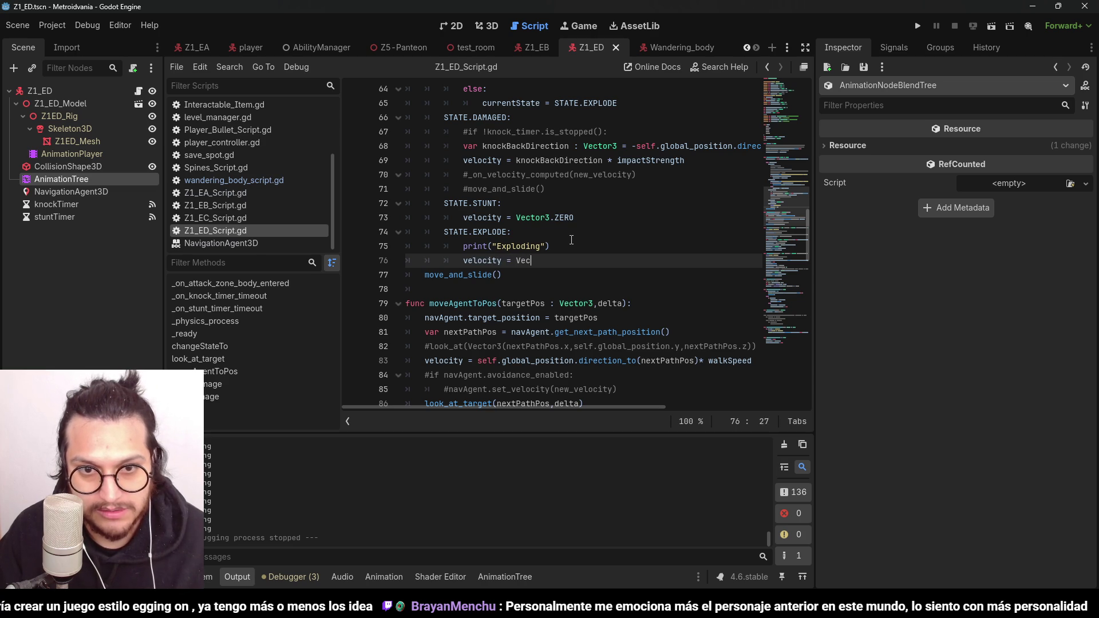
{"action": "type", "text": "z"}
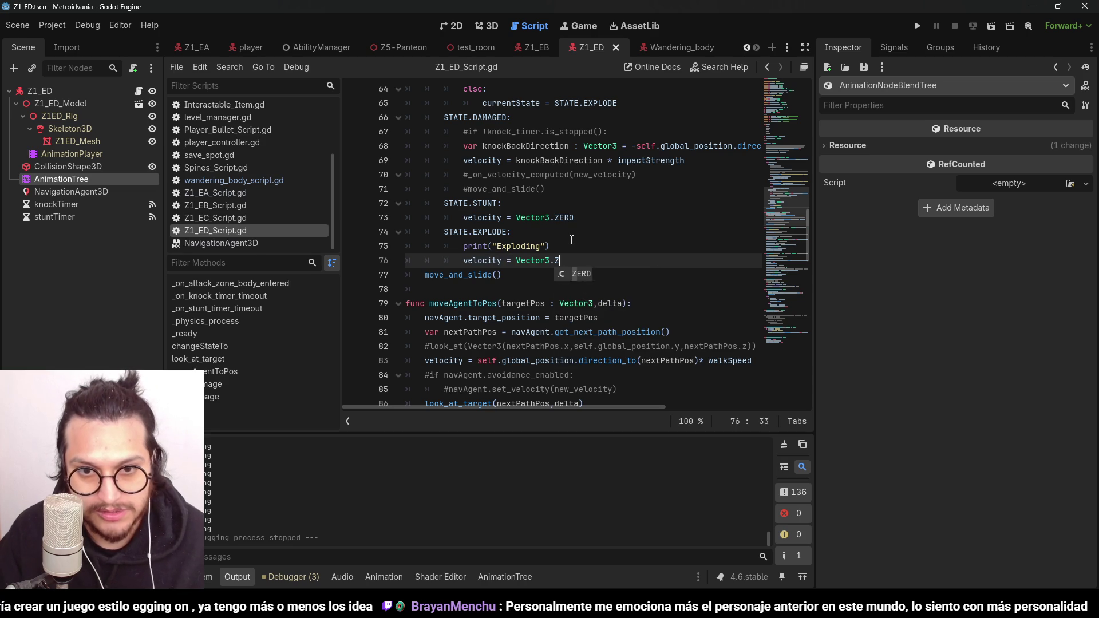
{"action": "key", "text": "Return"}
{"action": "key", "text": "ctrl+s"}
Step: Test-run the game with the explode change, then stop it
{"action": "left_click", "coordinate": [572, 240]}
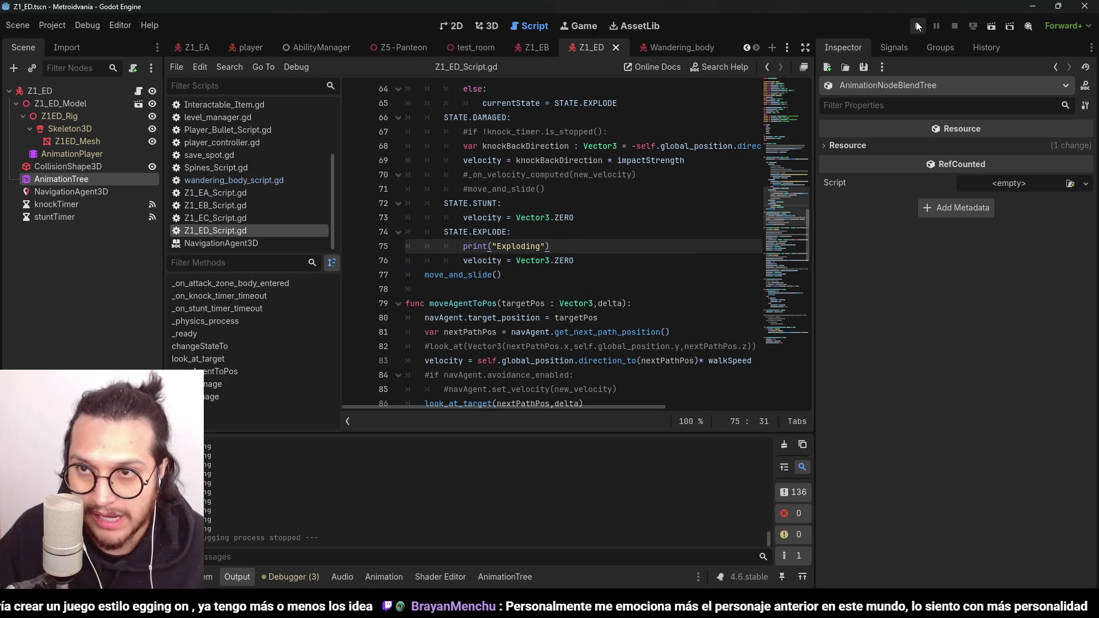
{"action": "left_click", "coordinate": [917, 25]}
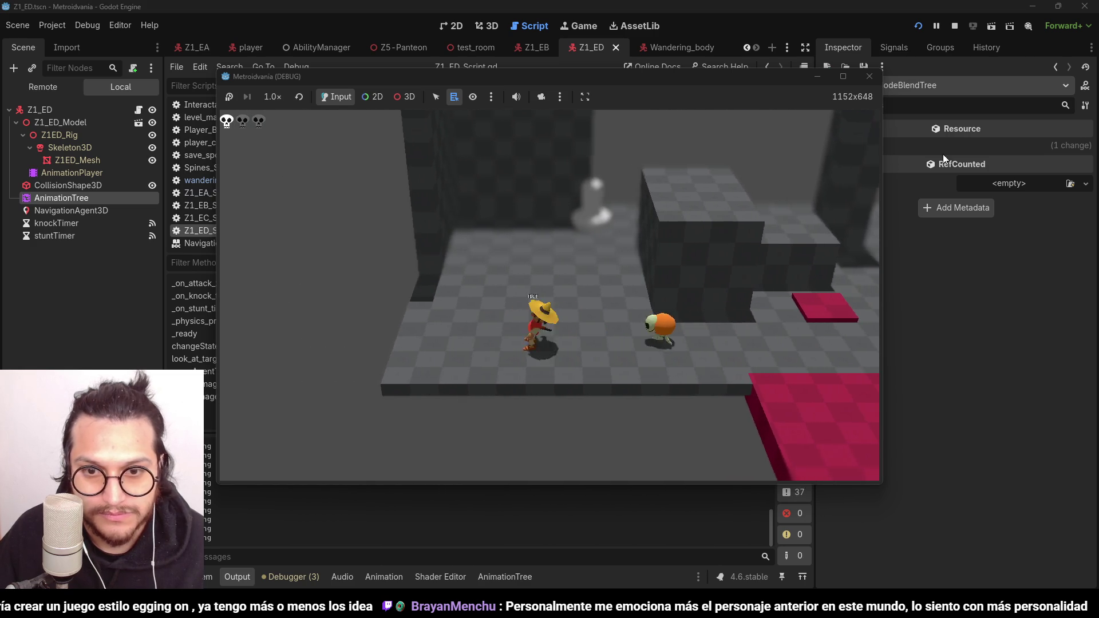
{"action": "left_click", "coordinate": [954, 28]}
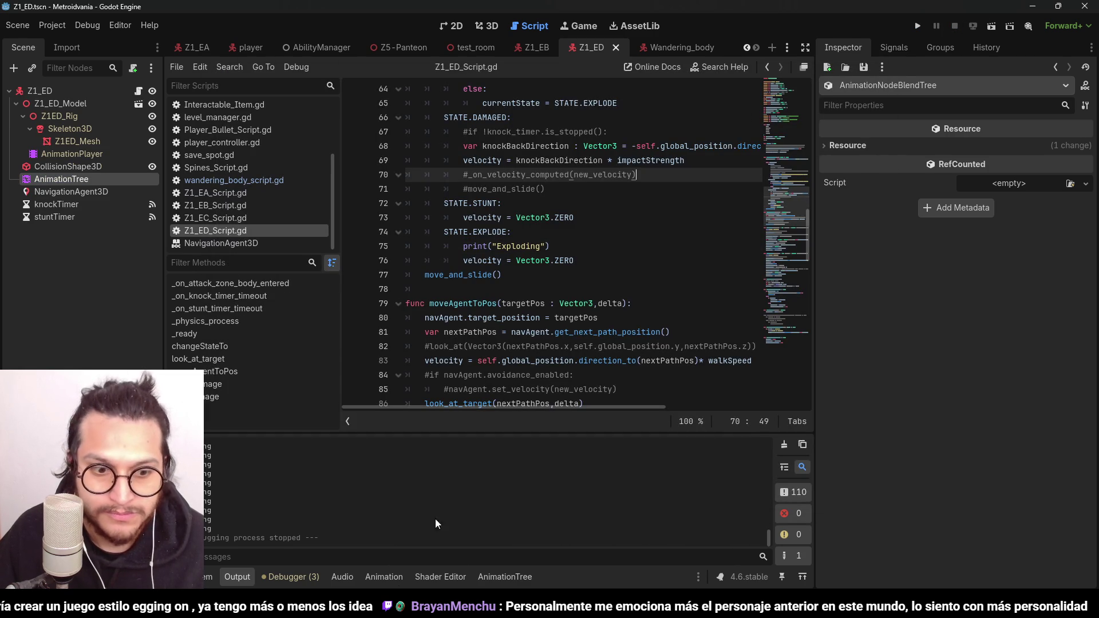
Step: Hide the output panel and put the caret after move_and_slide() on line 77
{"action": "left_click", "coordinate": [237, 576]}
{"action": "left_click", "coordinate": [584, 304]}
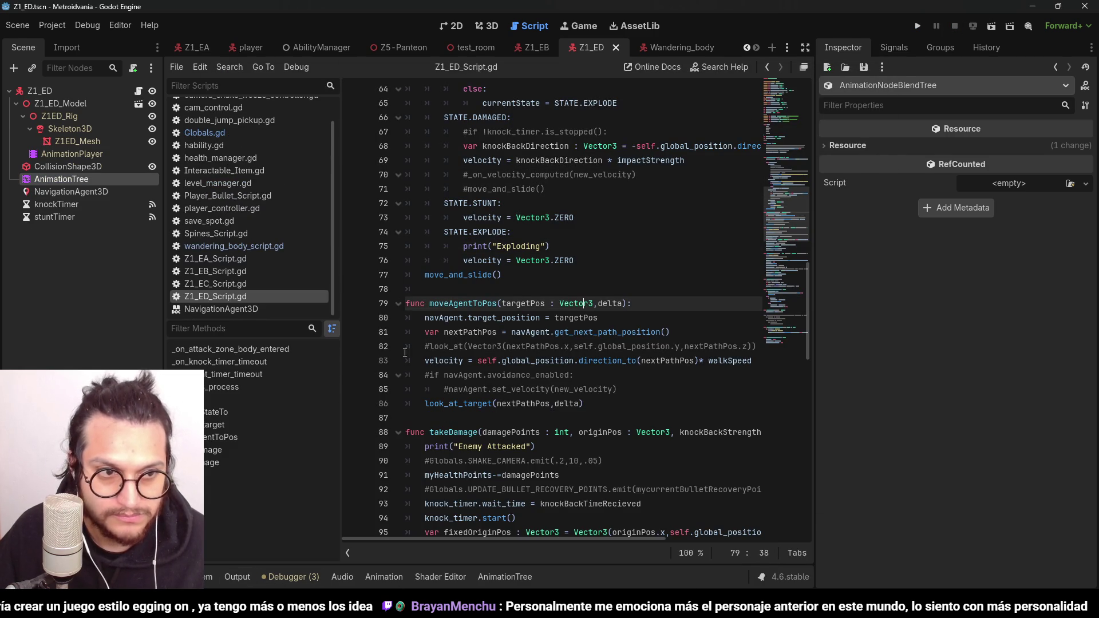
{"action": "left_click", "coordinate": [676, 273]}
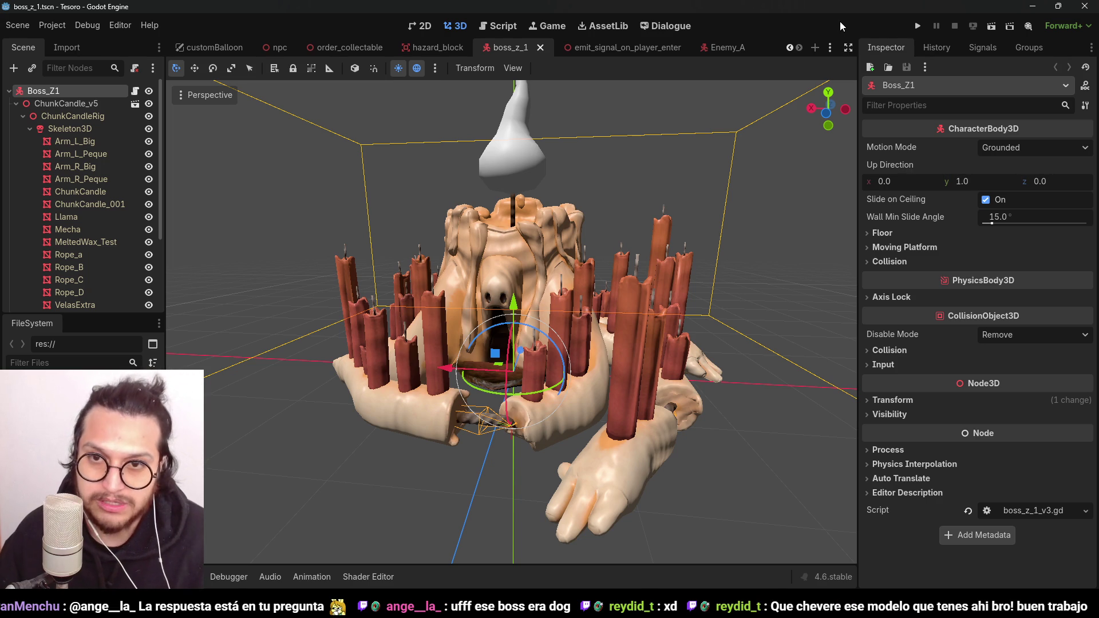
Step: Run the Tesoro project to playtest the level in the embedded game view
{"action": "left_click", "coordinate": [918, 25]}
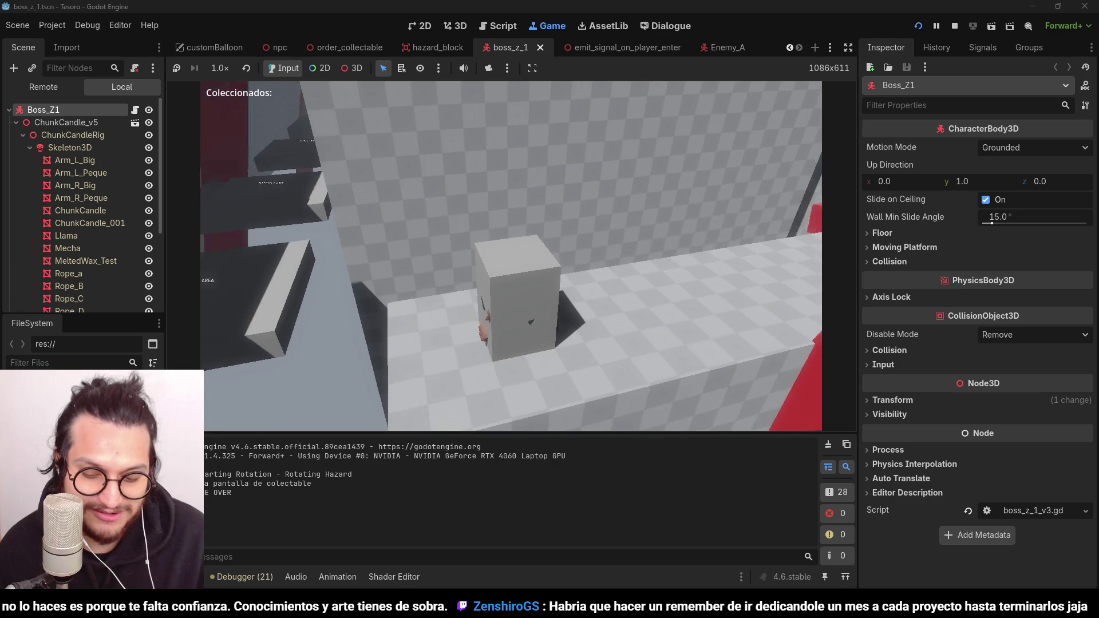
Step: Walk the player down the descending ledges and jump onto the bright checkered platform
{"action": "key", "text": "s"}
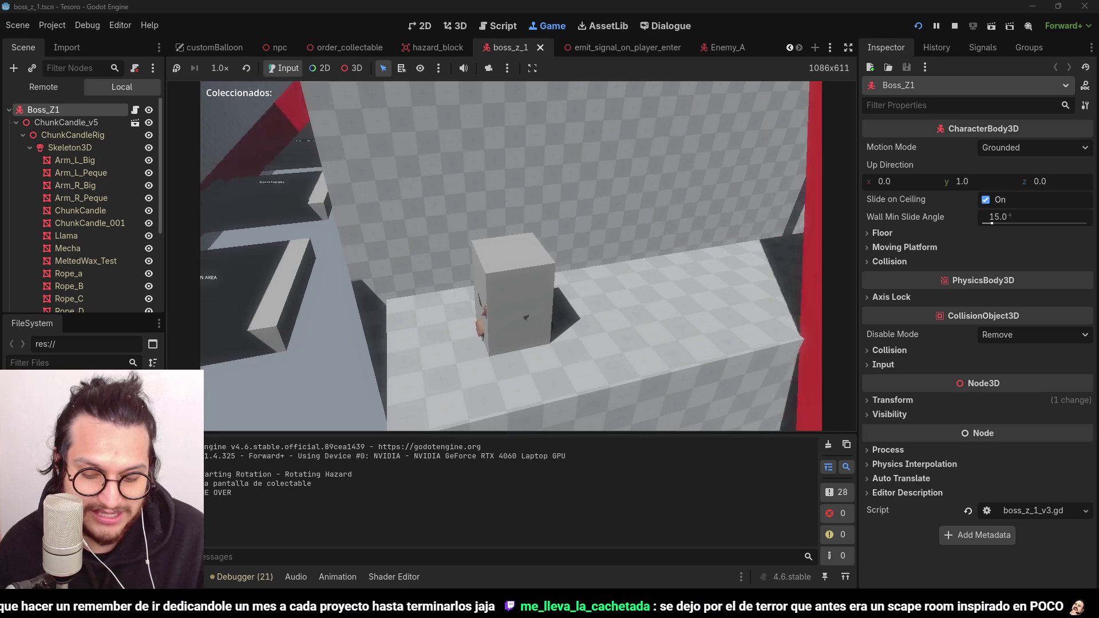
{"action": "key", "text": "w"}
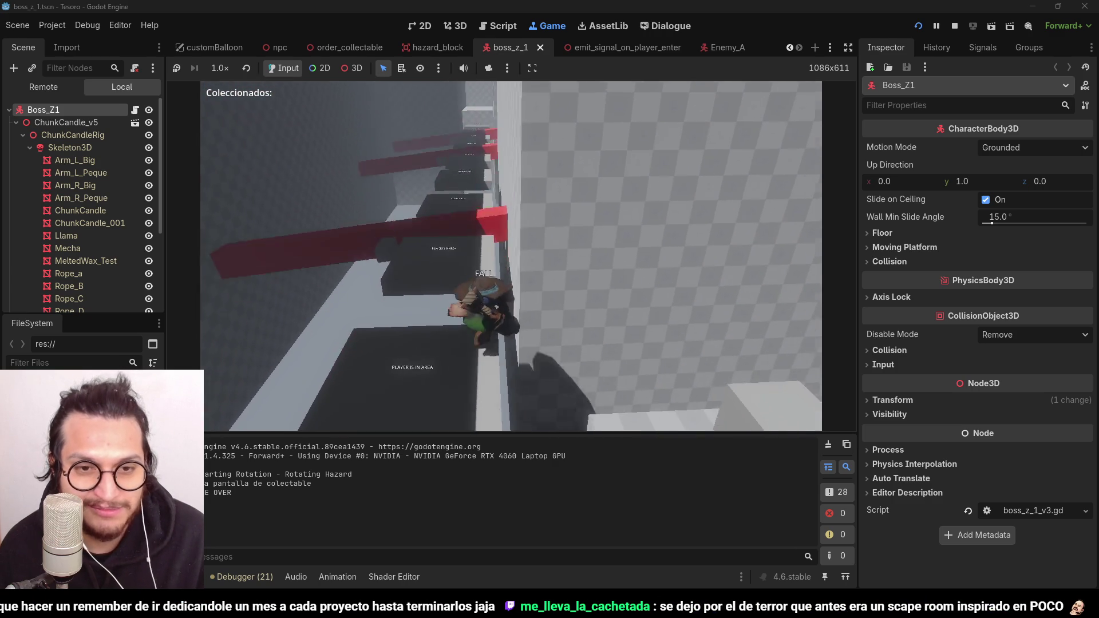
{"action": "key", "text": "w"}
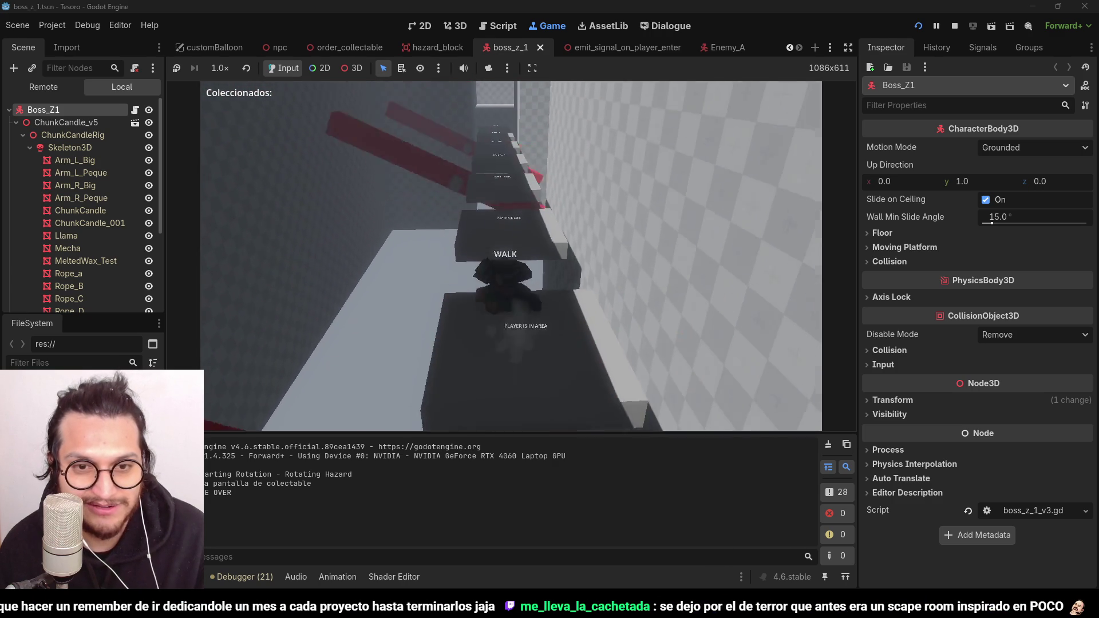
{"action": "key", "text": "w"}
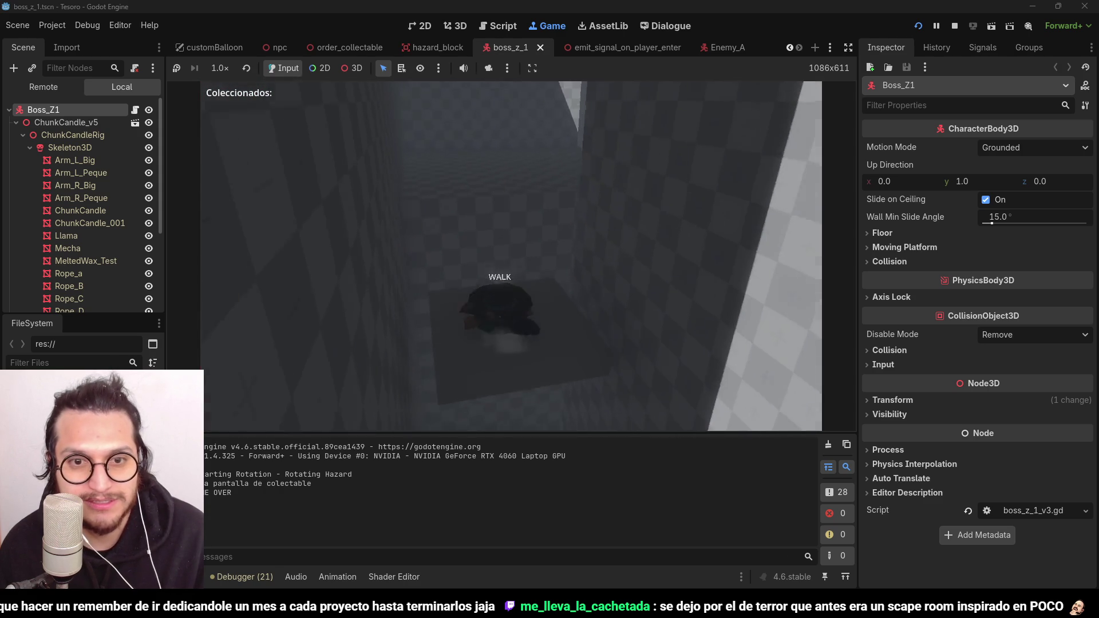
{"action": "key", "text": "w"}
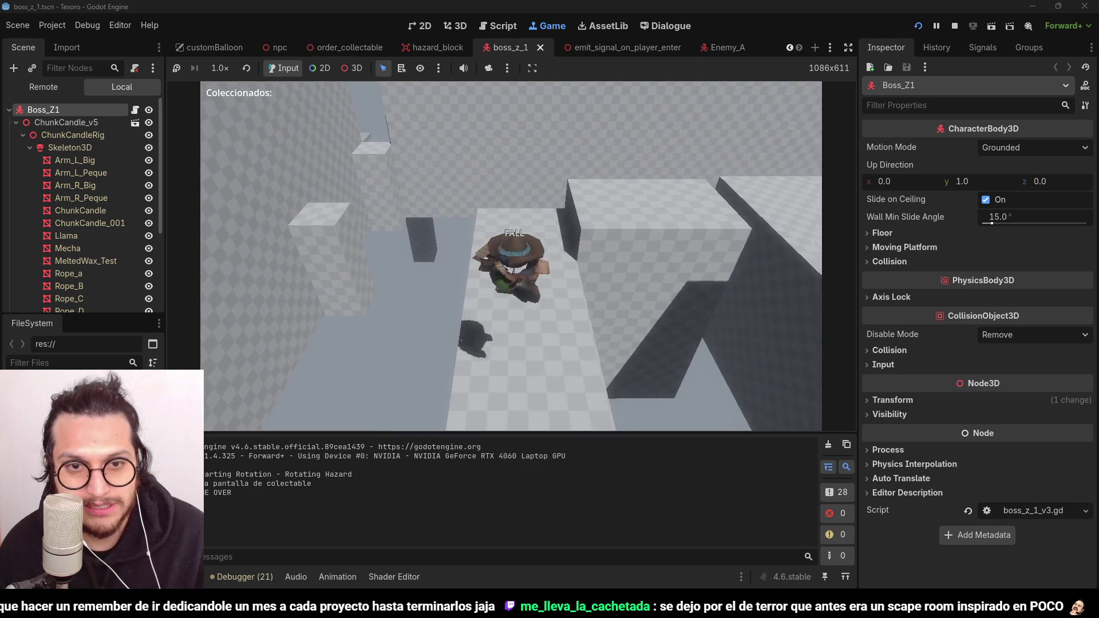
{"action": "key", "text": "w"}
{"action": "key", "text": "space"}
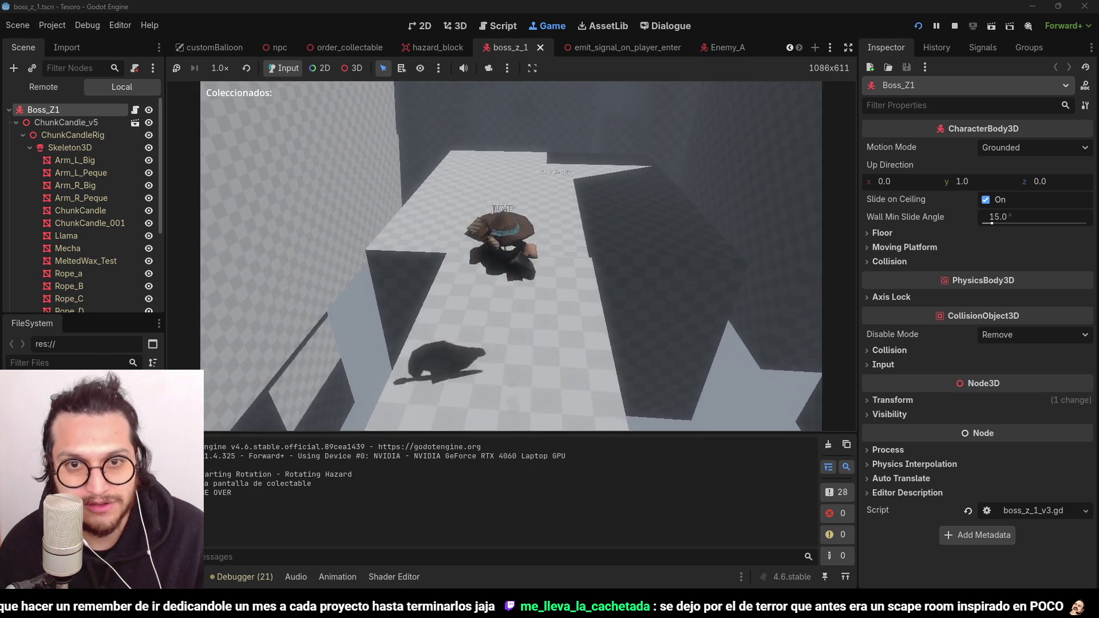
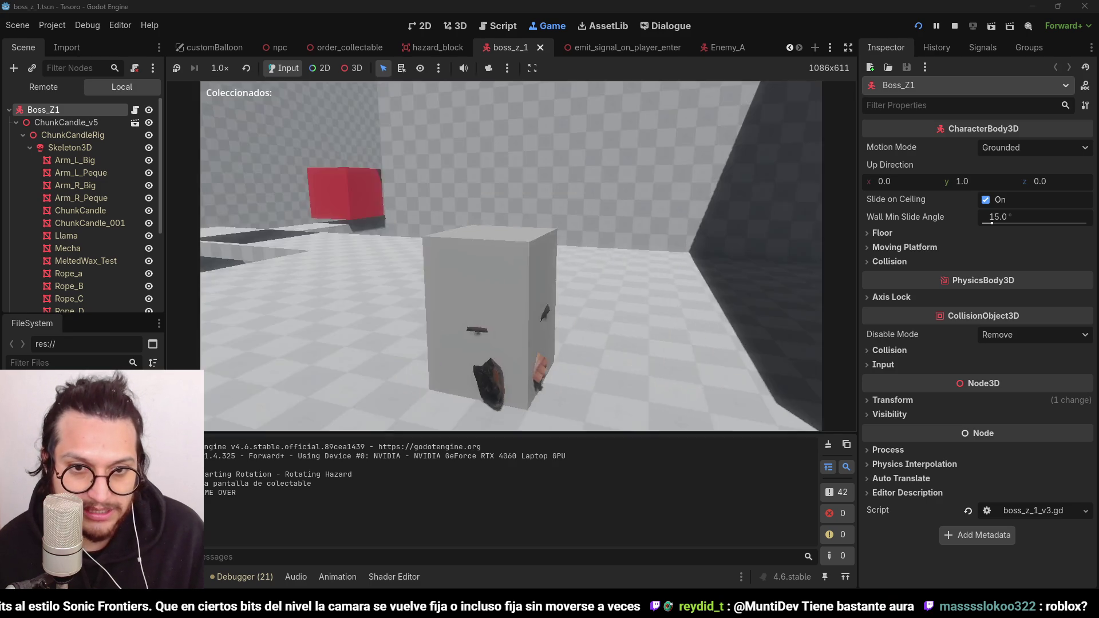
Step: Jump, wall-jump and dash the character up the tall wall and onto the red platform
{"action": "key", "text": "space"}
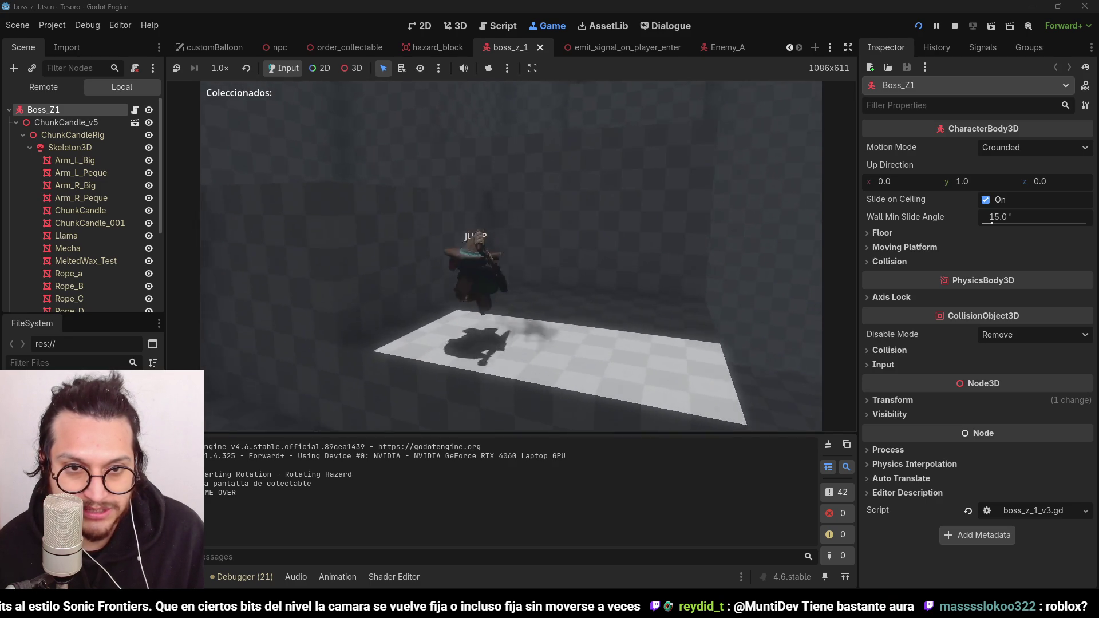
{"action": "key", "text": "w"}
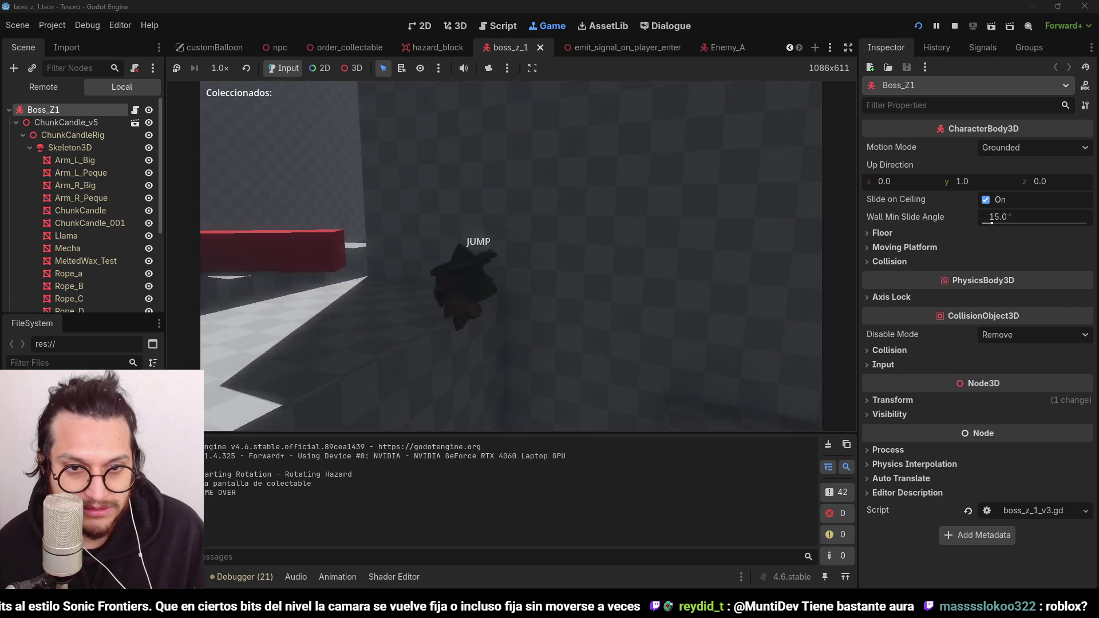
{"action": "key", "text": "w"}
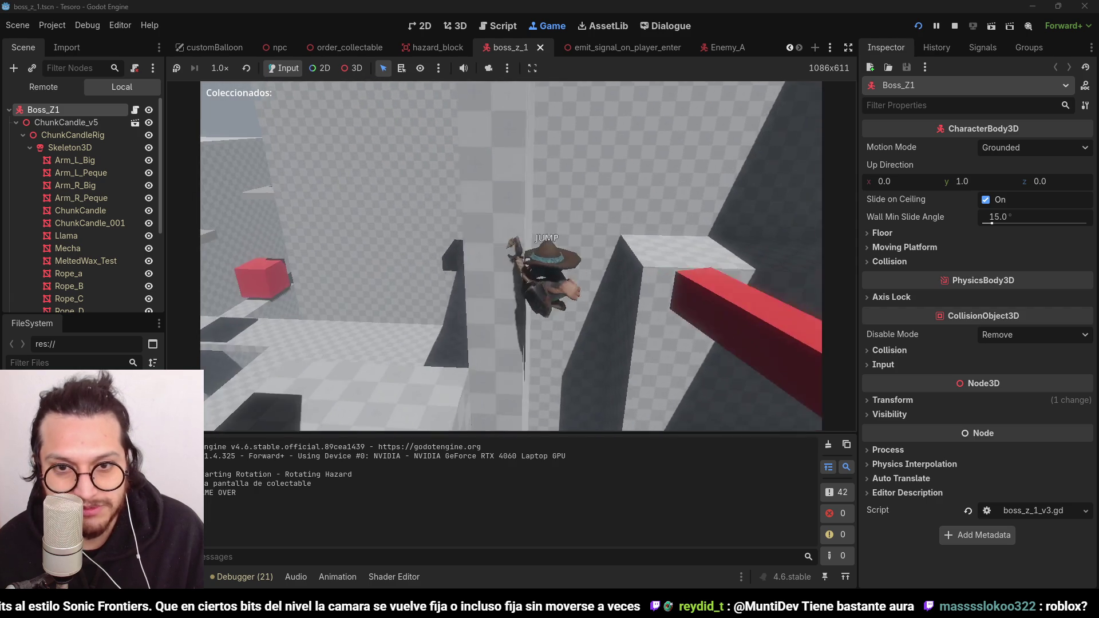
{"action": "key", "text": "w"}
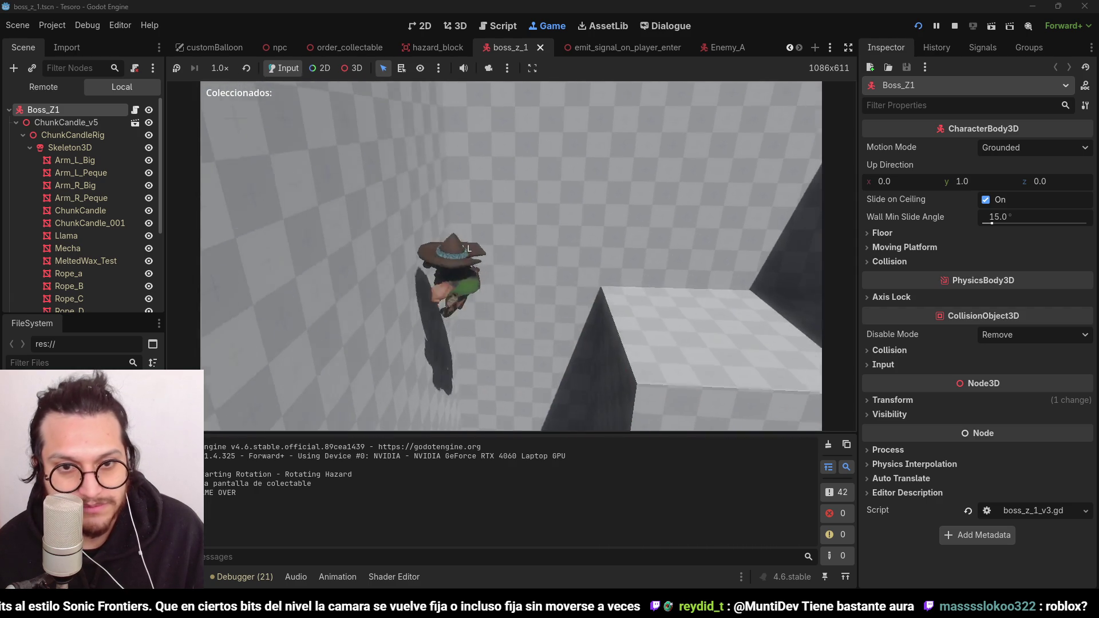
{"action": "key", "text": "w"}
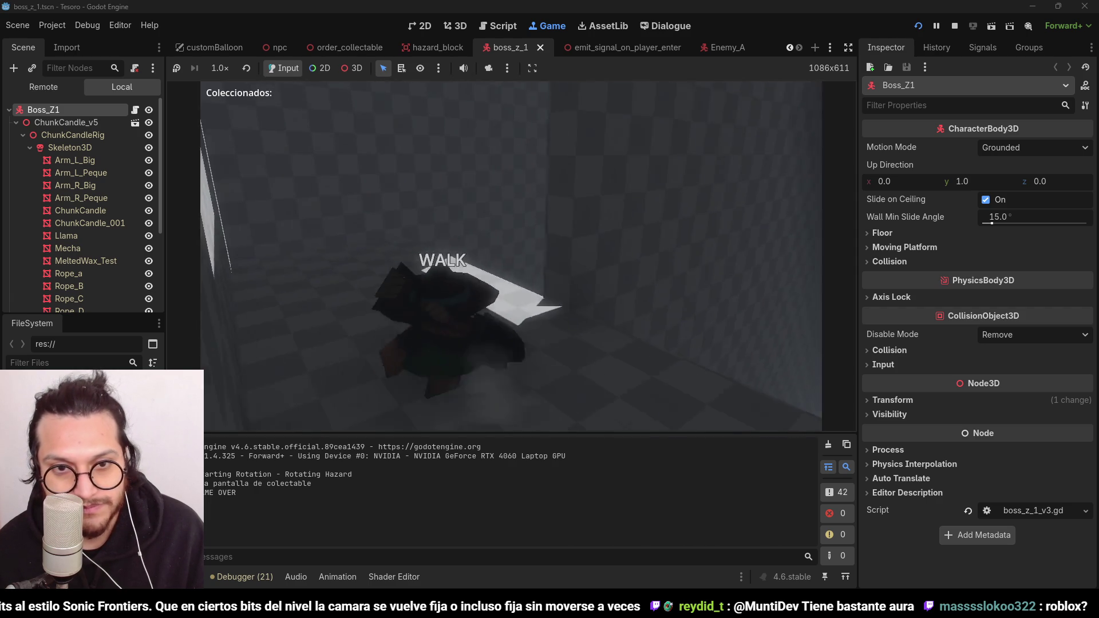
{"action": "key", "text": "space"}
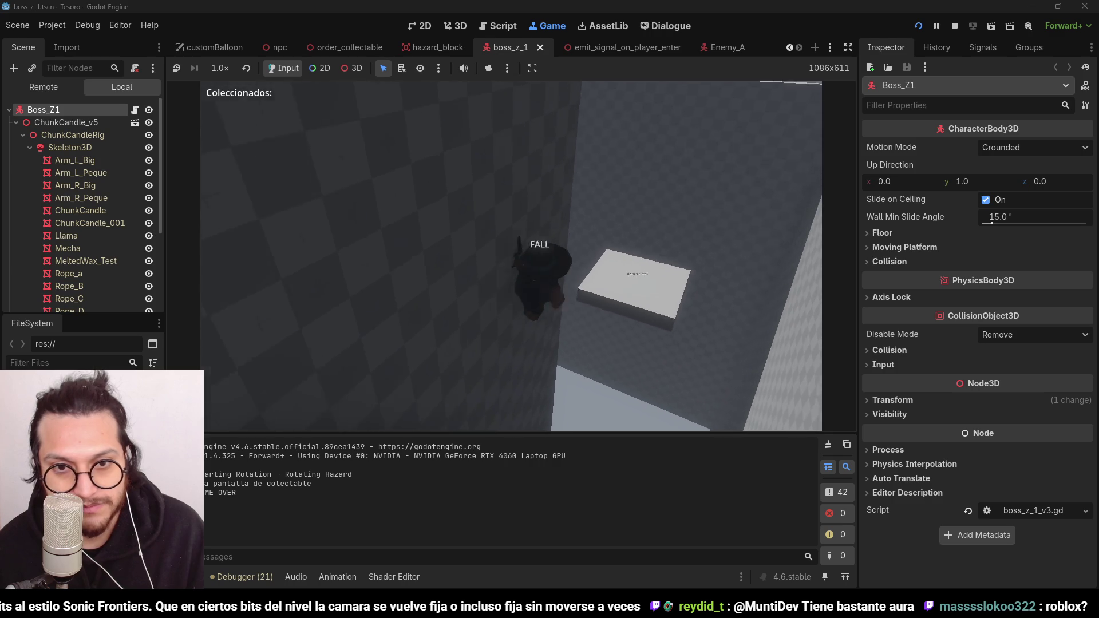
{"action": "key", "text": "space"}
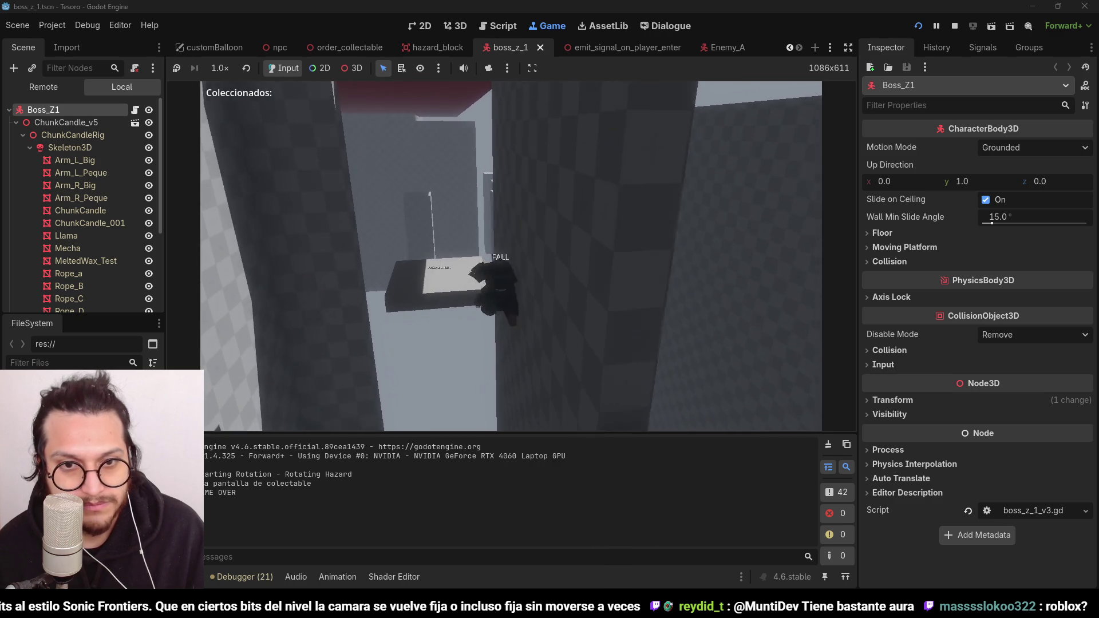
{"action": "key", "text": "shift"}
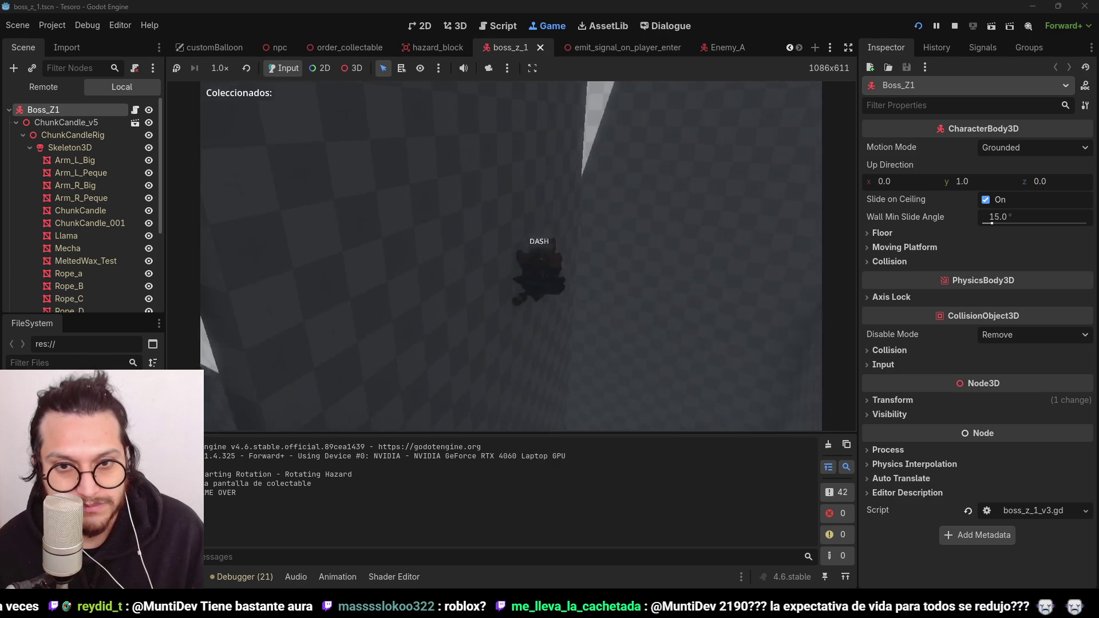
{"action": "key", "text": "shift"}
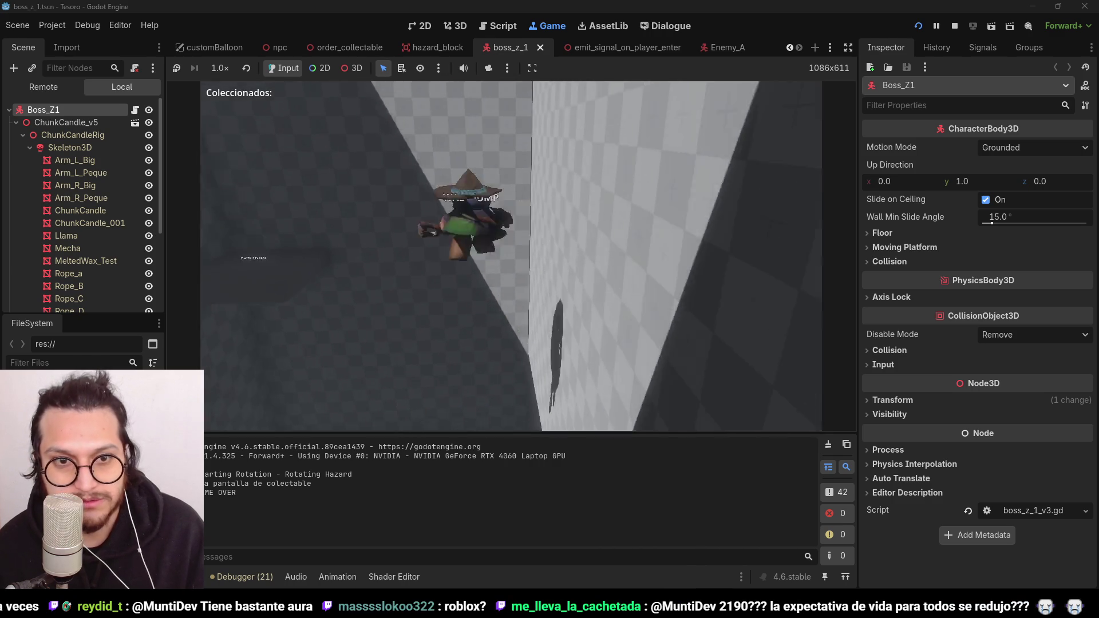
{"action": "key", "text": "space"}
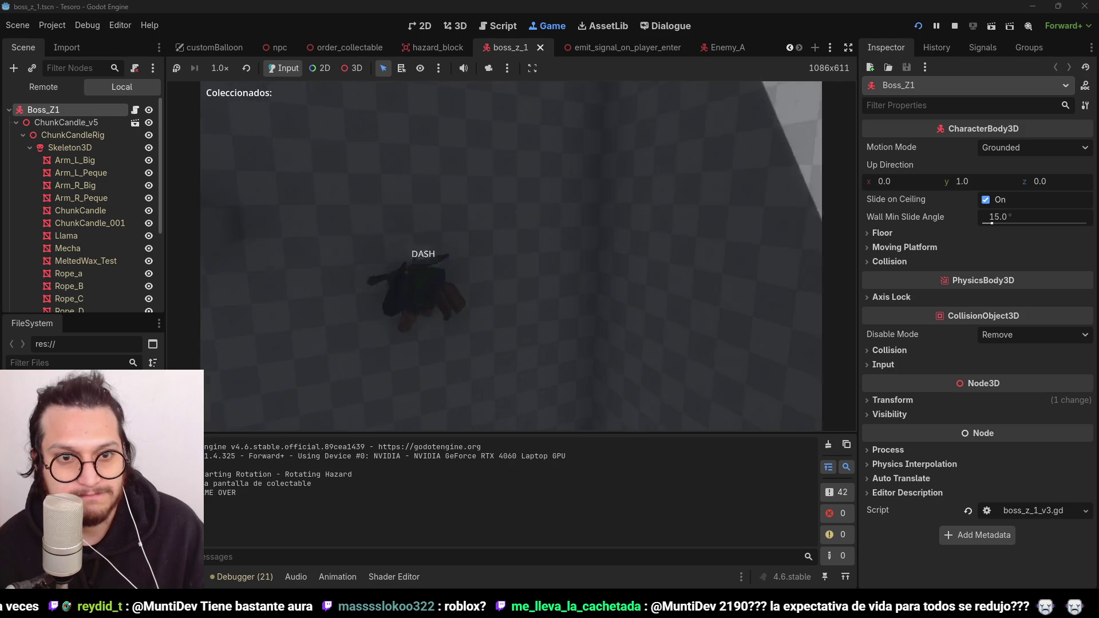
{"action": "key", "text": "space"}
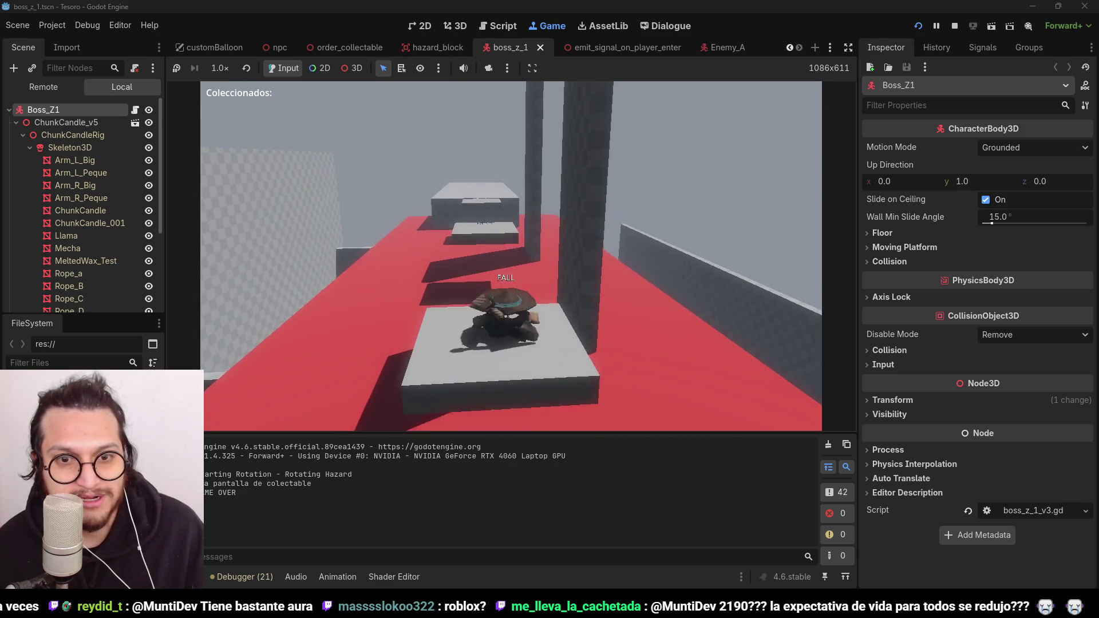
Step: Wall-jump off the pillar, then walk, jump and dash along the red floor toward the raised platform
{"action": "key", "text": "space"}
{"action": "key", "text": "space"}
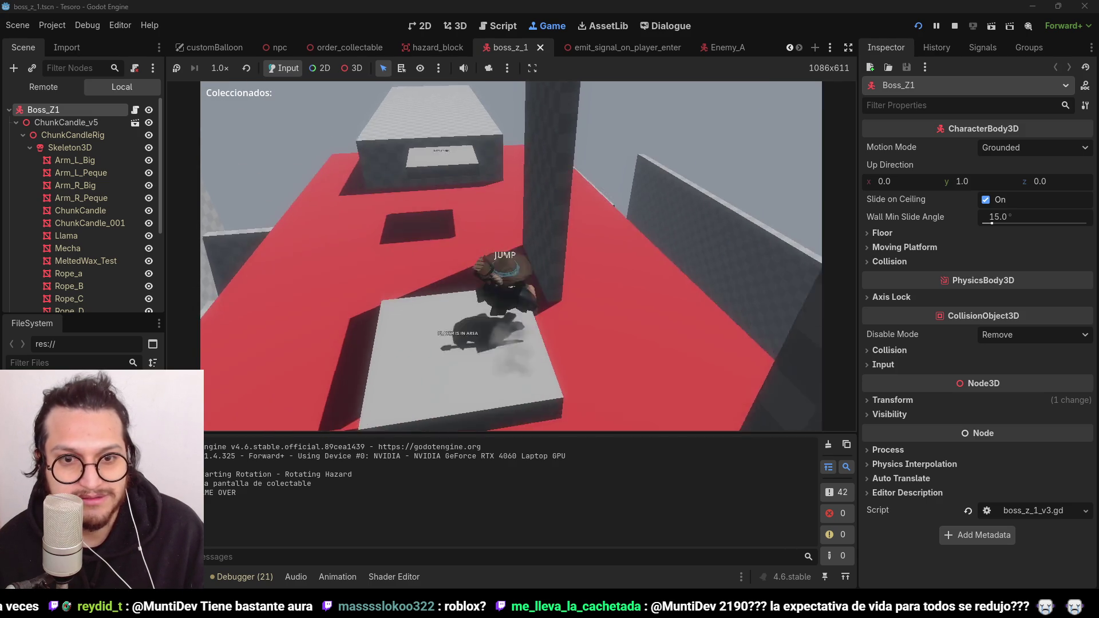
{"action": "key", "text": "w"}
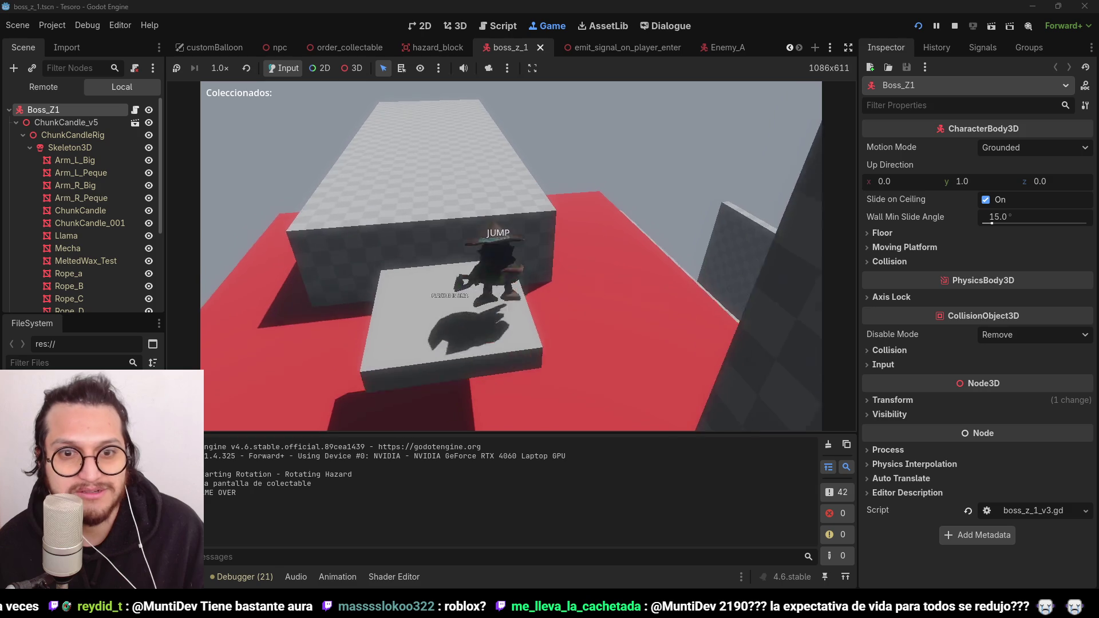
{"action": "key", "text": "space"}
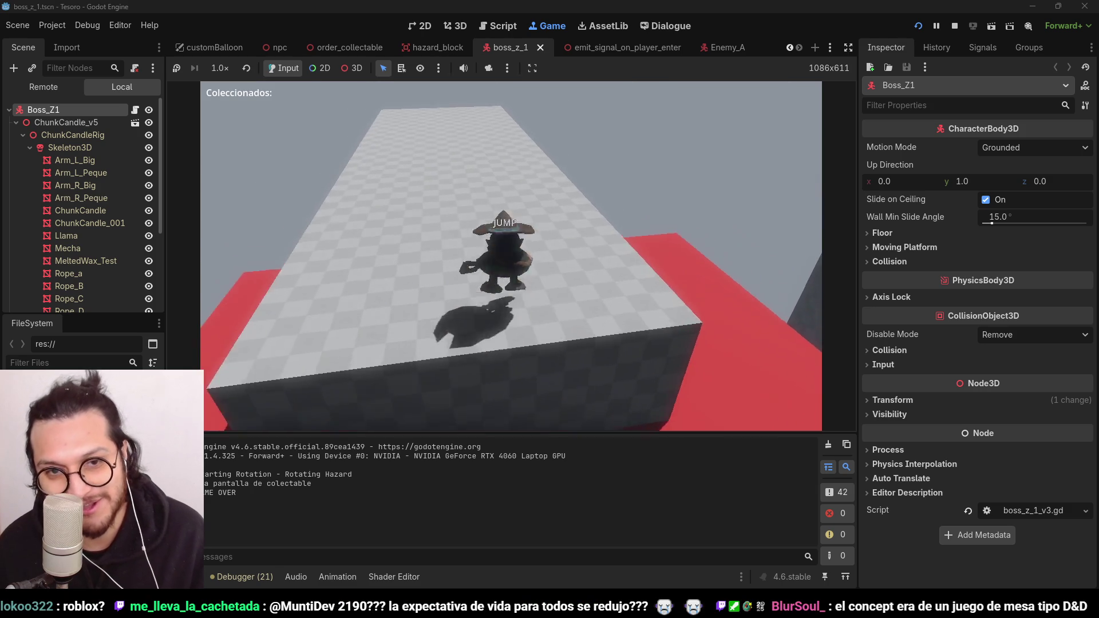
{"action": "key", "text": "s"}
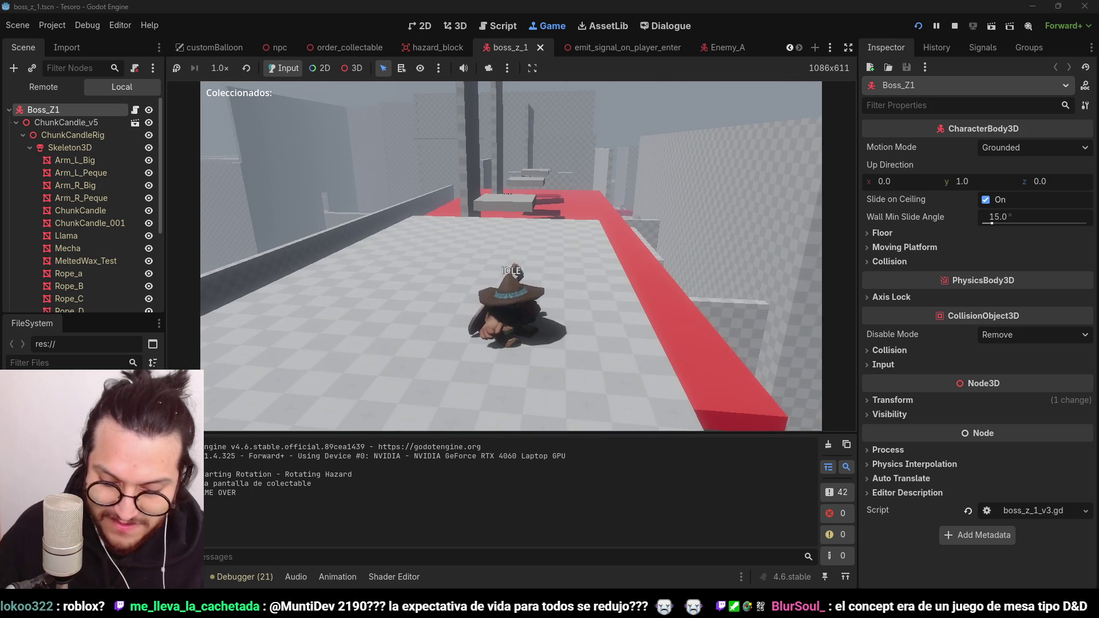
{"action": "key", "text": "w"}
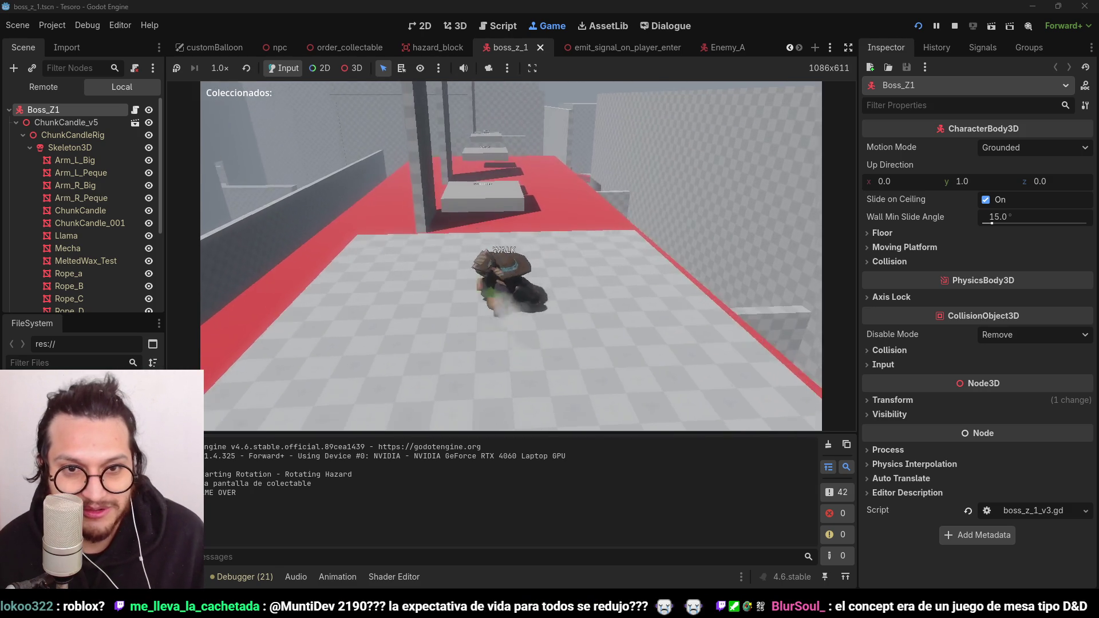
{"action": "key", "text": "space"}
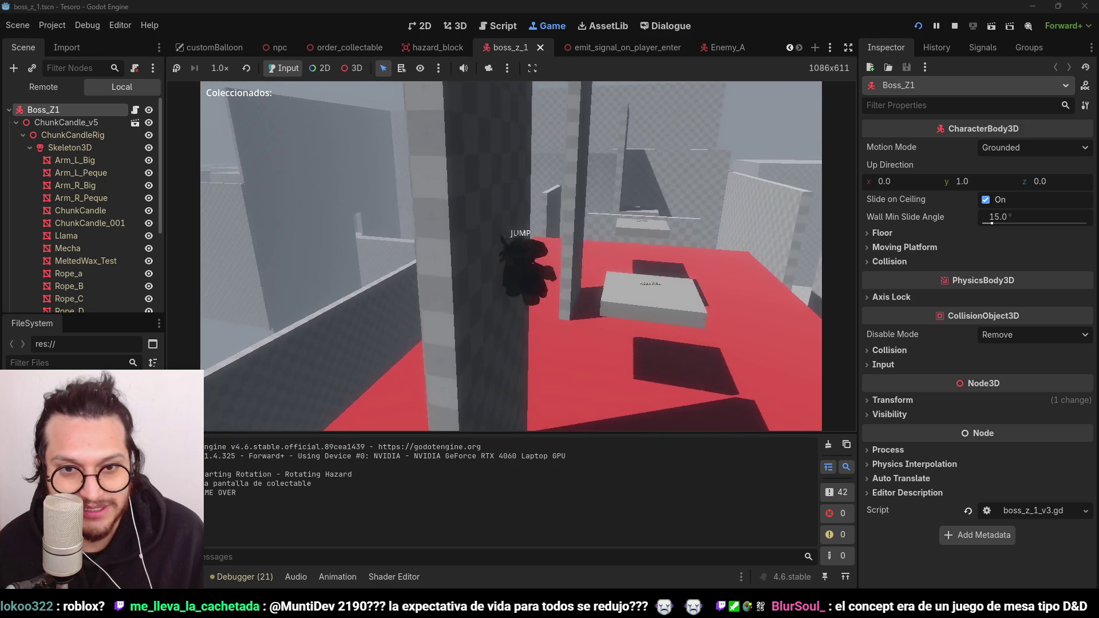
{"action": "key", "text": "shift"}
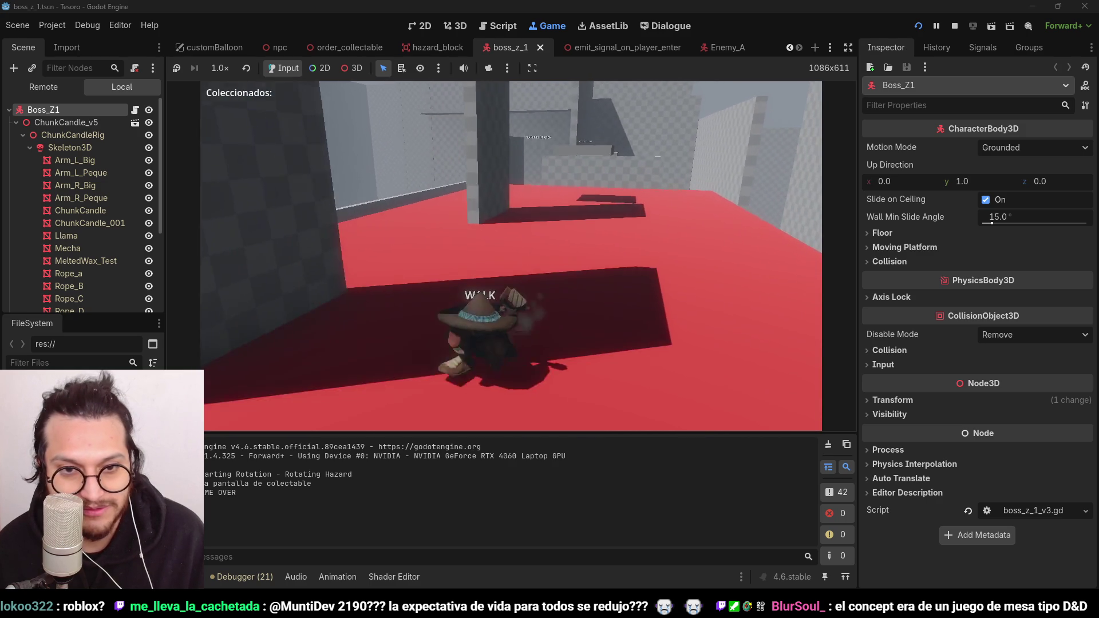
{"action": "key", "text": "space"}
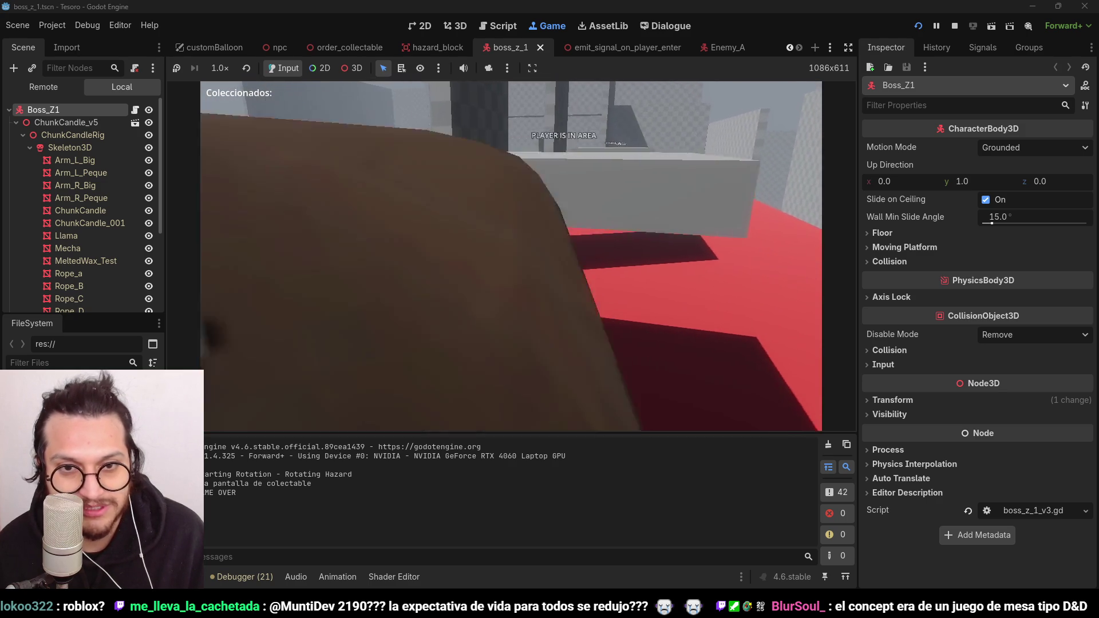
{"action": "key", "text": "w"}
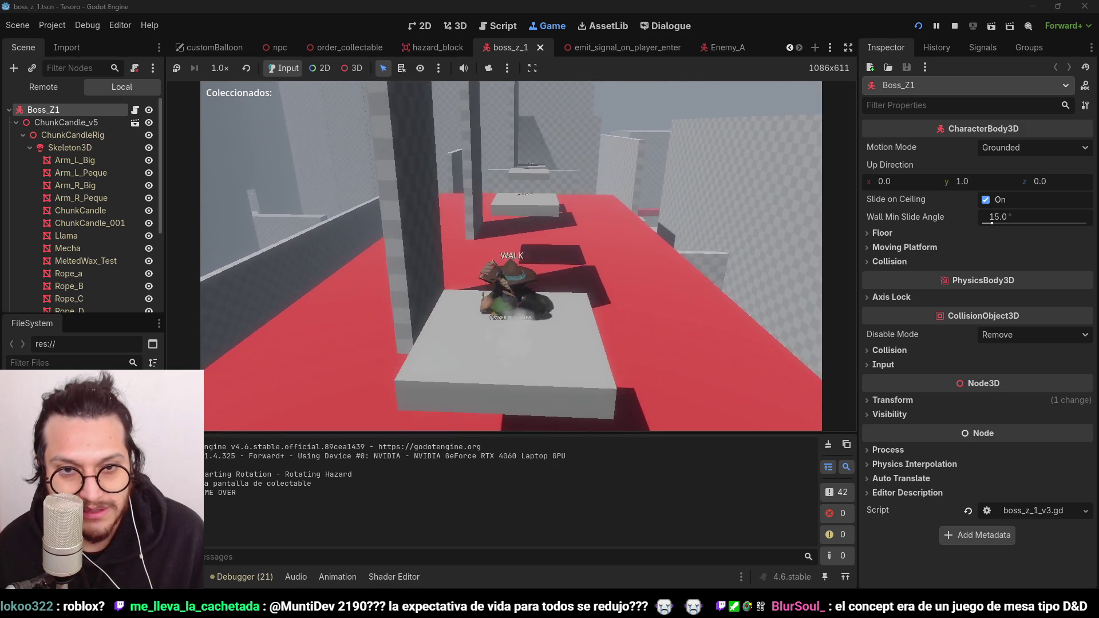
{"action": "key", "text": "w"}
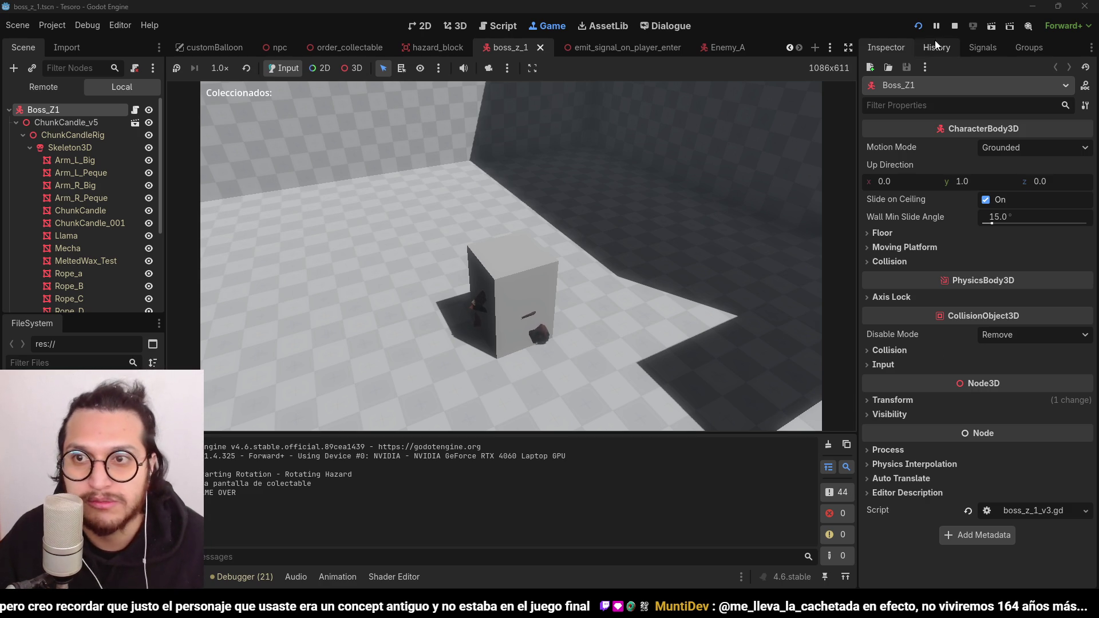
Step: Stop the playtest and bring up the player scene, orbiting to face the model's front
{"action": "left_click", "coordinate": [954, 25]}
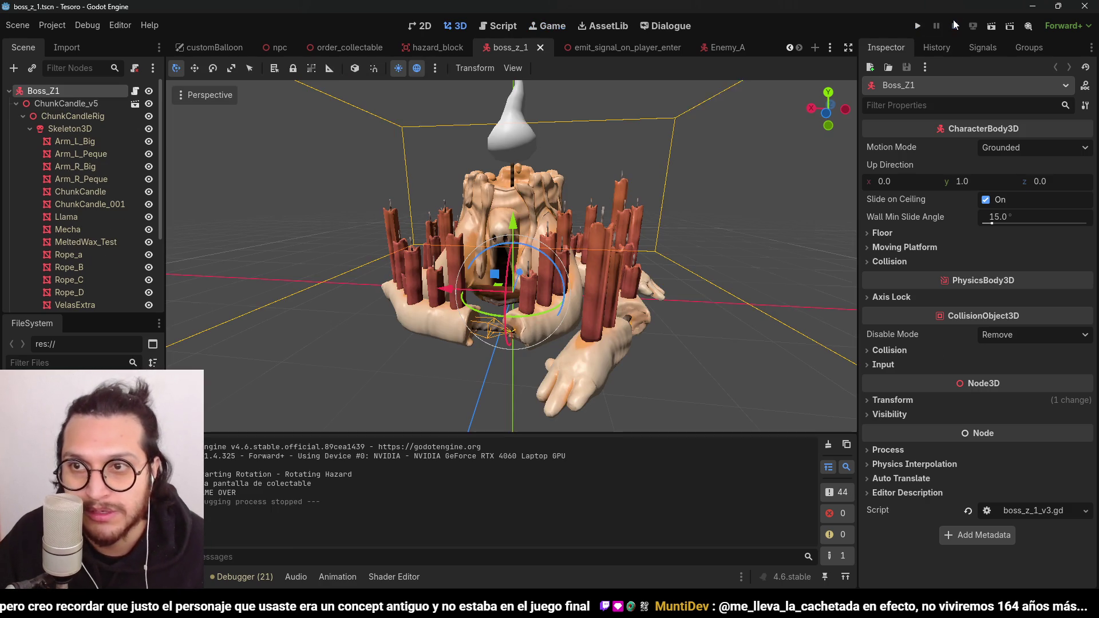
{"action": "left_click", "coordinate": [791, 48]}
{"action": "left_click", "coordinate": [791, 47]}
{"action": "left_click", "coordinate": [301, 47]}
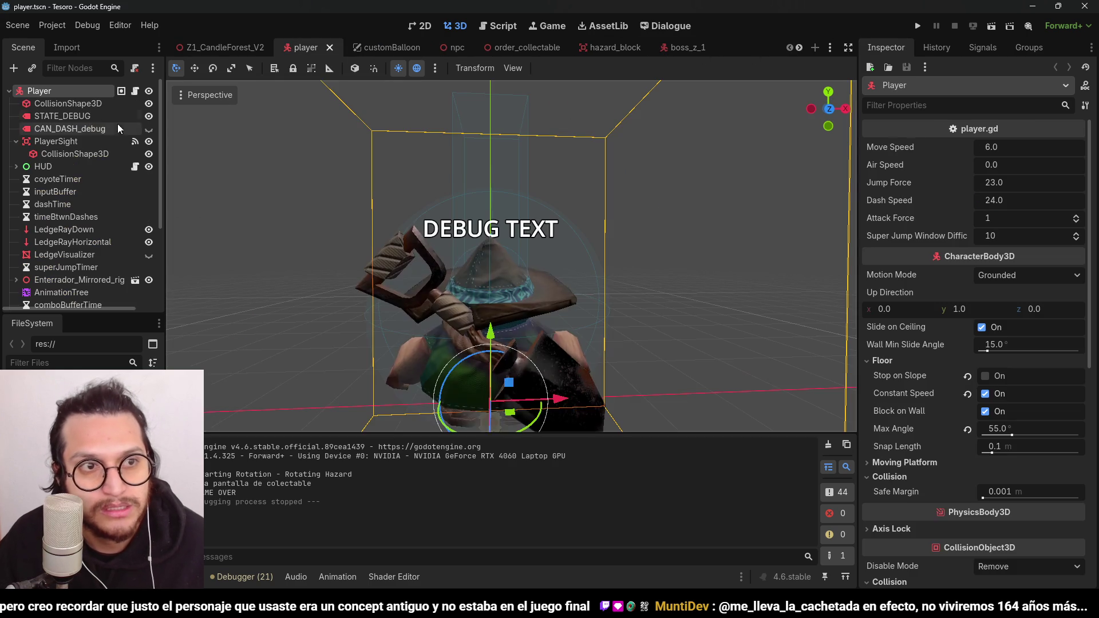
{"action": "scroll", "coordinate": [516, 258], "scroll_direction": "up", "scroll_amount": 3}
{"action": "mouse_move", "coordinate": [544, 241]}
{"action": "left_mouse_down"}
{"action": "mouse_move", "coordinate": [624, 223]}
{"action": "mouse_move", "coordinate": [496, 225]}
{"action": "mouse_move", "coordinate": [431, 186]}
{"action": "mouse_move", "coordinate": [633, 226]}
{"action": "mouse_move", "coordinate": [525, 266]}
{"action": "mouse_move", "coordinate": [207, 206]}
{"action": "mouse_move", "coordinate": [772, 216]}
{"action": "mouse_move", "coordinate": [653, 229]}
{"action": "left_mouse_up"}
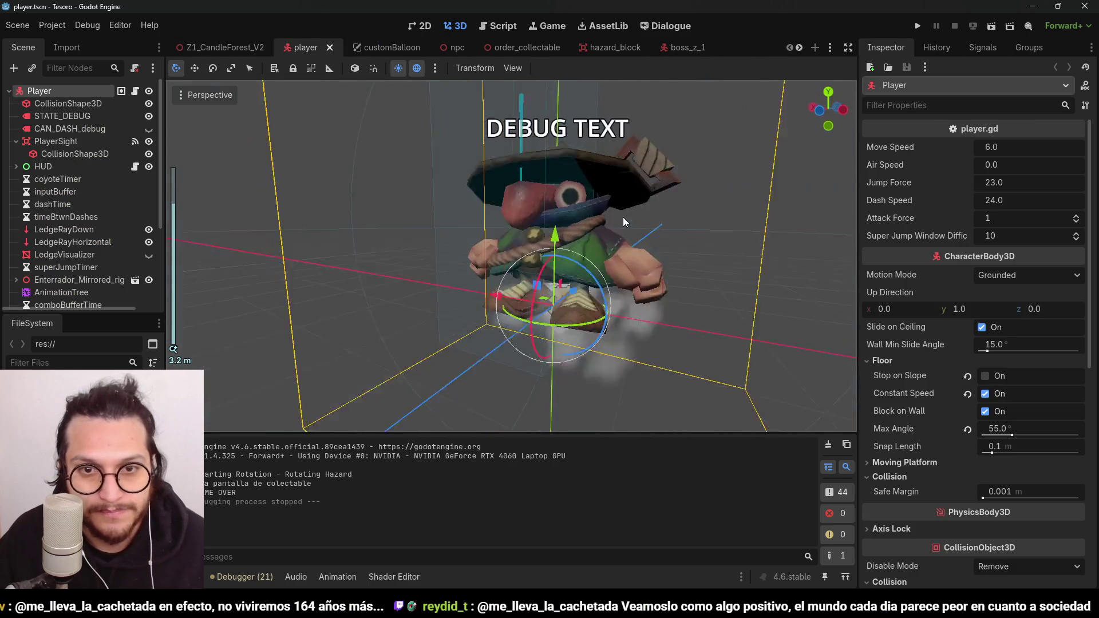
{"action": "scroll", "coordinate": [595, 223], "scroll_direction": "down", "scroll_amount": 3}
{"action": "scroll", "coordinate": [496, 224], "scroll_direction": "up", "scroll_amount": 4}
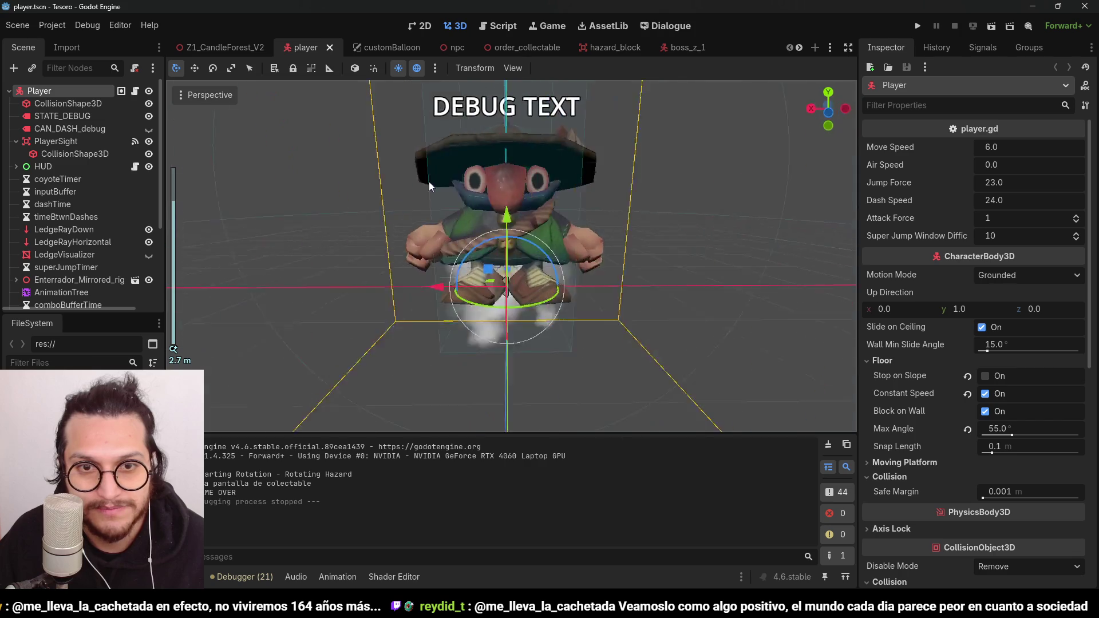
Step: Save the player scene with Ctrl+S
{"action": "key", "text": "ctrl+s"}
{"action": "scroll", "coordinate": [575, 248], "scroll_direction": "down", "scroll_amount": 2}
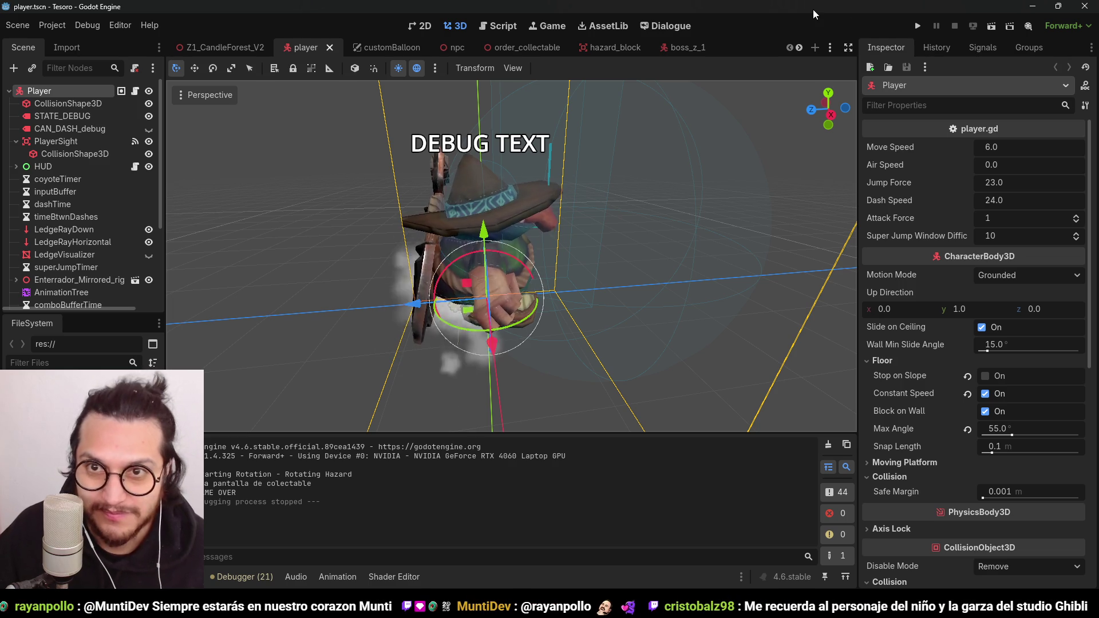
{"action": "key", "text": "ctrl+s"}
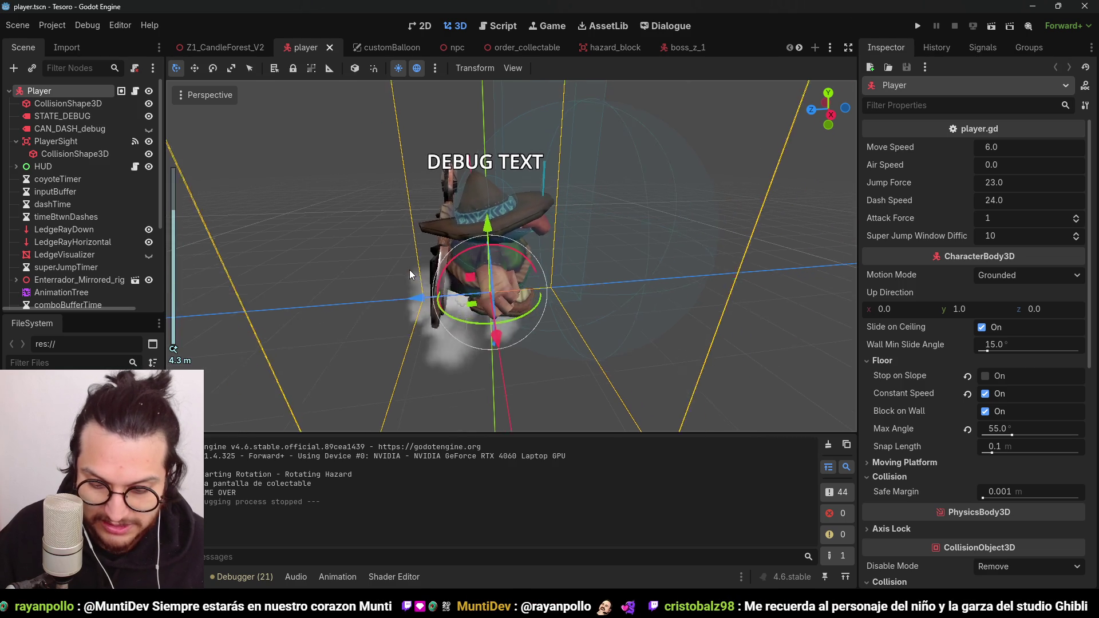
{"action": "scroll", "coordinate": [515, 257], "scroll_direction": "up", "scroll_amount": 5}
{"action": "scroll", "coordinate": [584, 250], "scroll_direction": "down", "scroll_amount": 5}
Step: Orbit to a higher view of the player, save again and switch to the Metroidvania window
{"action": "mouse_move", "coordinate": [584, 250]}
{"action": "left_mouse_down"}
{"action": "mouse_move", "coordinate": [238, 223]}
{"action": "mouse_move", "coordinate": [381, 221]}
{"action": "left_mouse_up"}
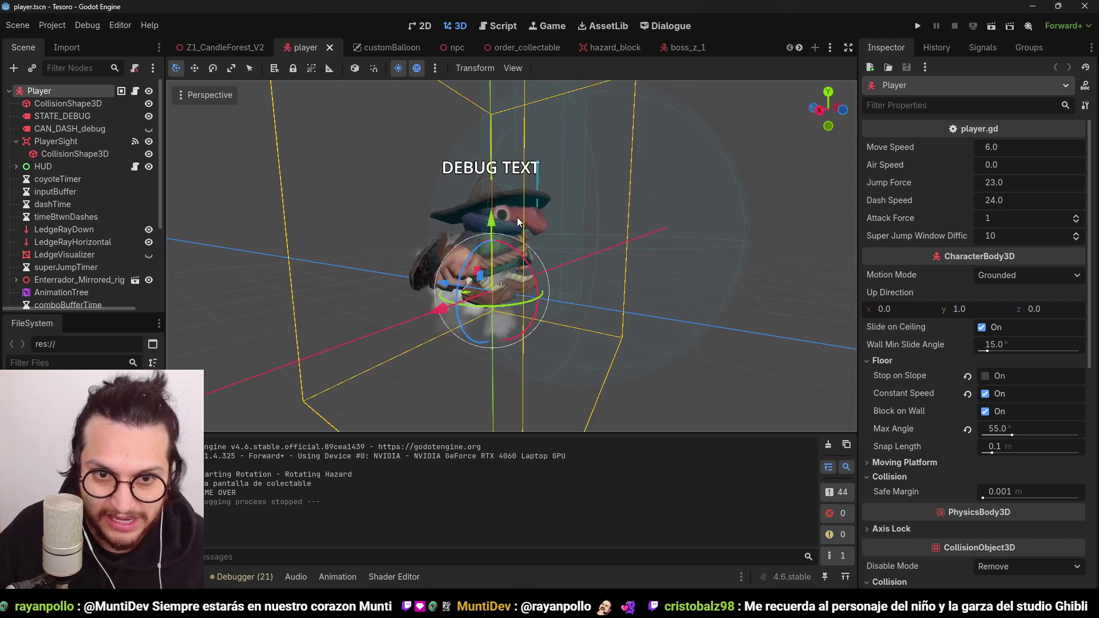
{"action": "scroll", "coordinate": [477, 371], "scroll_direction": "up", "scroll_amount": 5}
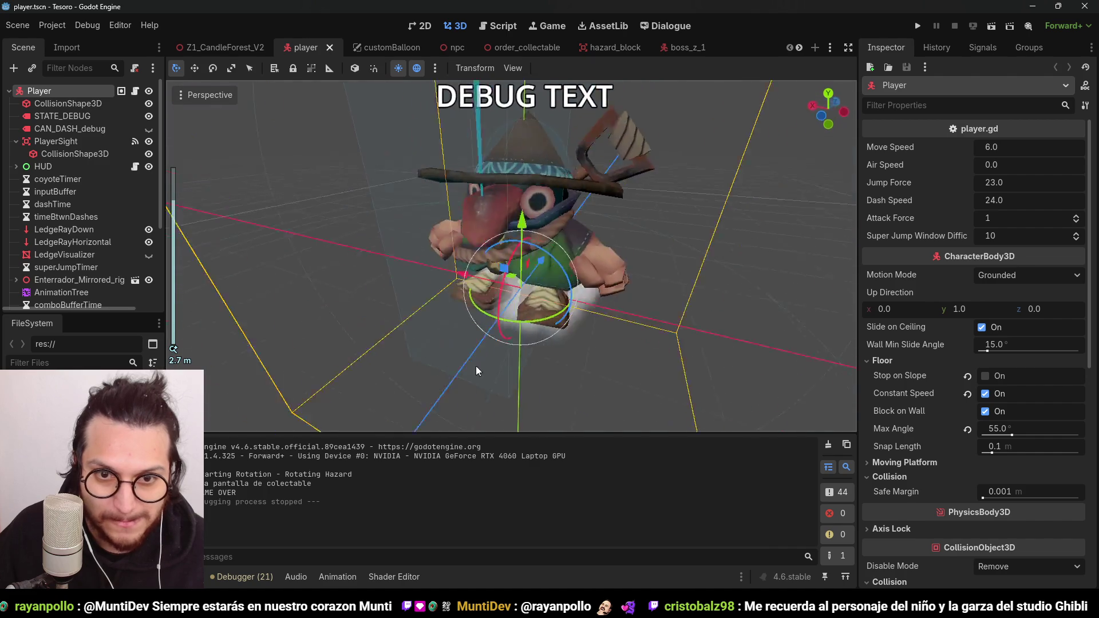
{"action": "left_click_drag", "start_coordinate": [477, 371], "coordinate": [538, 263]}
{"action": "scroll", "coordinate": [540, 246], "scroll_direction": "down", "scroll_amount": 5}
{"action": "key", "text": "ctrl+s"}
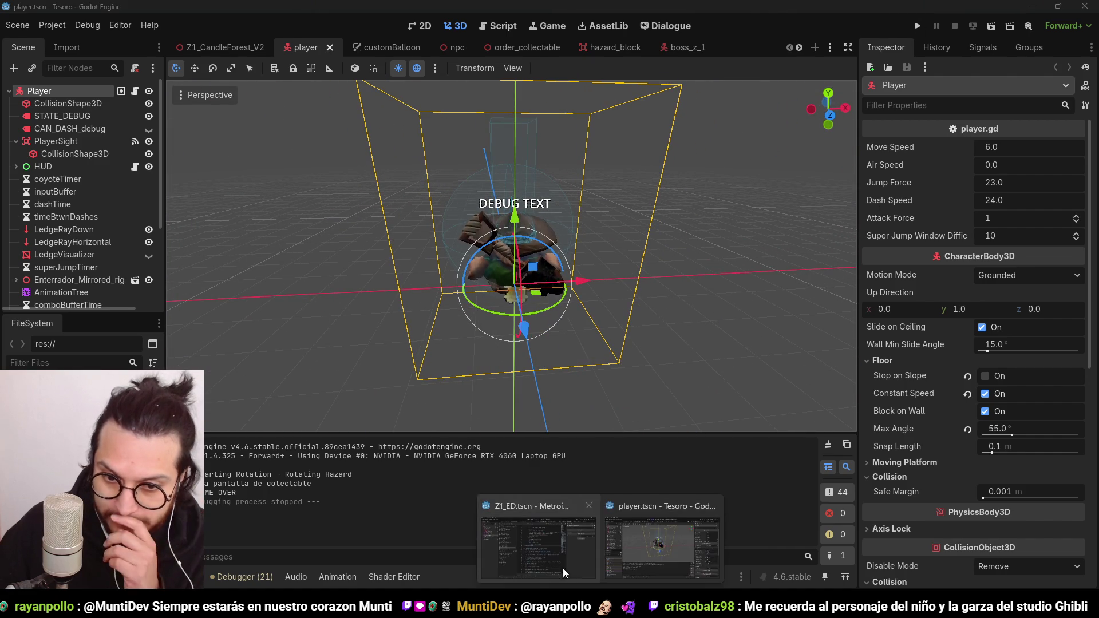
{"action": "key", "text": "alt+Tab"}
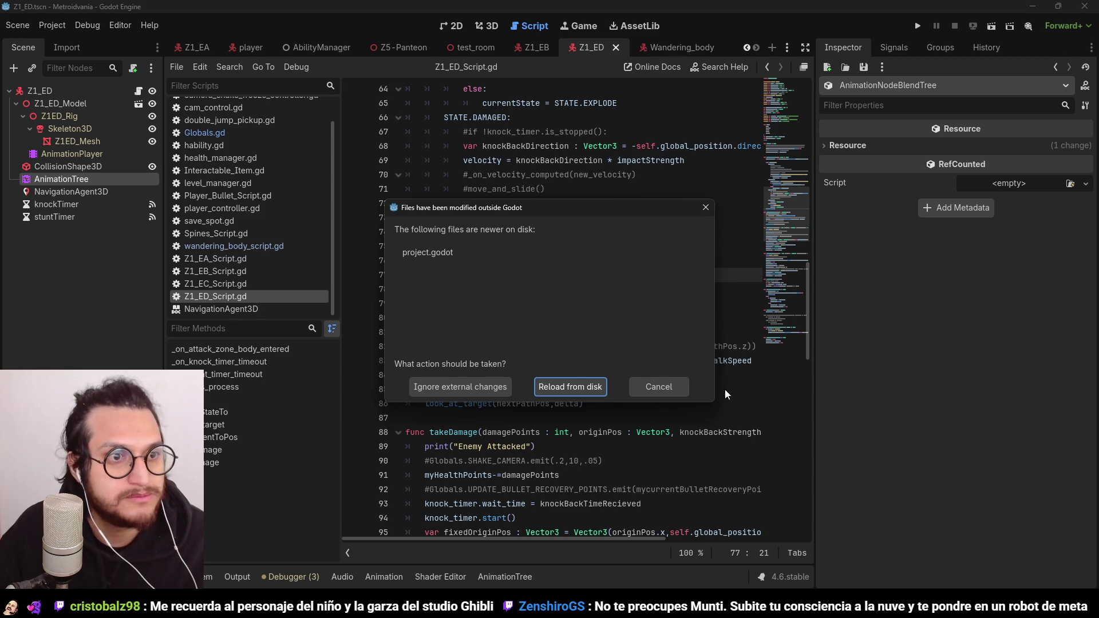
Step: Cancel the external-changes prompt without reloading, switch to the 3D view and run the Metroidvania game
{"action": "left_click", "coordinate": [685, 393]}
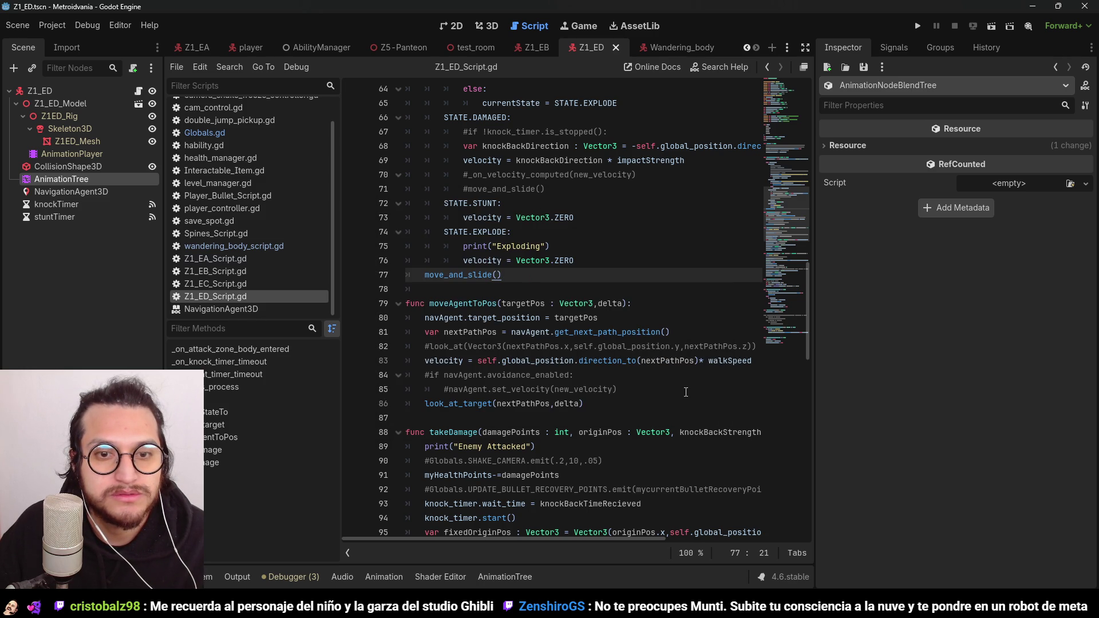
{"action": "left_click", "coordinate": [685, 377]}
{"action": "left_click", "coordinate": [474, 30]}
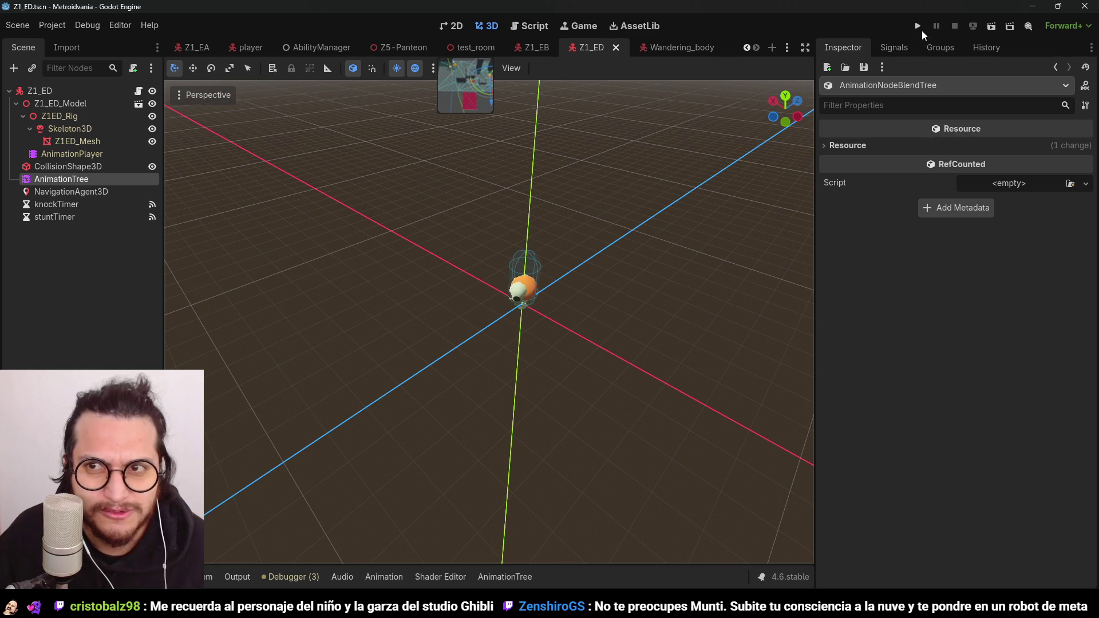
{"action": "left_click", "coordinate": [921, 29]}
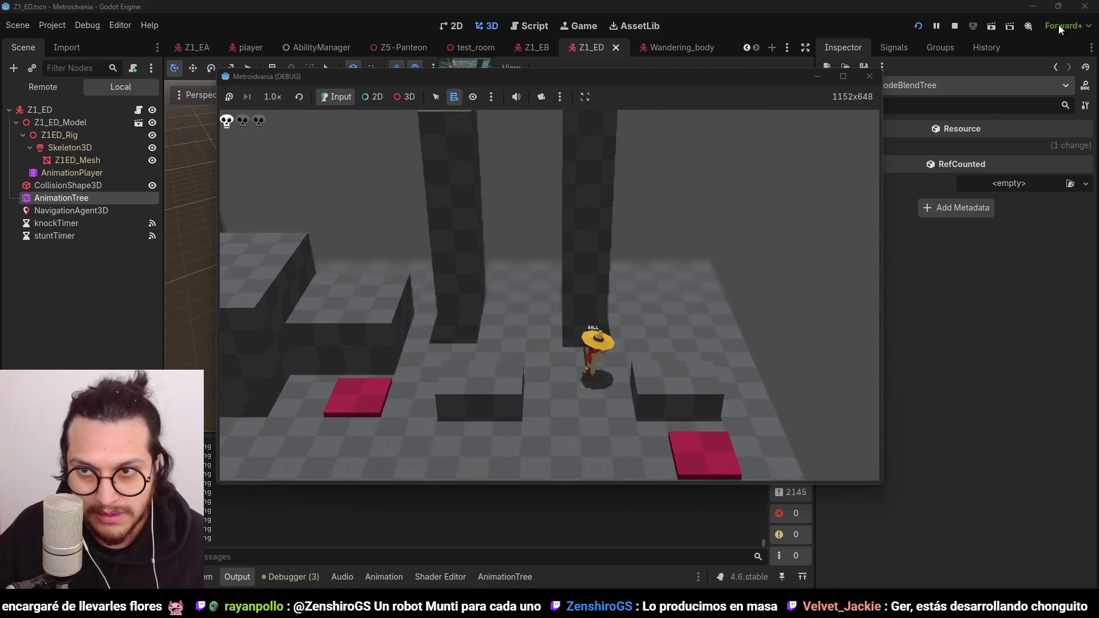
Step: Stop the game, reload project.godot from disk, then run and stop the Metroidvania project again
{"action": "left_click", "coordinate": [954, 25]}
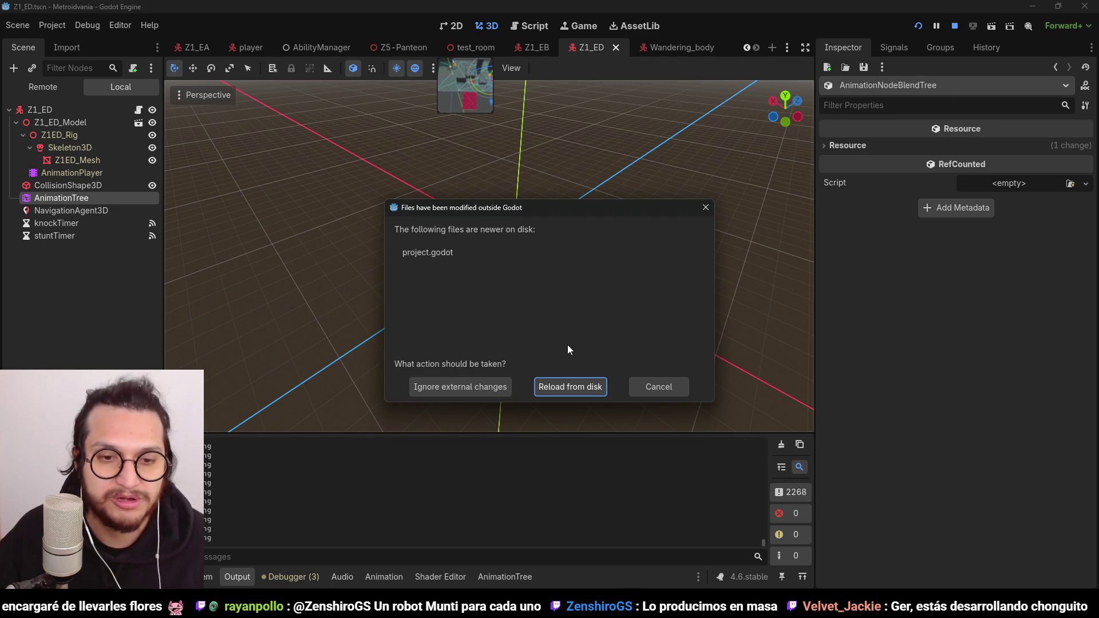
{"action": "left_click", "coordinate": [577, 388]}
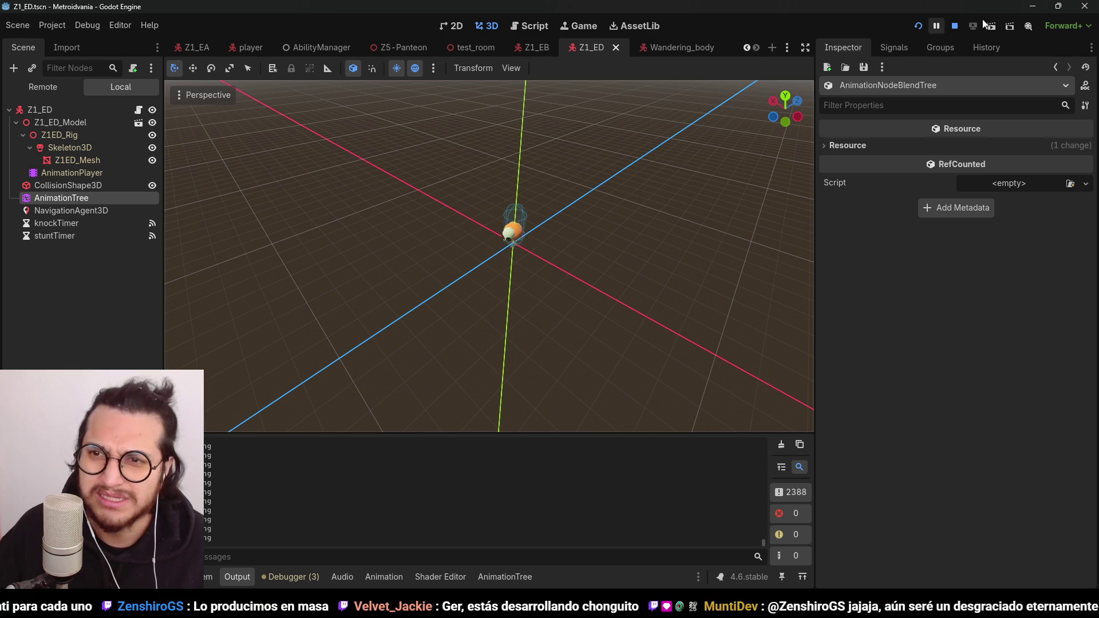
{"action": "left_click", "coordinate": [918, 25]}
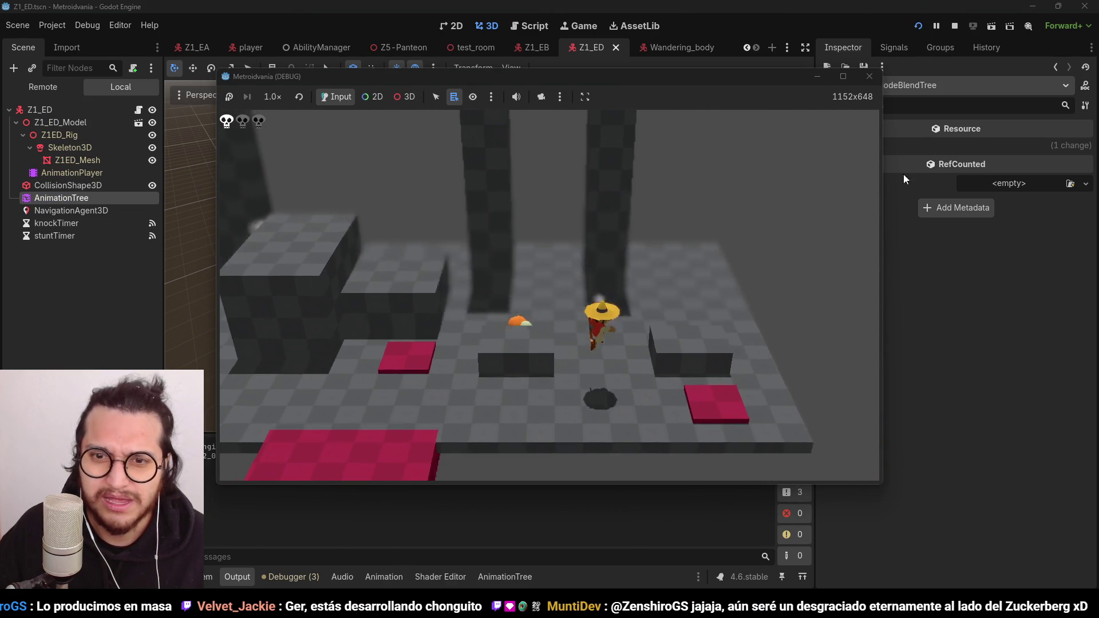
{"action": "left_click", "coordinate": [955, 26]}
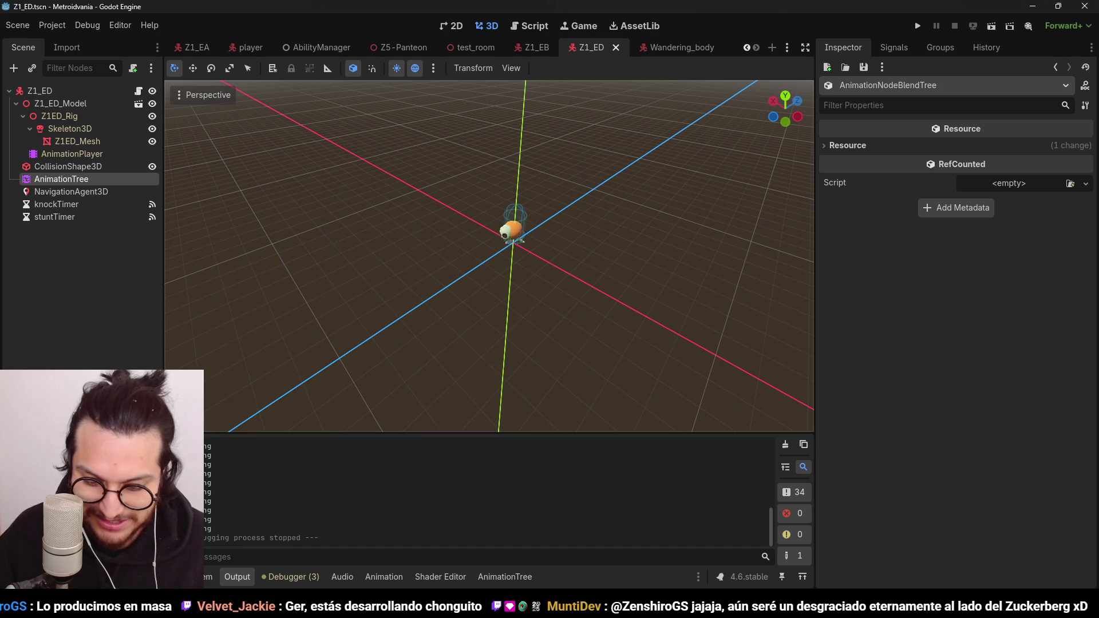
Step: Bring the Tesoro project's editor to the front and run the project
{"action": "mouse_move", "coordinate": [601, 608]}
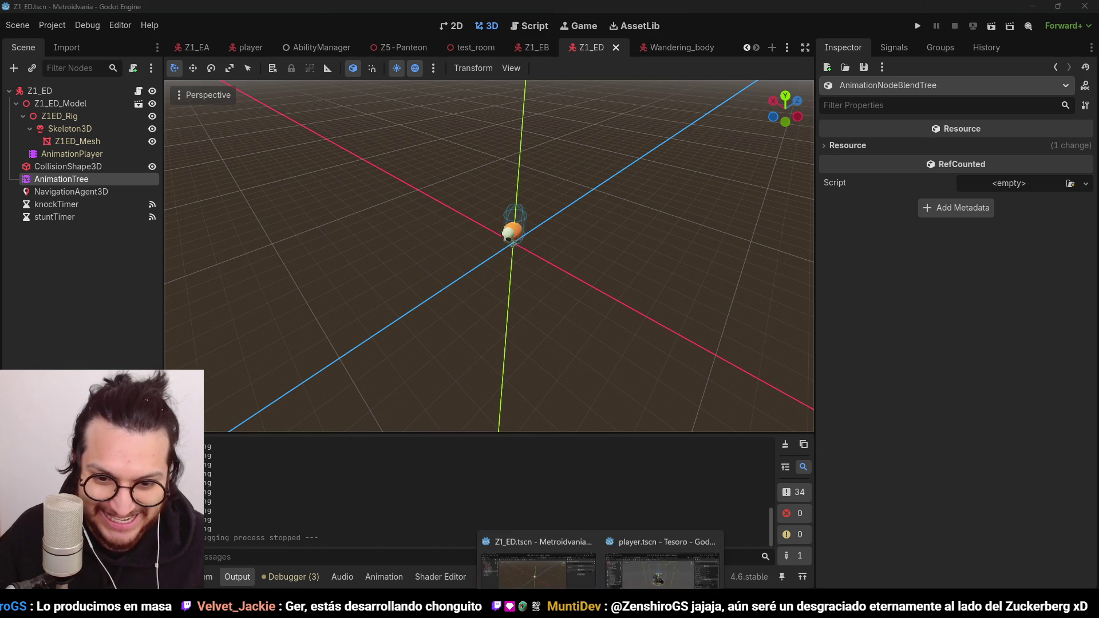
{"action": "left_click", "coordinate": [632, 544]}
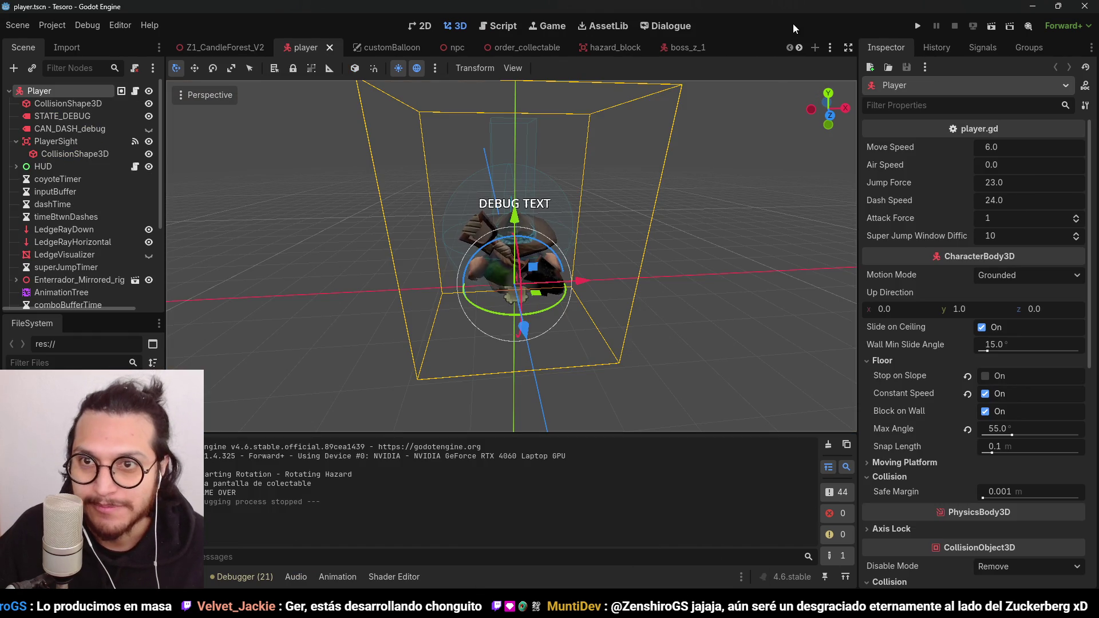
{"action": "left_click", "coordinate": [921, 24]}
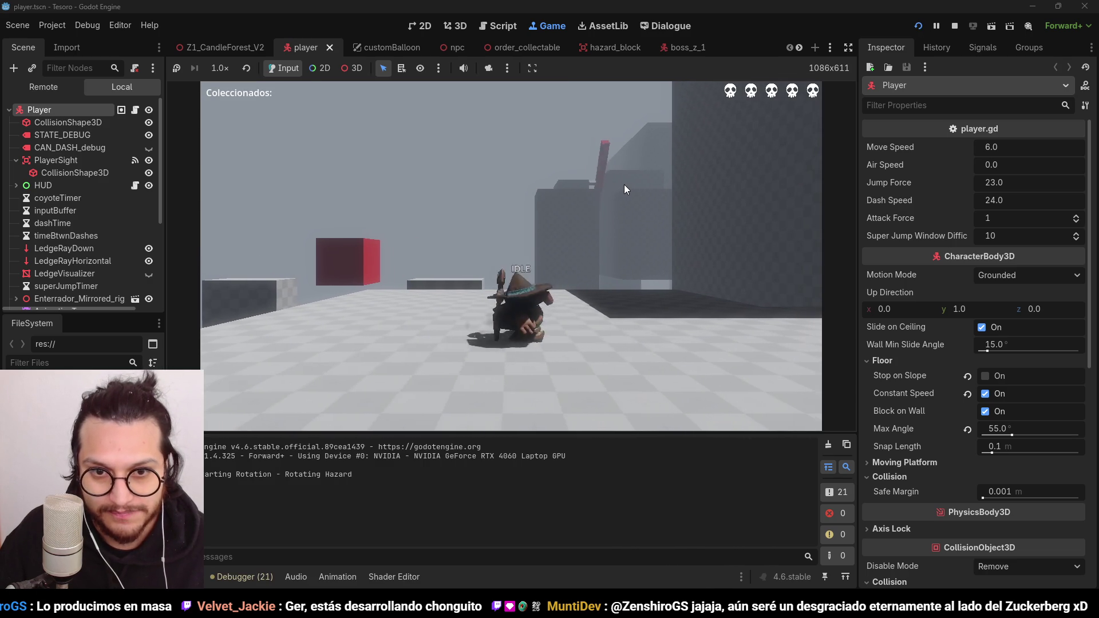
Step: Make the character jump repeatedly with mid-air slashes, climbing the wall beside the red block
{"action": "key", "text": "space"}
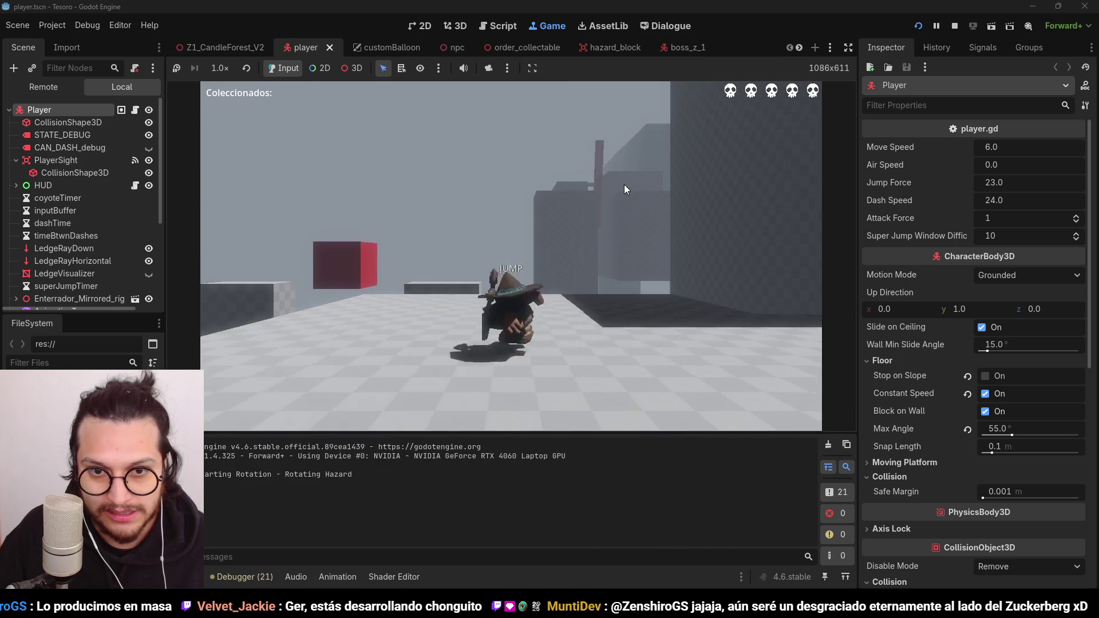
{"action": "key", "text": "space"}
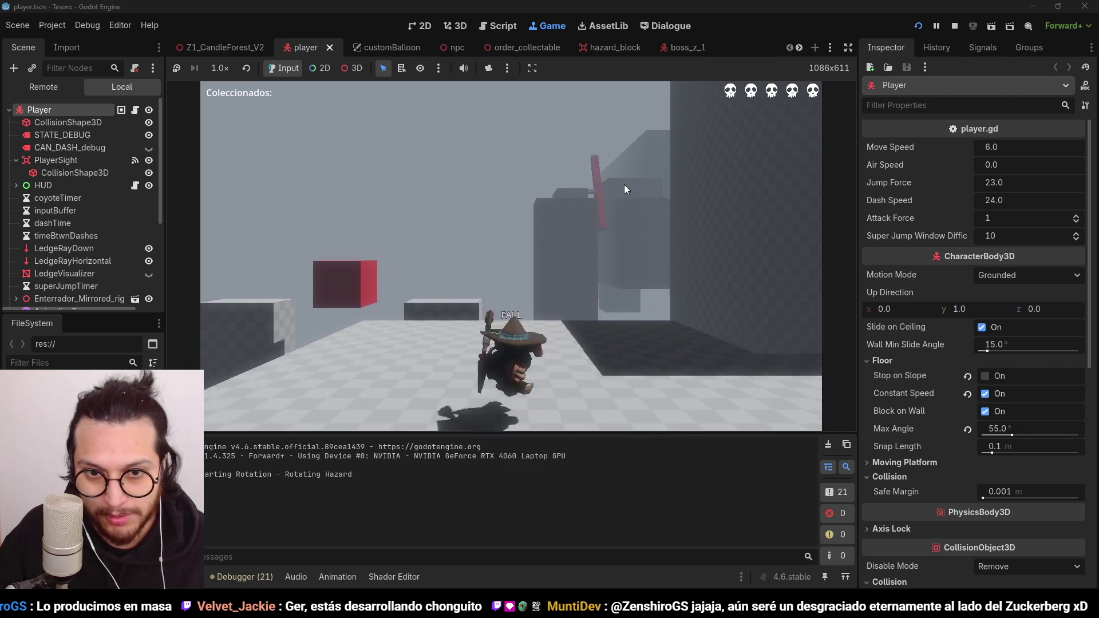
{"action": "key", "text": "space"}
{"action": "key", "text": "space"}
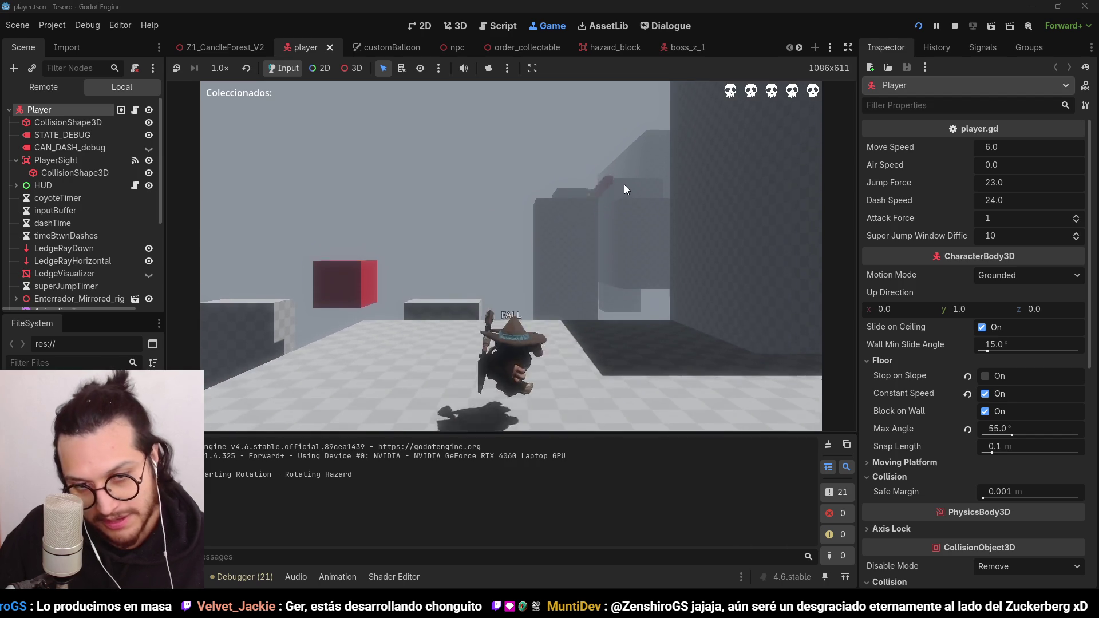
{"action": "key", "text": "space"}
{"action": "key", "text": "space"}
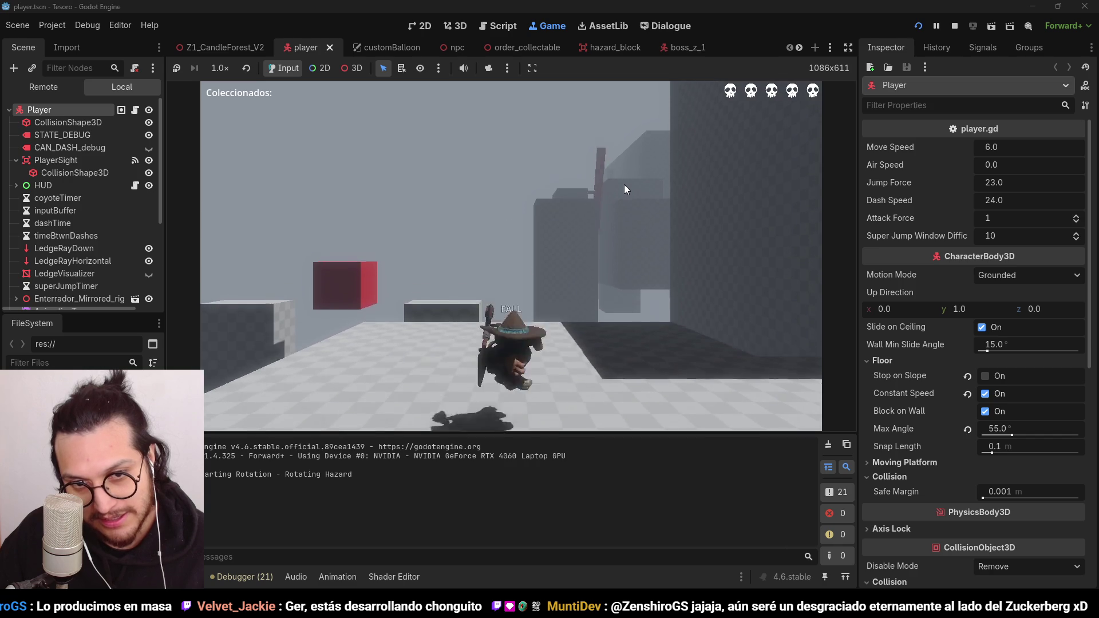
{"action": "key", "text": "space"}
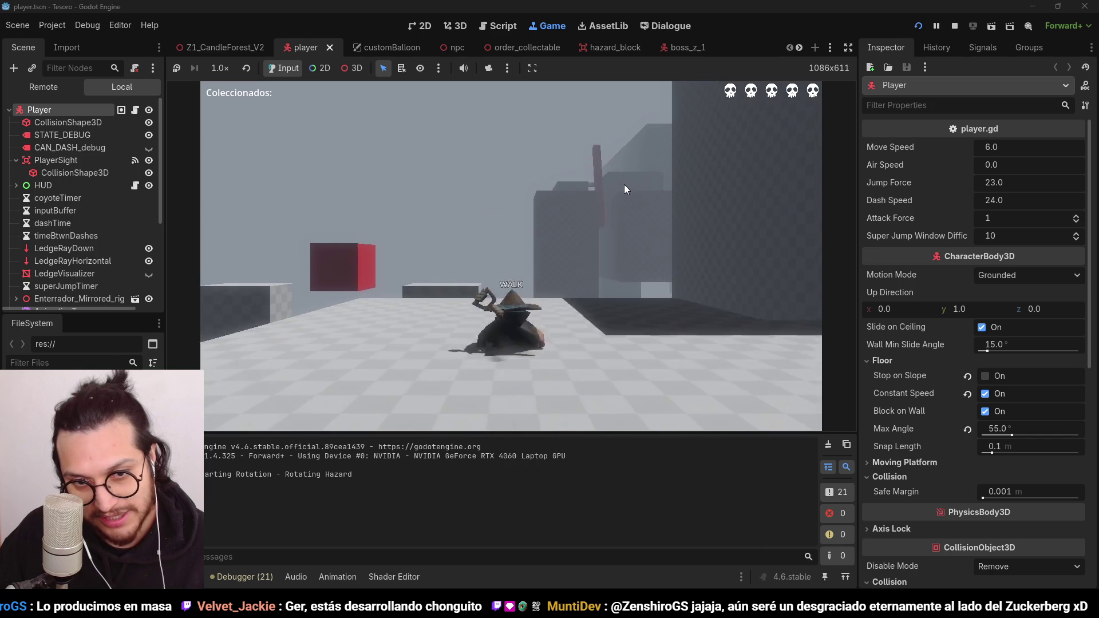
{"action": "key", "text": "space"}
{"action": "key", "text": "space"}
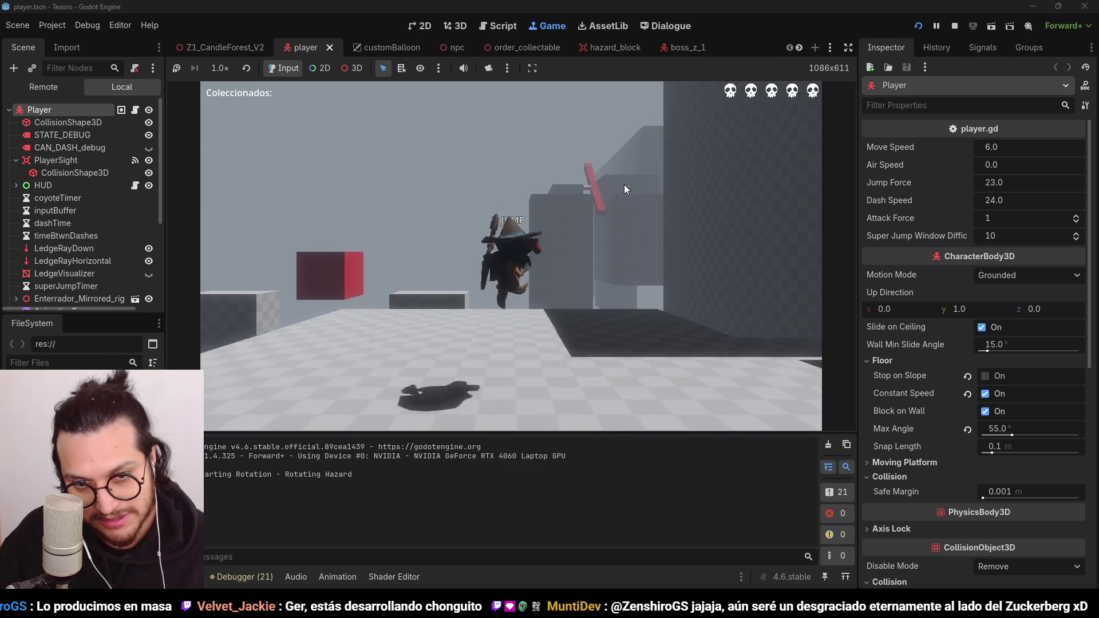
{"action": "key", "text": "space"}
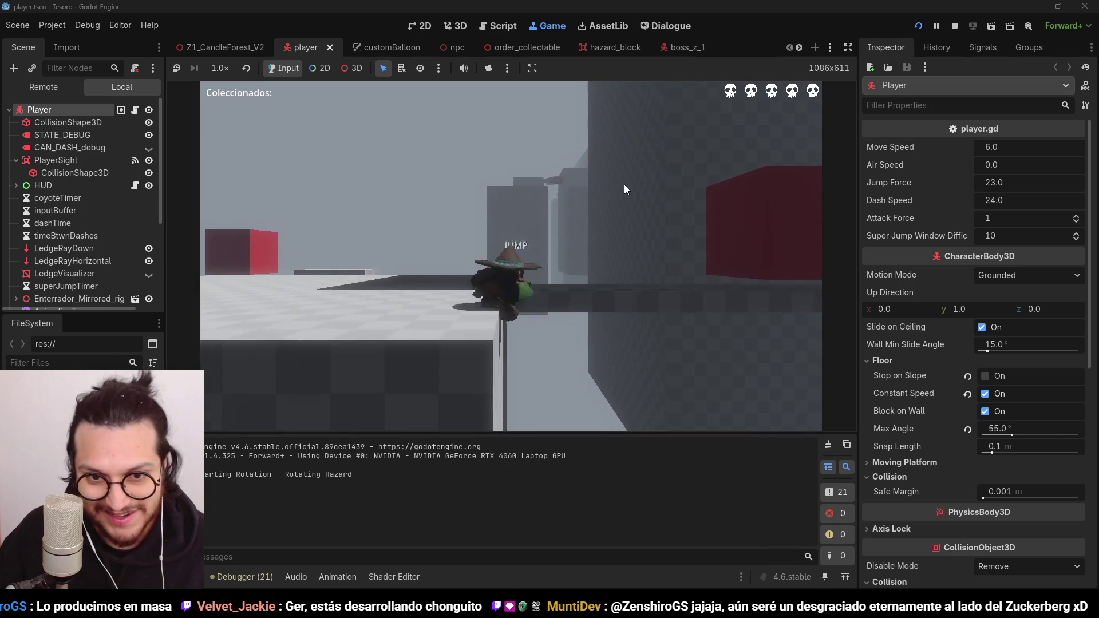
{"action": "key", "text": "space"}
{"action": "key", "text": "space"}
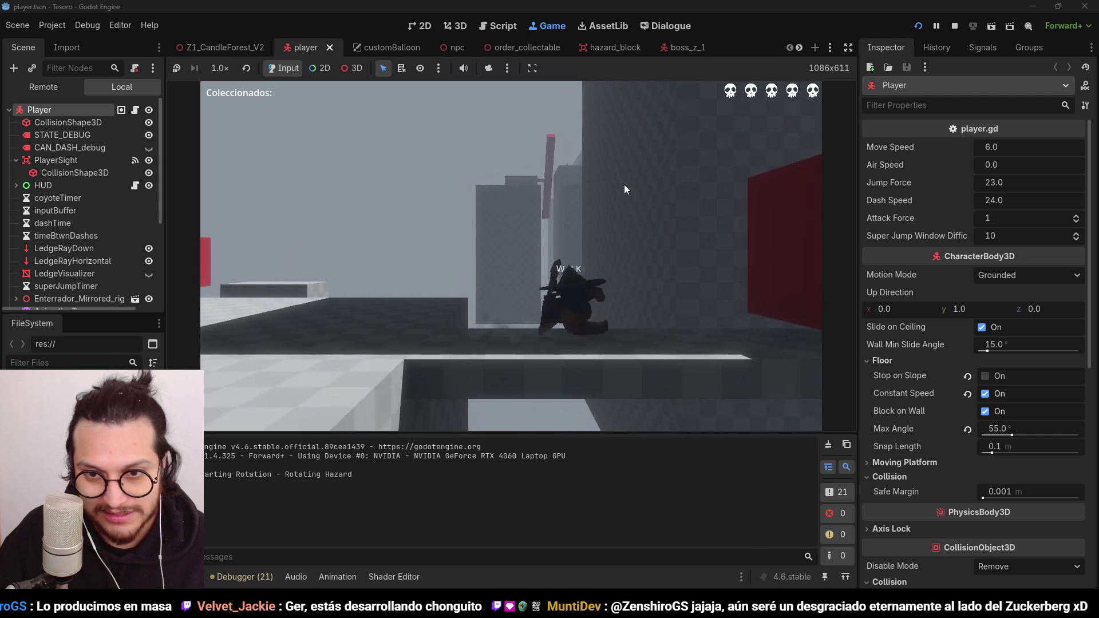
{"action": "key", "text": "space"}
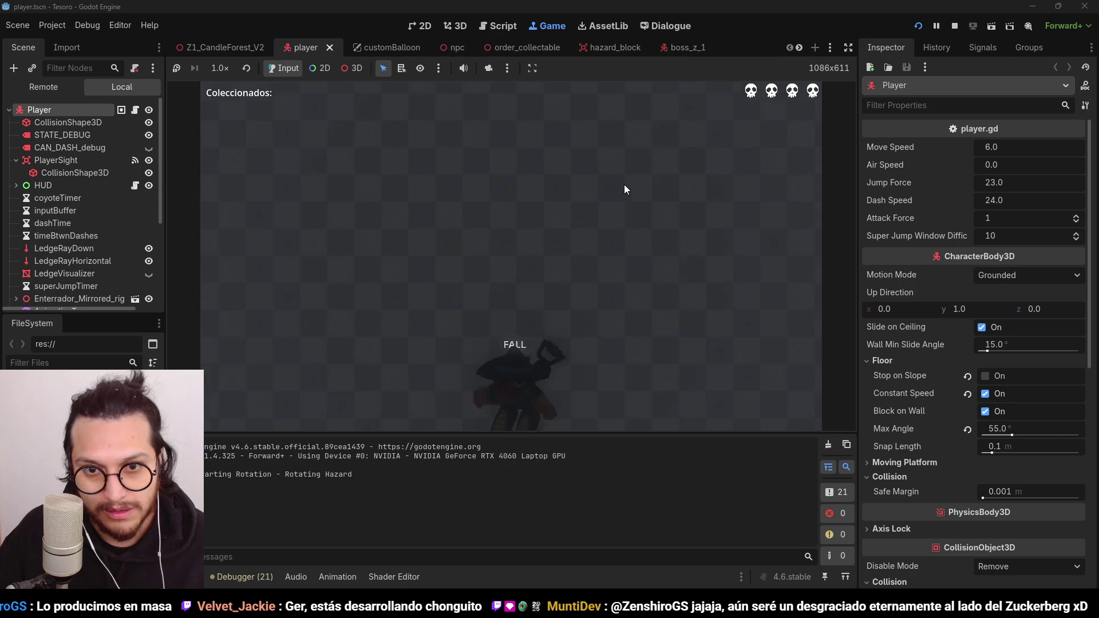
Step: Dash, jump and walk the character around the walls, then stop the playtest
{"action": "key", "text": "shift"}
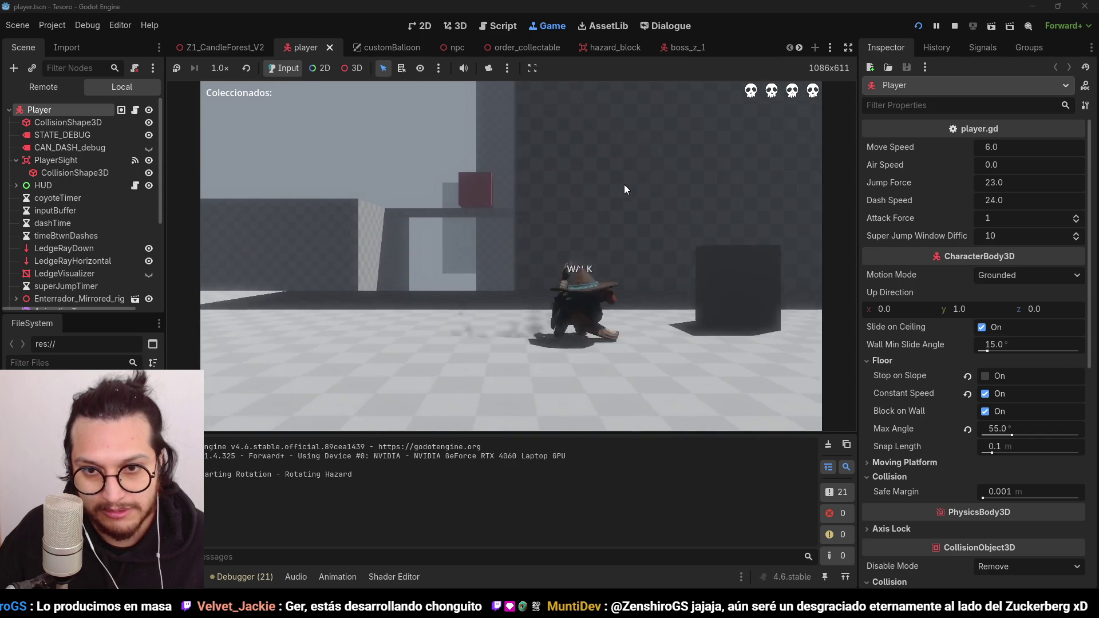
{"action": "key", "text": "space"}
{"action": "key", "text": "shift"}
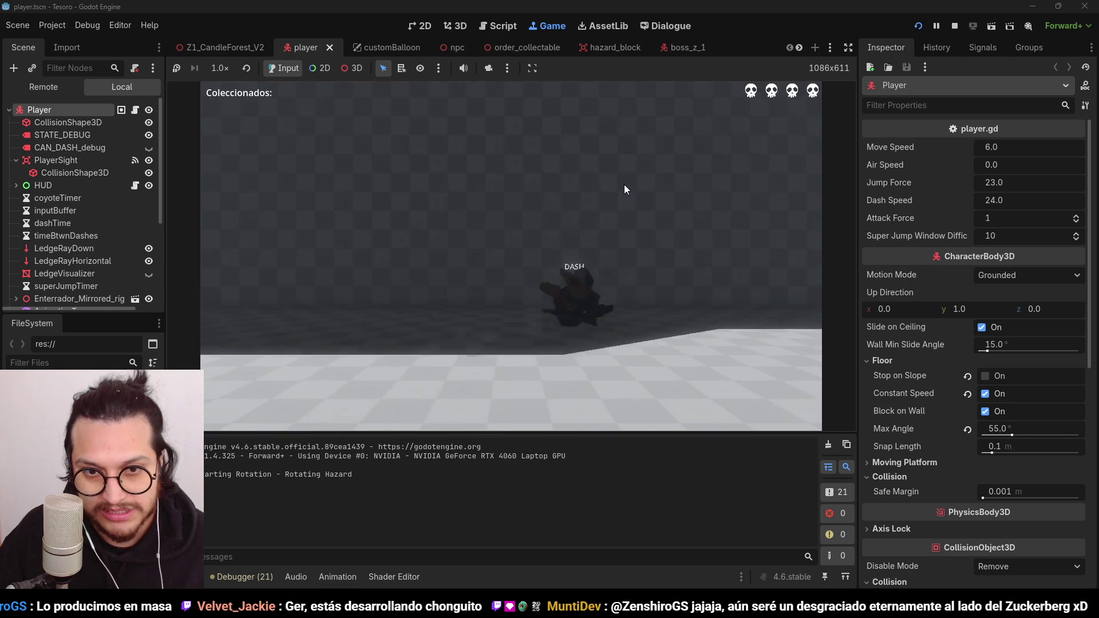
{"action": "key", "text": "shift"}
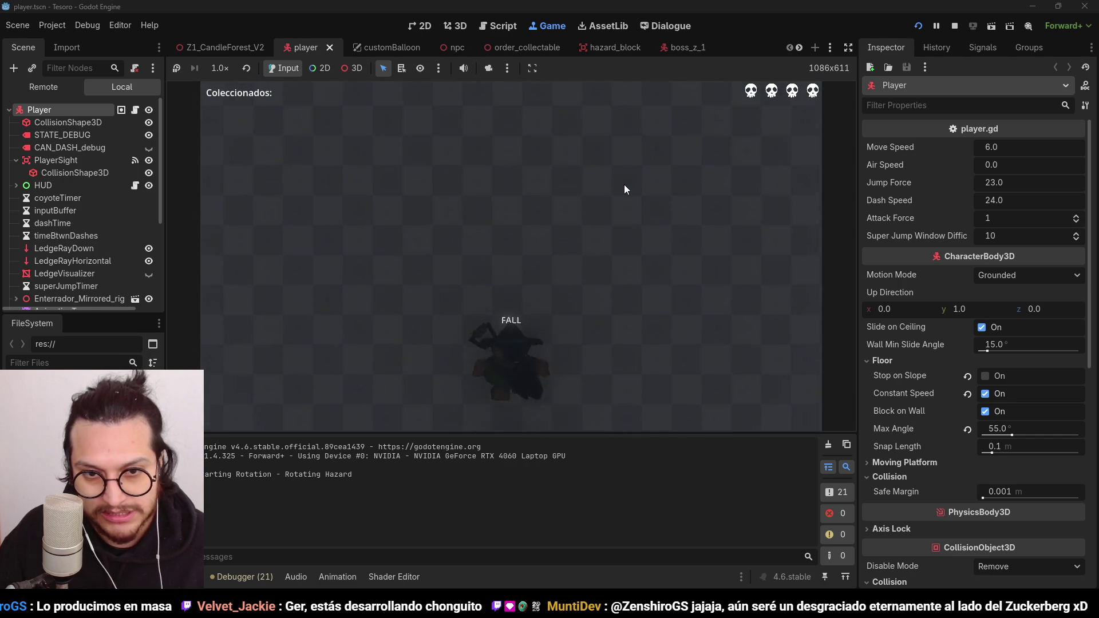
{"action": "key", "text": "a"}
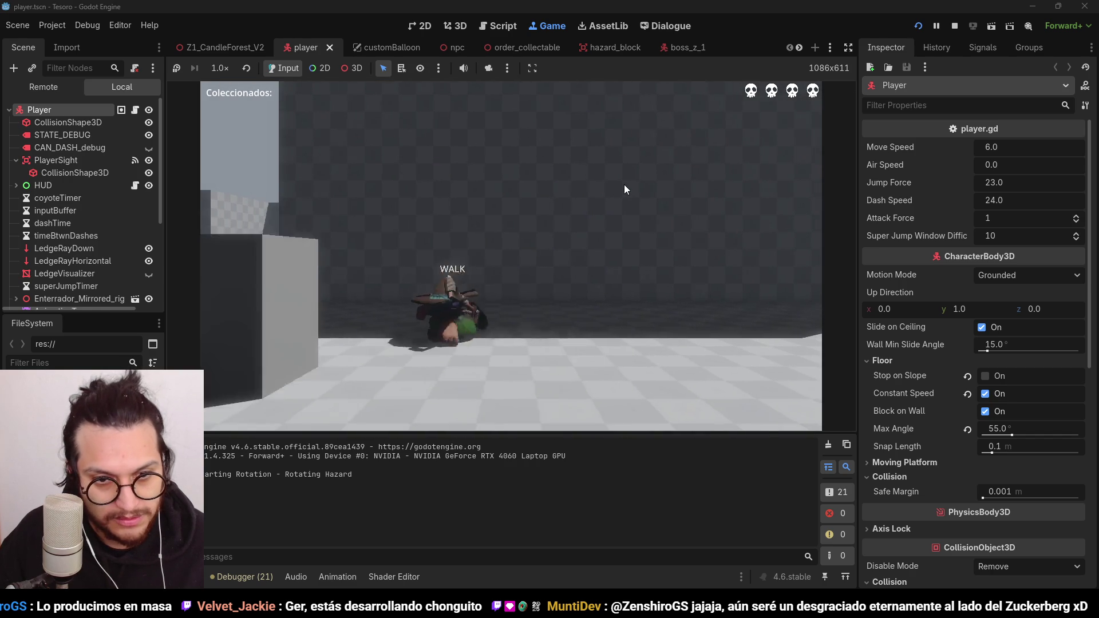
{"action": "key", "text": "a"}
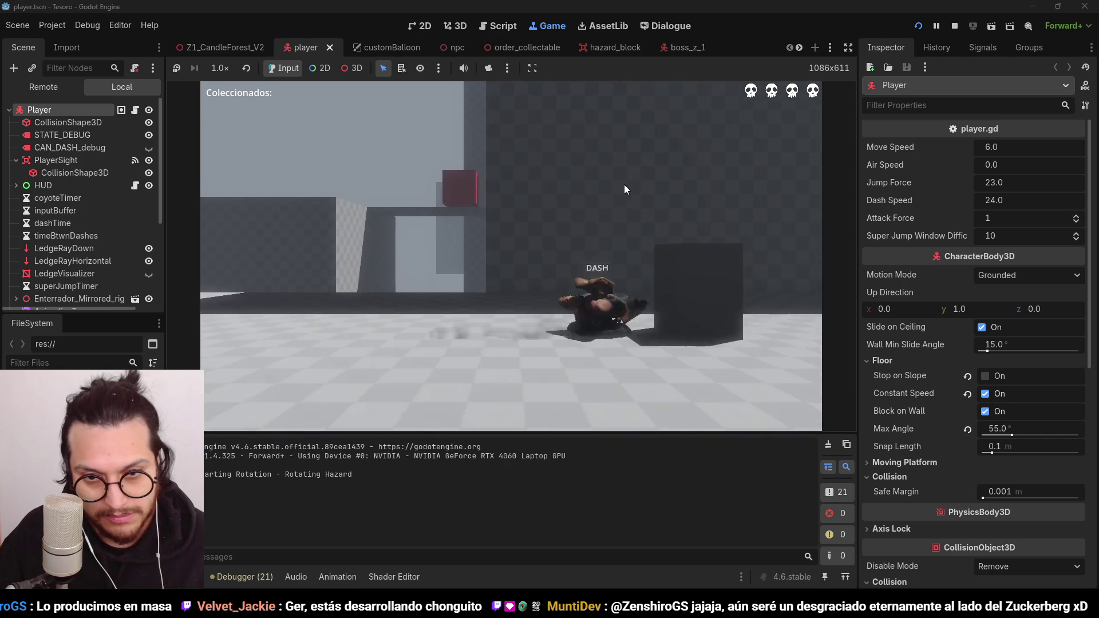
{"action": "key", "text": "a"}
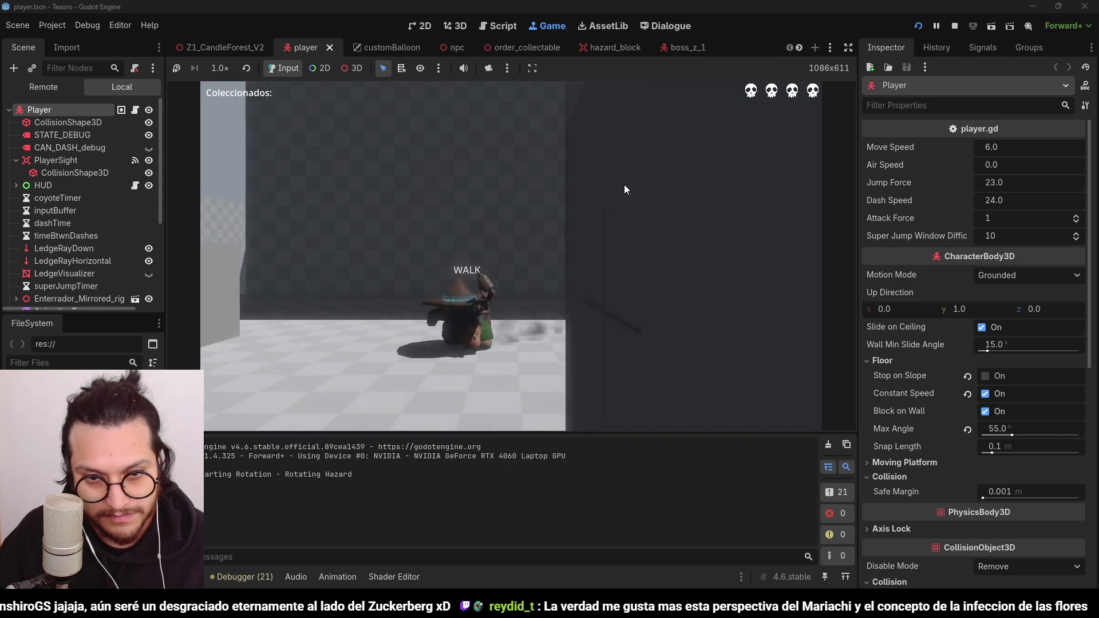
{"action": "key", "text": "a"}
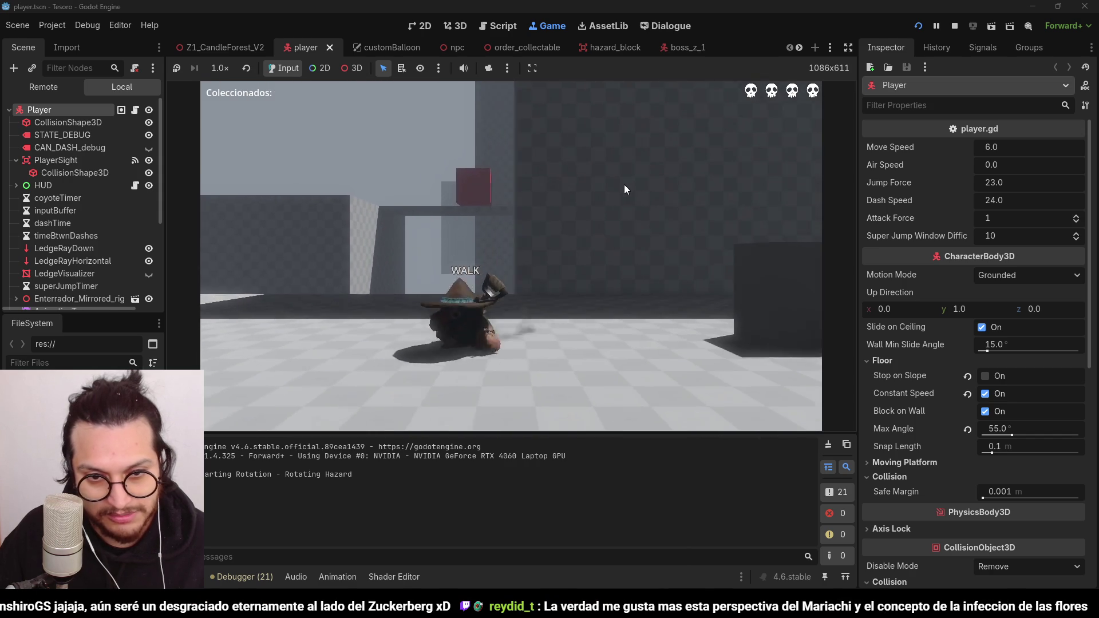
{"action": "key", "text": "w"}
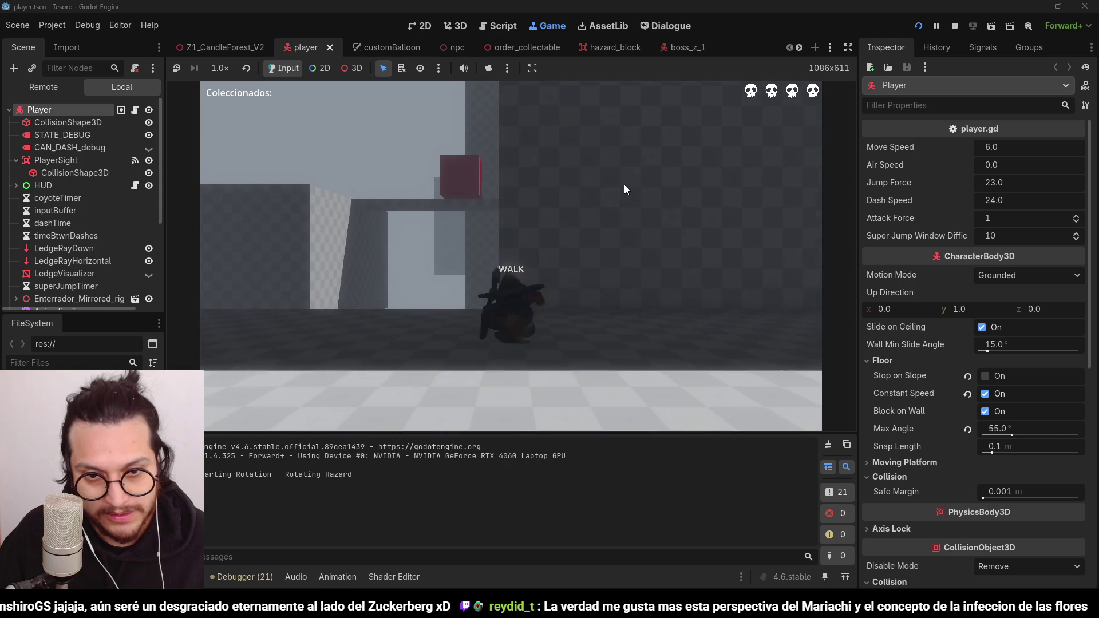
{"action": "key", "text": "s"}
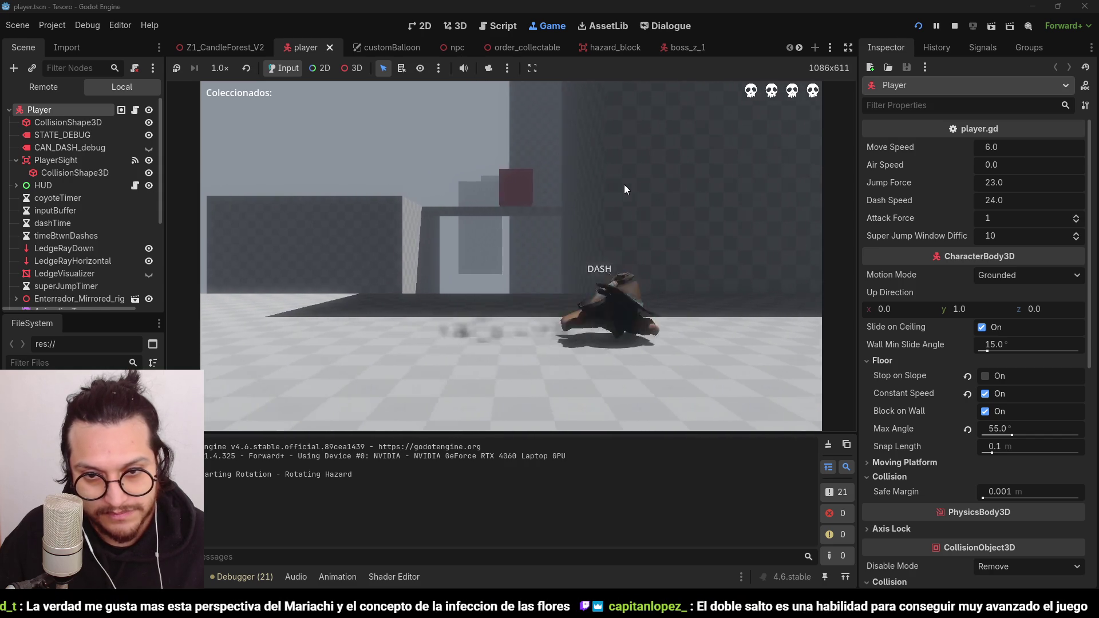
{"action": "key", "text": "space"}
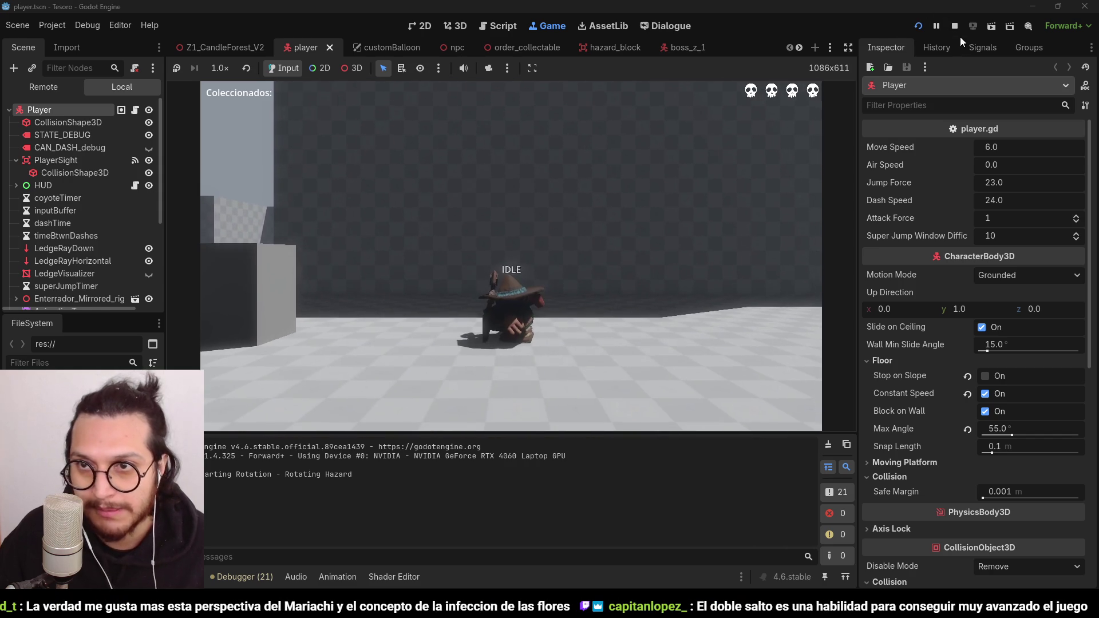
{"action": "left_click", "coordinate": [954, 25]}
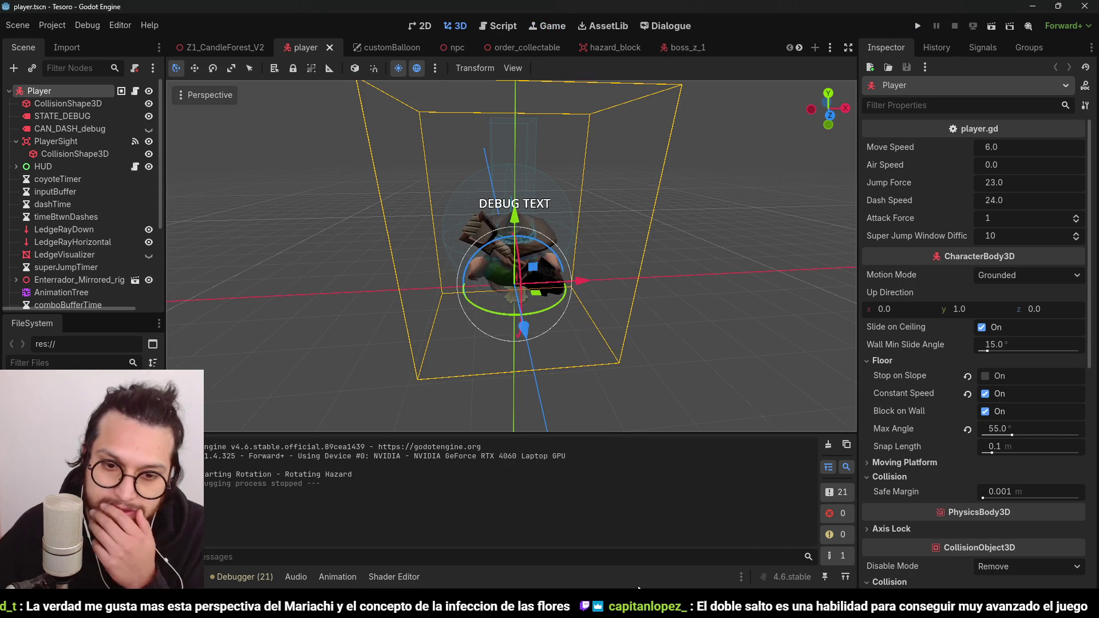
Step: In the AntNest world map, zoom and pan to centre the blue Panteon region
{"action": "key", "text": "alt+Tab"}
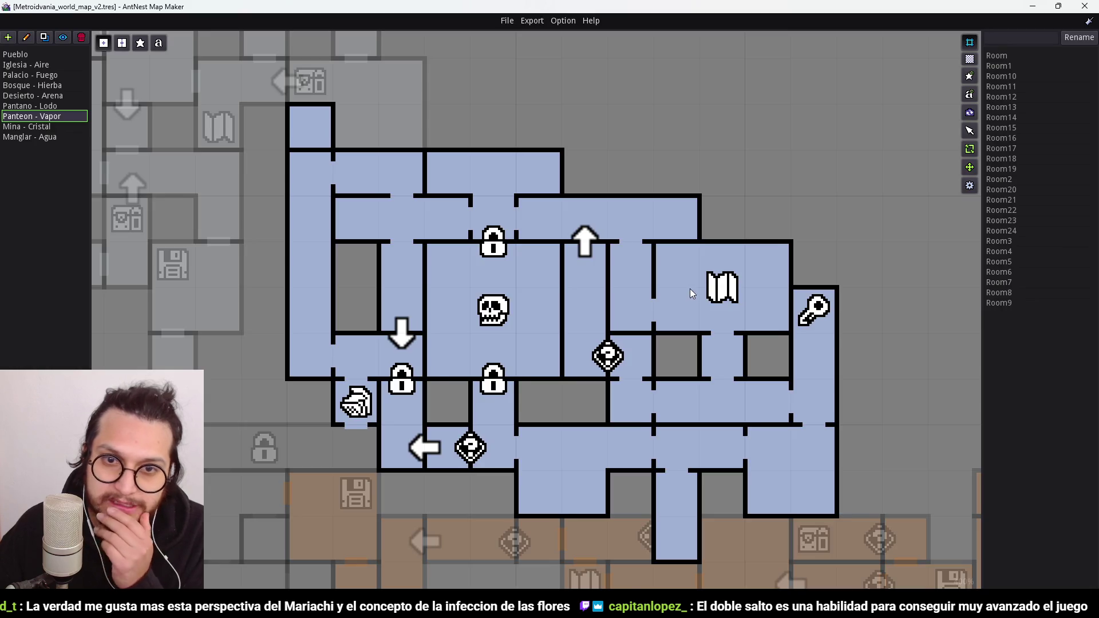
{"action": "scroll", "coordinate": [689, 288], "scroll_direction": "down", "scroll_amount": 5}
{"action": "scroll", "coordinate": [650, 235], "scroll_direction": "up", "scroll_amount": 4}
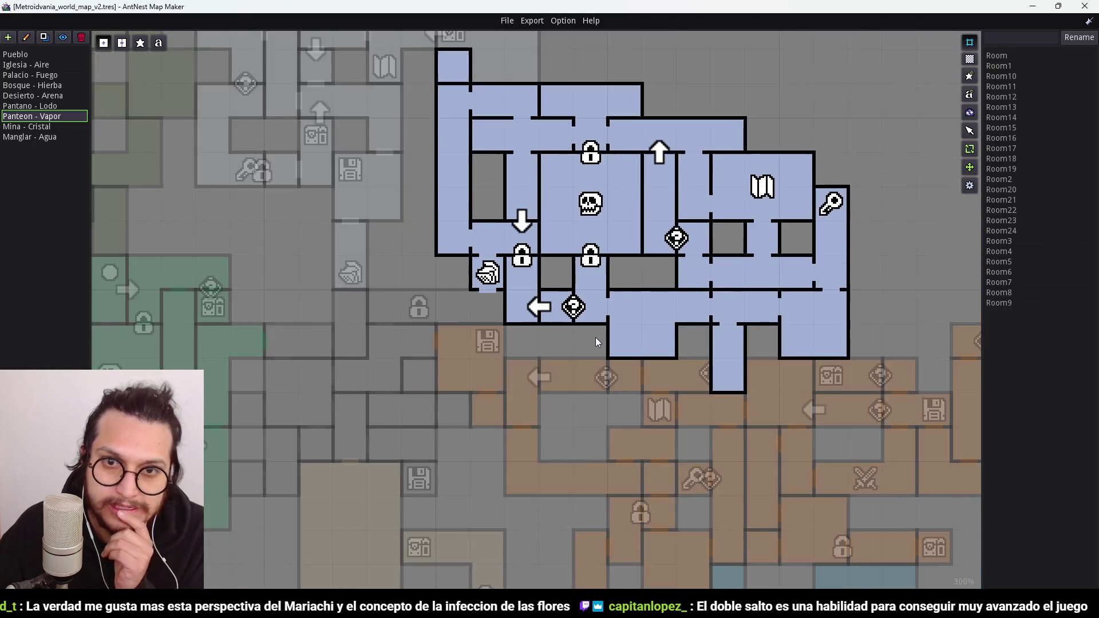
{"action": "scroll", "coordinate": [595, 342], "scroll_direction": "up", "scroll_amount": 1}
{"action": "scroll", "coordinate": [466, 370], "scroll_direction": "down", "scroll_amount": 5}
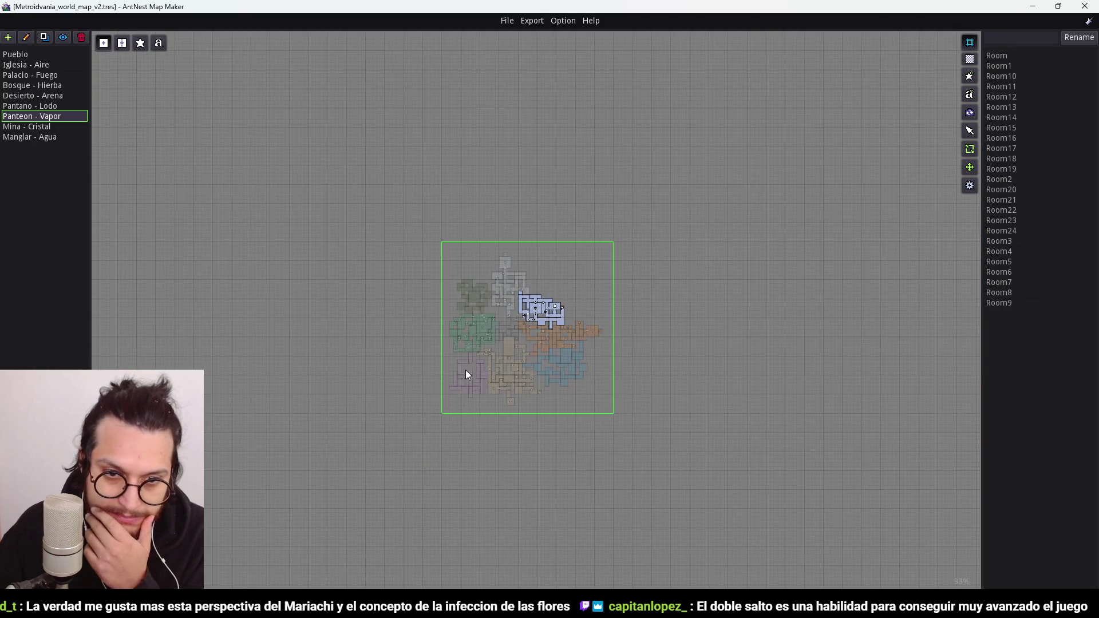
{"action": "scroll", "coordinate": [466, 370], "scroll_direction": "up", "scroll_amount": 4}
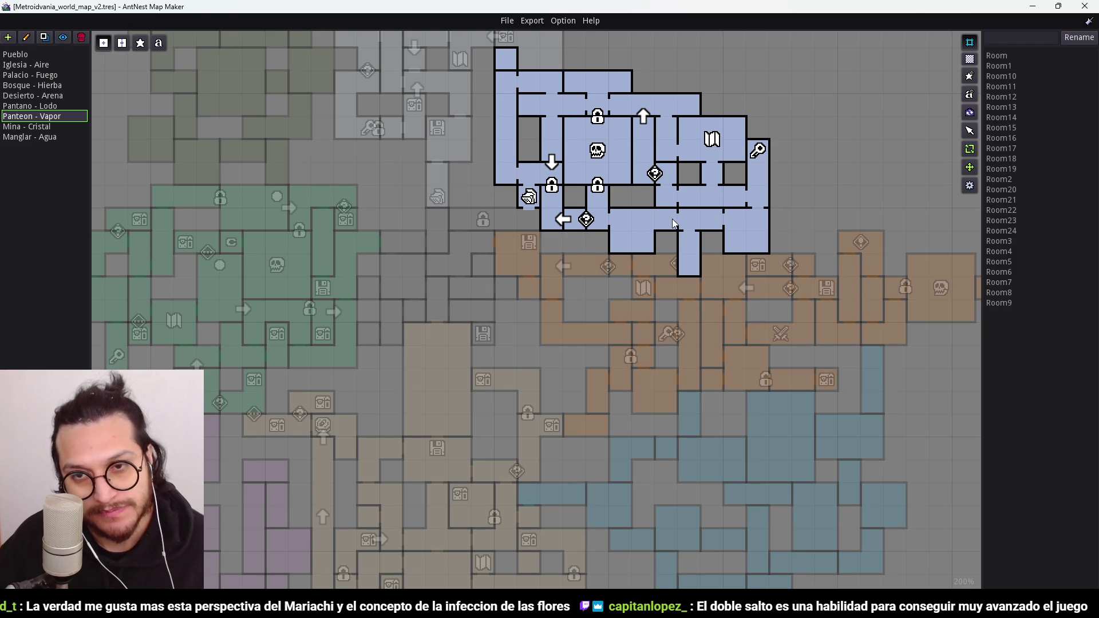
{"action": "scroll", "coordinate": [572, 281], "scroll_direction": "down", "scroll_amount": 1}
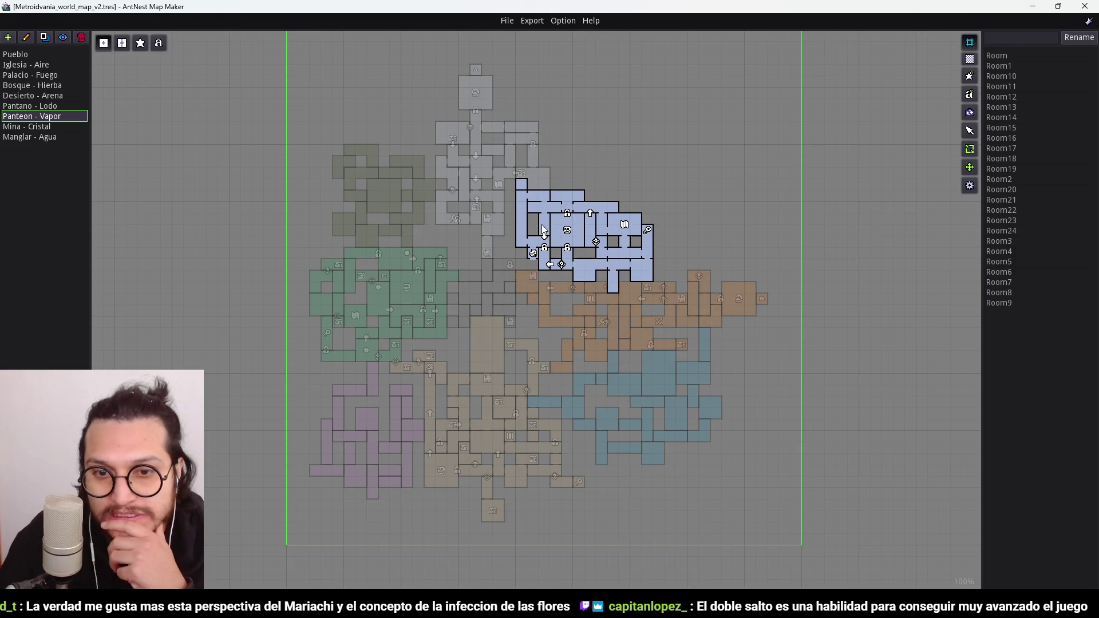
{"action": "scroll", "coordinate": [600, 343], "scroll_direction": "up", "scroll_amount": 1}
{"action": "left_click_drag", "start_coordinate": [727, 166], "coordinate": [702, 276]}
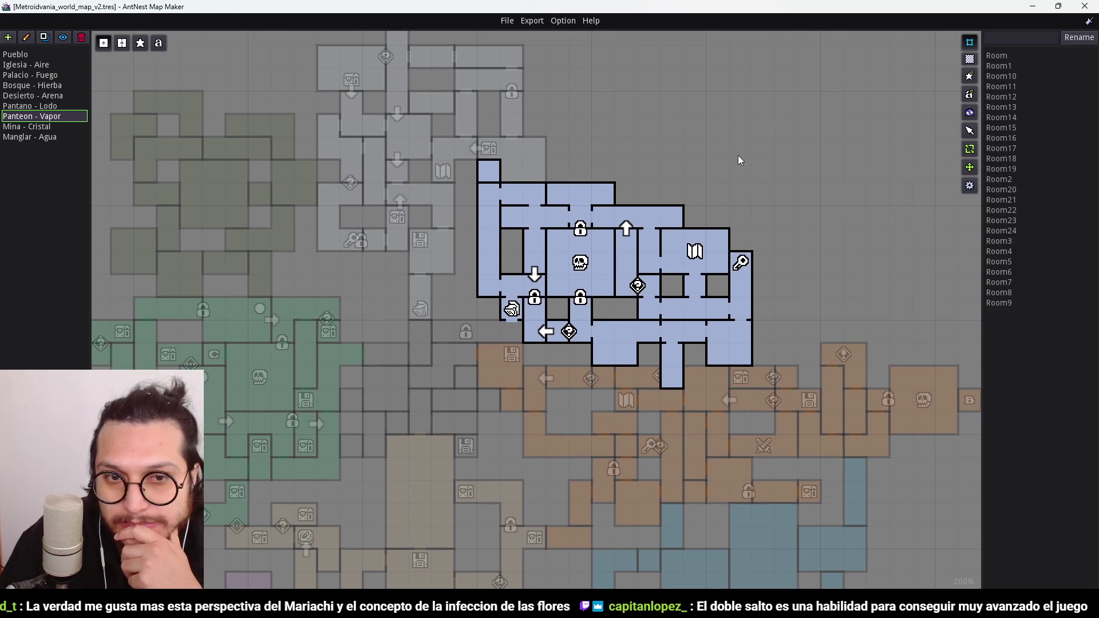
{"action": "scroll", "coordinate": [698, 211], "scroll_direction": "up", "scroll_amount": 1}
{"action": "left_click_drag", "start_coordinate": [699, 215], "coordinate": [547, 227]}
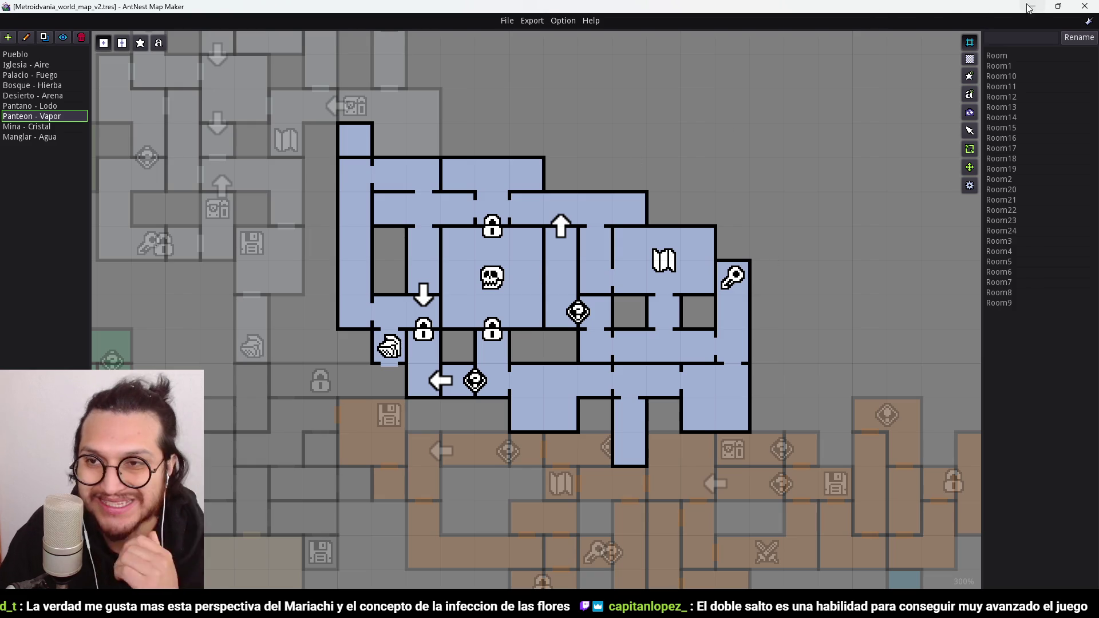
Step: Minimize the world map, dismiss draw.io's draft-restore prompt and close draw.io
{"action": "left_click", "coordinate": [1033, 6]}
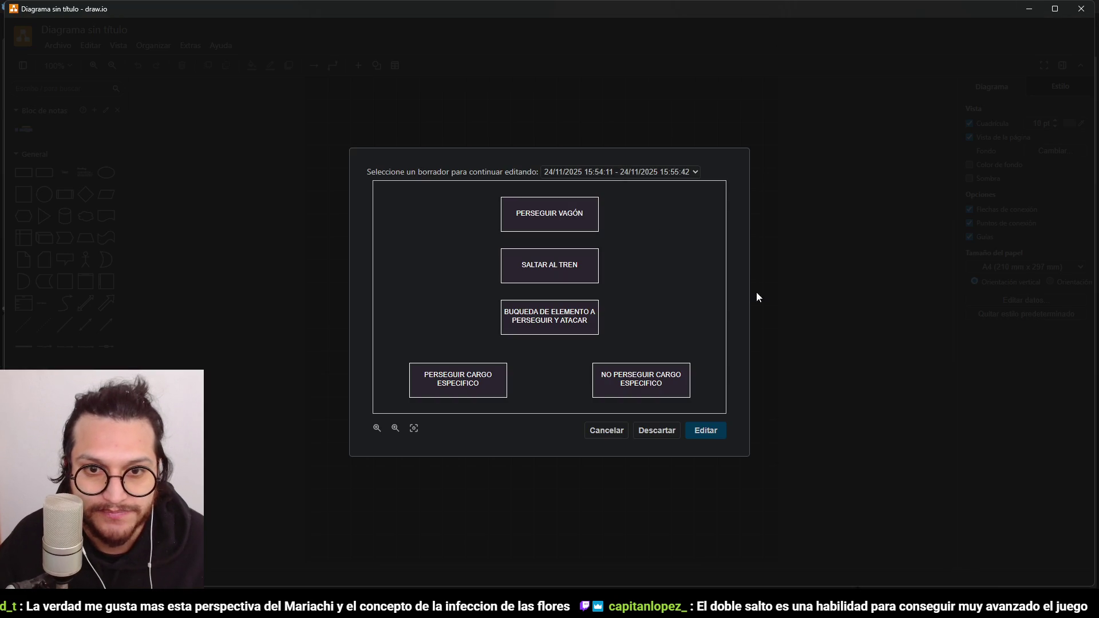
{"action": "left_click", "coordinate": [757, 293]}
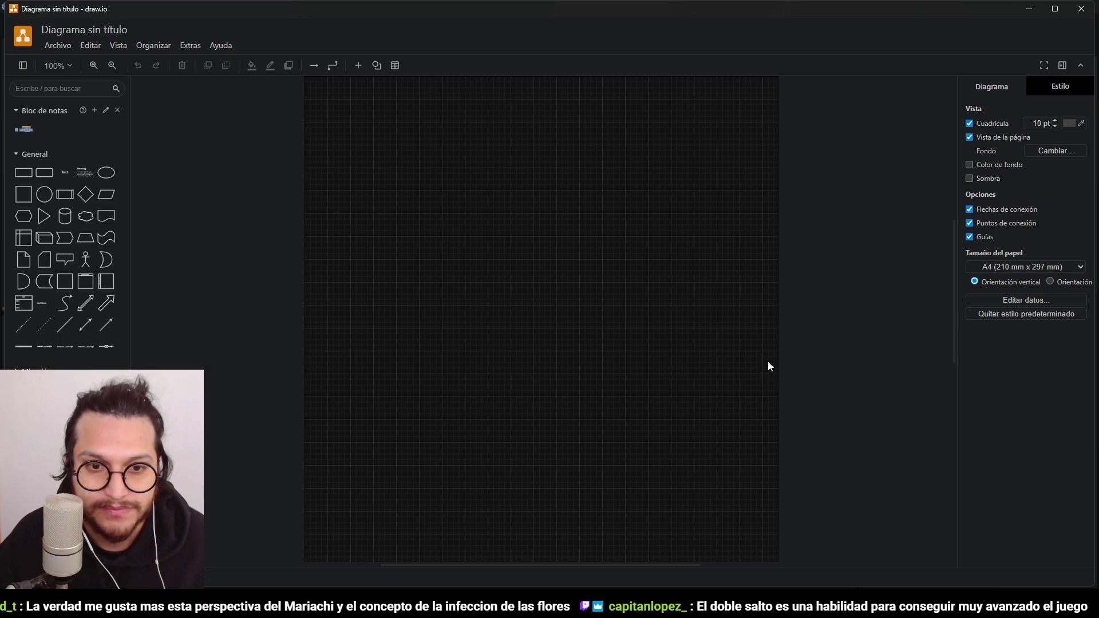
{"action": "left_click", "coordinate": [1088, 9]}
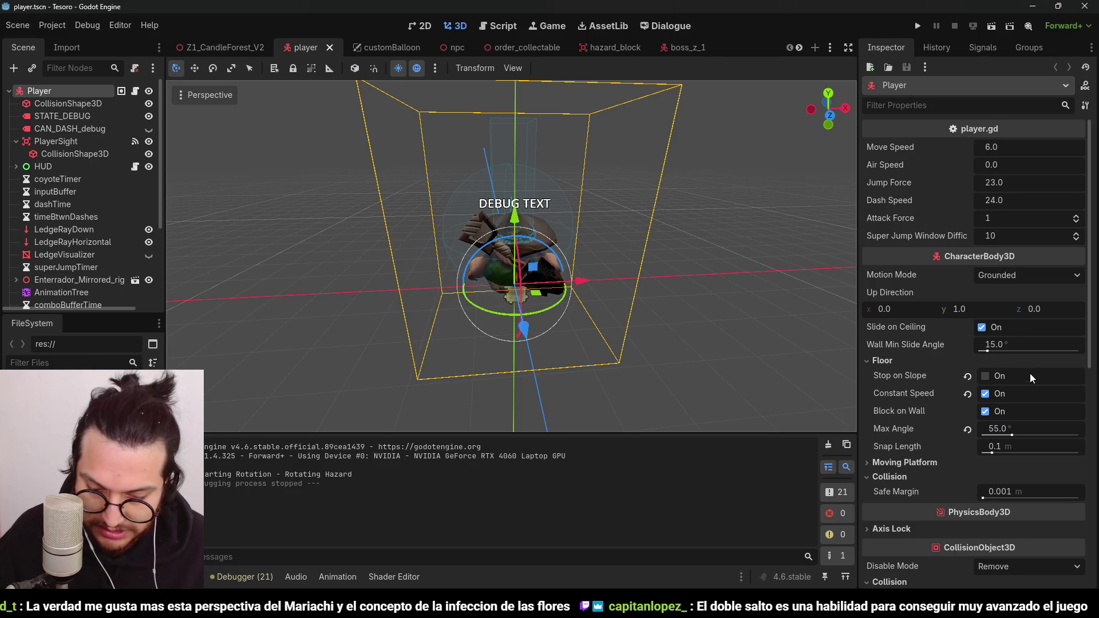
Step: Run the Tesoro game for a test and then stop it
{"action": "left_click", "coordinate": [918, 25]}
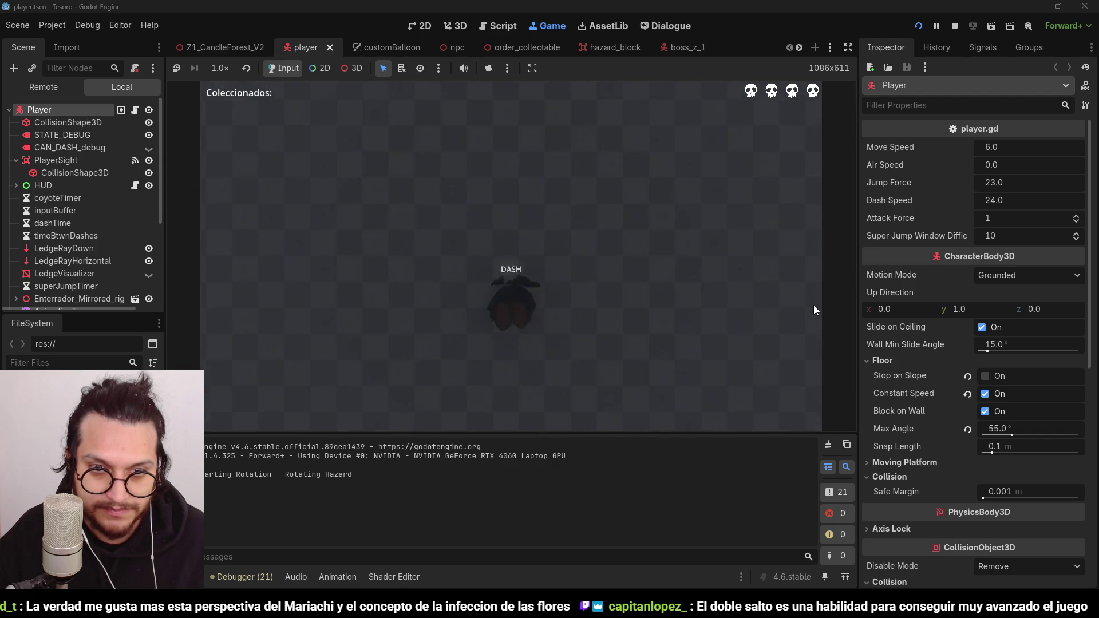
{"action": "left_click", "coordinate": [954, 26]}
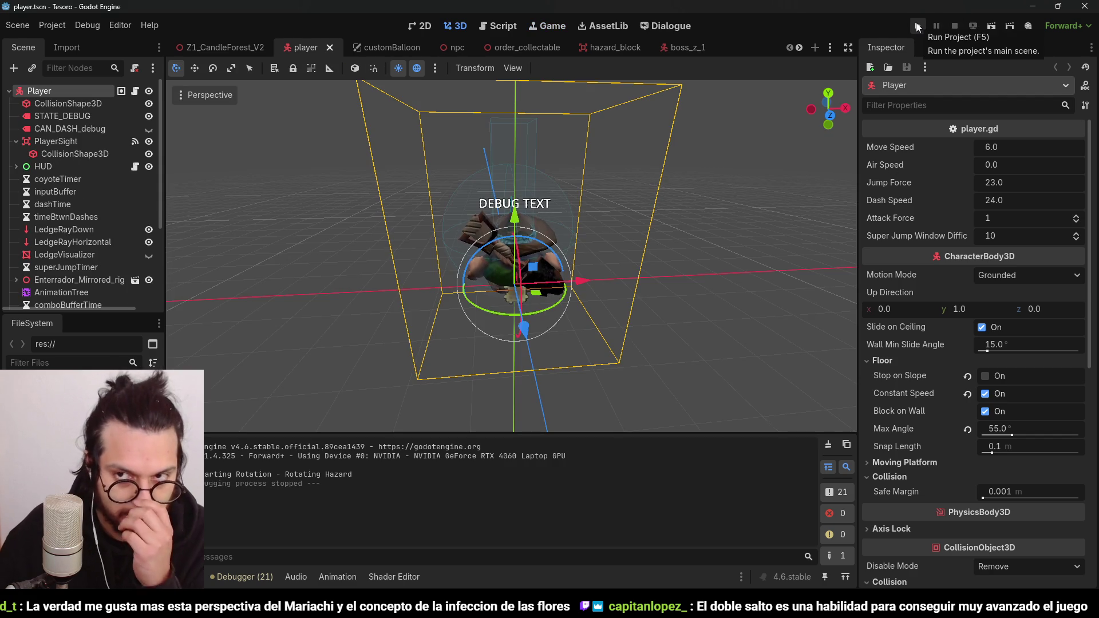
Step: Minimize Tesoro, then playtest the Metroidvania game briefly, walking and jumping the mariachi before stopping
{"action": "left_click", "coordinate": [1034, 9]}
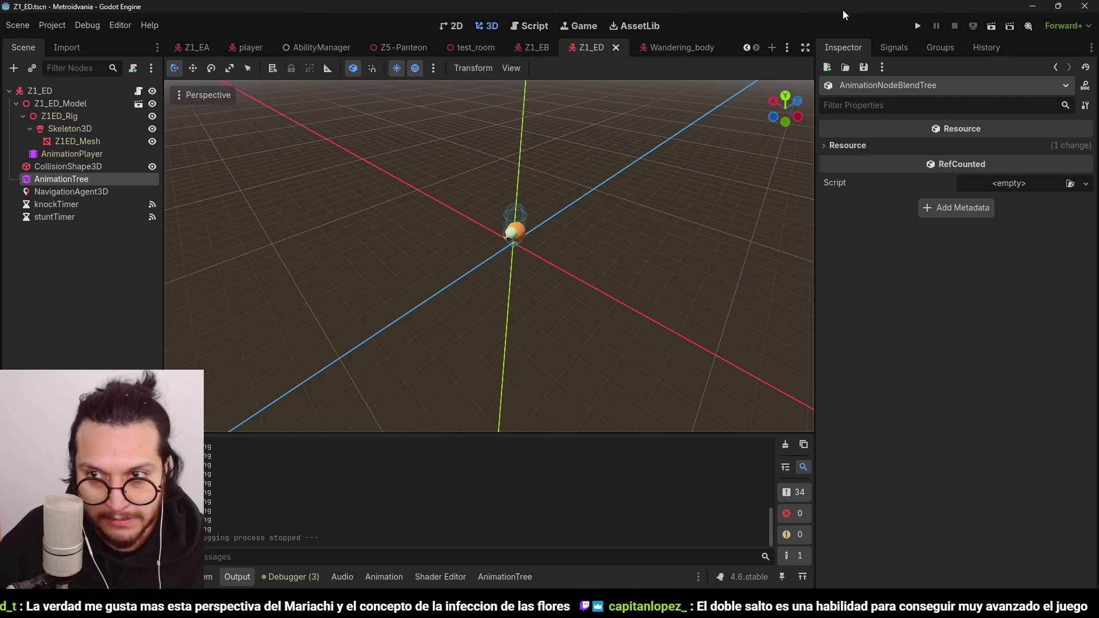
{"action": "left_click", "coordinate": [918, 26]}
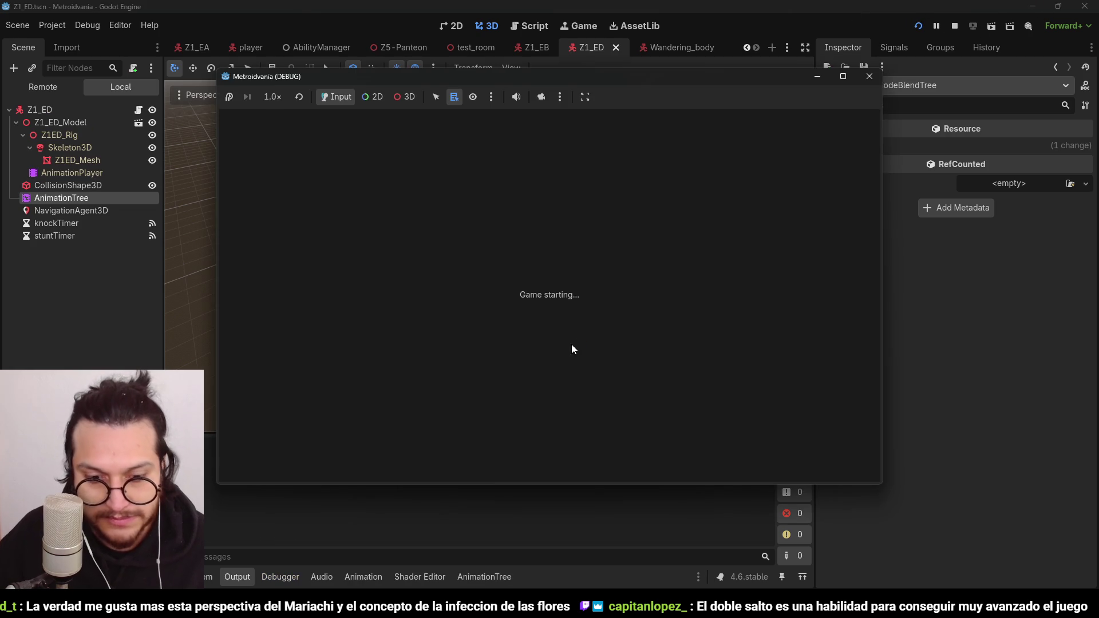
{"action": "key", "text": "Right"}
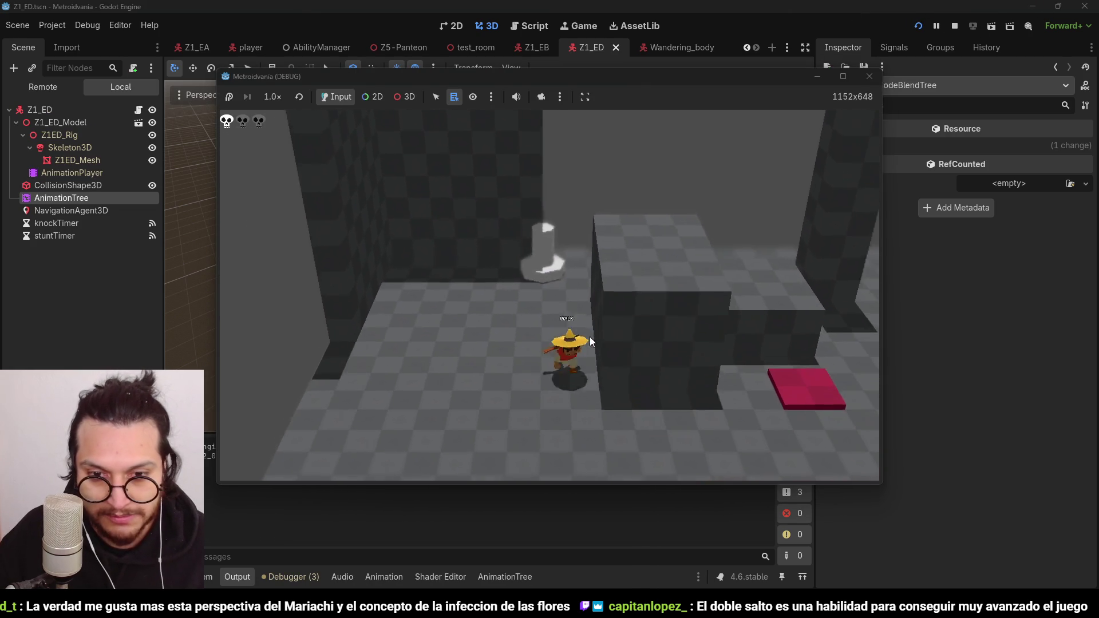
{"action": "key", "text": "space"}
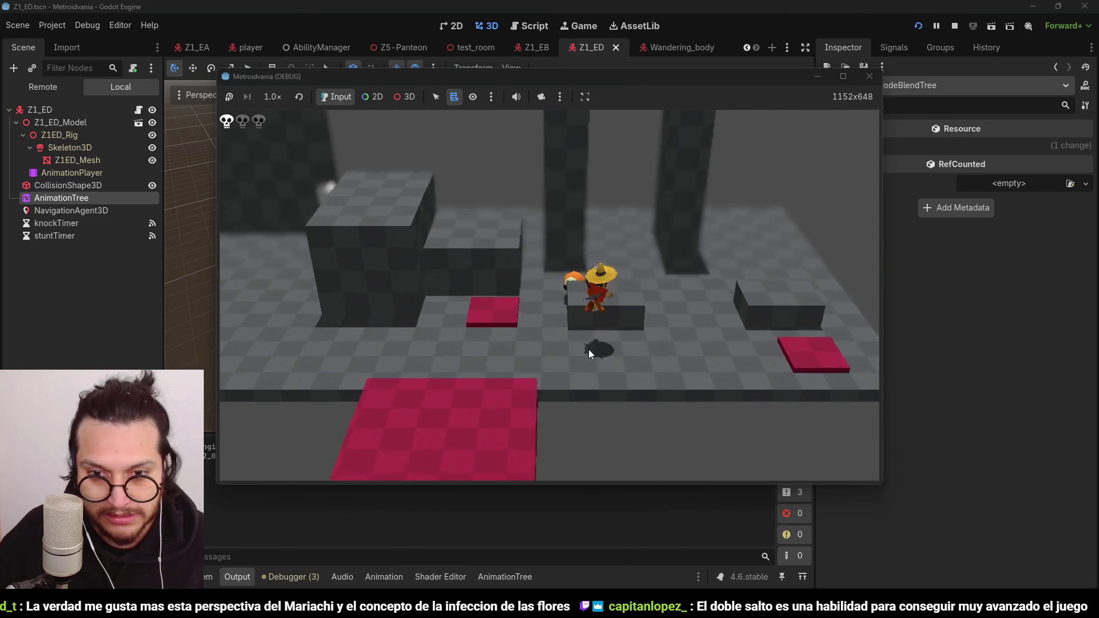
{"action": "key", "text": "Left"}
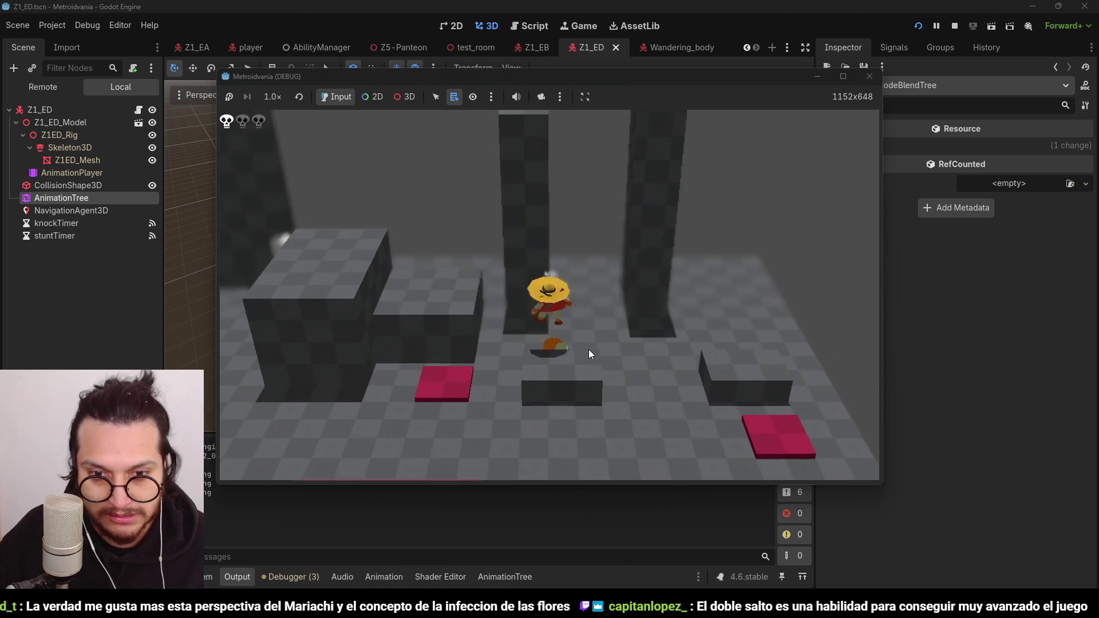
{"action": "left_click", "coordinate": [954, 26]}
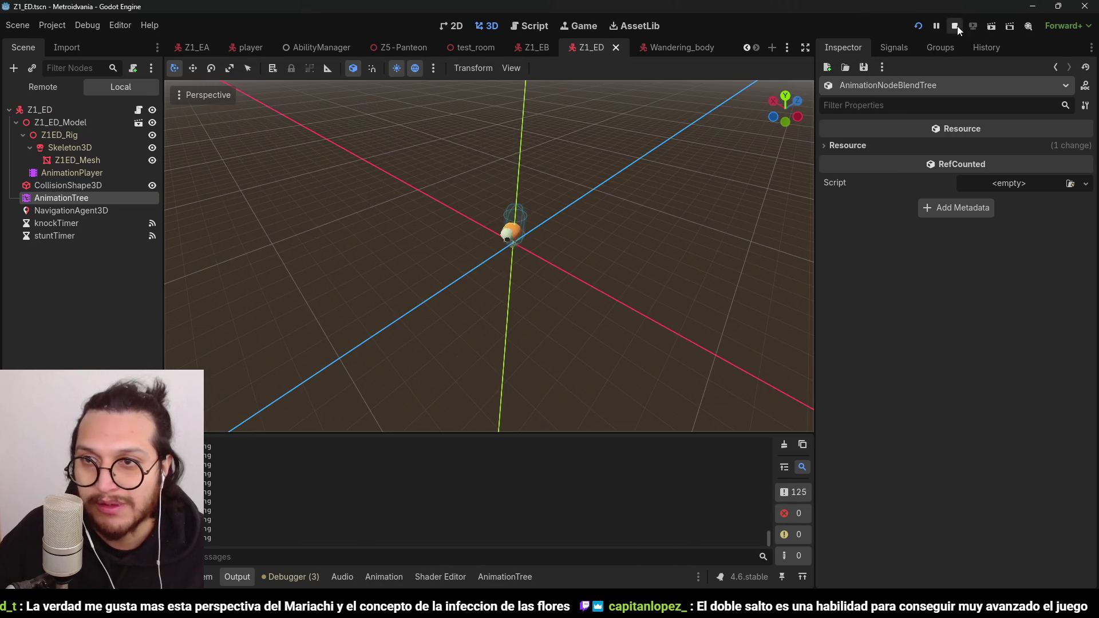
Step: Save the Z1_ED scene, collapse the output panel and orbit to a near-horizontal enemy view
{"action": "key", "text": "ctrl+s"}
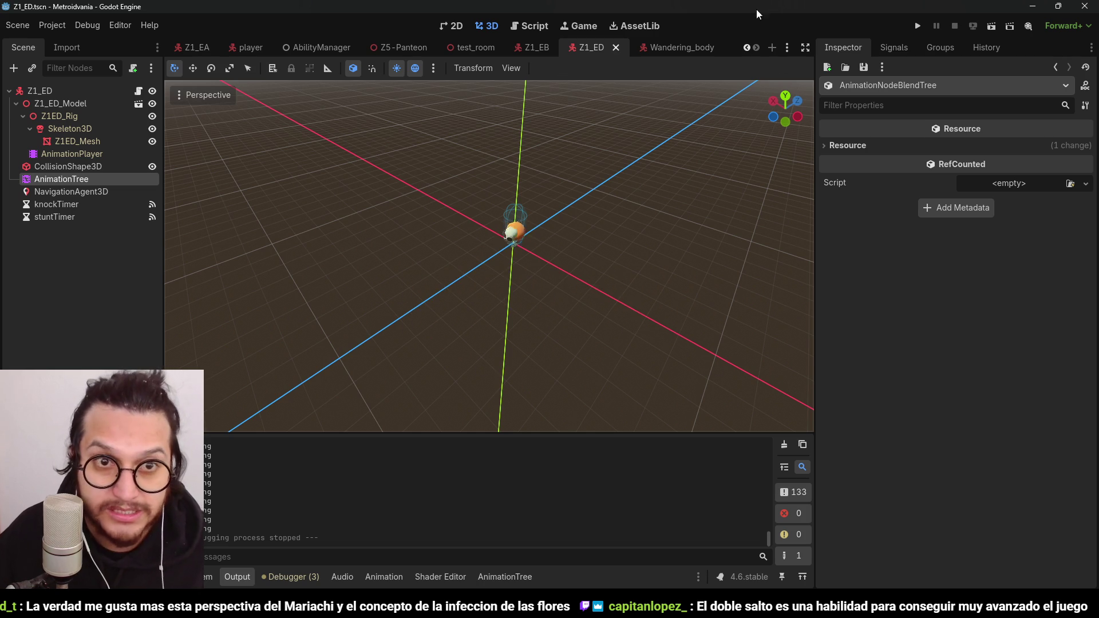
{"action": "left_click", "coordinate": [232, 578]}
{"action": "mouse_move", "coordinate": [520, 313]}
{"action": "left_mouse_down"}
{"action": "mouse_move", "coordinate": [438, 278]}
{"action": "mouse_move", "coordinate": [529, 355]}
{"action": "left_mouse_up"}
{"action": "scroll", "coordinate": [527, 354], "scroll_direction": "up", "scroll_amount": 3}
{"action": "mouse_move", "coordinate": [397, 345]}
{"action": "left_mouse_down"}
{"action": "mouse_move", "coordinate": [527, 221]}
{"action": "mouse_move", "coordinate": [552, 256]}
{"action": "mouse_move", "coordinate": [569, 321]}
{"action": "mouse_move", "coordinate": [522, 319]}
{"action": "mouse_move", "coordinate": [585, 325]}
{"action": "mouse_move", "coordinate": [527, 314]}
{"action": "left_mouse_up"}
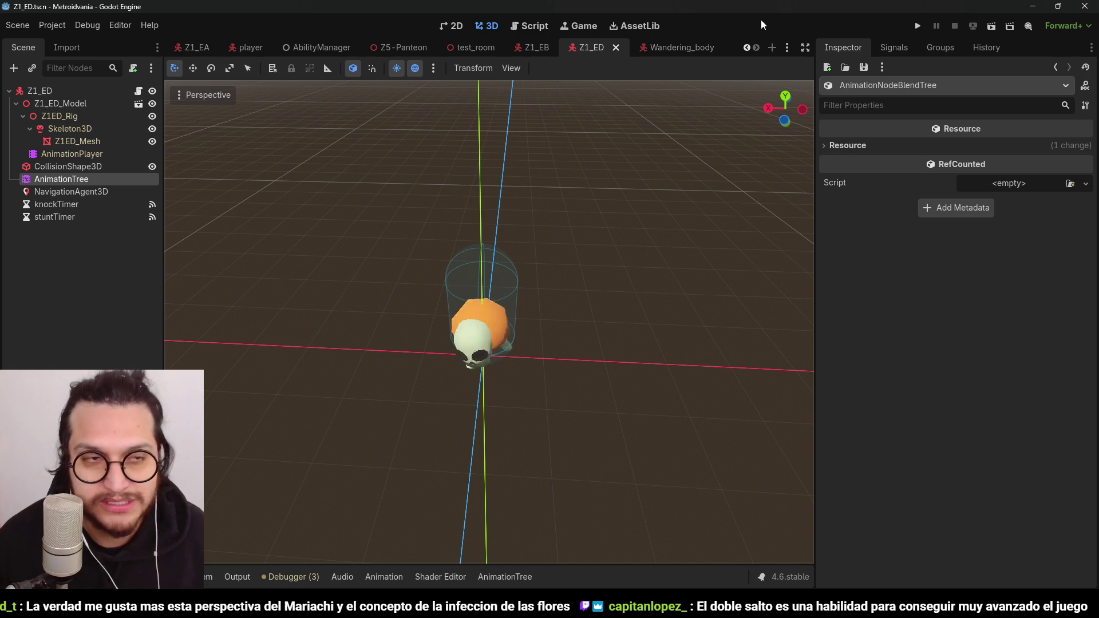
{"action": "left_click", "coordinate": [173, 307]}
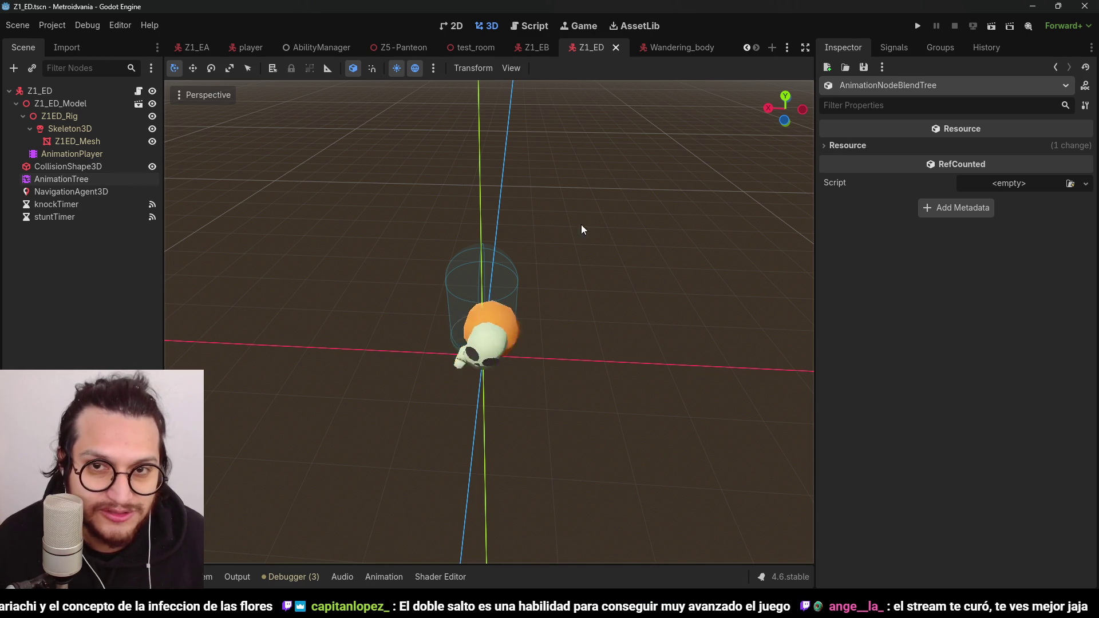
{"action": "mouse_move", "coordinate": [641, 99]}
{"action": "left_mouse_down"}
{"action": "mouse_move", "coordinate": [493, 211]}
{"action": "mouse_move", "coordinate": [480, 166]}
{"action": "mouse_move", "coordinate": [661, 77]}
{"action": "left_mouse_up"}
Step: Start a new scene with a CPUParticles3D root found via 'cpu', renamed Z1_Explotion
{"action": "left_click", "coordinate": [771, 48]}
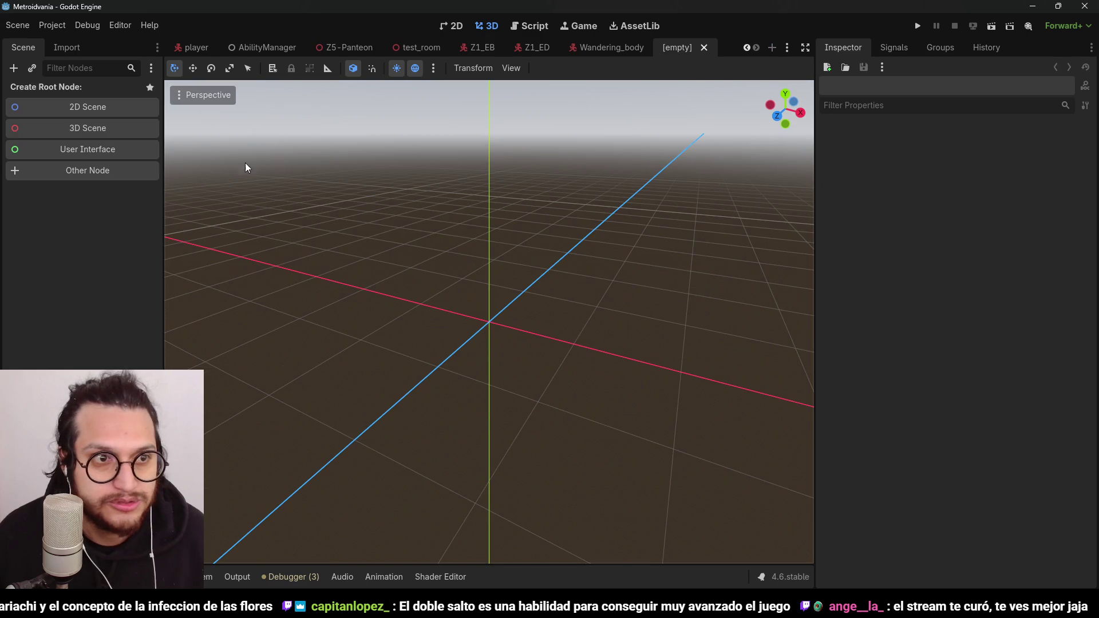
{"action": "left_click", "coordinate": [104, 177]}
{"action": "type", "text": "cpup"}
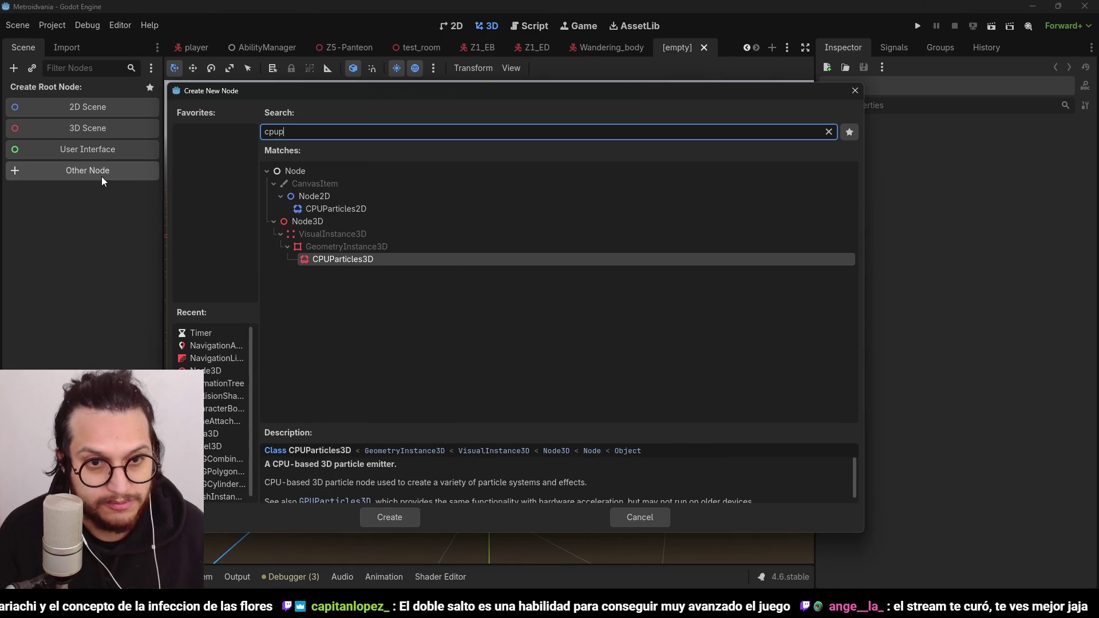
{"action": "key", "text": "Return"}
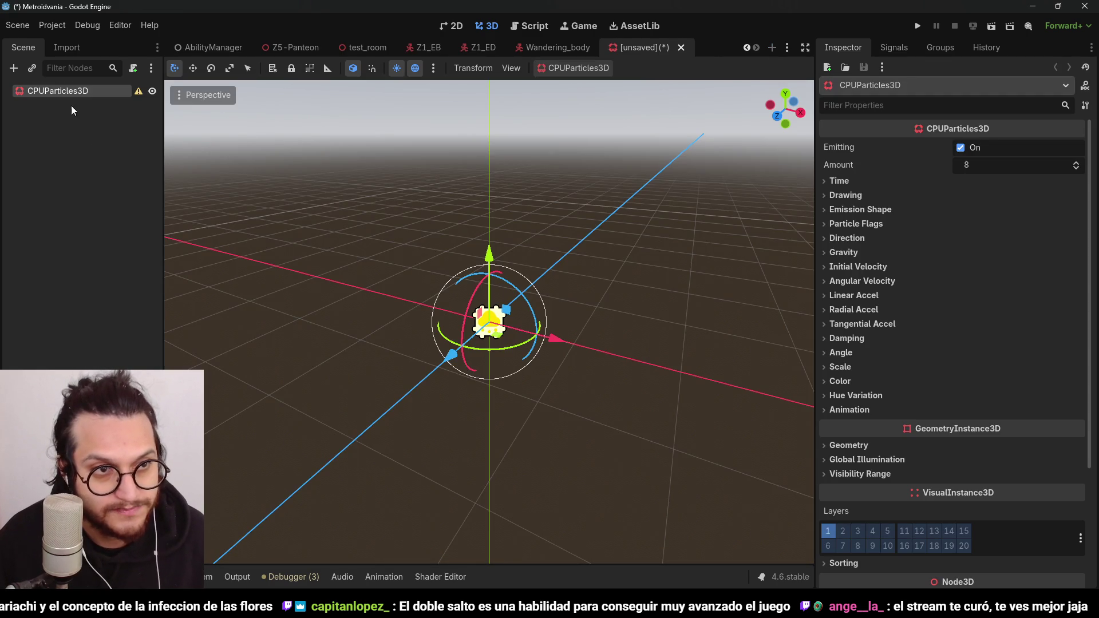
{"action": "double_click", "coordinate": [64, 87]}
{"action": "type", "text": "Z1_Explotion"}
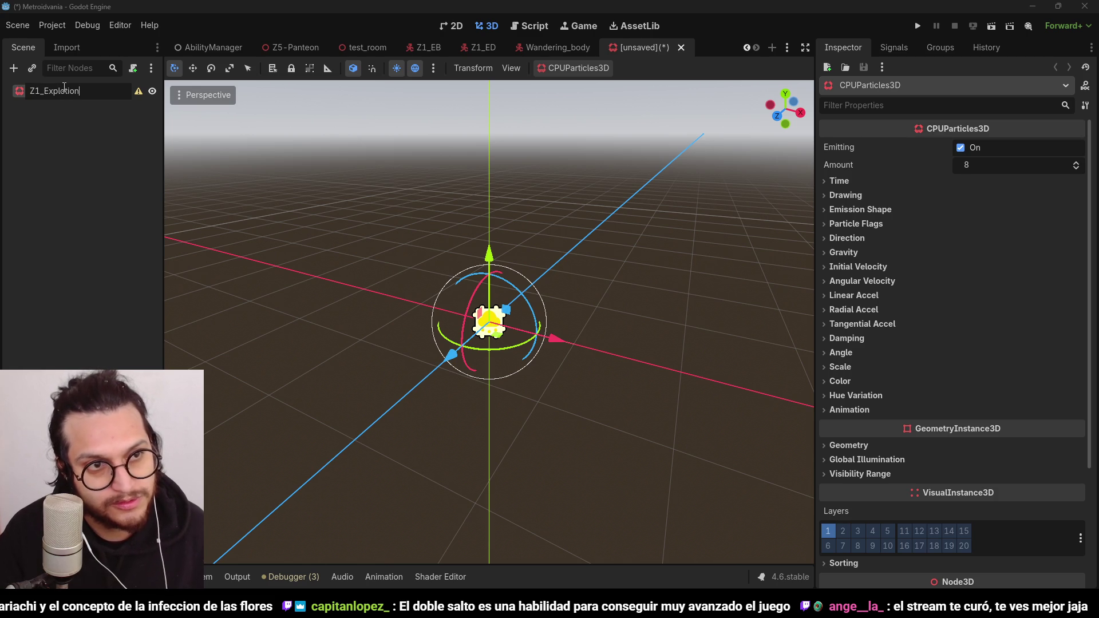
{"action": "key", "text": "Return"}
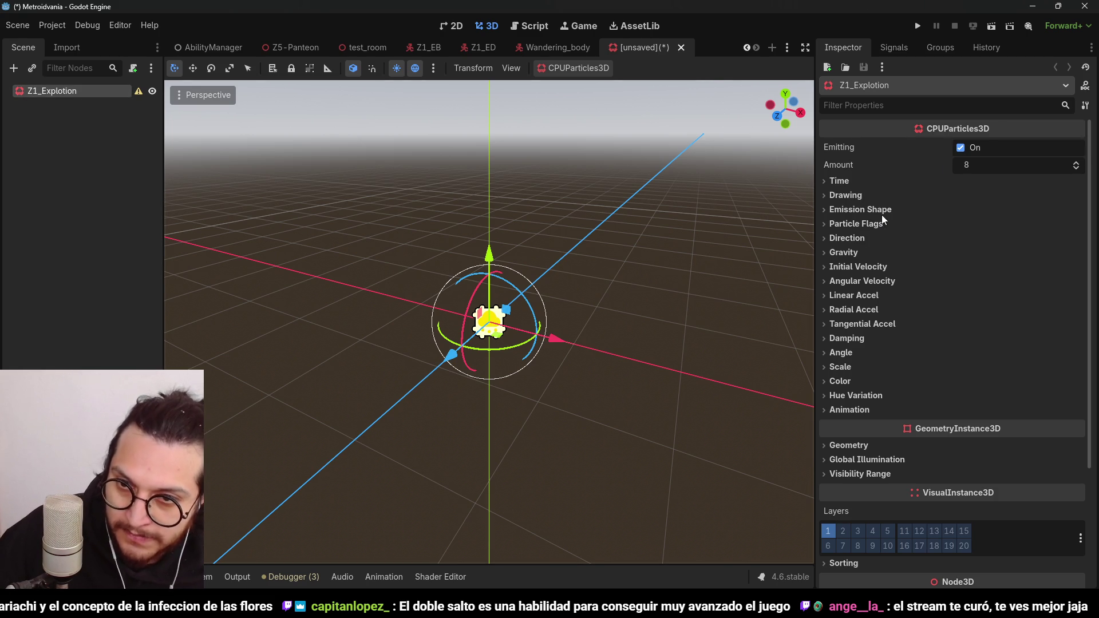
Step: Give the Z1_Explotion particles a SphereMesh in the drawing settings
{"action": "left_click", "coordinate": [861, 198]}
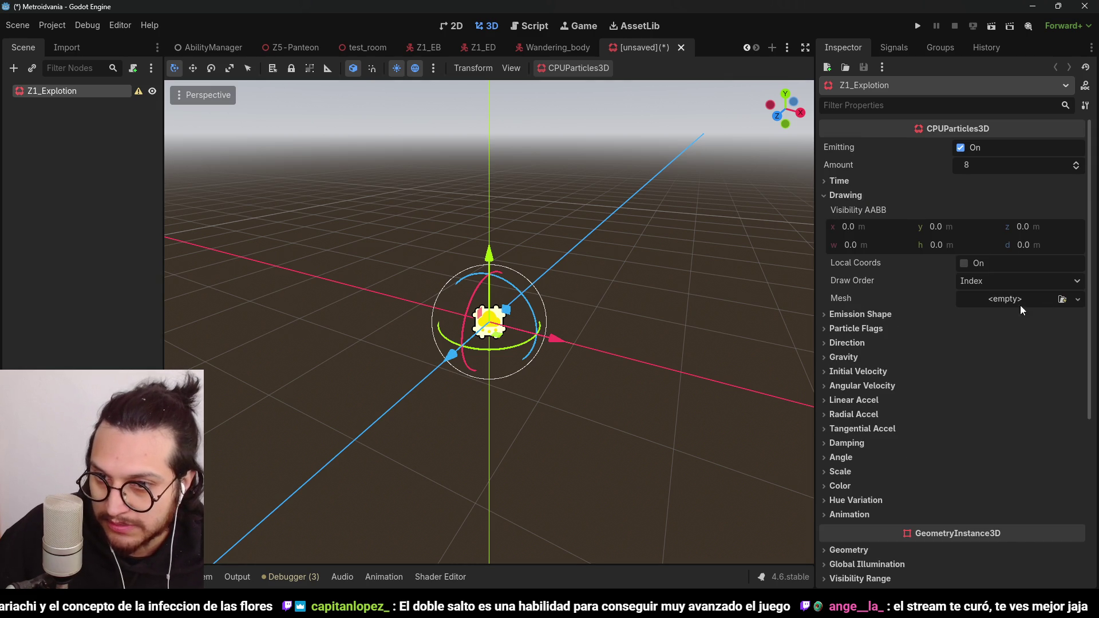
{"action": "left_click", "coordinate": [1079, 300]}
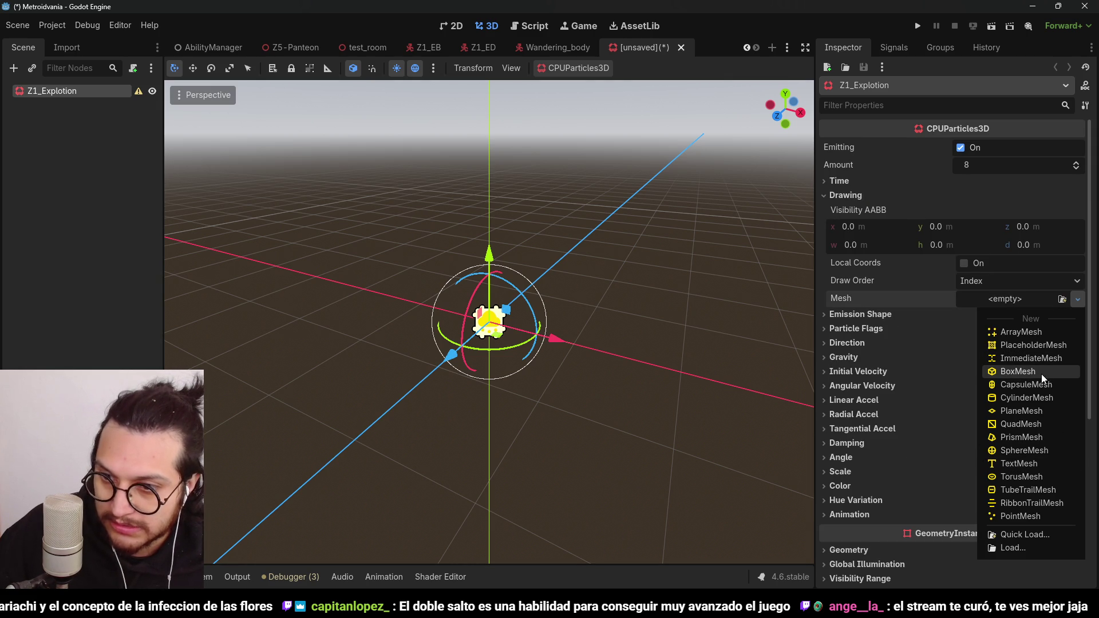
{"action": "left_click", "coordinate": [1042, 450]}
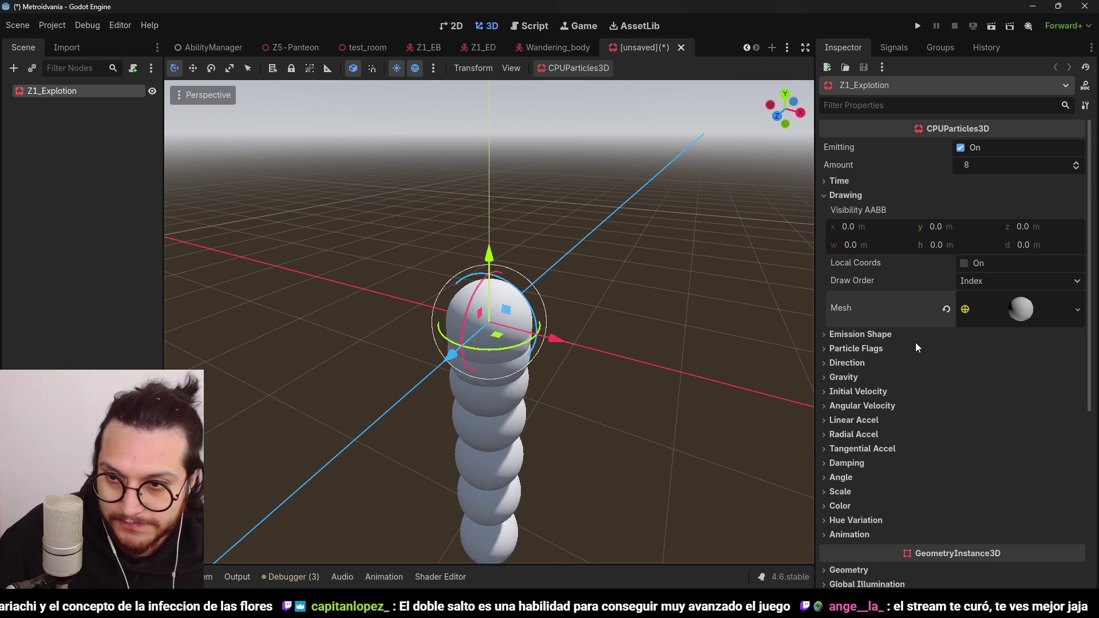
{"action": "left_click", "coordinate": [1016, 301]}
{"action": "scroll", "coordinate": [950, 397], "scroll_direction": "down", "scroll_amount": 1}
Step: Set the sphere mesh to 8 radial segments and 6 rings
{"action": "mouse_move", "coordinate": [1074, 403]}
{"action": "left_mouse_down"}
{"action": "mouse_move", "coordinate": [1073, 447]}
{"action": "mouse_move", "coordinate": [1070, 418]}
{"action": "left_mouse_up"}
{"action": "left_click", "coordinate": [1074, 401]}
{"action": "left_click", "coordinate": [1074, 401]}
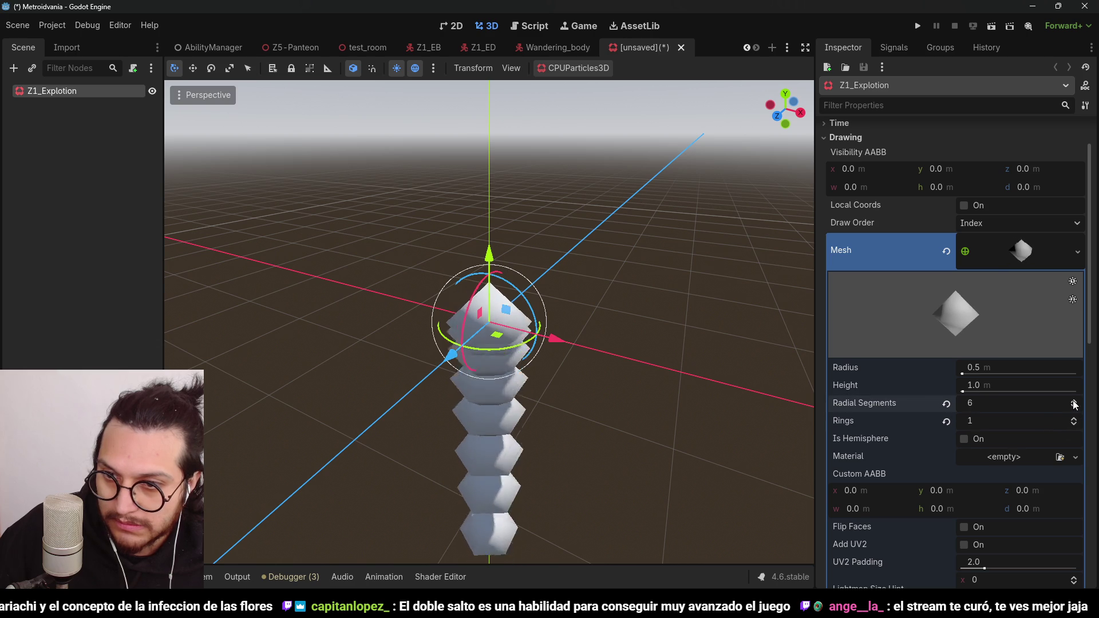
{"action": "left_click", "coordinate": [1075, 418]}
{"action": "left_click", "coordinate": [1074, 418]}
{"action": "left_click", "coordinate": [1075, 418]}
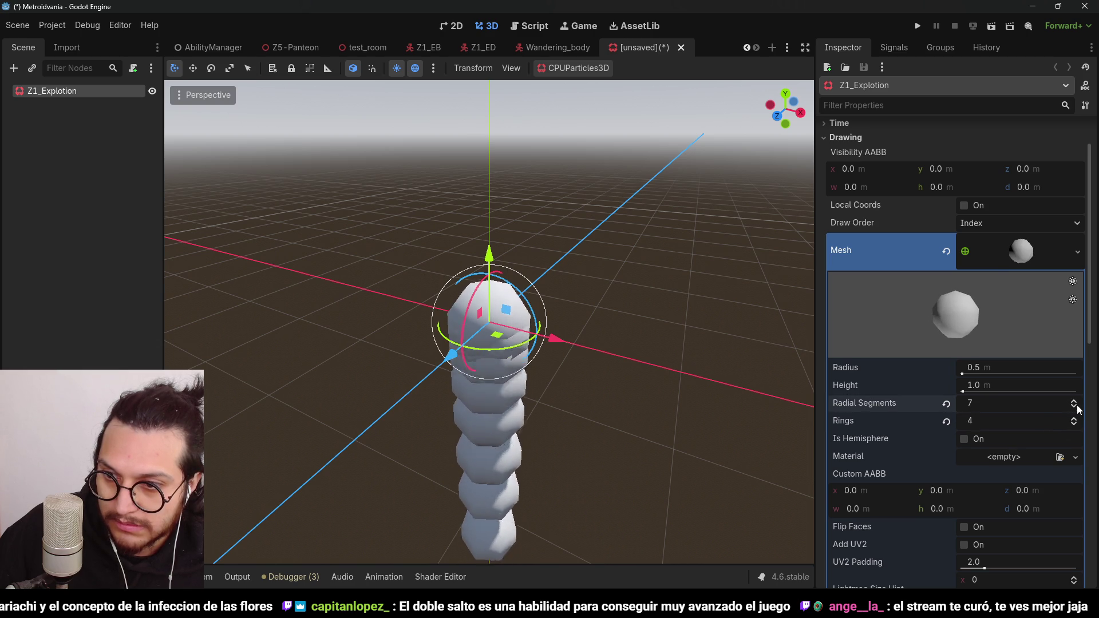
{"action": "left_click", "coordinate": [1075, 406]}
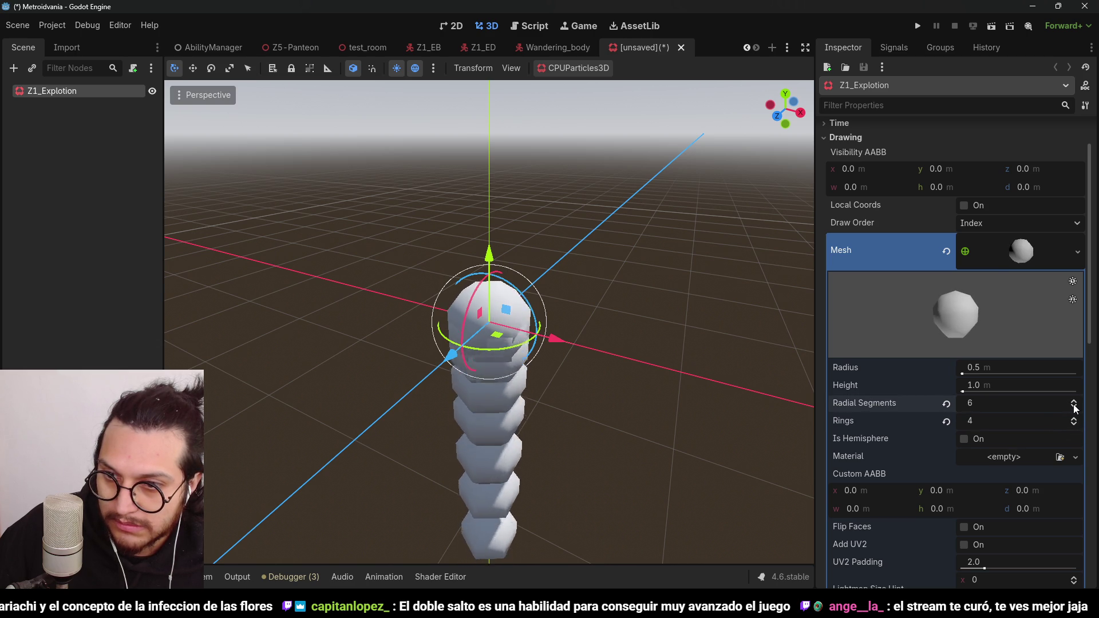
{"action": "left_click", "coordinate": [1075, 401]}
{"action": "left_click", "coordinate": [1075, 401]}
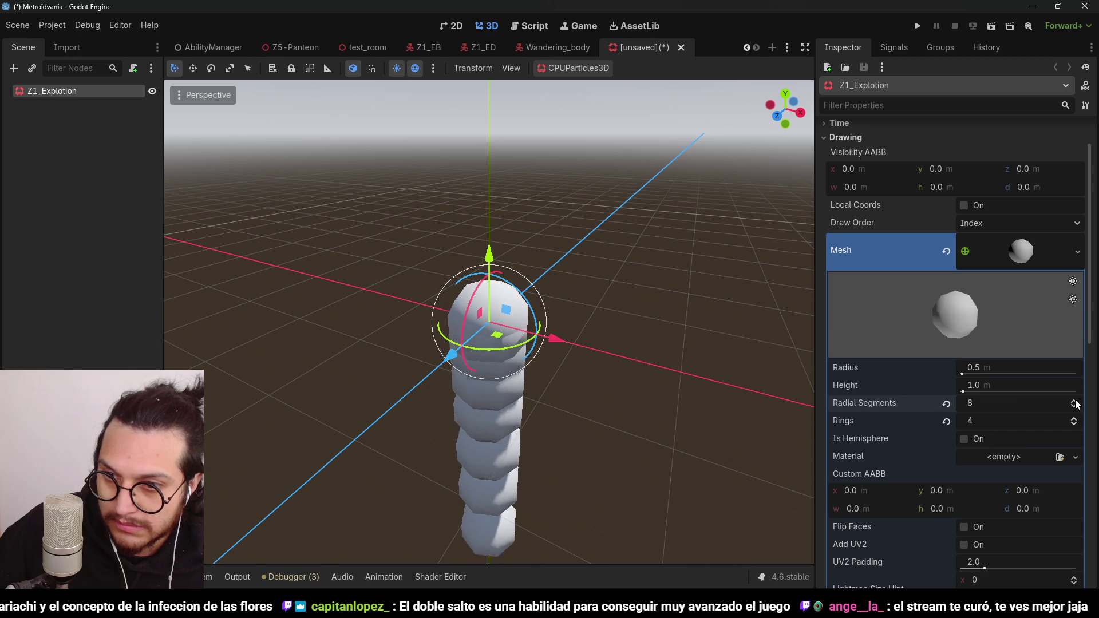
{"action": "left_click", "coordinate": [1075, 401]}
{"action": "left_click", "coordinate": [1075, 401]}
{"action": "left_click", "coordinate": [1074, 406]}
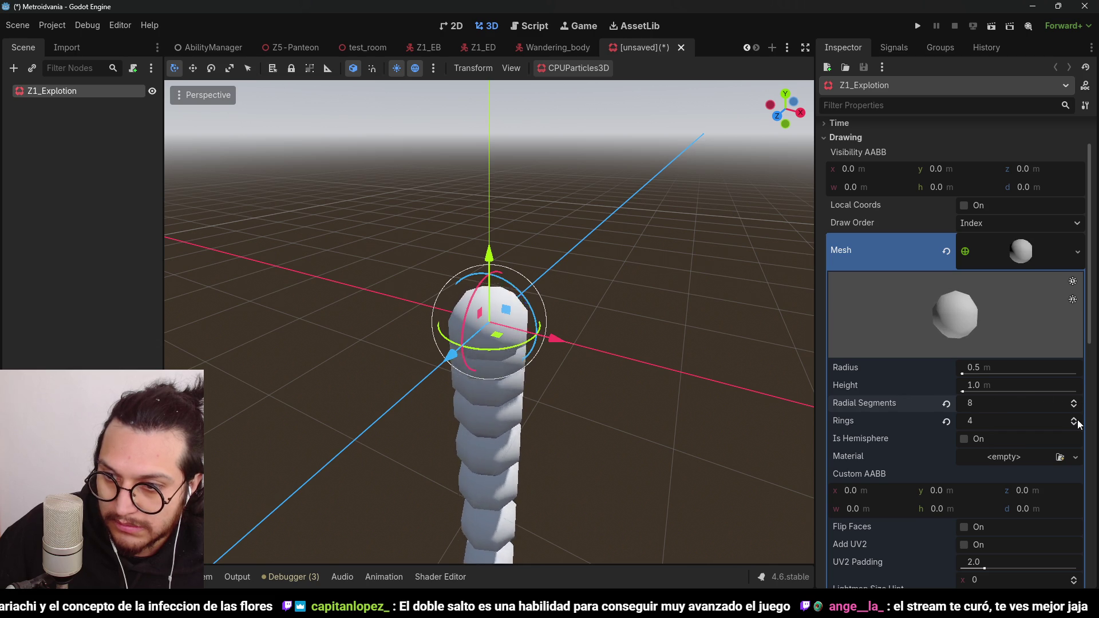
{"action": "left_click", "coordinate": [1074, 419]}
{"action": "left_click", "coordinate": [1074, 419]}
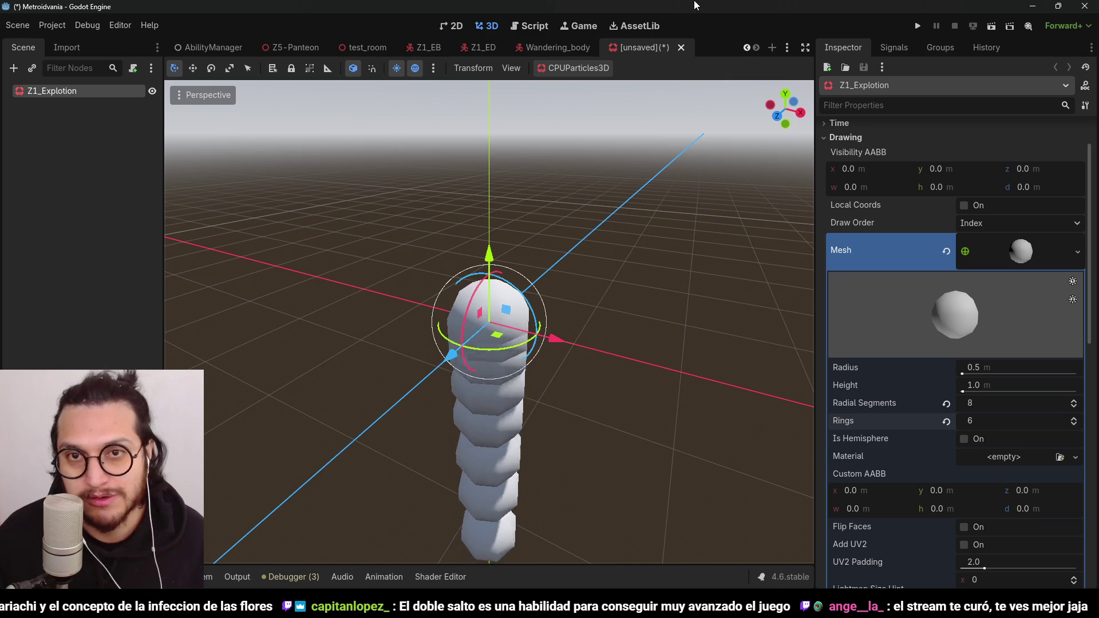
Step: Reselect Z1_Explotion, collapse the sphere mesh settings and reveal the particles' geometry section
{"action": "left_click", "coordinate": [65, 310]}
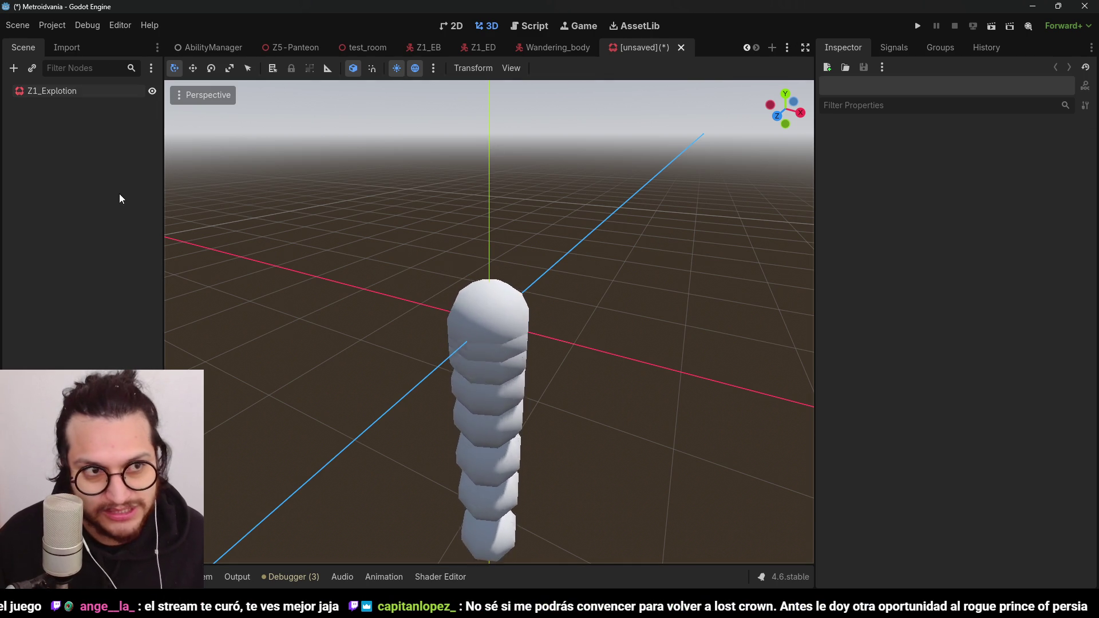
{"action": "left_click", "coordinate": [473, 322]}
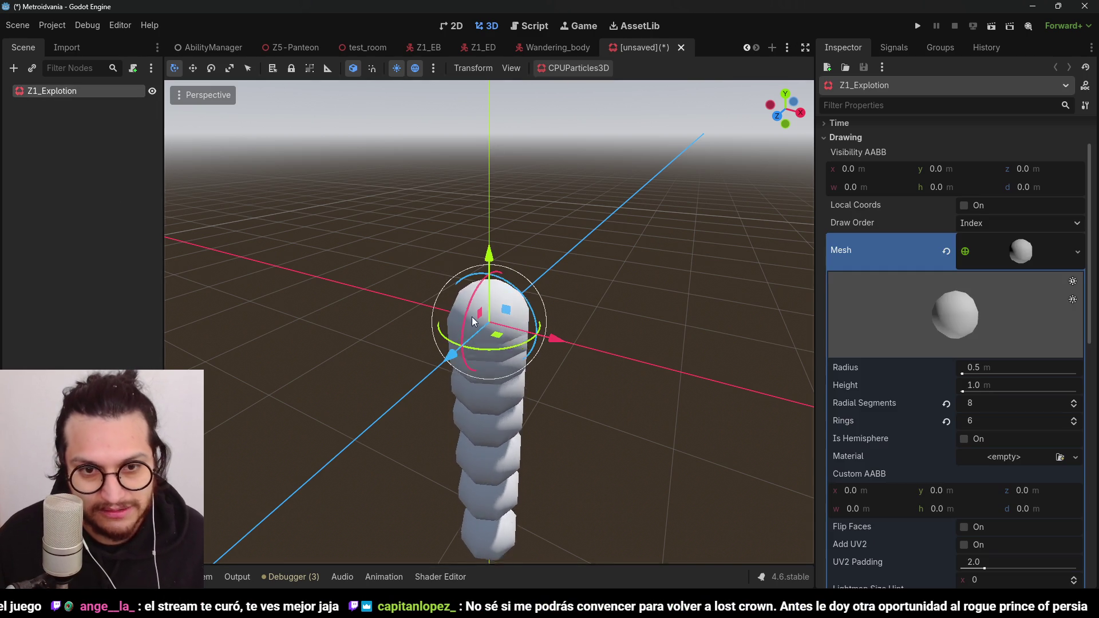
{"action": "left_click", "coordinate": [74, 165]}
{"action": "left_click", "coordinate": [90, 91]}
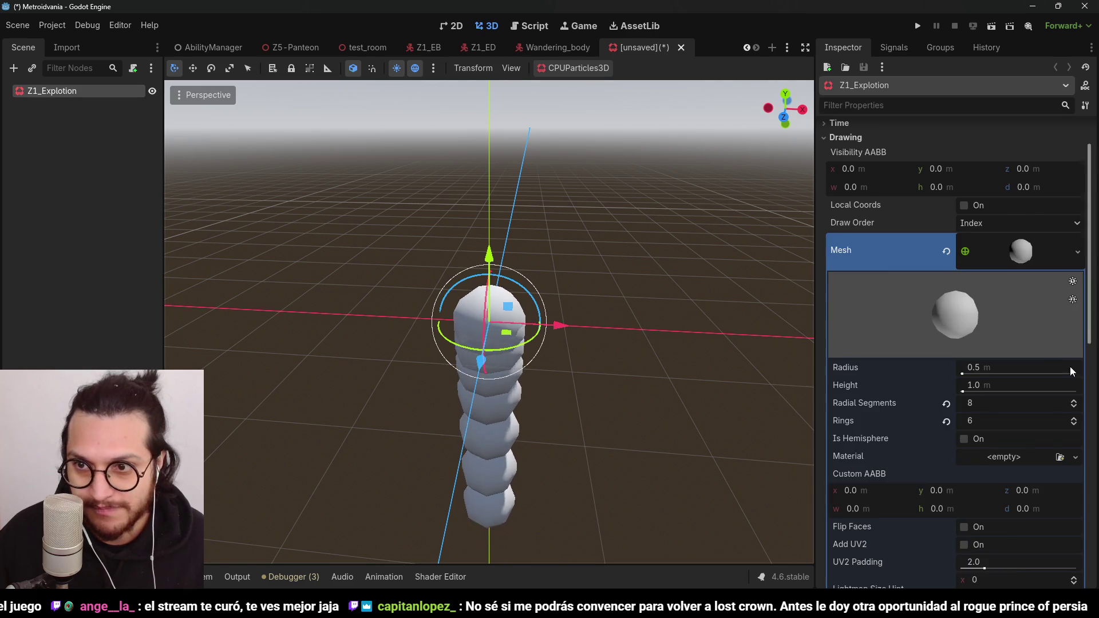
{"action": "scroll", "coordinate": [1070, 367], "scroll_direction": "up", "scroll_amount": 3}
{"action": "left_click", "coordinate": [1000, 311]}
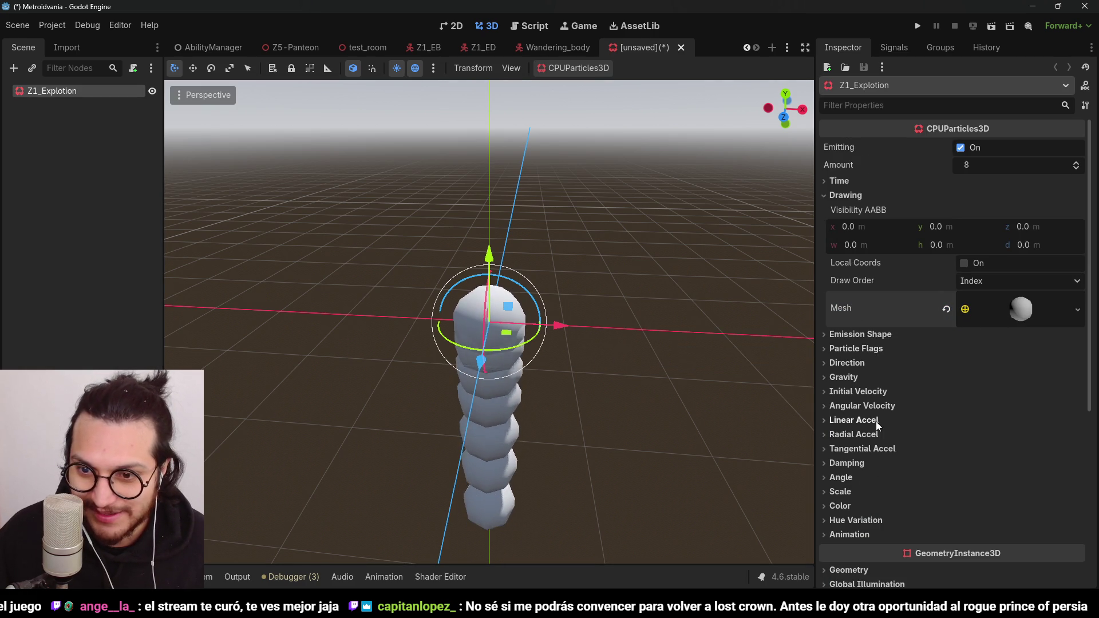
{"action": "scroll", "coordinate": [899, 530], "scroll_direction": "down", "scroll_amount": 2}
{"action": "left_click", "coordinate": [875, 513]}
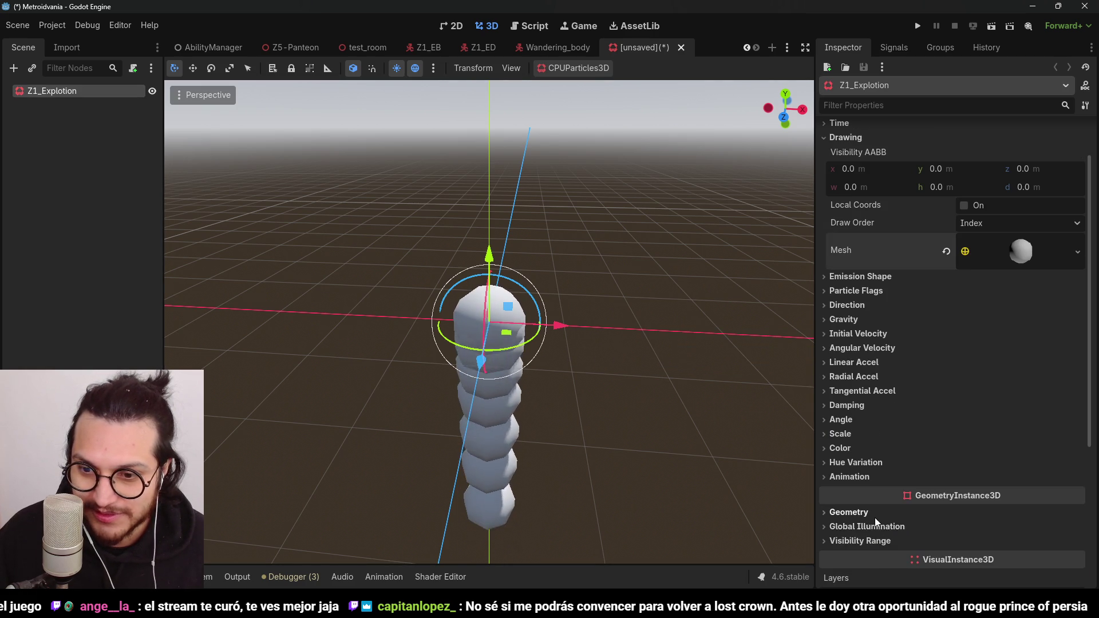
Step: Give the particles a new StandardMaterial3D override saved as White_Unlit.tres in res://Shaders
{"action": "left_click", "coordinate": [1077, 528]}
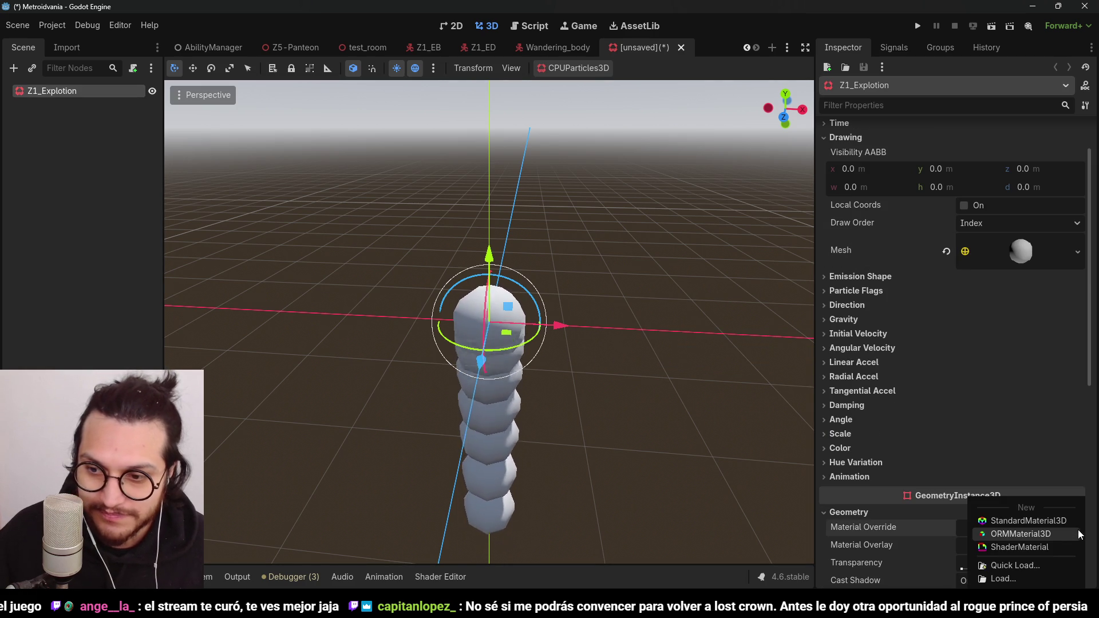
{"action": "left_click", "coordinate": [1032, 567]}
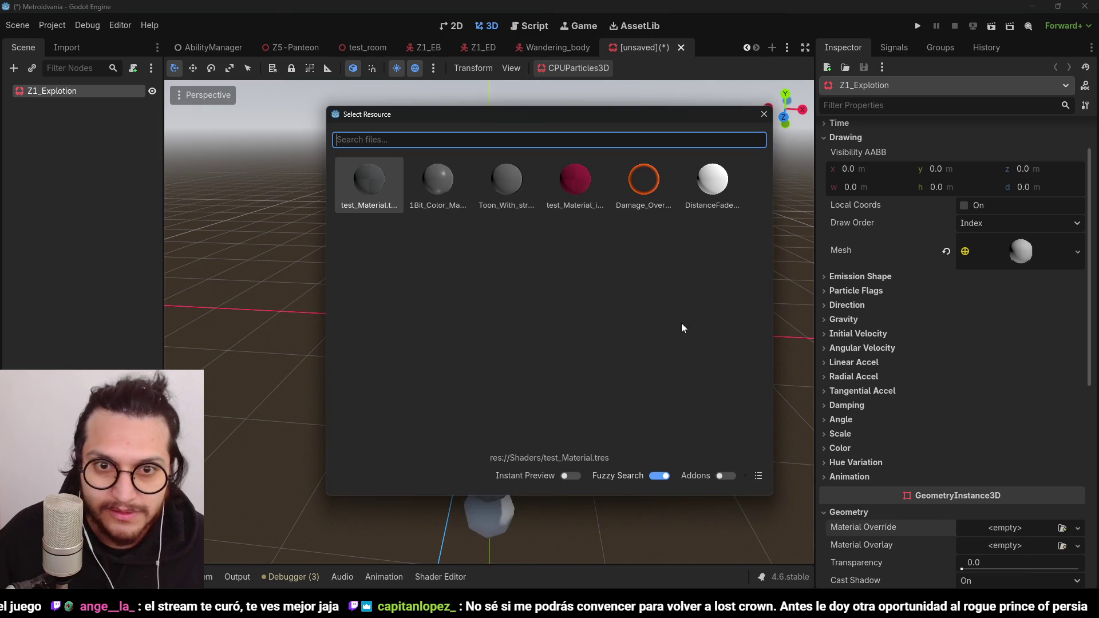
{"action": "left_click", "coordinate": [764, 114]}
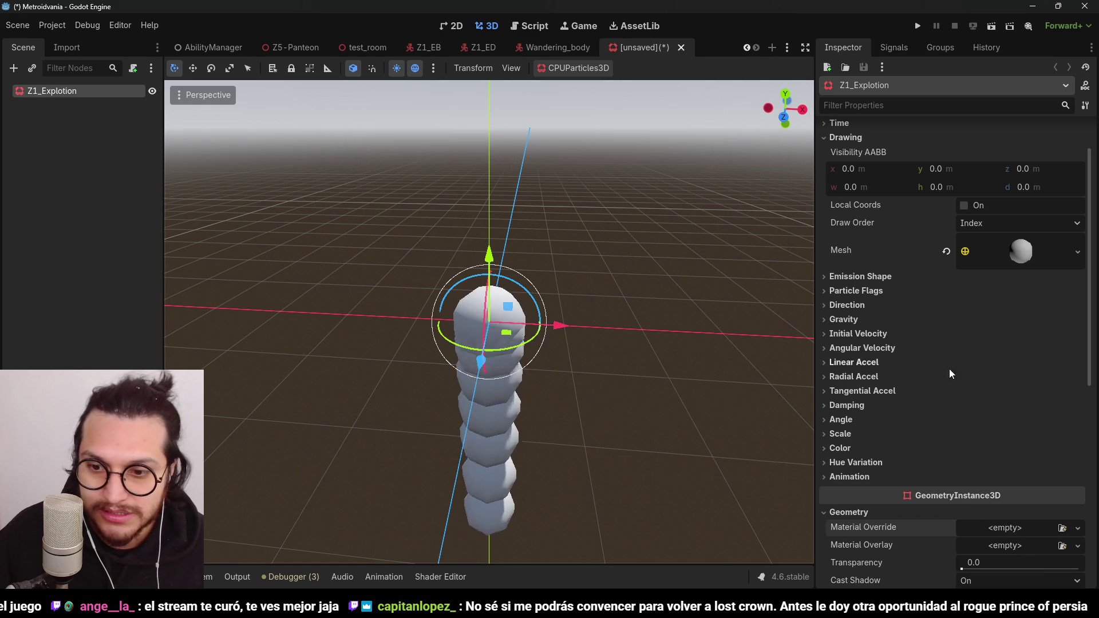
{"action": "scroll", "coordinate": [949, 369], "scroll_direction": "down", "scroll_amount": 4}
{"action": "left_click", "coordinate": [1078, 412]}
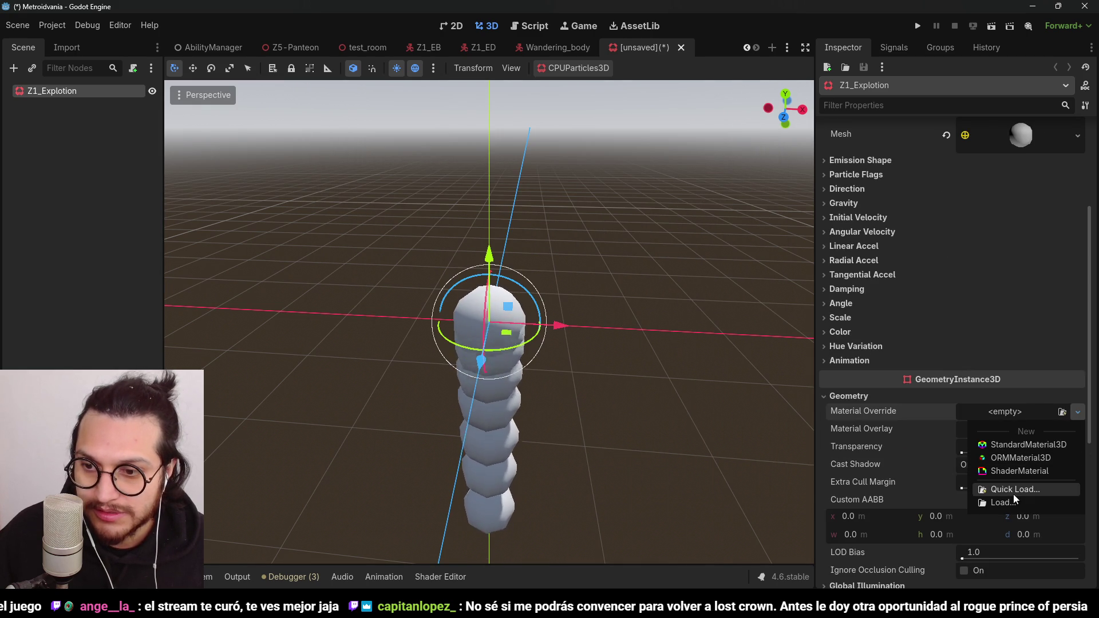
{"action": "left_click", "coordinate": [1025, 445]}
{"action": "left_click", "coordinate": [1012, 423]}
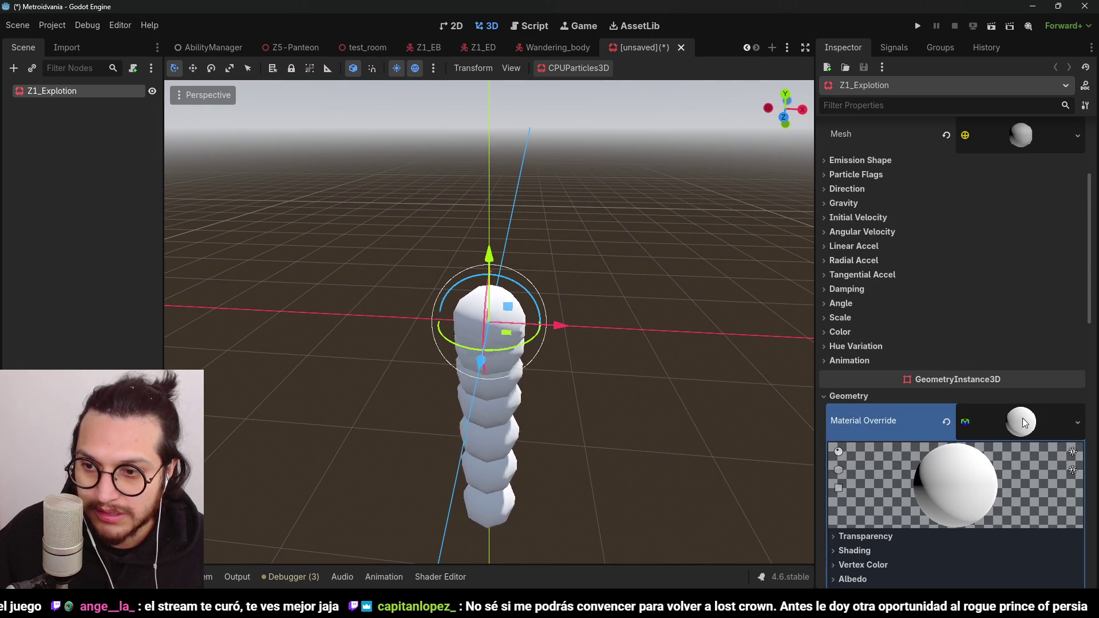
{"action": "left_click", "coordinate": [1023, 418]}
{"action": "left_click", "coordinate": [1076, 422]}
{"action": "left_click", "coordinate": [987, 543]}
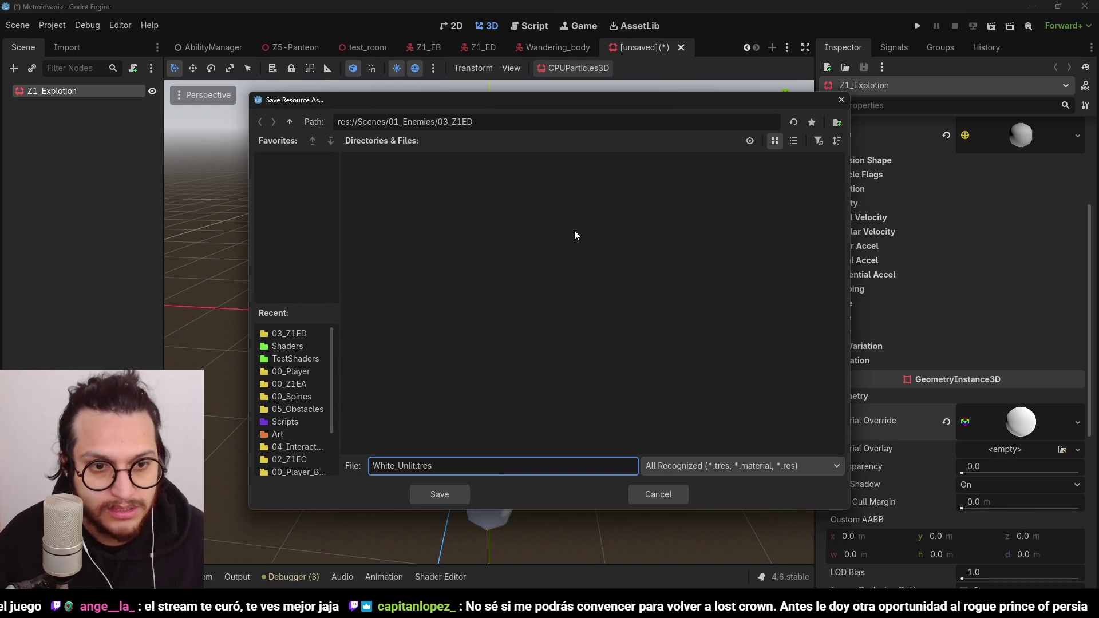
{"action": "left_click", "coordinate": [318, 346]}
{"action": "left_click", "coordinate": [445, 502]}
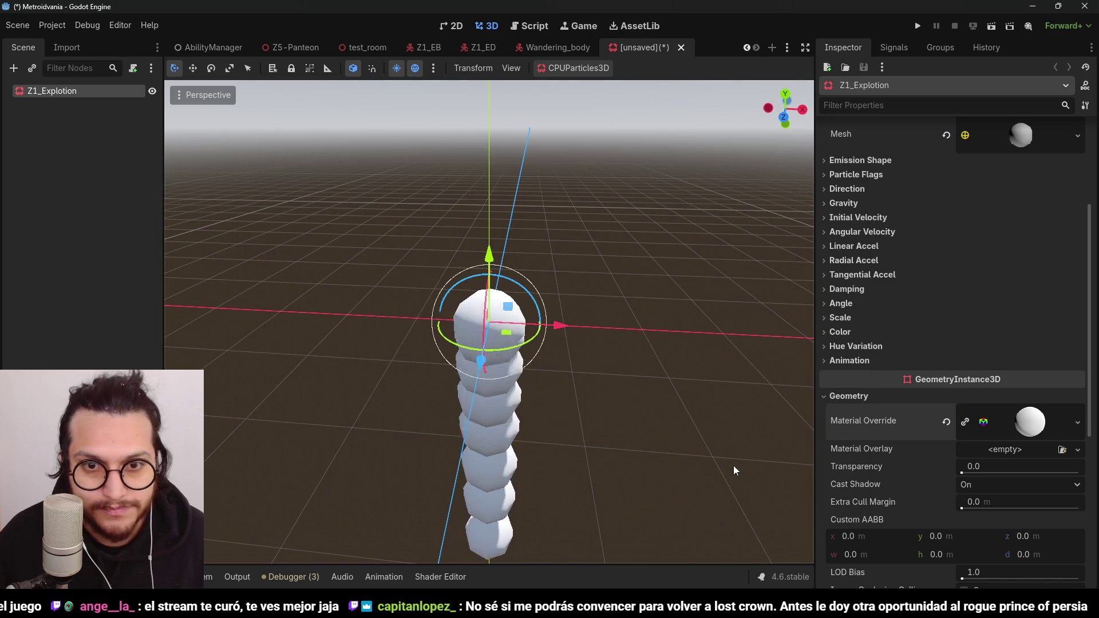
Step: Set the White_Unlit material's shading mode to Unshaded so spheres render flat white
{"action": "left_click", "coordinate": [1070, 423]}
{"action": "left_click", "coordinate": [877, 424]}
{"action": "left_click", "coordinate": [1019, 423]}
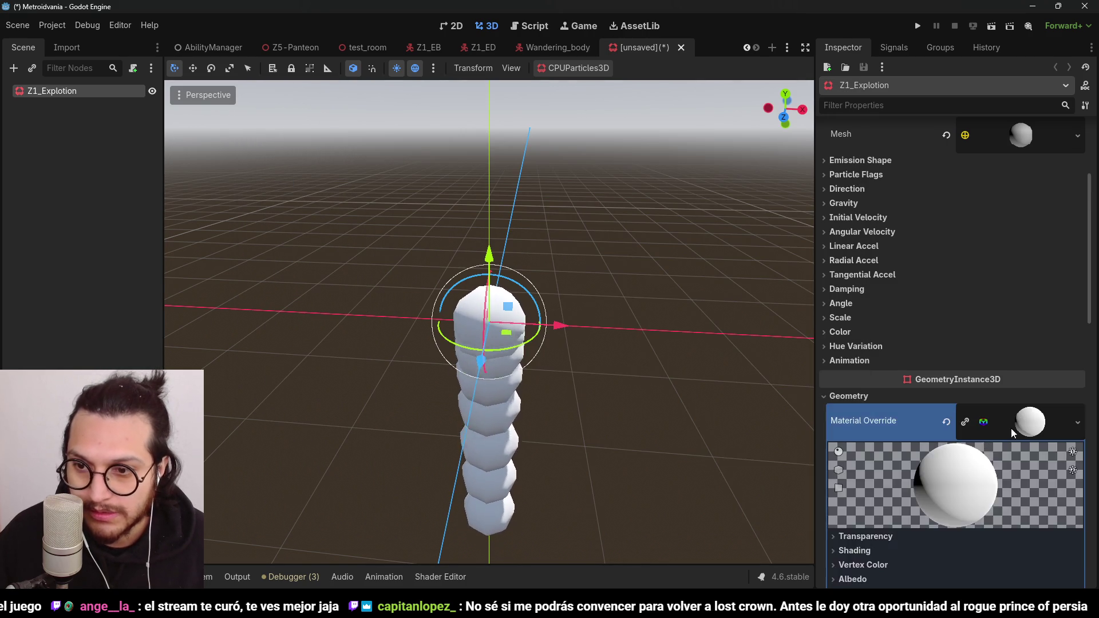
{"action": "scroll", "coordinate": [933, 423], "scroll_direction": "down", "scroll_amount": 4}
{"action": "left_click", "coordinate": [853, 347]}
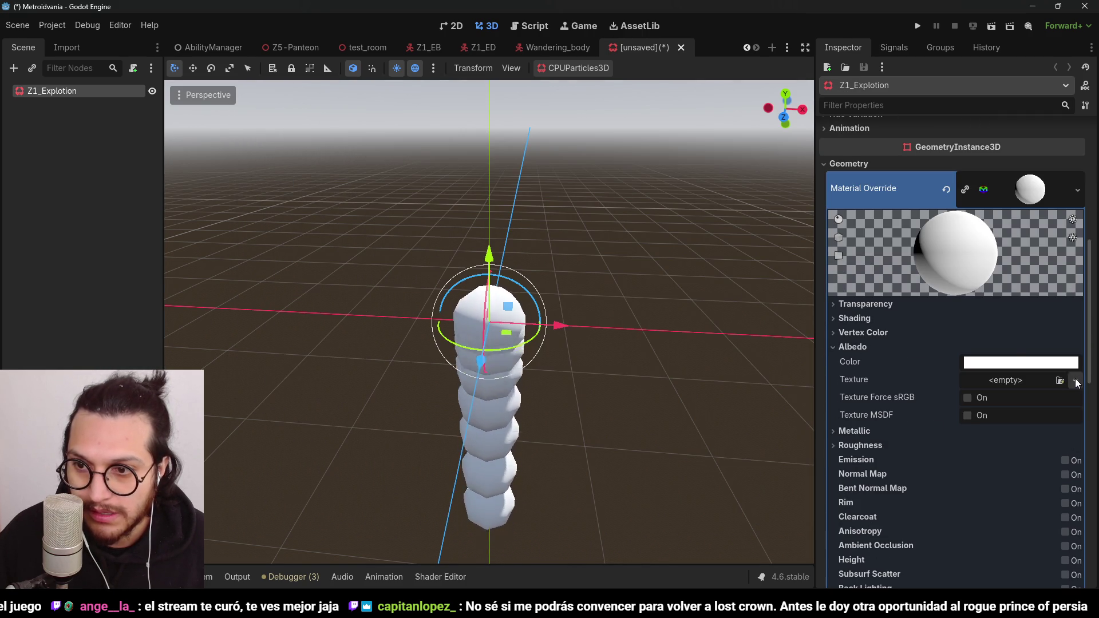
{"action": "left_click", "coordinate": [1008, 381]}
{"action": "left_click", "coordinate": [868, 356]}
{"action": "left_click", "coordinate": [867, 319]}
{"action": "left_click", "coordinate": [1010, 334]}
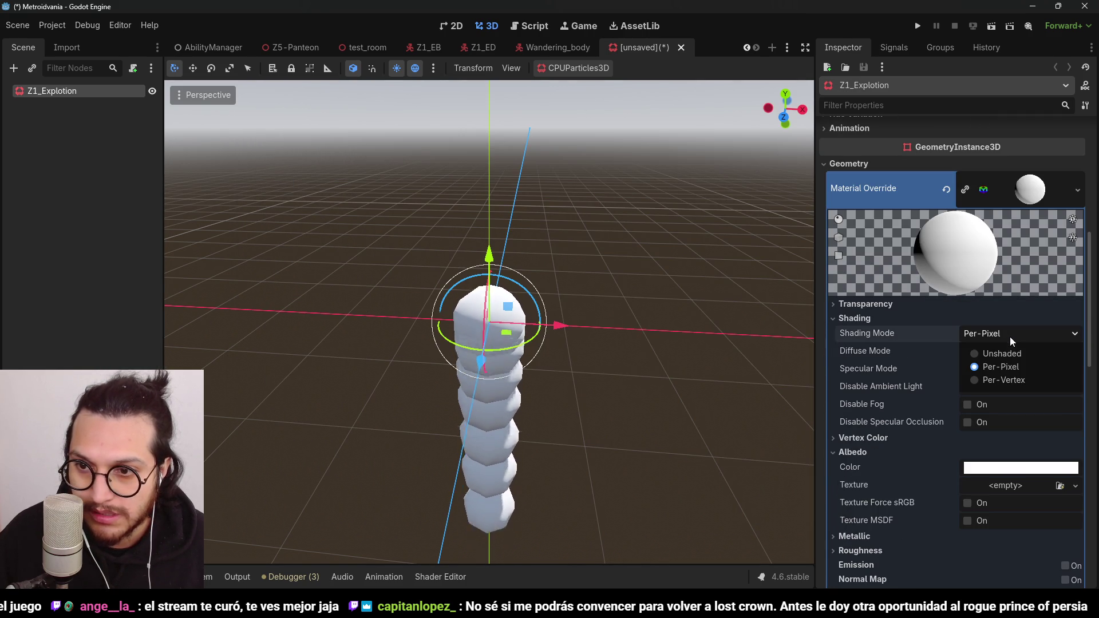
{"action": "left_click", "coordinate": [1005, 353]}
{"action": "left_click", "coordinate": [877, 318]}
Step: Expand the particles' Vertex Color settings to reach the Color Ramp options
{"action": "scroll", "coordinate": [1064, 396], "scroll_direction": "up", "scroll_amount": 5}
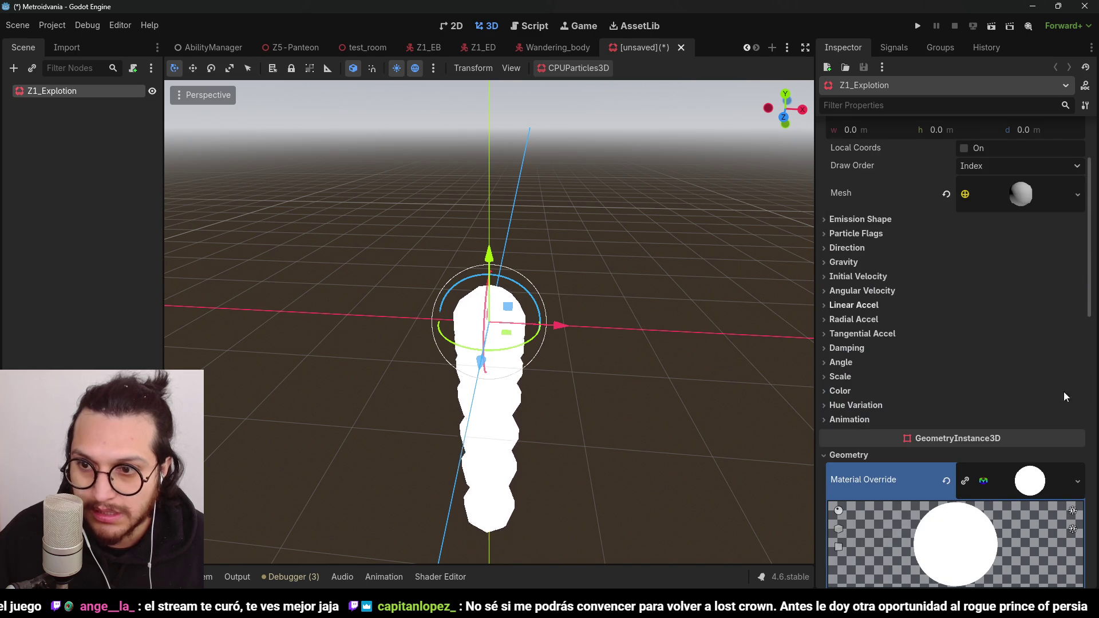
{"action": "scroll", "coordinate": [996, 456], "scroll_direction": "down", "scroll_amount": 4}
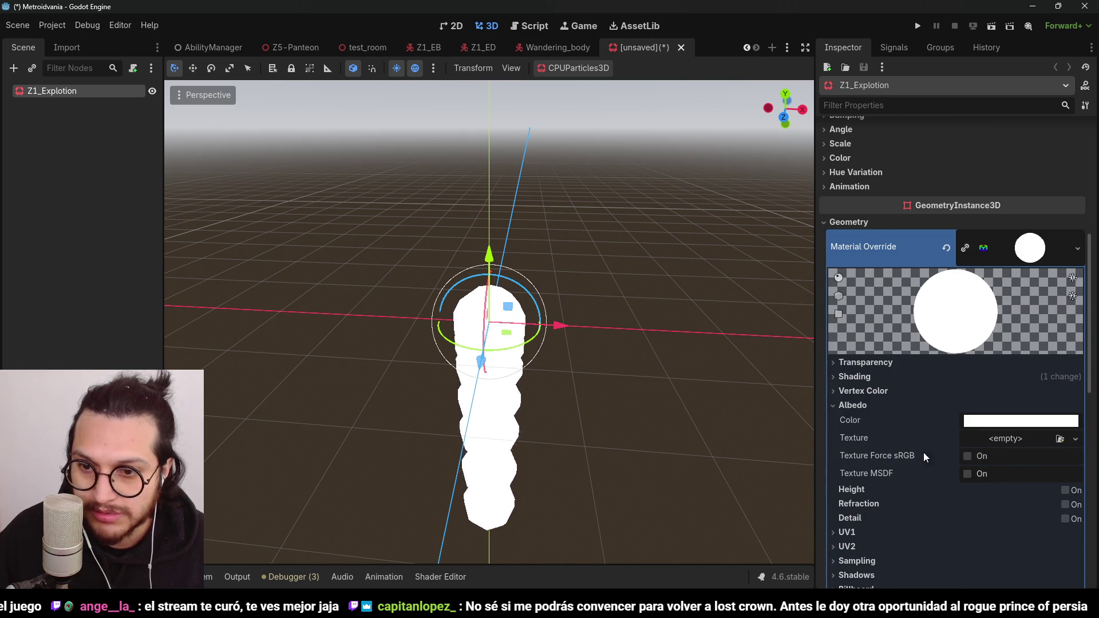
{"action": "left_click", "coordinate": [860, 391]}
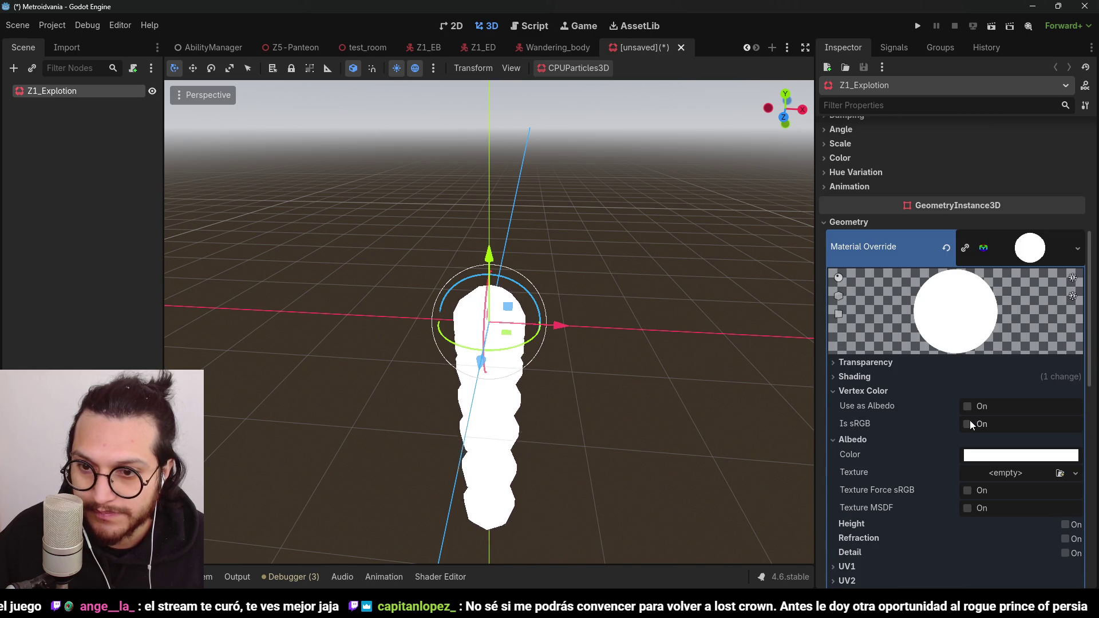
{"action": "scroll", "coordinate": [1008, 400], "scroll_direction": "up", "scroll_amount": 4}
{"action": "left_click", "coordinate": [1034, 366]}
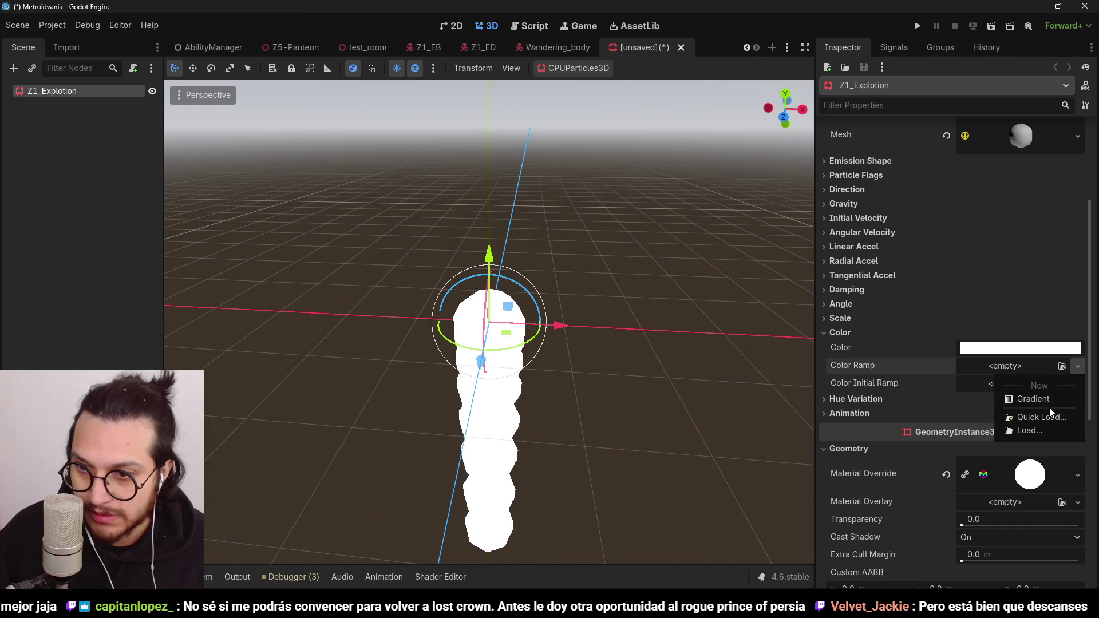
Step: Add a new gradient colour ramp and rearrange its white and black stops
{"action": "left_click", "coordinate": [1036, 401]}
{"action": "left_click", "coordinate": [1012, 368]}
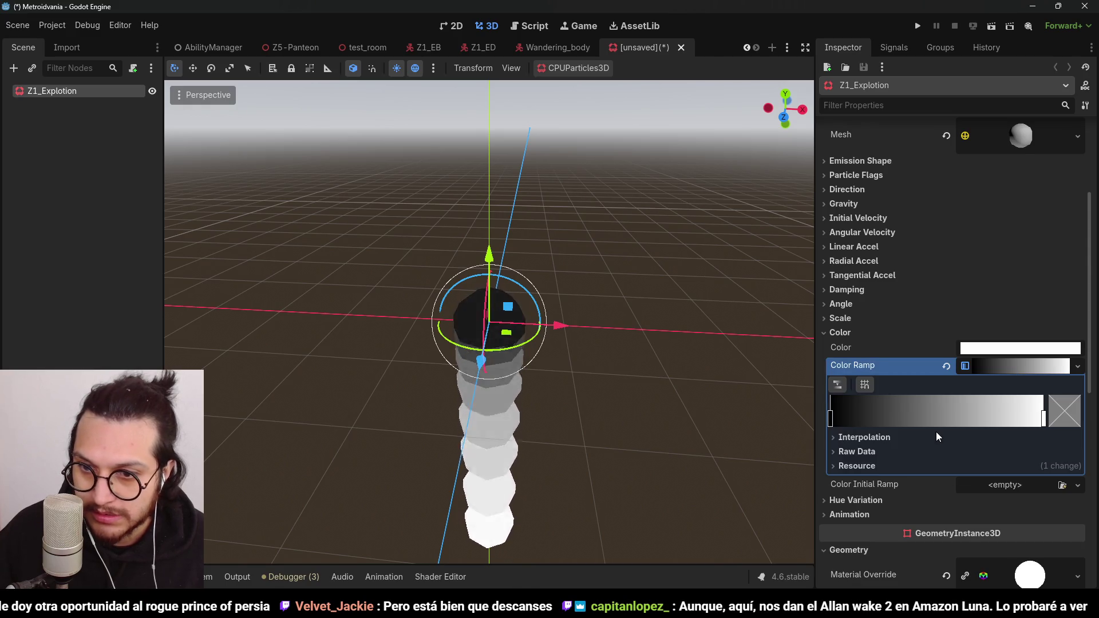
{"action": "scroll", "coordinate": [936, 431], "scroll_direction": "down", "scroll_amount": 3}
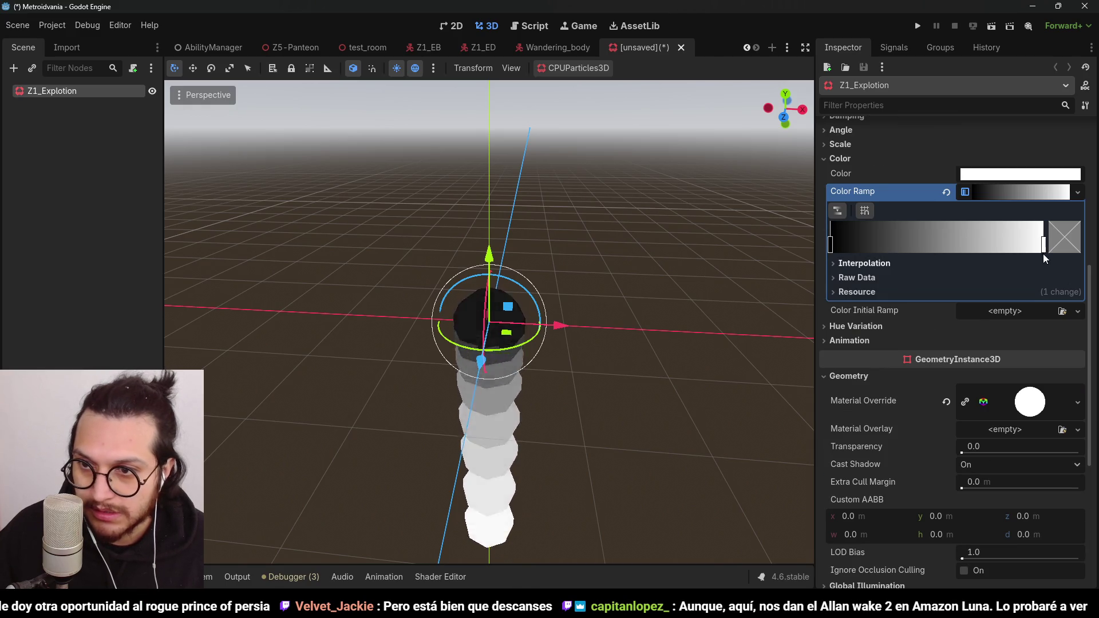
{"action": "mouse_move", "coordinate": [1043, 253]}
{"action": "left_mouse_down"}
{"action": "mouse_move", "coordinate": [912, 236]}
{"action": "mouse_move", "coordinate": [857, 244]}
{"action": "mouse_move", "coordinate": [1064, 242]}
{"action": "left_mouse_up"}
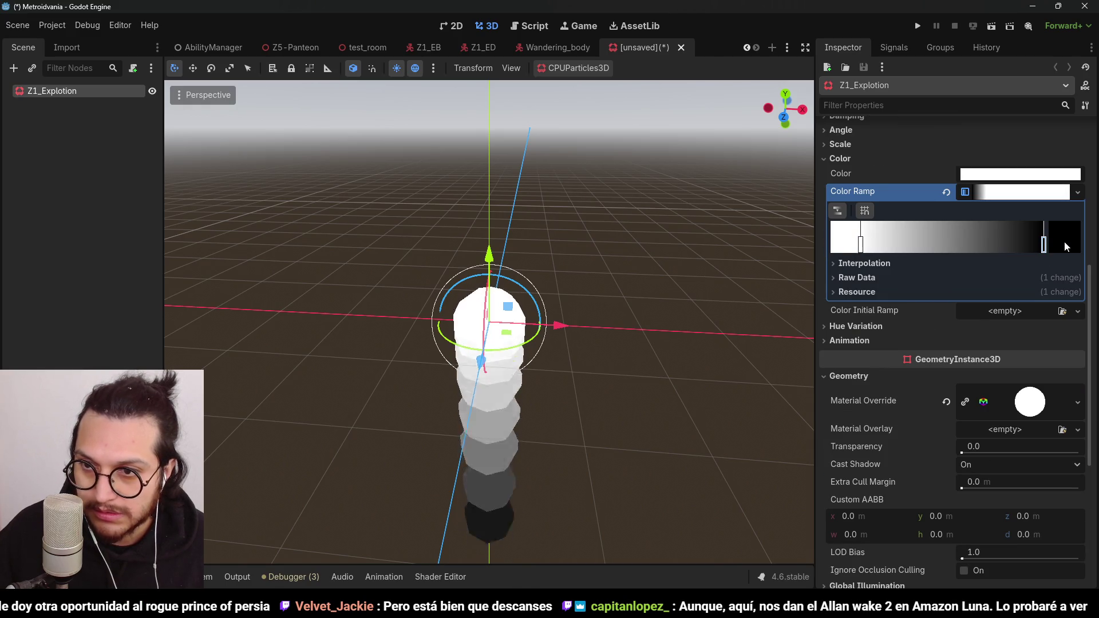
{"action": "left_click", "coordinate": [851, 245]}
{"action": "right_click", "coordinate": [860, 243]}
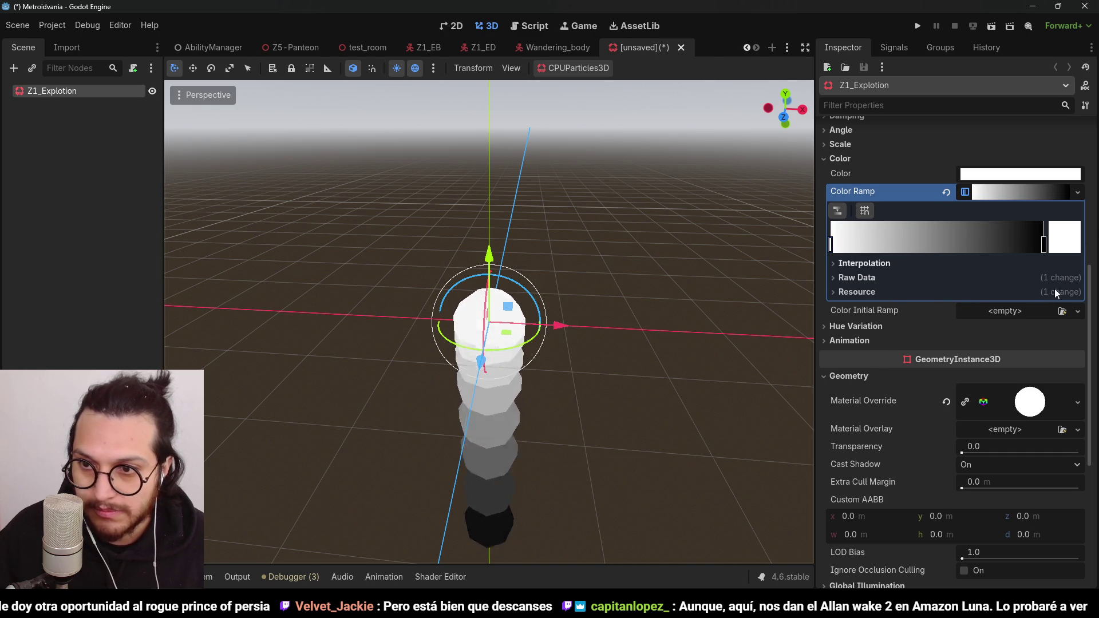
{"action": "scroll", "coordinate": [853, 300], "scroll_direction": "up", "scroll_amount": 1}
Step: Try Constant interpolation on the gradient, then revert it to Linear with black at the far right
{"action": "left_click", "coordinate": [881, 324]}
{"action": "left_click", "coordinate": [998, 338]}
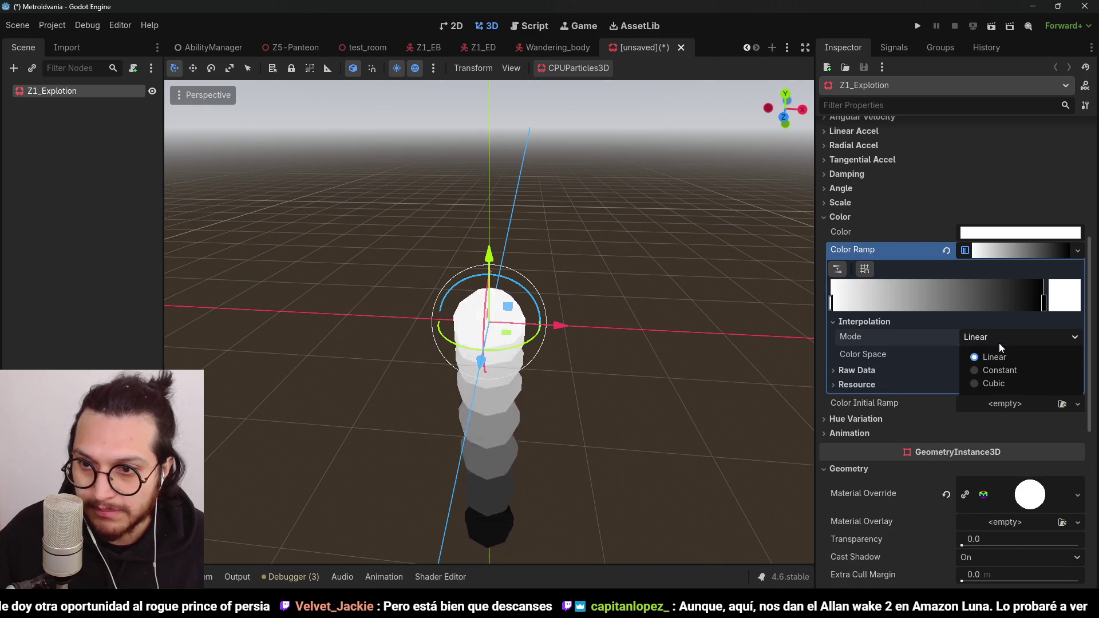
{"action": "left_click", "coordinate": [1015, 372]}
{"action": "left_click_drag", "start_coordinate": [1046, 302], "coordinate": [879, 309]}
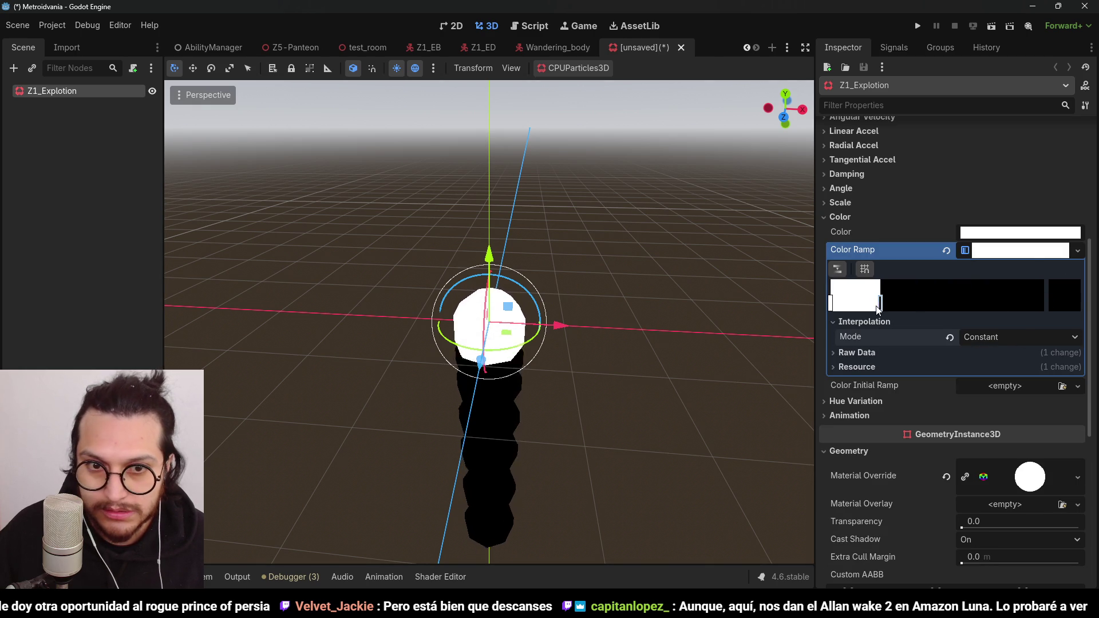
{"action": "left_click", "coordinate": [1005, 301]}
{"action": "right_click", "coordinate": [1005, 300]}
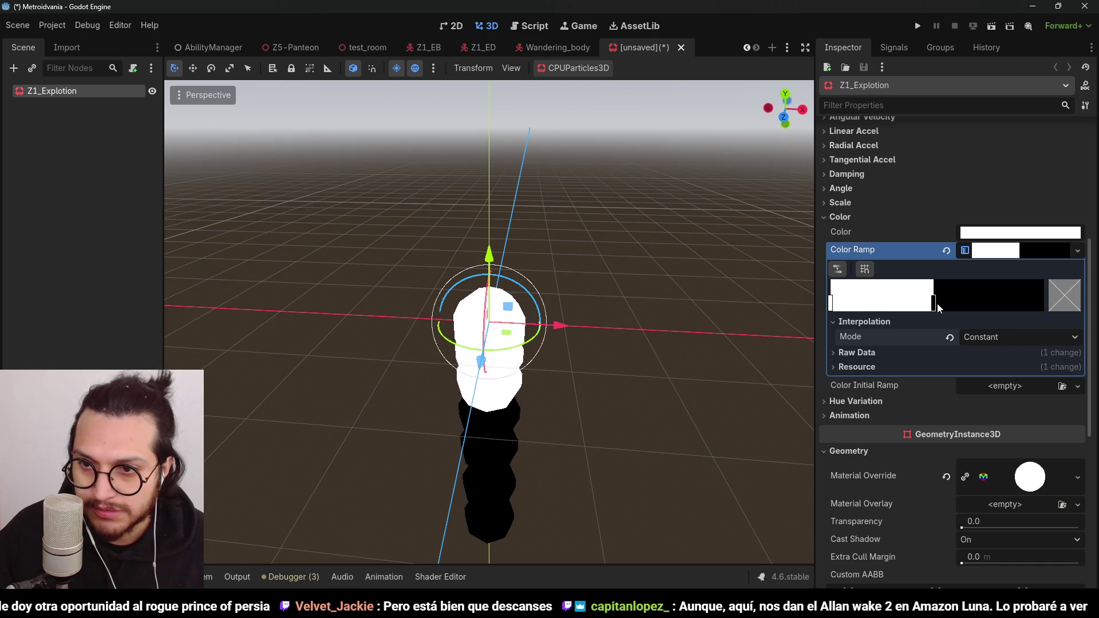
{"action": "left_click_drag", "start_coordinate": [934, 303], "coordinate": [1044, 303]}
{"action": "left_click", "coordinate": [950, 338]}
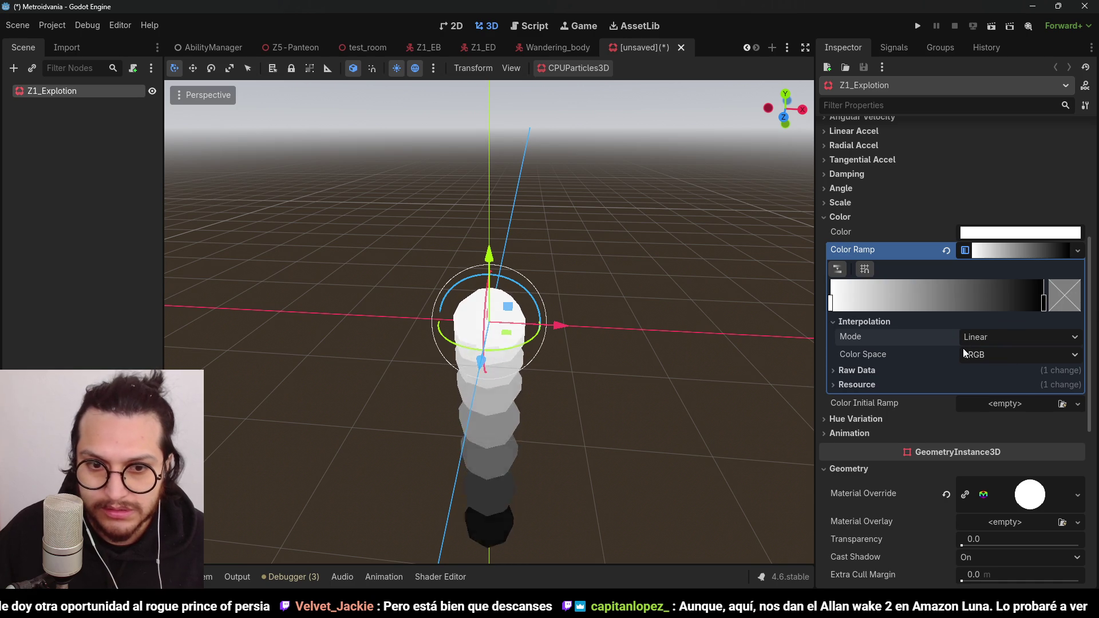
Step: Move the black stop left and lighten the end stop to light grey #dfdfdf
{"action": "left_click_drag", "start_coordinate": [1043, 298], "coordinate": [907, 301]}
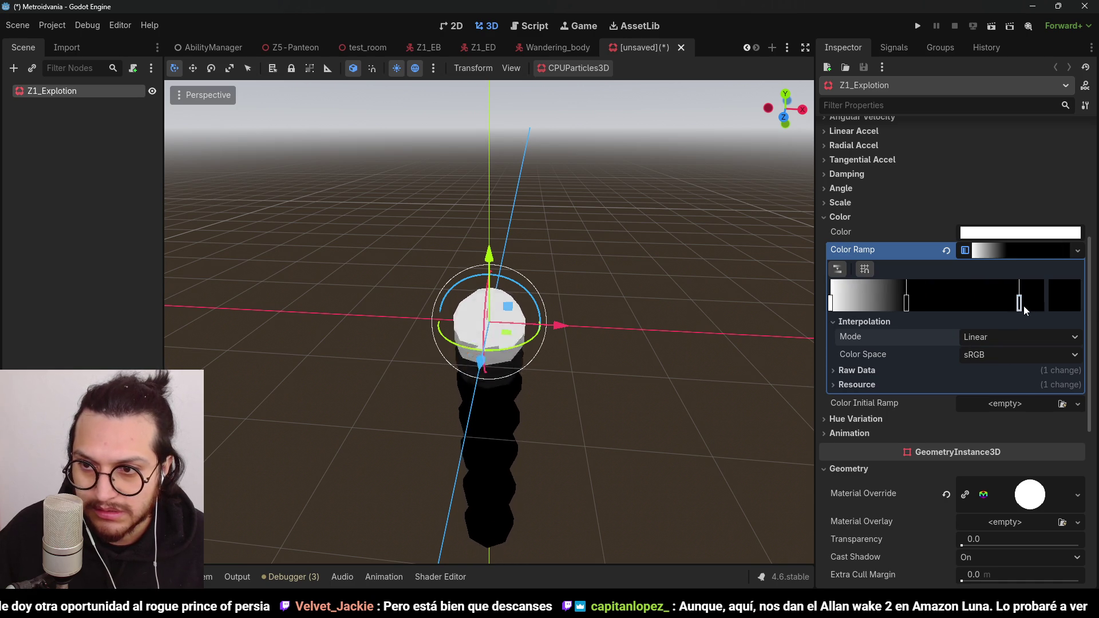
{"action": "left_click", "coordinate": [1065, 300]}
{"action": "left_click_drag", "start_coordinate": [993, 312], "coordinate": [987, 256]}
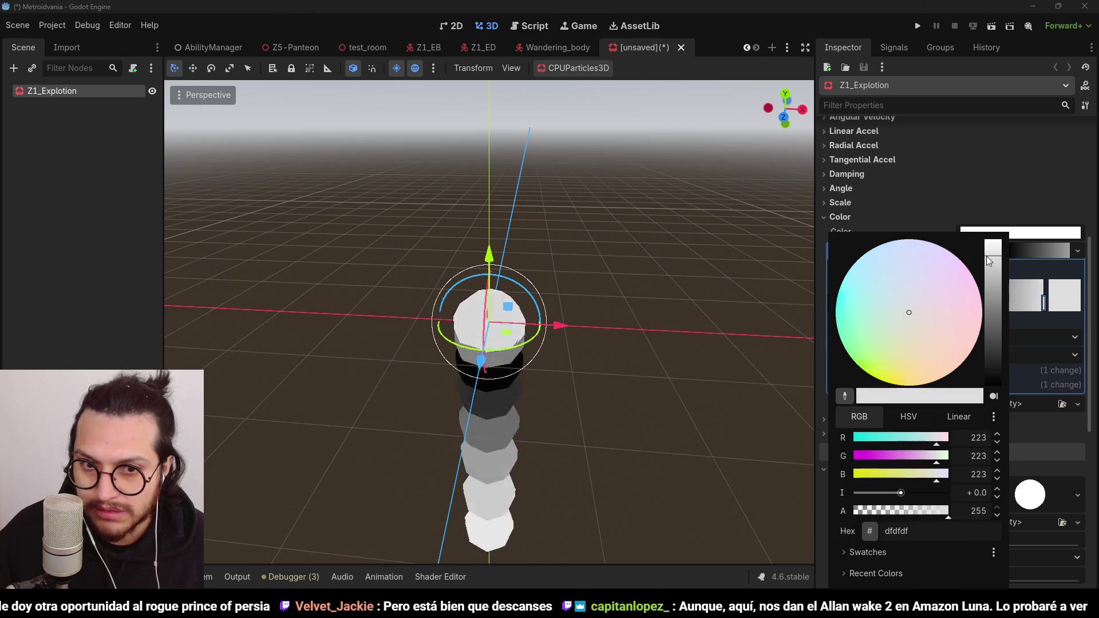
{"action": "left_click", "coordinate": [907, 229]}
{"action": "left_click", "coordinate": [1013, 245]}
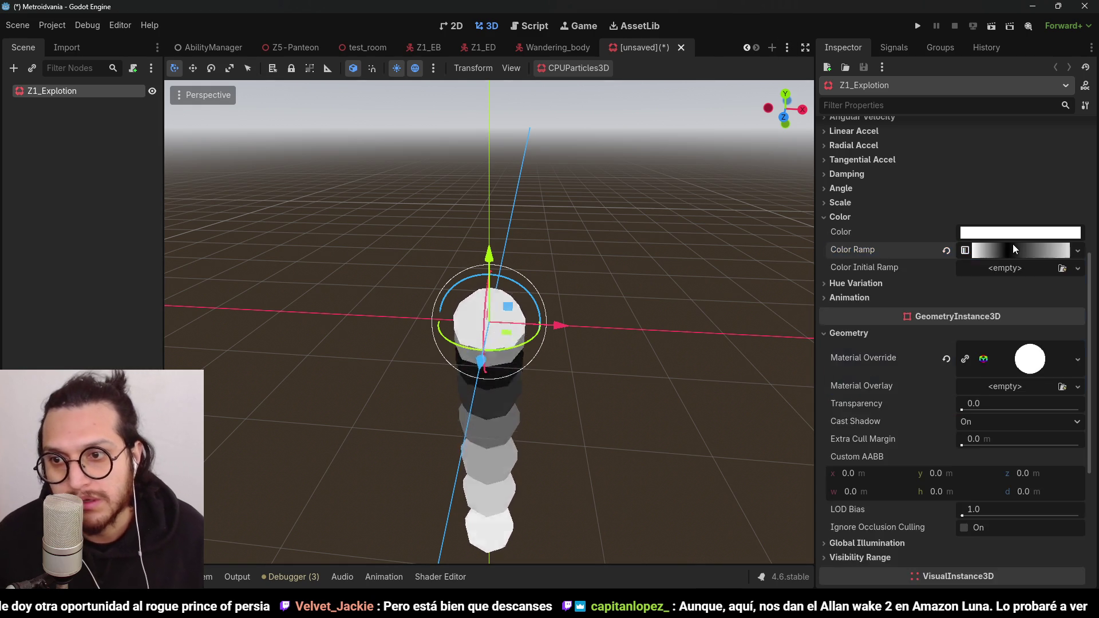
{"action": "scroll", "coordinate": [1012, 244], "scroll_direction": "up", "scroll_amount": 5}
{"action": "scroll", "coordinate": [874, 352], "scroll_direction": "down", "scroll_amount": 1}
{"action": "scroll", "coordinate": [873, 352], "scroll_direction": "up", "scroll_amount": 2}
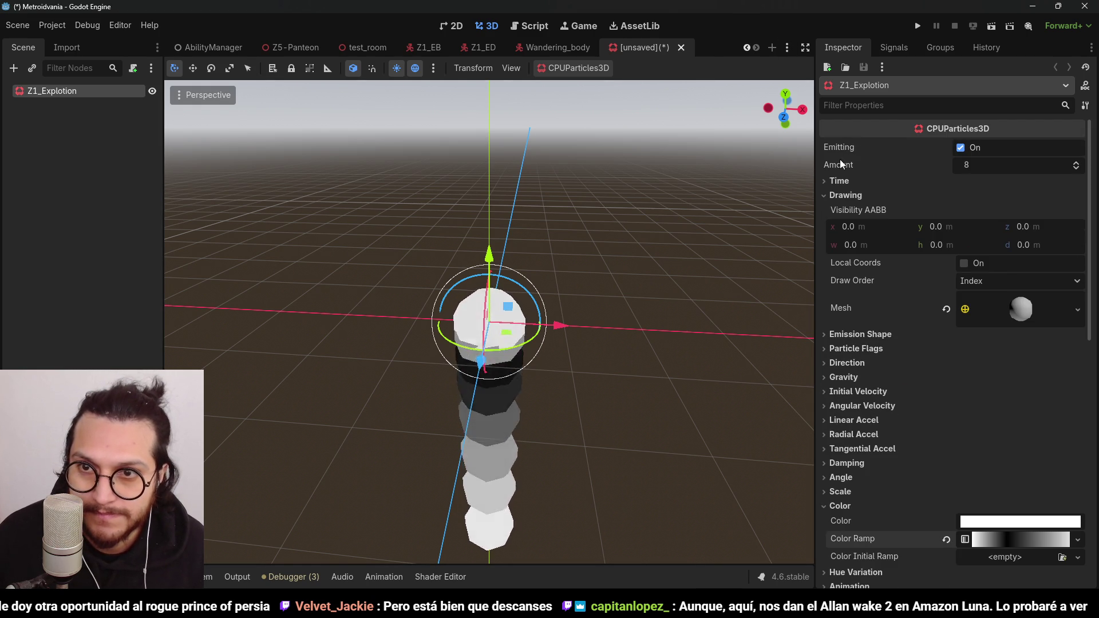
Step: Set the particle Direction x to 0.0 and Gravity y to 0
{"action": "left_click", "coordinate": [847, 362]}
{"action": "scroll", "coordinate": [945, 360], "scroll_direction": "down", "scroll_amount": 2}
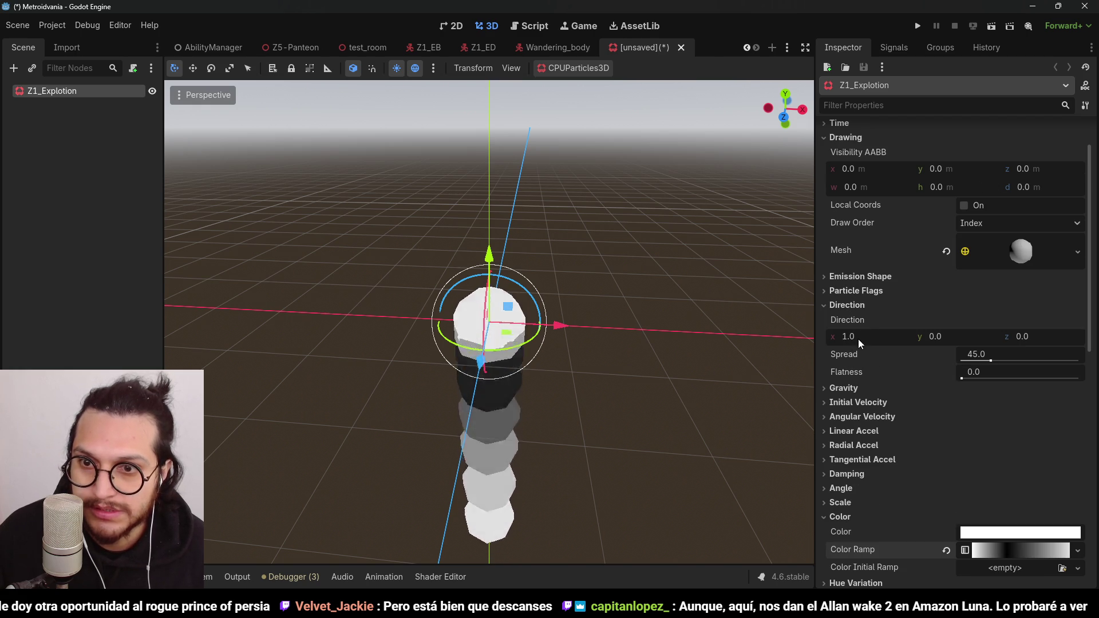
{"action": "left_click", "coordinate": [872, 278]}
{"action": "left_click", "coordinate": [872, 278]}
{"action": "left_click", "coordinate": [873, 290]}
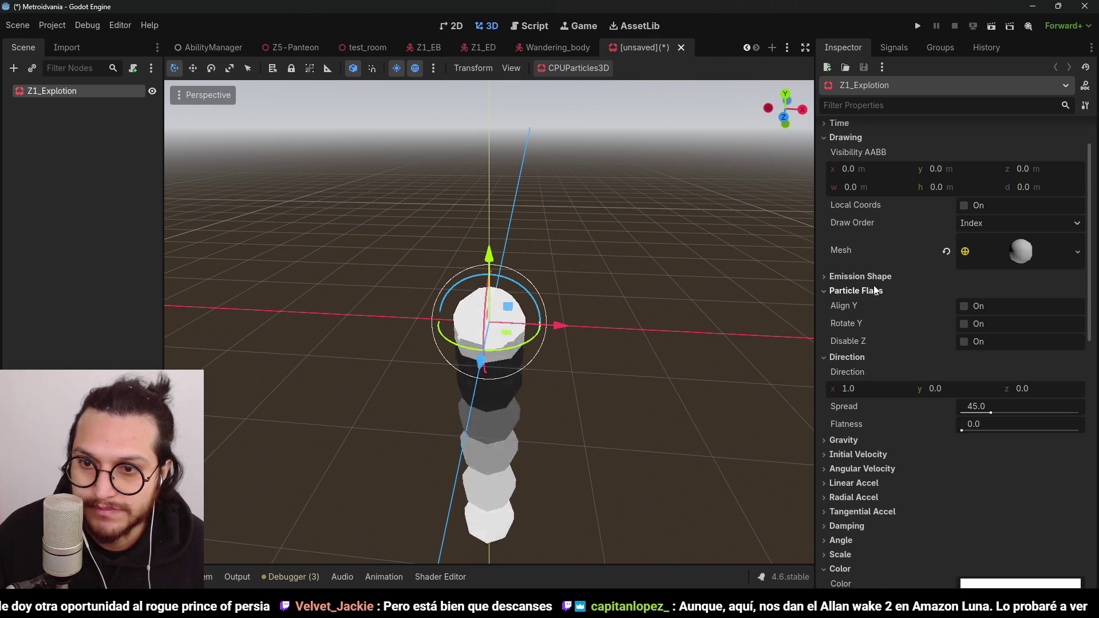
{"action": "left_click", "coordinate": [874, 290]}
{"action": "scroll", "coordinate": [863, 404], "scroll_direction": "down", "scroll_amount": 2}
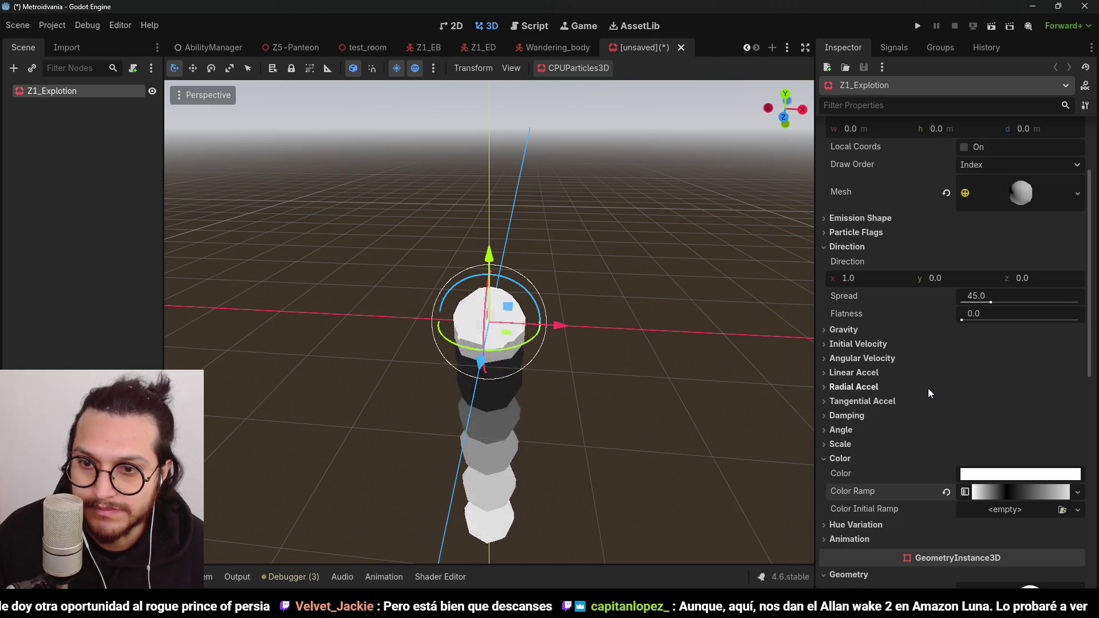
{"action": "left_click", "coordinate": [886, 343]}
{"action": "left_click", "coordinate": [862, 342]}
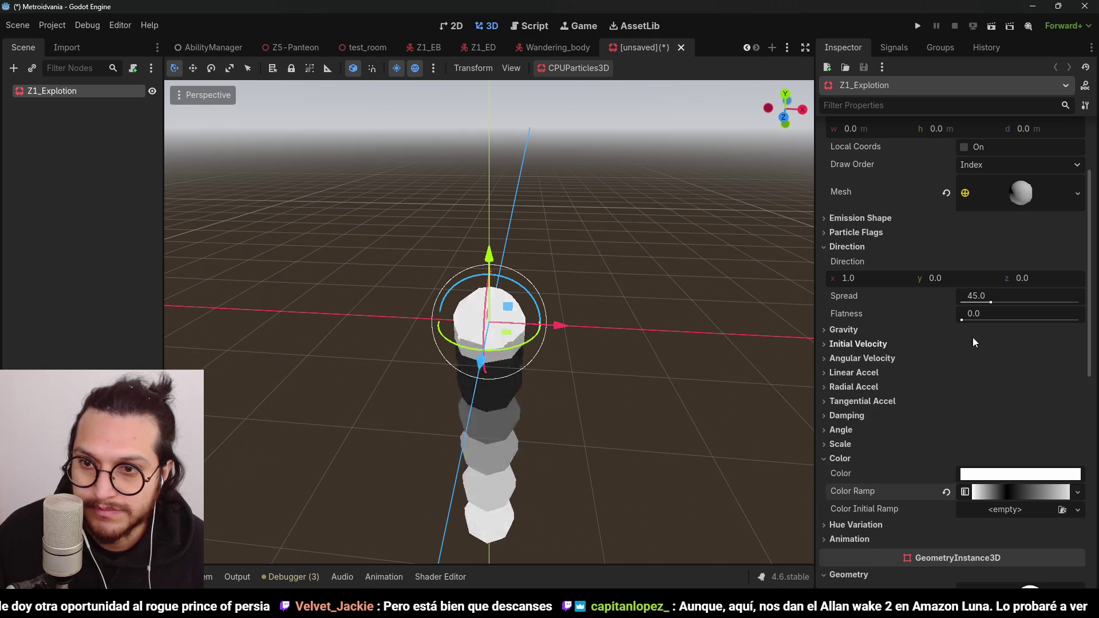
{"action": "scroll", "coordinate": [971, 337], "scroll_direction": "up", "scroll_amount": 2}
{"action": "left_click", "coordinate": [899, 338]}
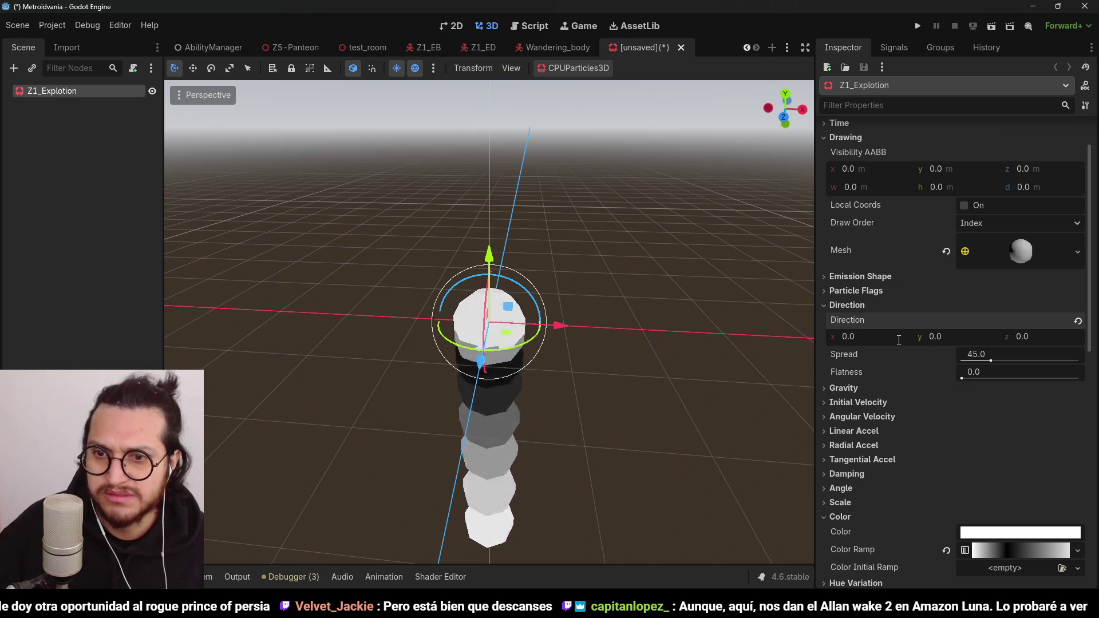
{"action": "left_click", "coordinate": [853, 391]}
{"action": "left_click", "coordinate": [980, 420]}
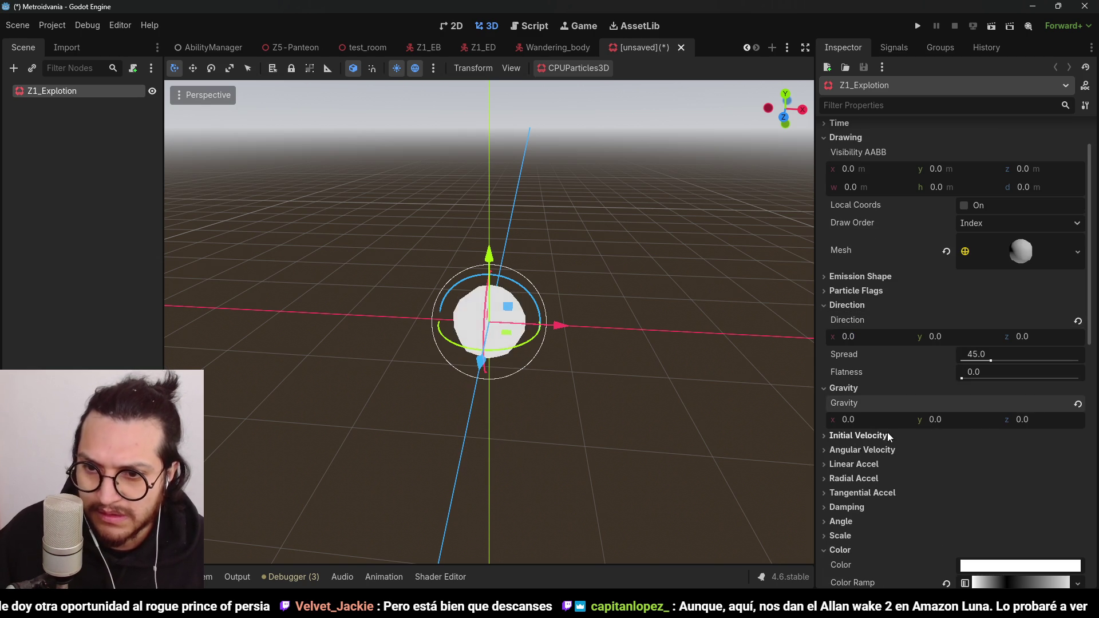
Step: Set the maximum initial velocity of the particles to 0.25
{"action": "left_click", "coordinate": [887, 437]}
{"action": "scroll", "coordinate": [965, 459], "scroll_direction": "down", "scroll_amount": 2}
{"action": "left_click", "coordinate": [995, 410]}
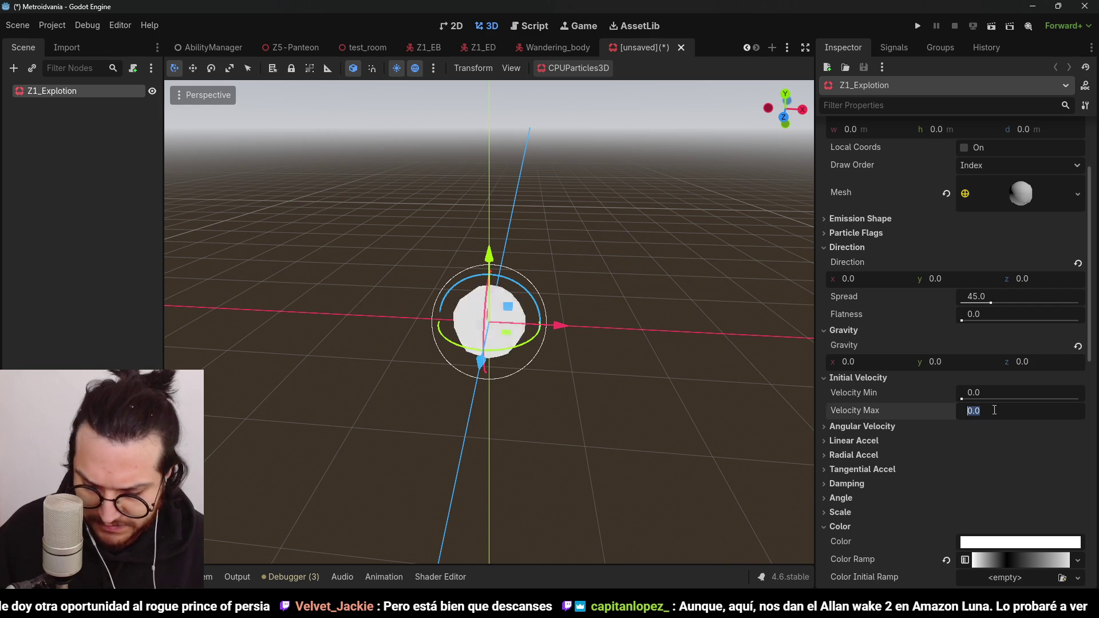
{"action": "type", "text": "2"}
{"action": "key", "text": "Return"}
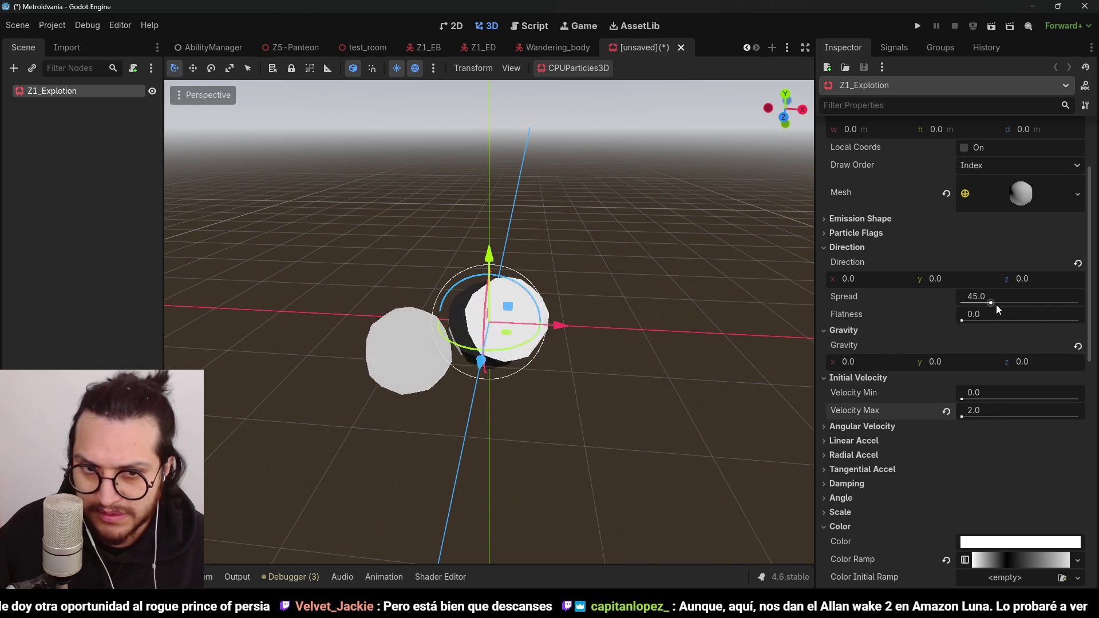
{"action": "left_click", "coordinate": [958, 409]}
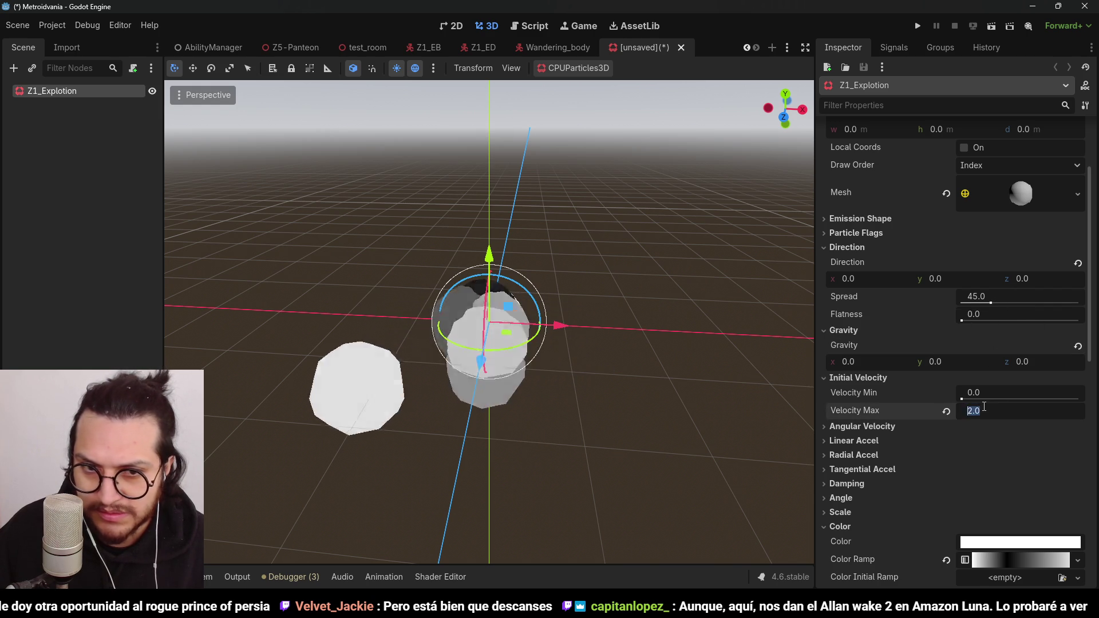
{"action": "type", "text": ".1"}
{"action": "key", "text": "BackSpace"}
{"action": "type", "text": "25"}
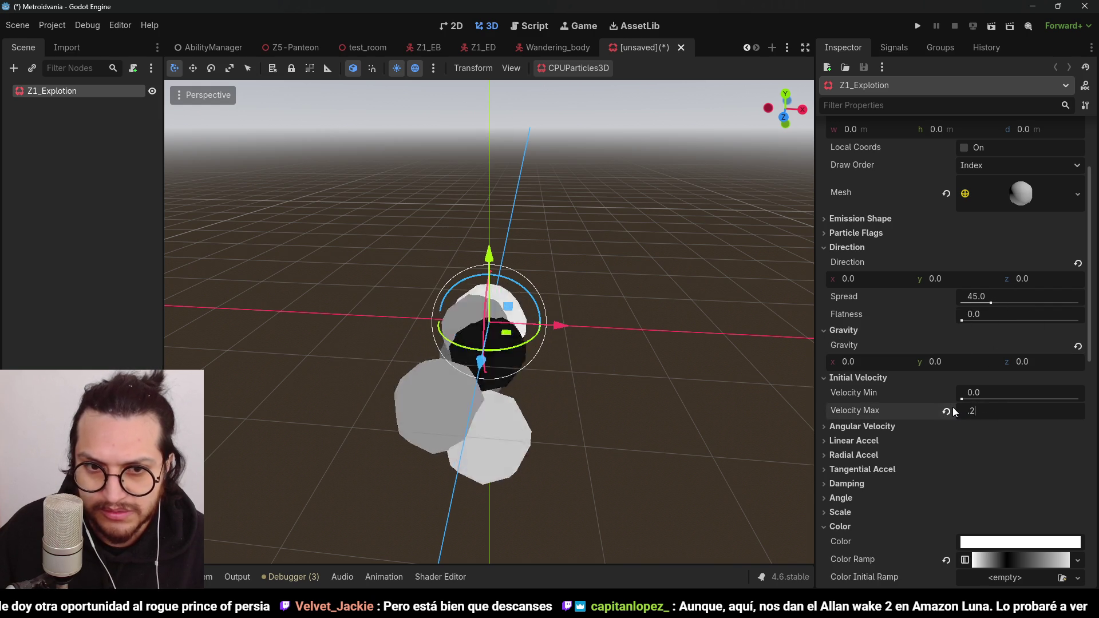
{"action": "key", "text": "Return"}
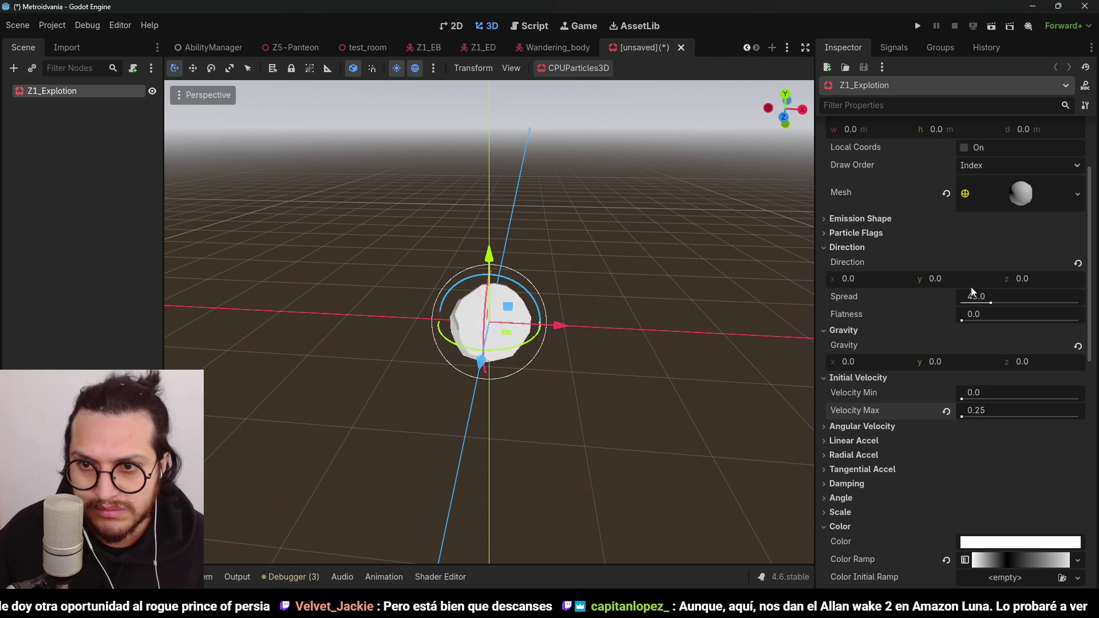
{"action": "left_click", "coordinate": [849, 250]}
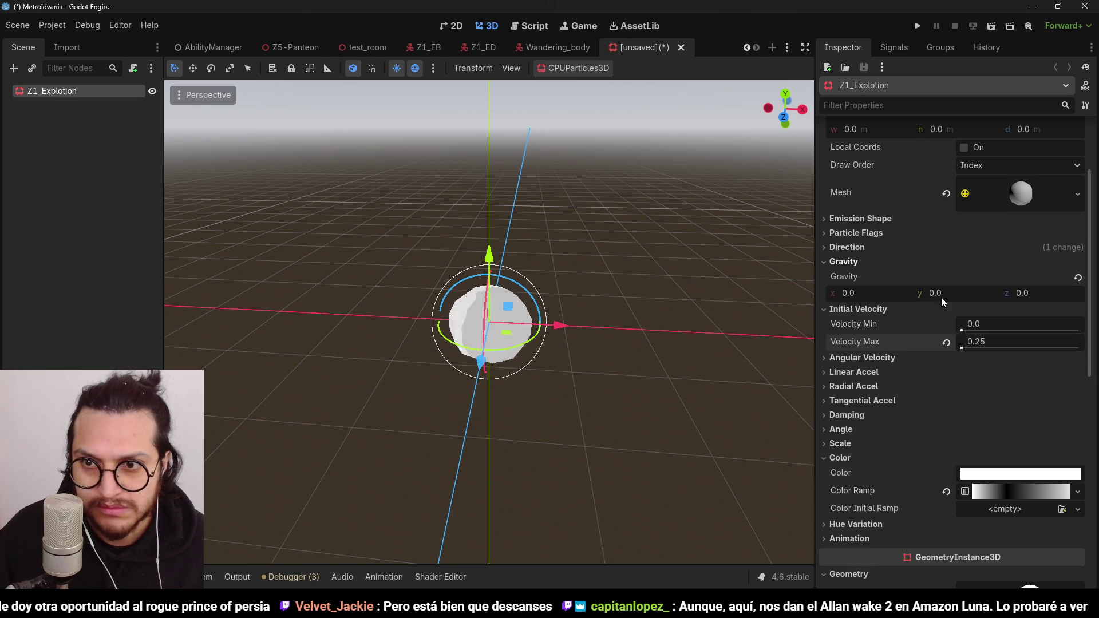
{"action": "scroll", "coordinate": [966, 308], "scroll_direction": "up", "scroll_amount": 5}
Step: Set Explosiveness to 1.0 so all particles burst at once
{"action": "left_click", "coordinate": [846, 181]}
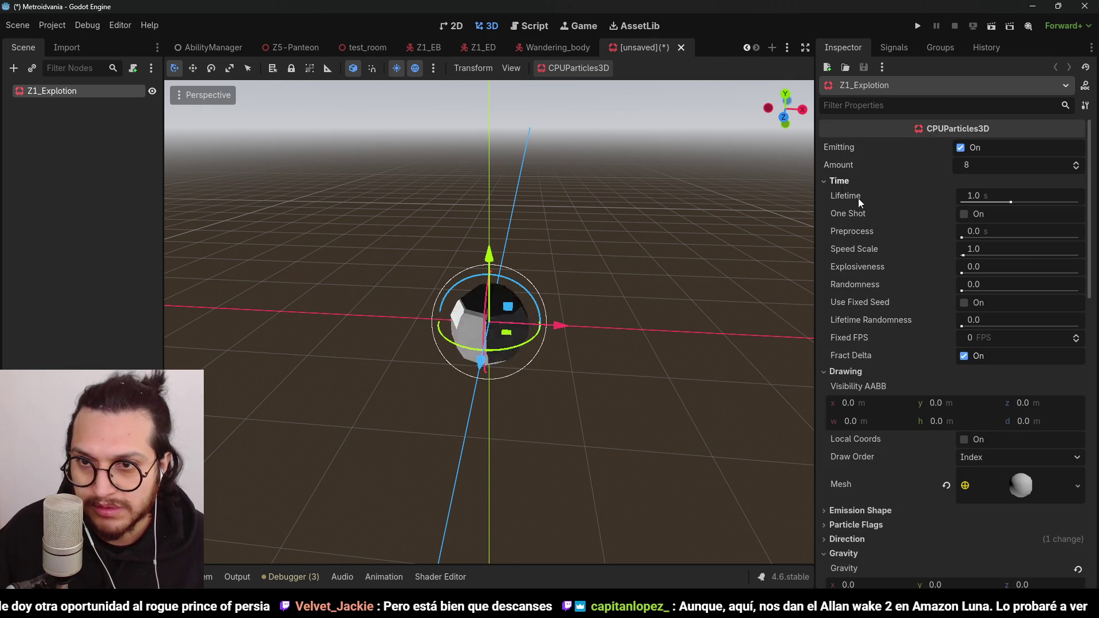
{"action": "left_click_drag", "start_coordinate": [962, 273], "coordinate": [1080, 273]}
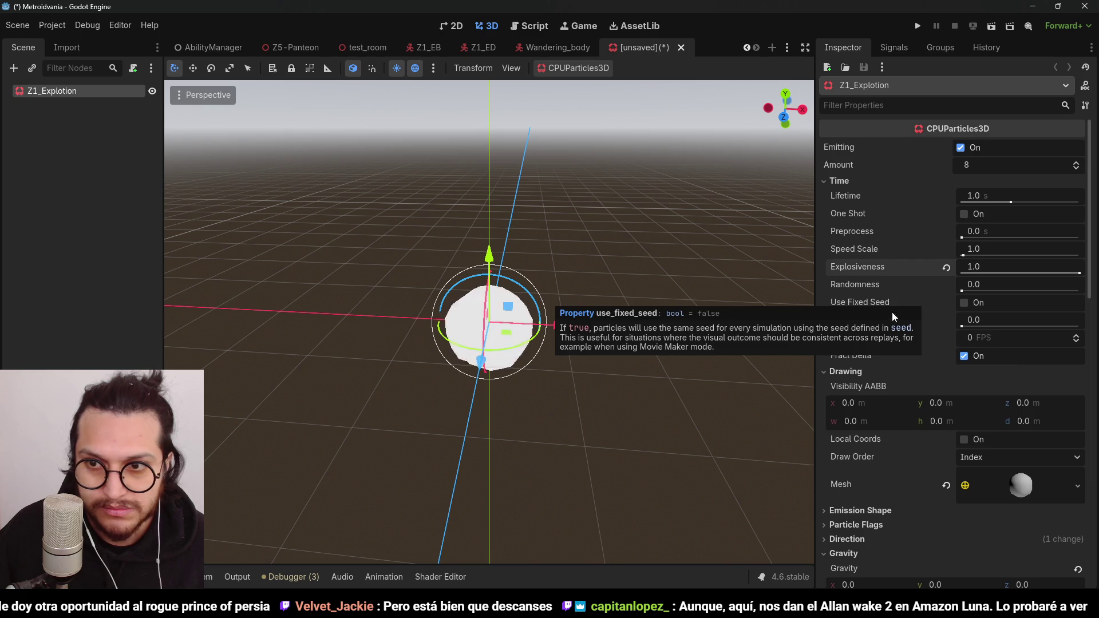
{"action": "scroll", "coordinate": [891, 297], "scroll_direction": "down", "scroll_amount": 5}
{"action": "scroll", "coordinate": [885, 344], "scroll_direction": "down", "scroll_amount": 3}
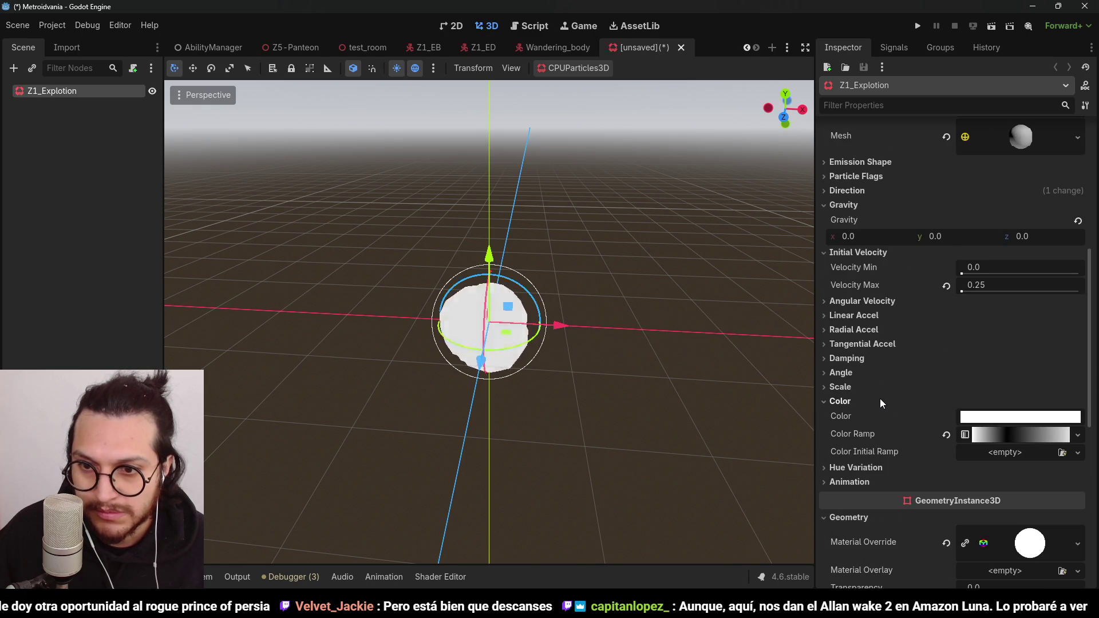
Step: Add a Scale Amount Curve shaped as an arch: rising steeply, peaking, then dropping to zero
{"action": "left_click", "coordinate": [843, 387]}
{"action": "left_click", "coordinate": [1078, 438]}
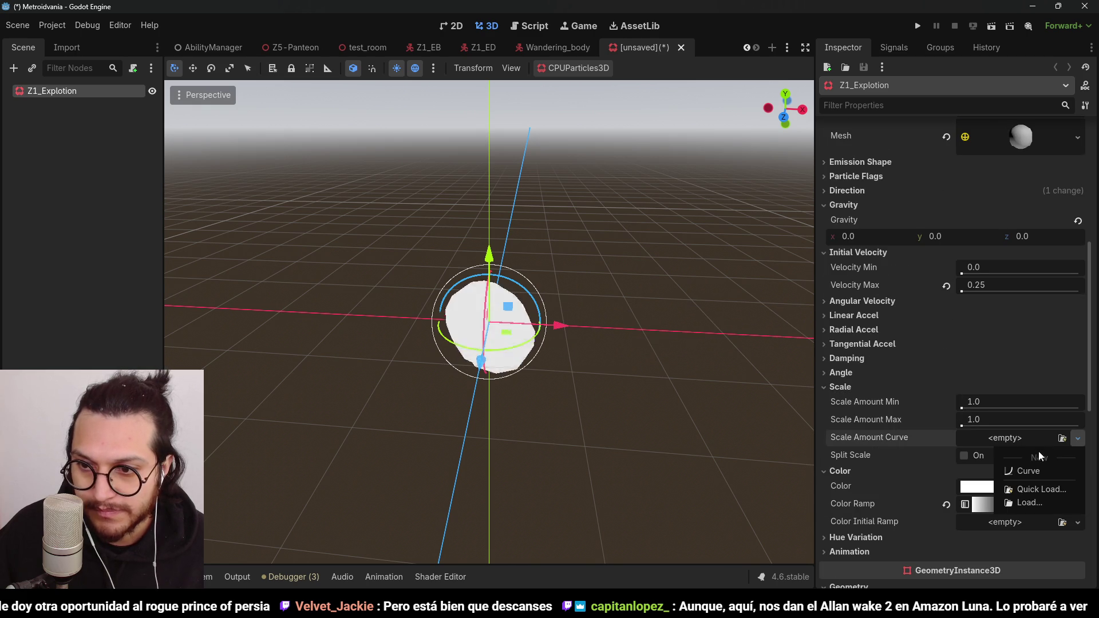
{"action": "left_click", "coordinate": [1044, 472]}
{"action": "left_click", "coordinate": [1025, 438]}
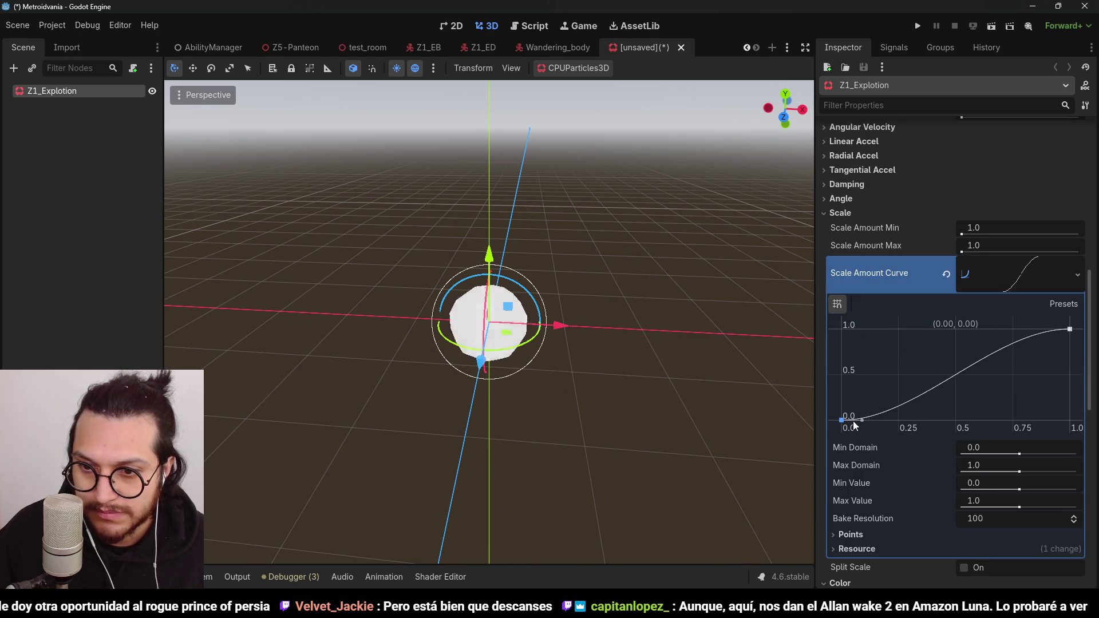
{"action": "left_click_drag", "start_coordinate": [859, 421], "coordinate": [863, 386]}
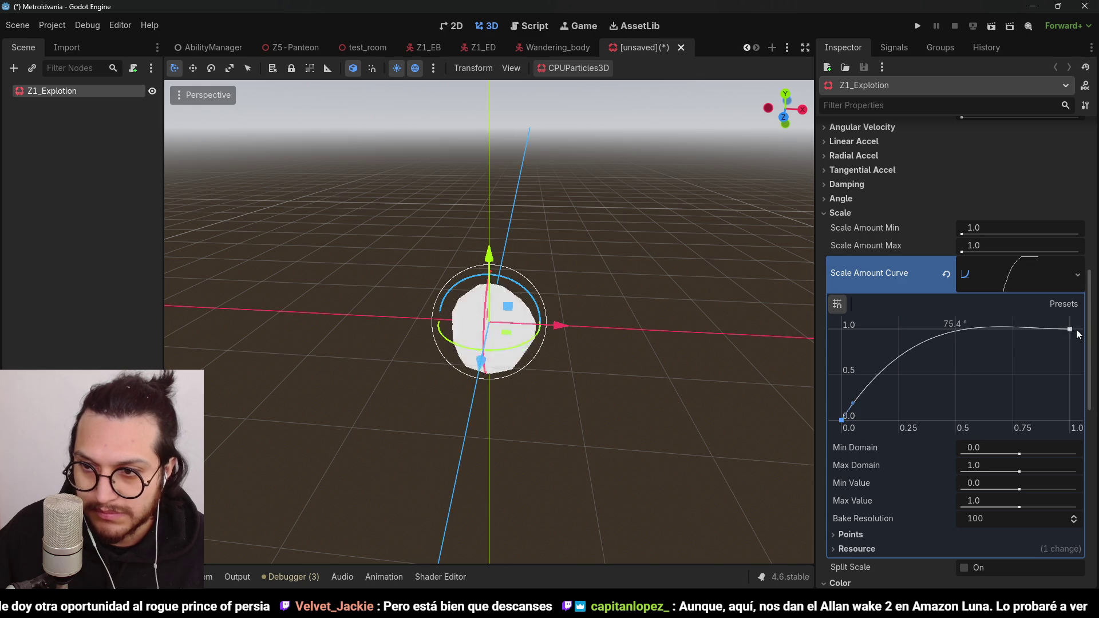
{"action": "mouse_move", "coordinate": [1077, 332]}
{"action": "left_mouse_down"}
{"action": "mouse_move", "coordinate": [1070, 420]}
{"action": "mouse_move", "coordinate": [1029, 383]}
{"action": "left_mouse_up"}
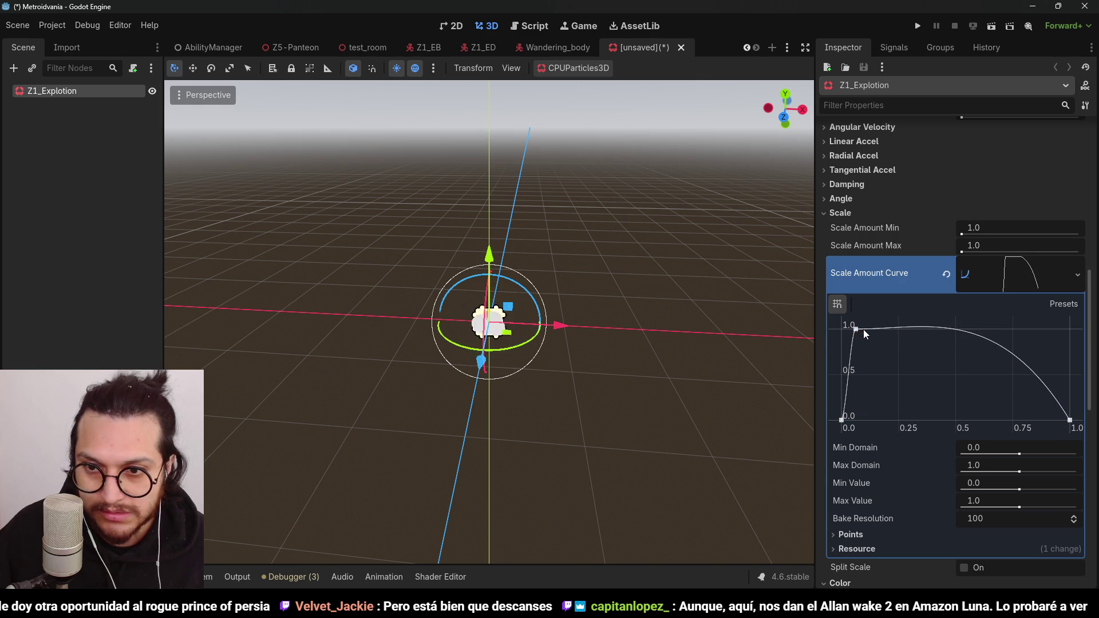
{"action": "left_click", "coordinate": [863, 329]}
{"action": "left_click_drag", "start_coordinate": [876, 331], "coordinate": [865, 325]}
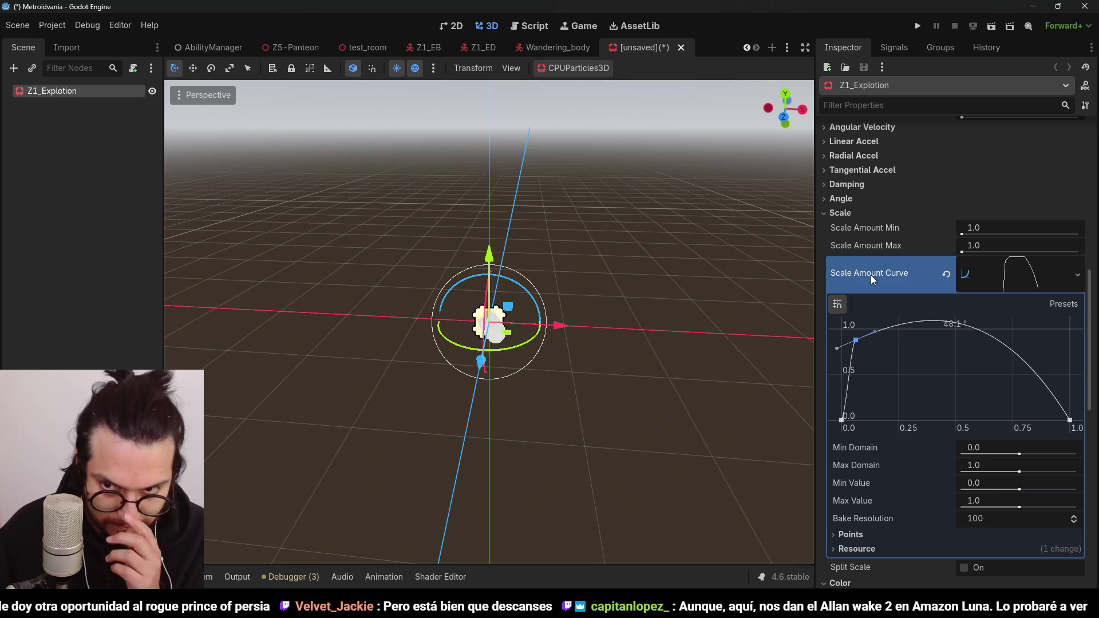
Step: Widen the particle Direction spread to 65.7
{"action": "left_click", "coordinate": [1018, 276]}
{"action": "scroll", "coordinate": [915, 284], "scroll_direction": "up", "scroll_amount": 5}
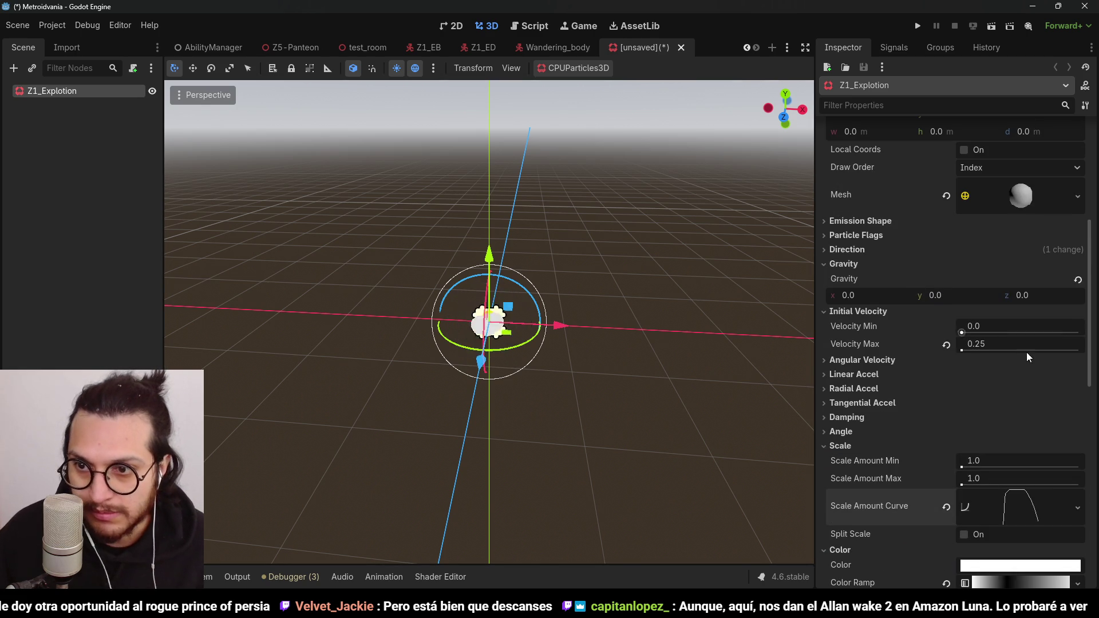
{"action": "scroll", "coordinate": [924, 350], "scroll_direction": "up", "scroll_amount": 2}
{"action": "left_click", "coordinate": [853, 309]}
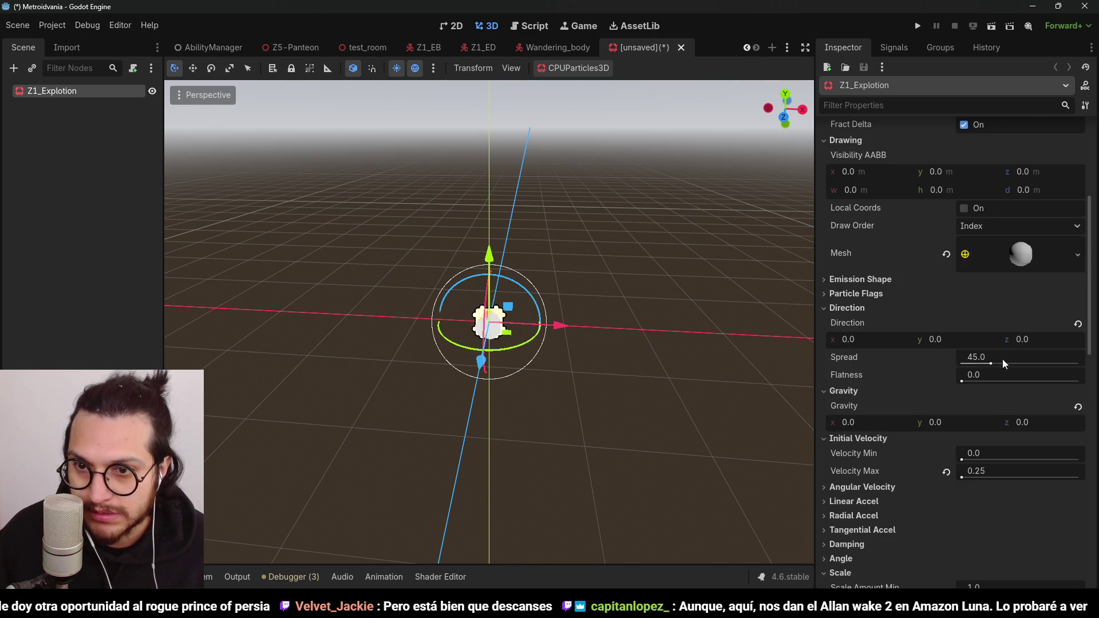
{"action": "left_click_drag", "start_coordinate": [1001, 363], "coordinate": [1014, 364]}
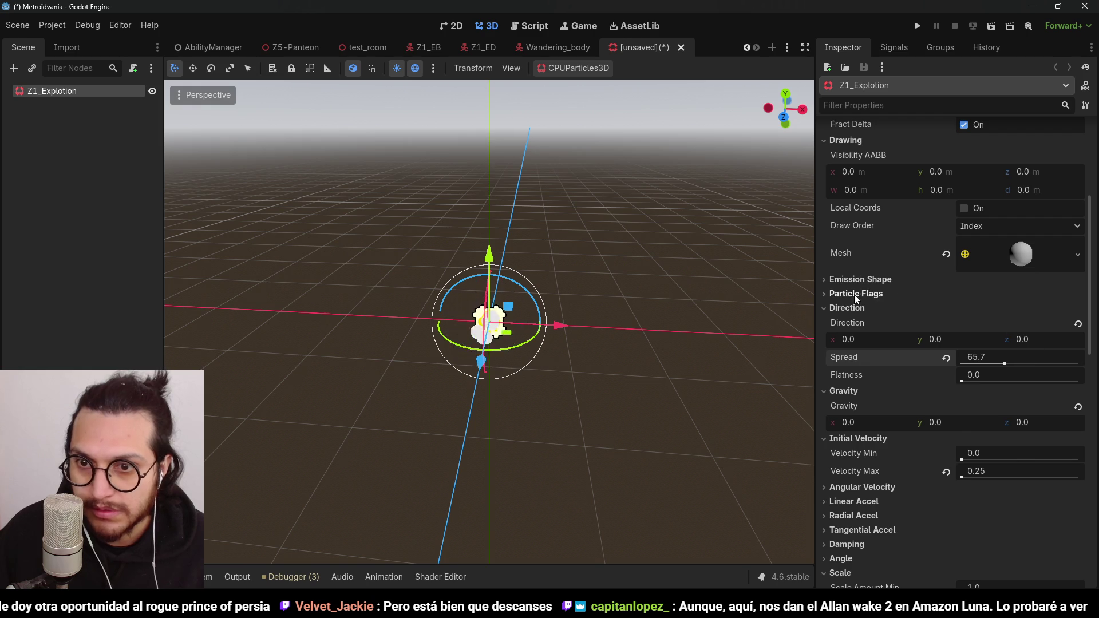
Step: Set the emission shape to Sphere with a radius of 0.85
{"action": "left_click", "coordinate": [876, 281]}
{"action": "left_click", "coordinate": [989, 297]}
{"action": "left_click", "coordinate": [999, 322]}
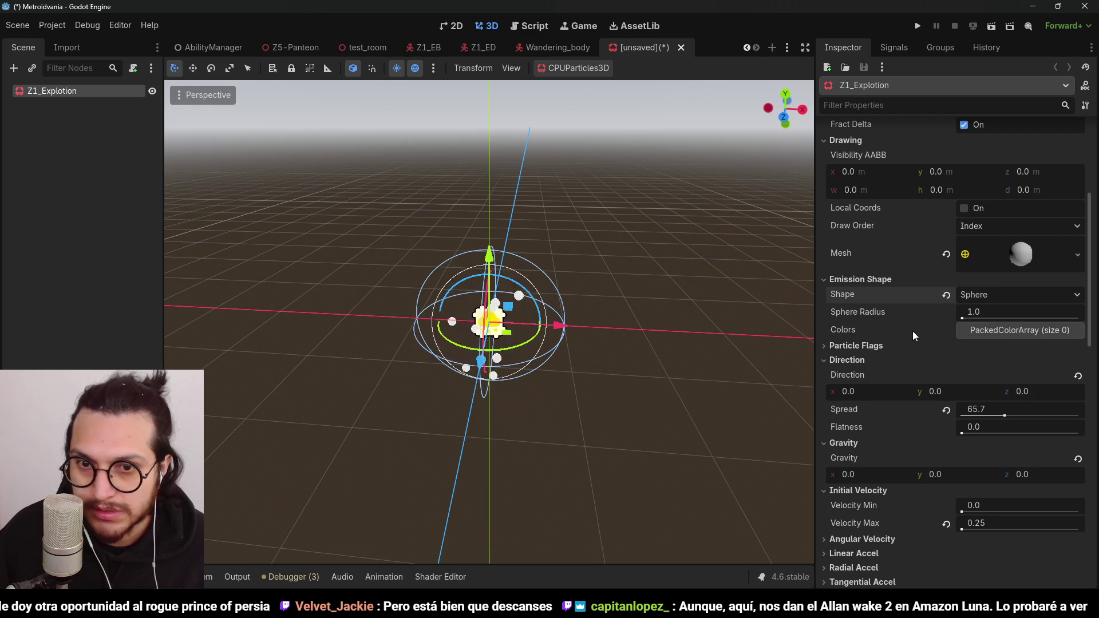
{"action": "mouse_move", "coordinate": [979, 314]}
{"action": "left_mouse_down"}
{"action": "mouse_move", "coordinate": [936, 314]}
{"action": "mouse_move", "coordinate": [967, 314]}
{"action": "left_mouse_up"}
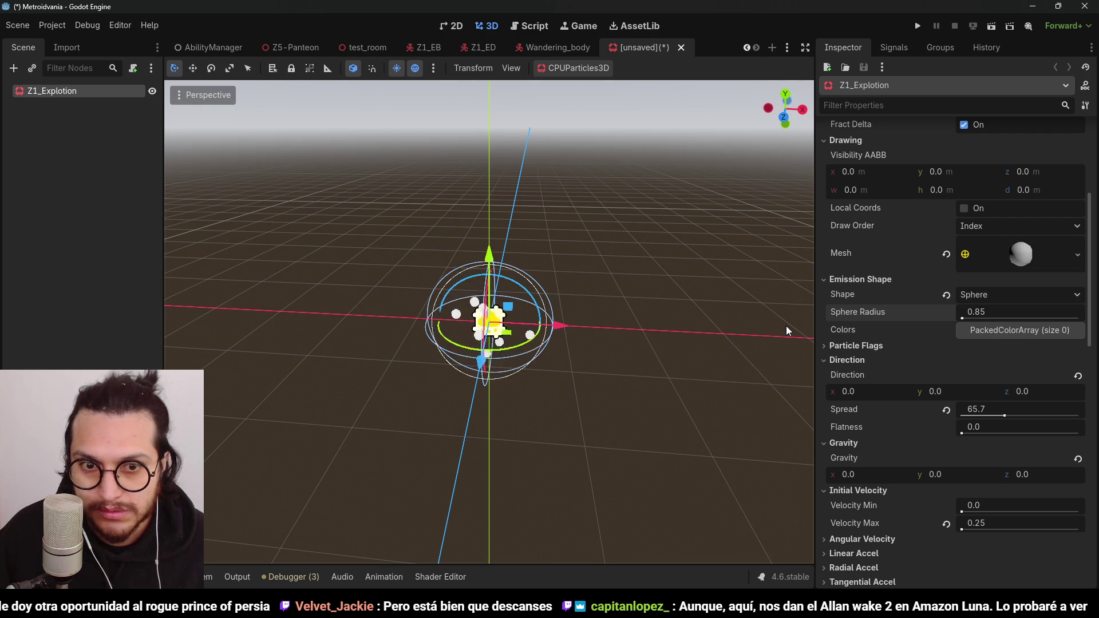
Step: Orbit the viewport around the emitter to inspect the orange particle cluster
{"action": "left_click_drag", "start_coordinate": [630, 400], "coordinate": [531, 347]}
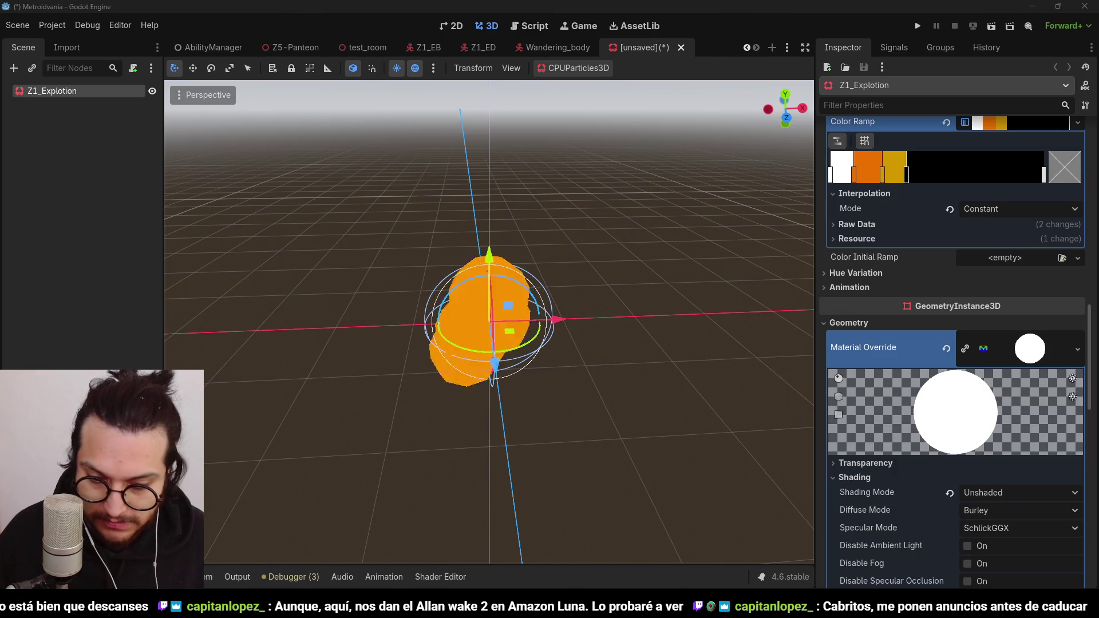
Step: Browse the Amazon Luna claimable-games list, then close Firefox to return to Godot
{"action": "key", "text": "alt+Tab"}
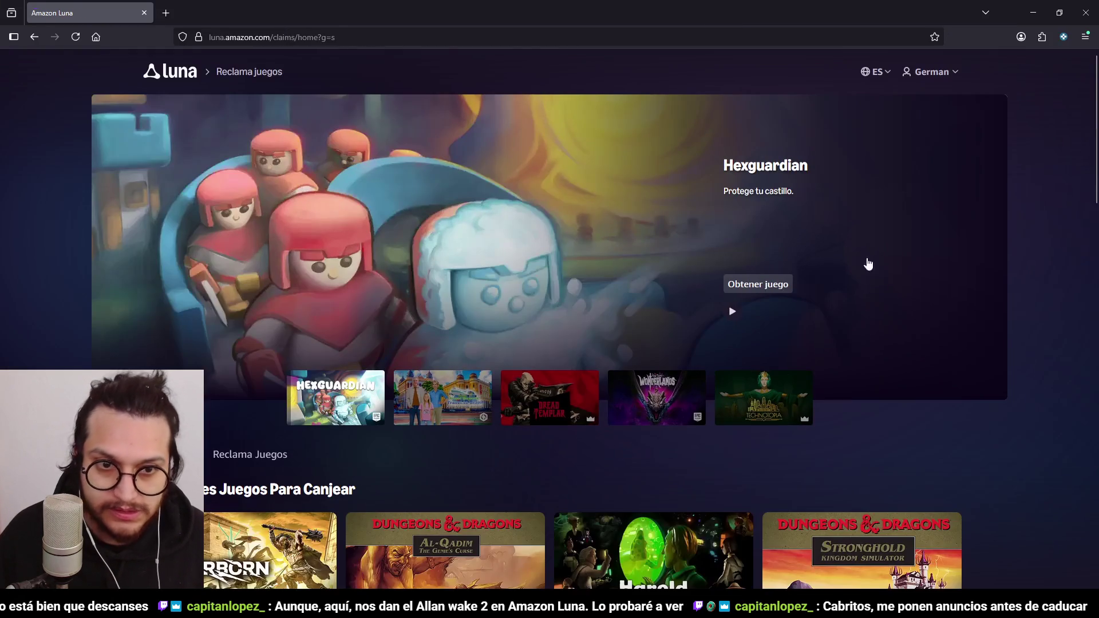
{"action": "scroll", "coordinate": [983, 293], "scroll_direction": "down", "scroll_amount": 4}
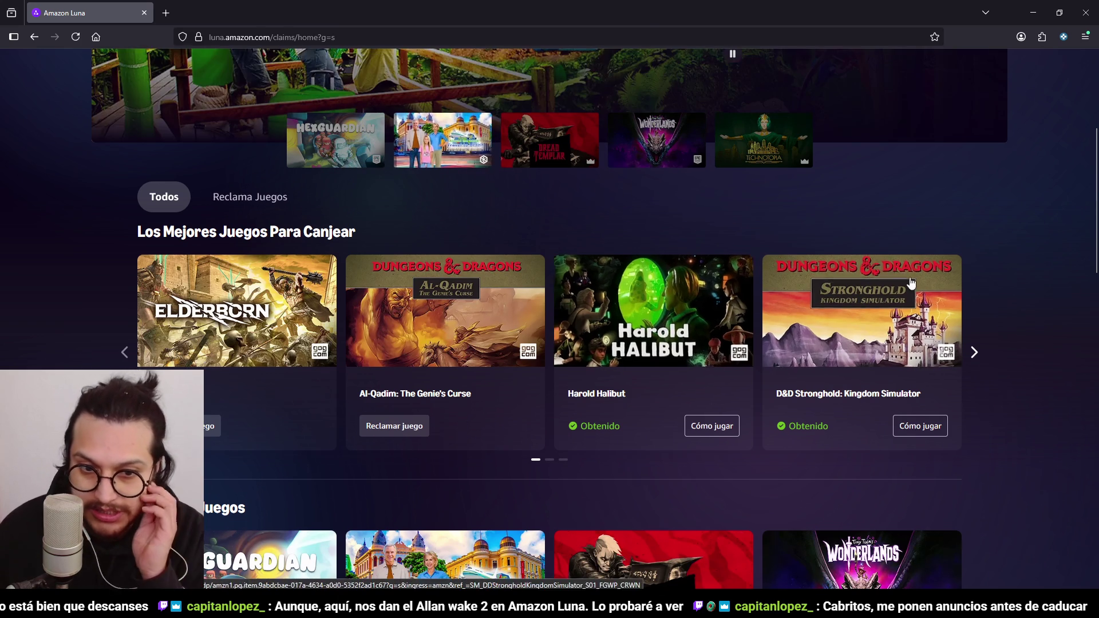
{"action": "scroll", "coordinate": [668, 335], "scroll_direction": "down", "scroll_amount": 5}
{"action": "scroll", "coordinate": [642, 327], "scroll_direction": "up", "scroll_amount": 4}
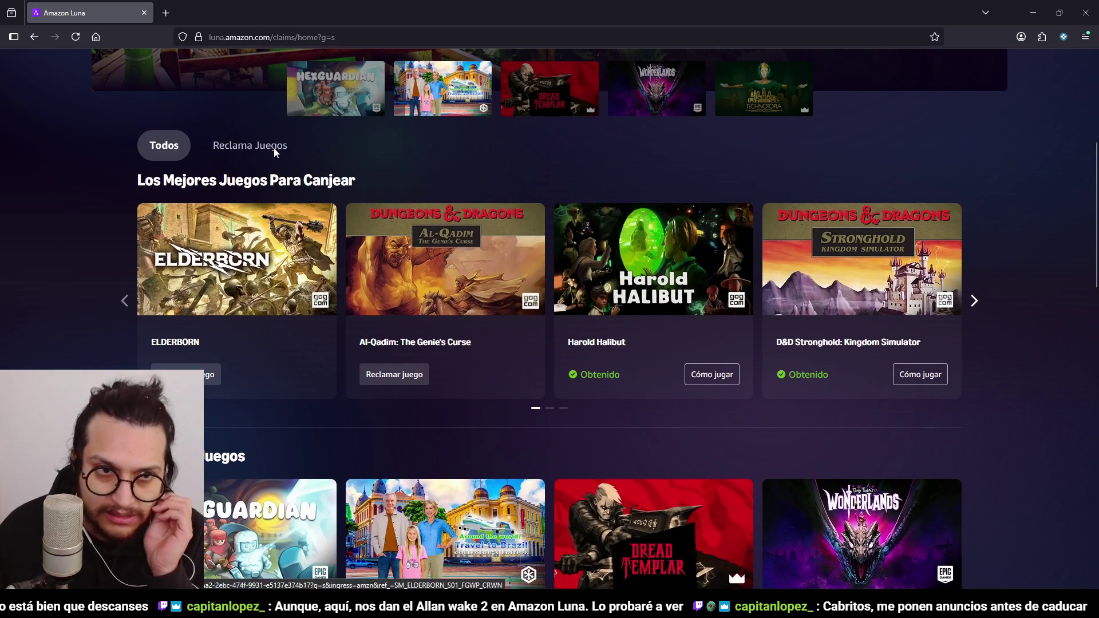
{"action": "left_click", "coordinate": [273, 146]}
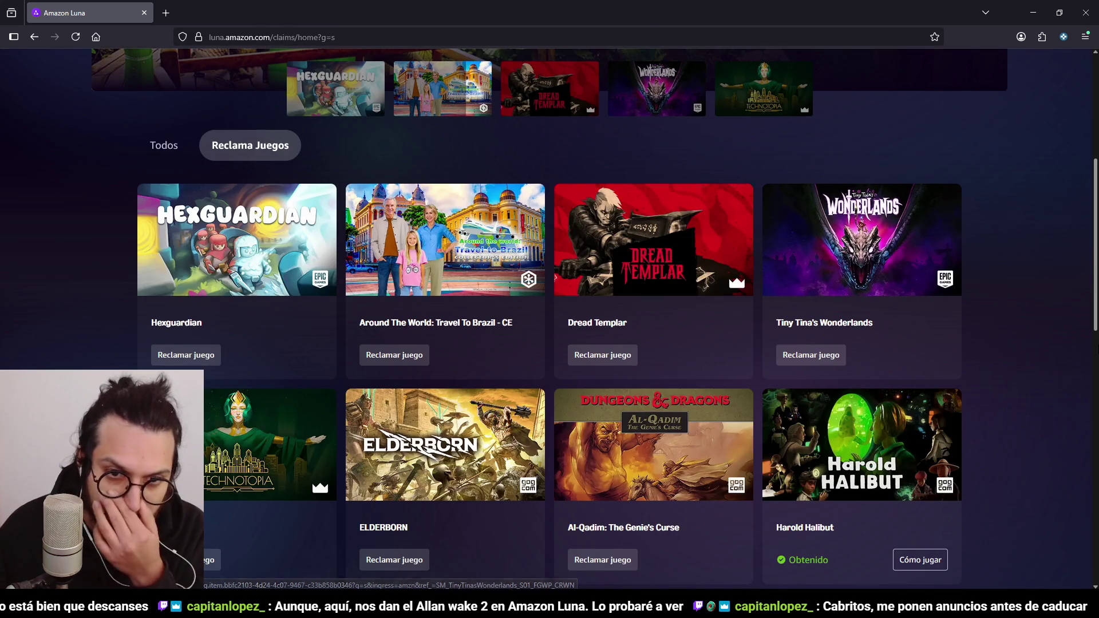
{"action": "scroll", "coordinate": [274, 144], "scroll_direction": "down", "scroll_amount": 2}
{"action": "scroll", "coordinate": [1093, 352], "scroll_direction": "down", "scroll_amount": 1}
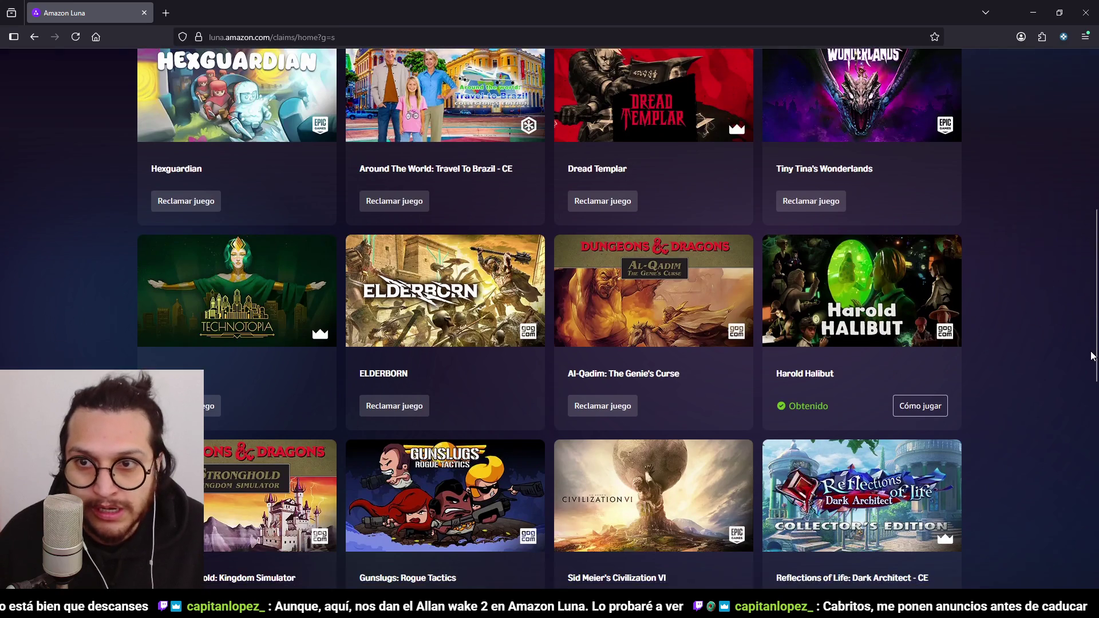
{"action": "scroll", "coordinate": [1092, 356], "scroll_direction": "up", "scroll_amount": 1}
{"action": "scroll", "coordinate": [1093, 356], "scroll_direction": "up", "scroll_amount": 2}
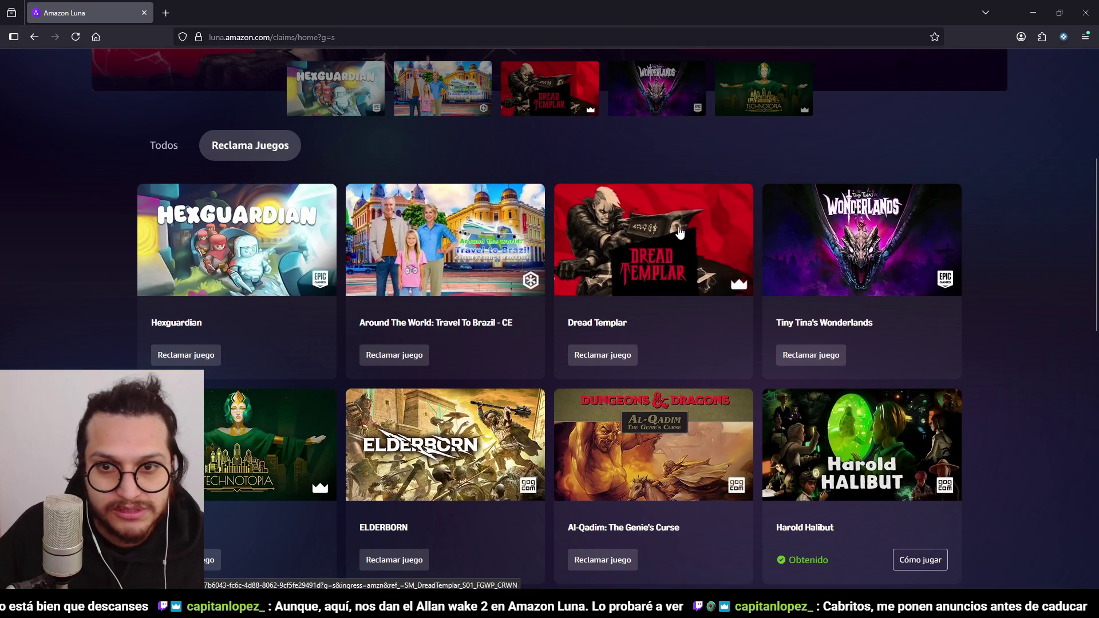
{"action": "scroll", "coordinate": [992, 310], "scroll_direction": "down", "scroll_amount": 5}
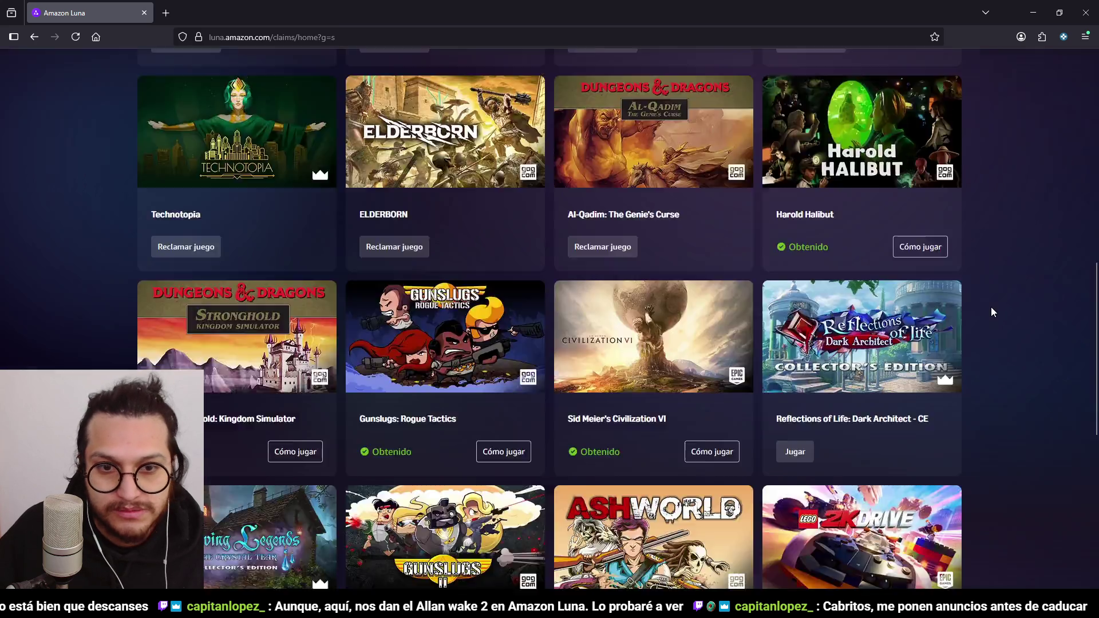
{"action": "scroll", "coordinate": [992, 308], "scroll_direction": "down", "scroll_amount": 3}
{"action": "scroll", "coordinate": [1077, 328], "scroll_direction": "up", "scroll_amount": 15}
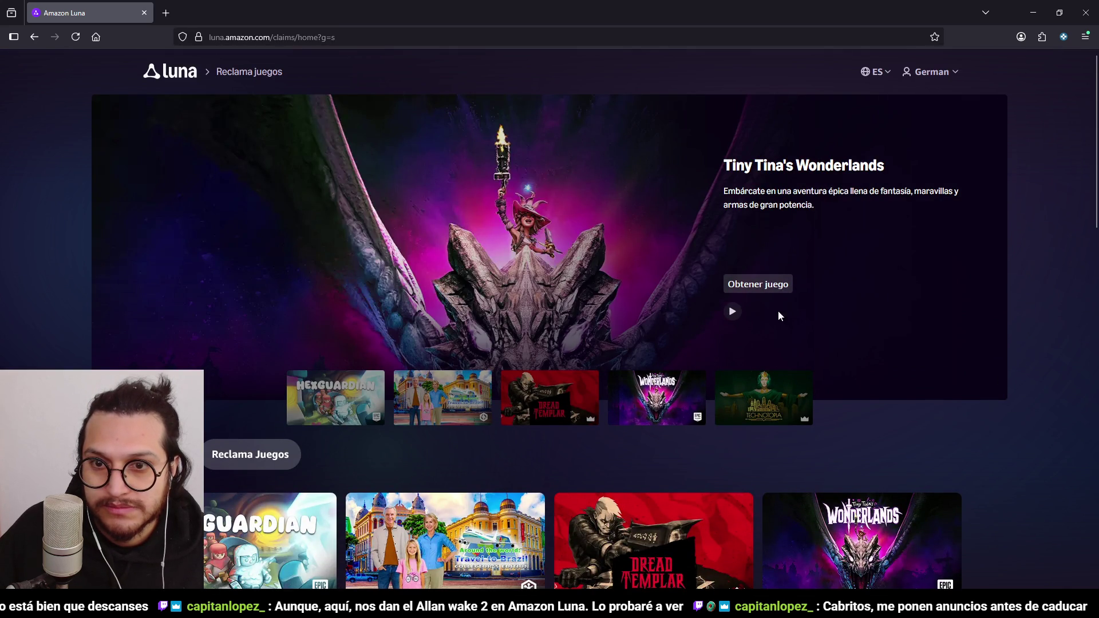
{"action": "left_click", "coordinate": [1090, 3]}
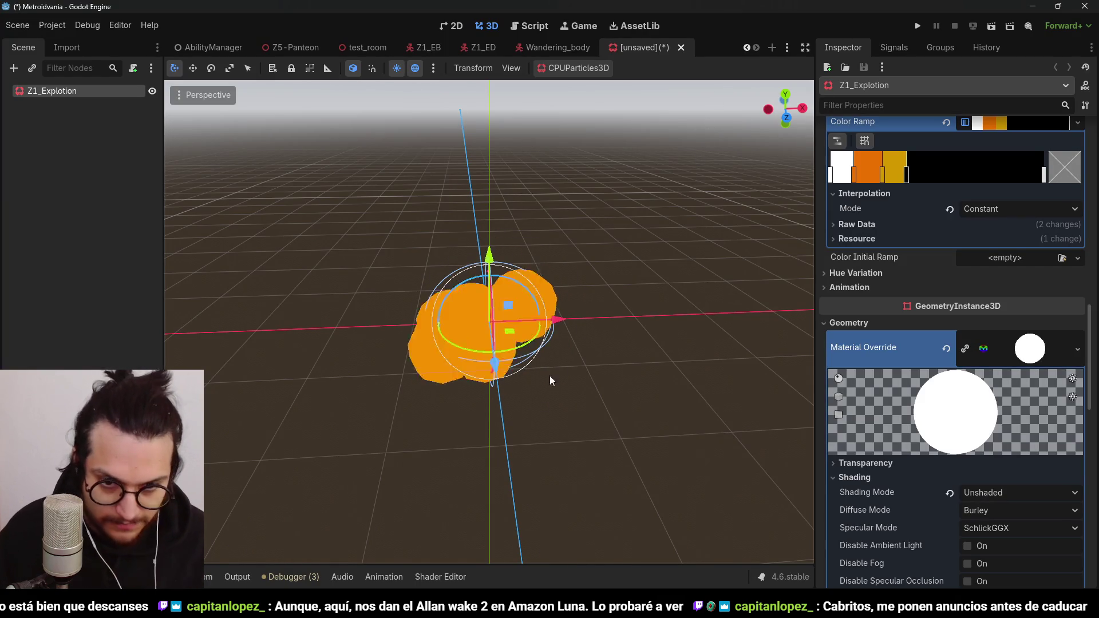
Step: Drag the colour ramp's gold stop right, widening the orange band to leave a thin gold sliver
{"action": "scroll", "coordinate": [452, 353], "scroll_direction": "down", "scroll_amount": 2}
{"action": "mouse_move", "coordinate": [452, 349]}
{"action": "left_mouse_down"}
{"action": "mouse_move", "coordinate": [593, 372]}
{"action": "mouse_move", "coordinate": [655, 419]}
{"action": "mouse_move", "coordinate": [584, 410]}
{"action": "mouse_move", "coordinate": [550, 333]}
{"action": "left_mouse_up"}
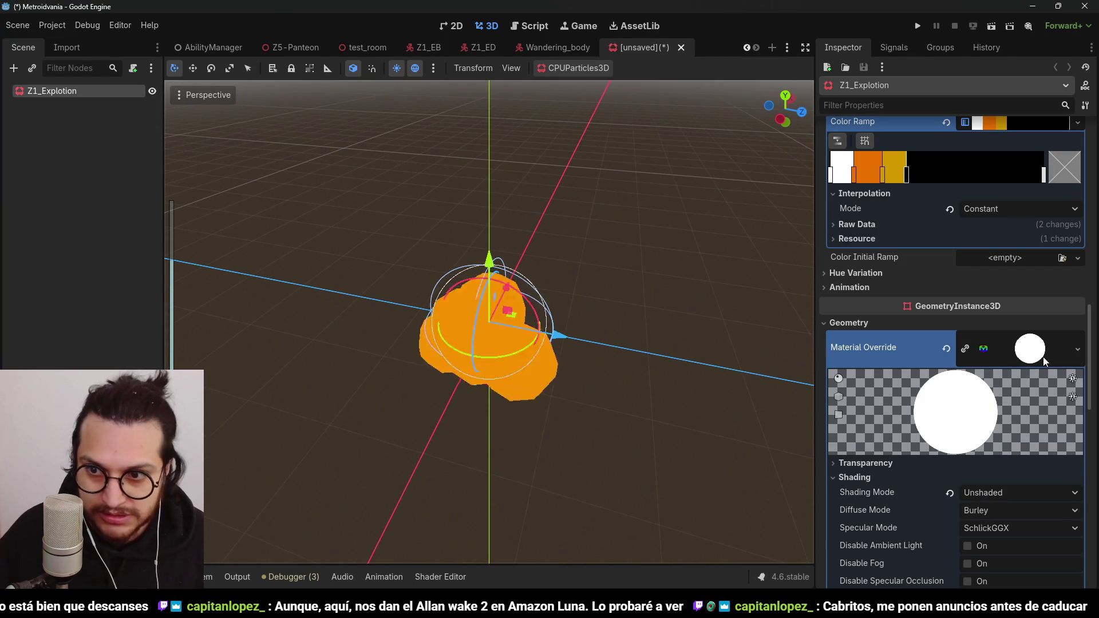
{"action": "scroll", "coordinate": [919, 289], "scroll_direction": "up", "scroll_amount": 4}
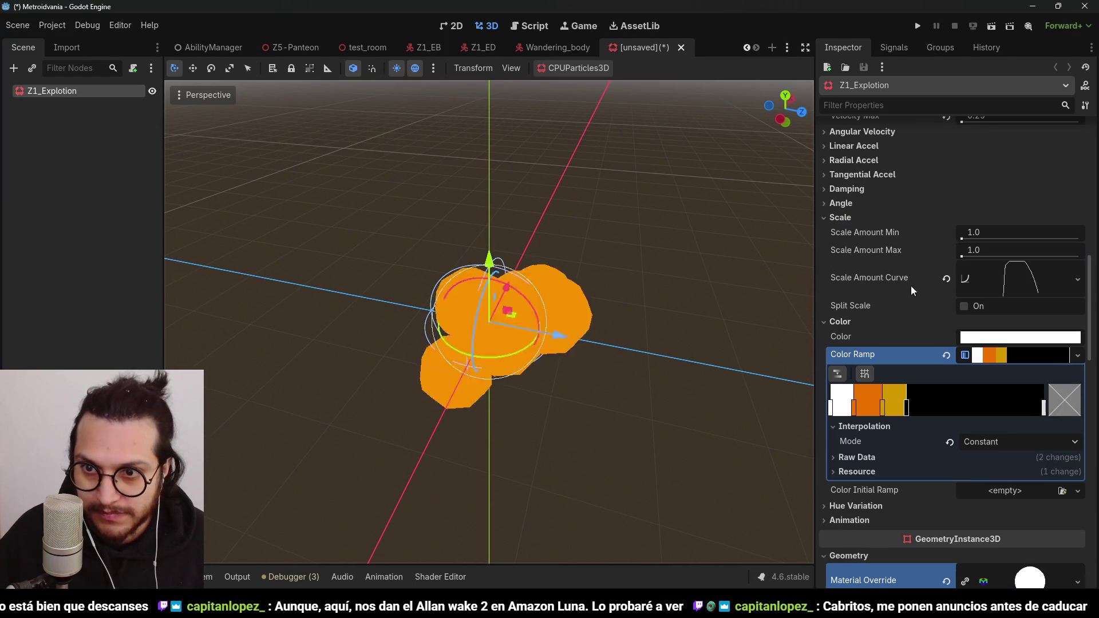
{"action": "mouse_move", "coordinate": [883, 408]}
{"action": "left_mouse_down"}
{"action": "mouse_move", "coordinate": [903, 411]}
{"action": "mouse_move", "coordinate": [853, 416]}
{"action": "left_mouse_up"}
{"action": "left_click", "coordinate": [855, 410]}
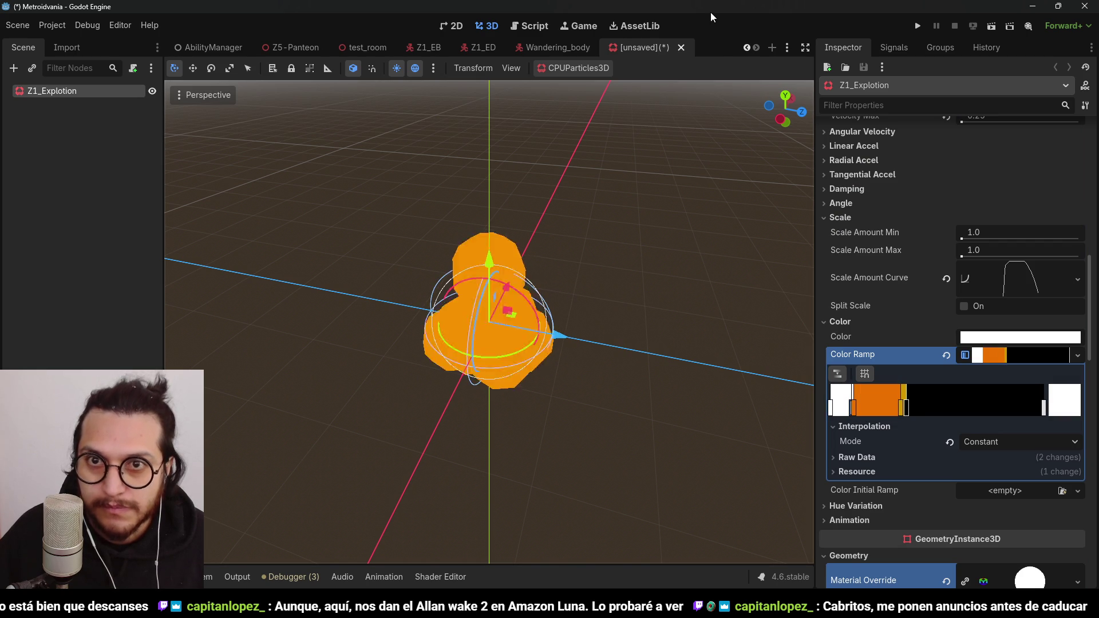
Step: Save the explosion scene as Z1_ED_Explotion.tscn in Scenes/01_Enemies/03_Z1ED
{"action": "key", "text": "ctrl+s"}
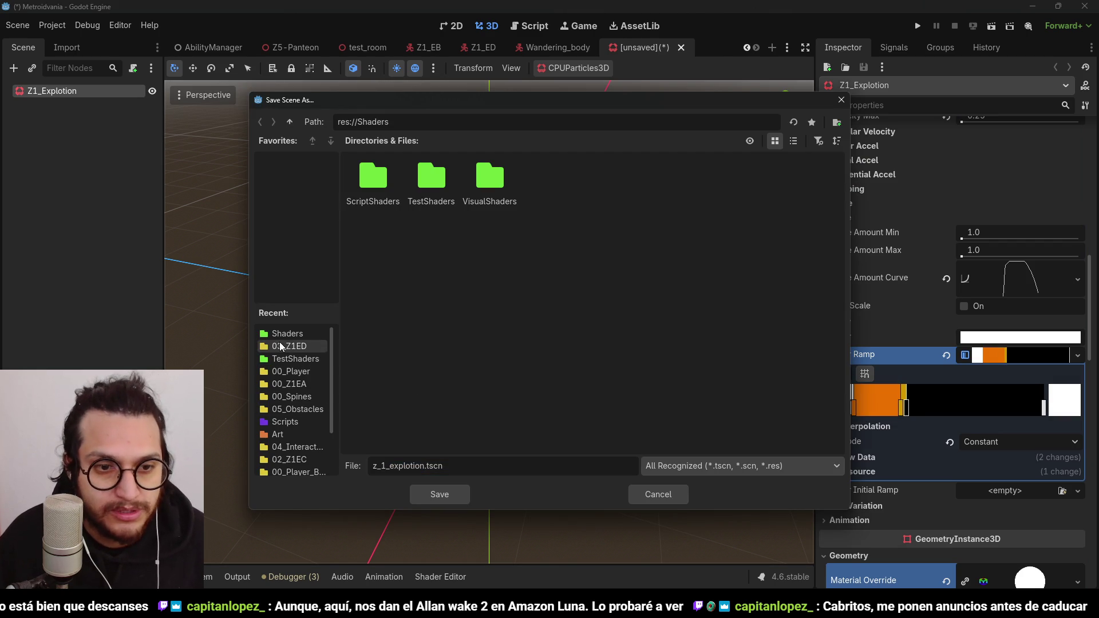
{"action": "scroll", "coordinate": [309, 407], "scroll_direction": "down", "scroll_amount": 3}
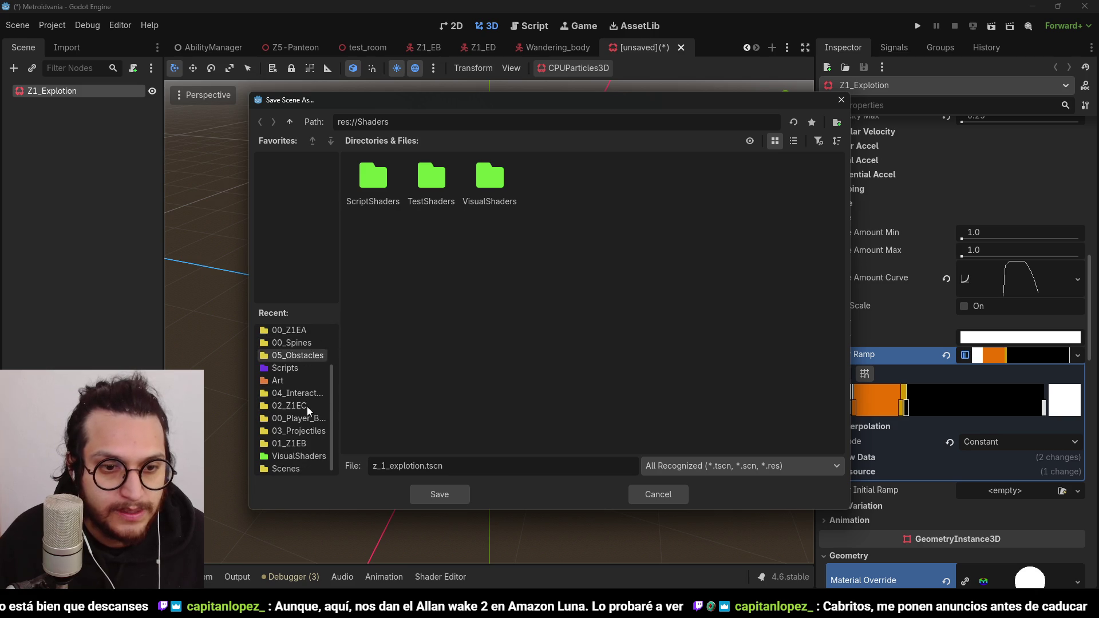
{"action": "left_click", "coordinate": [307, 441]}
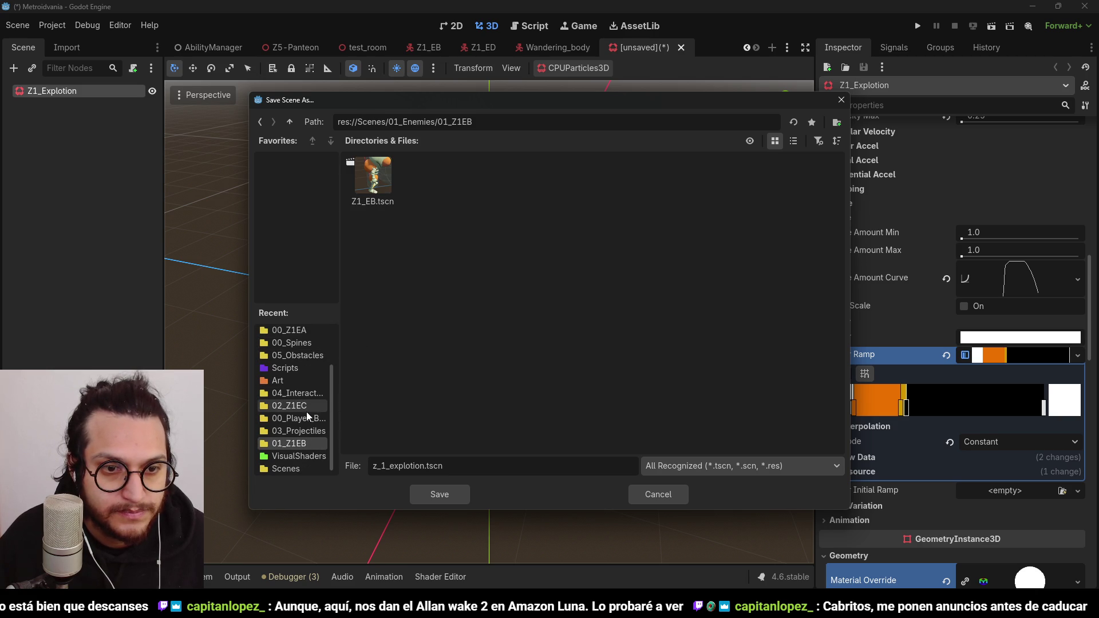
{"action": "scroll", "coordinate": [307, 411], "scroll_direction": "up", "scroll_amount": 3}
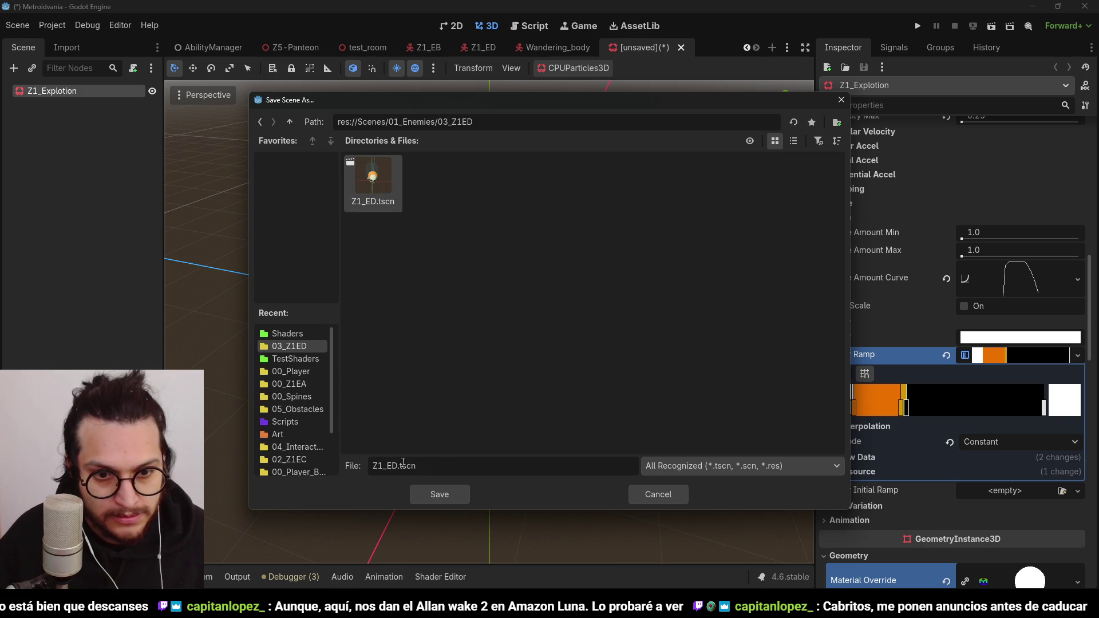
{"action": "type", "text": "_Expl"}
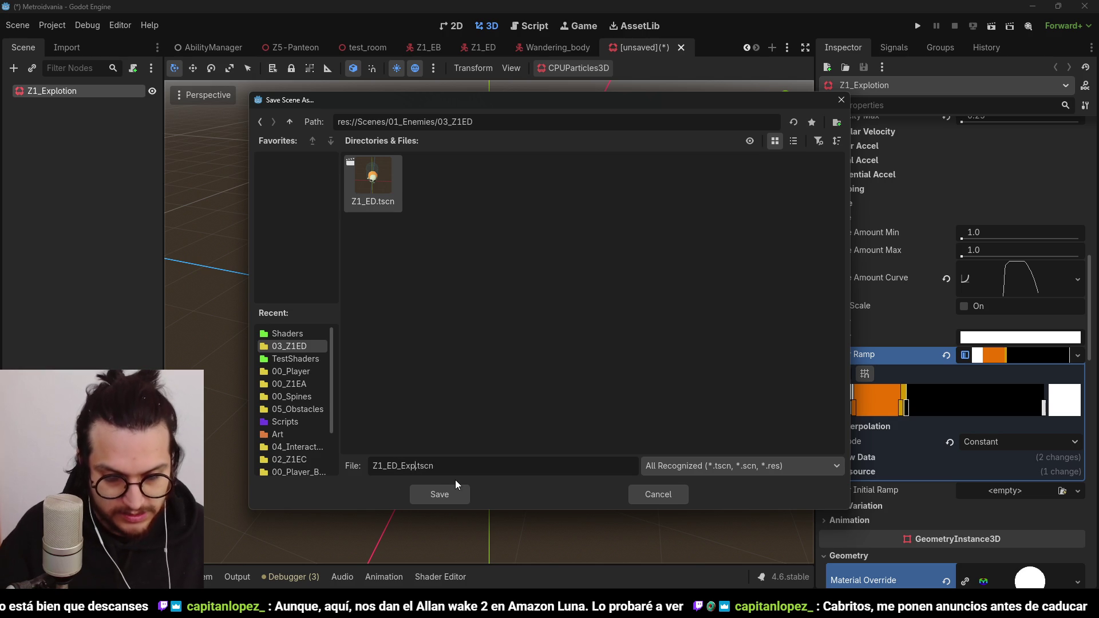
{"action": "type", "text": "otion"}
{"action": "key", "text": "Return"}
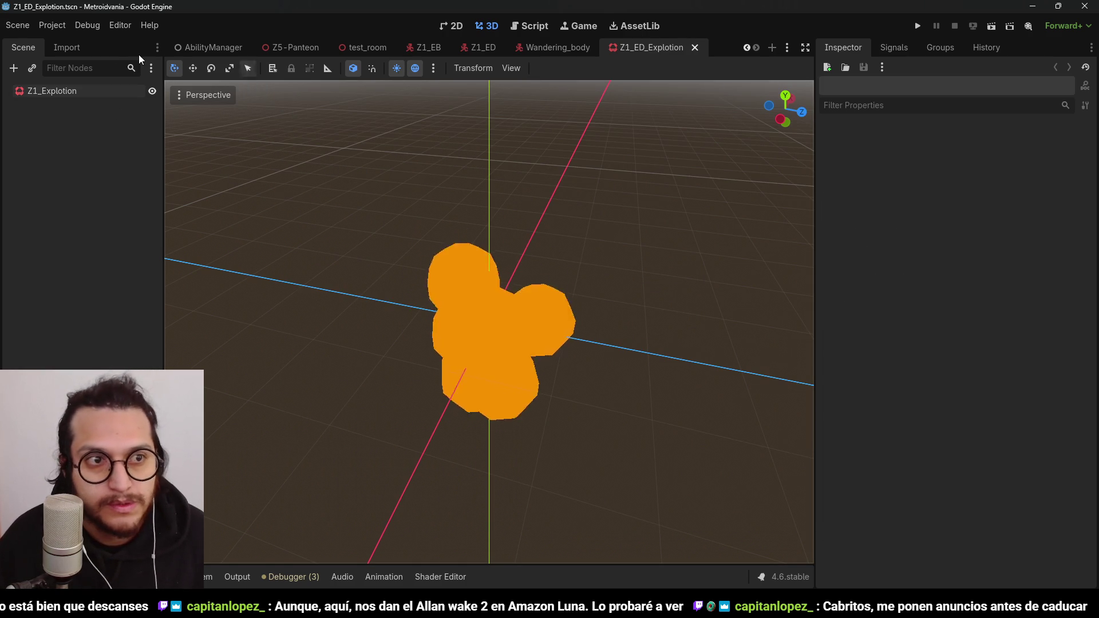
Step: Enable One Shot on the Z1_Explotion particles, test a burst, and save the scene
{"action": "left_click", "coordinate": [138, 90]}
{"action": "scroll", "coordinate": [971, 193], "scroll_direction": "up", "scroll_amount": 10}
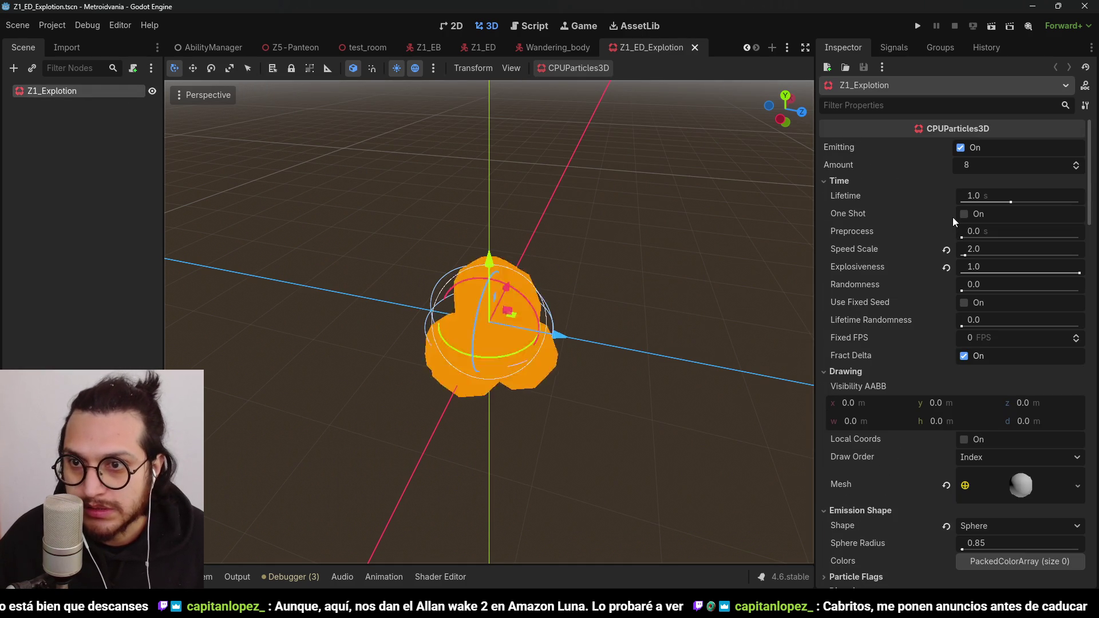
{"action": "left_click", "coordinate": [966, 218]}
{"action": "left_click", "coordinate": [962, 147]}
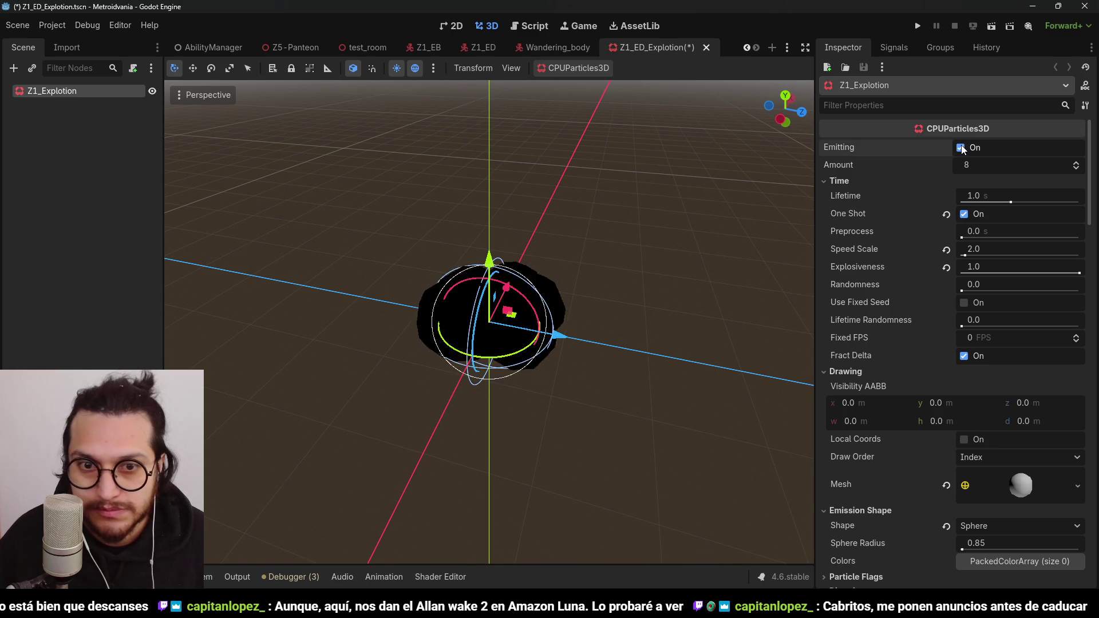
{"action": "left_click", "coordinate": [964, 146]}
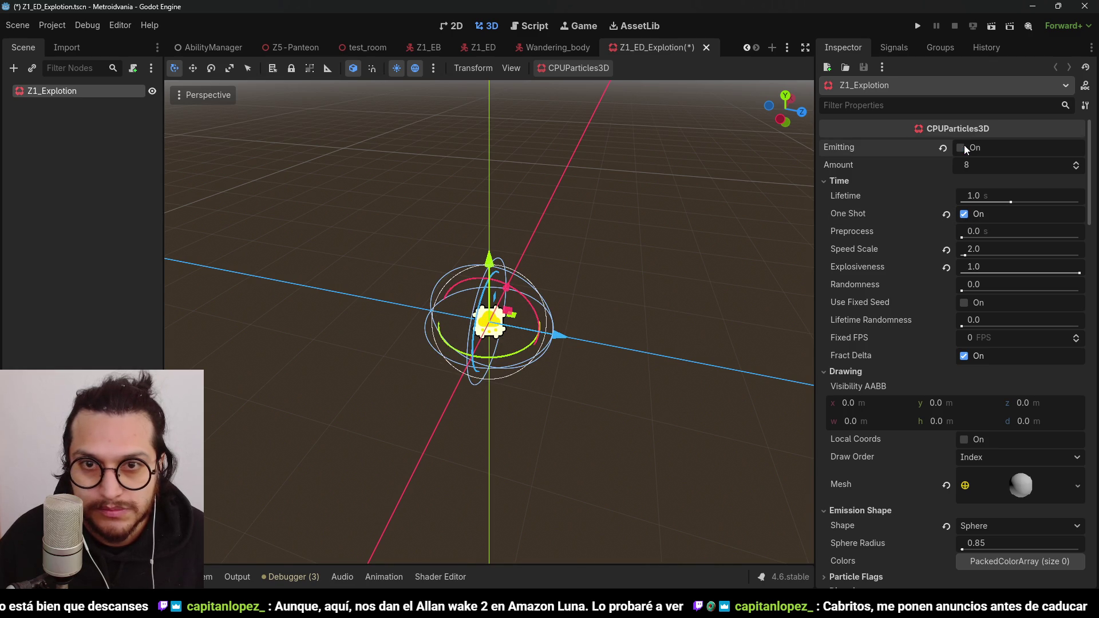
{"action": "key", "text": "ctrl+s"}
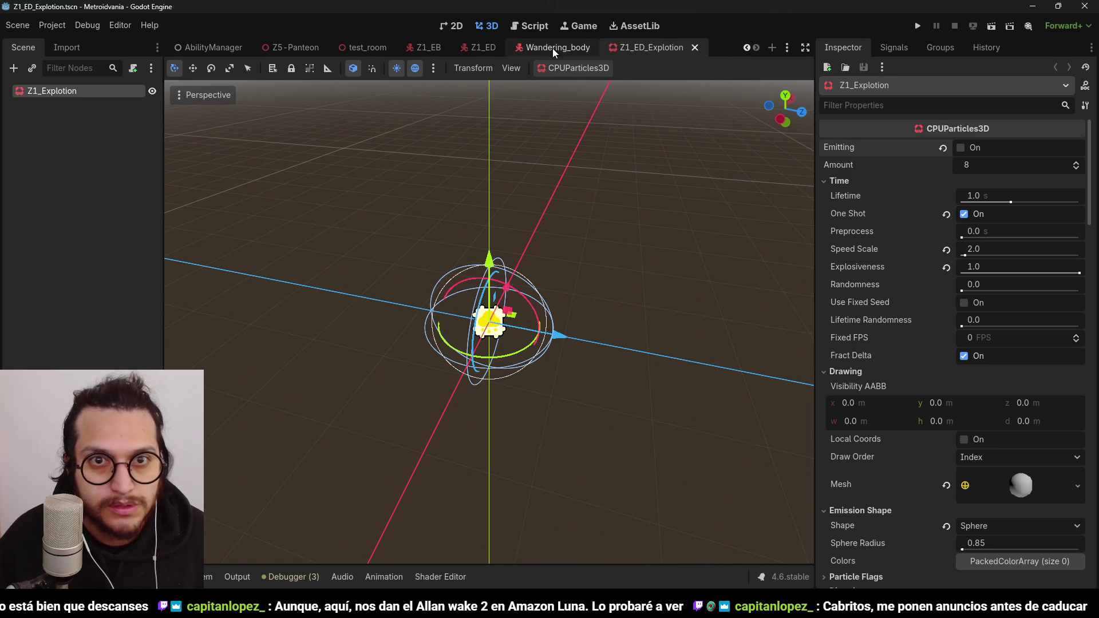
Step: Close the Wandering_body scene, return to Z1_ED and open its root node's script
{"action": "left_click", "coordinate": [563, 46]}
{"action": "left_click", "coordinate": [596, 46]}
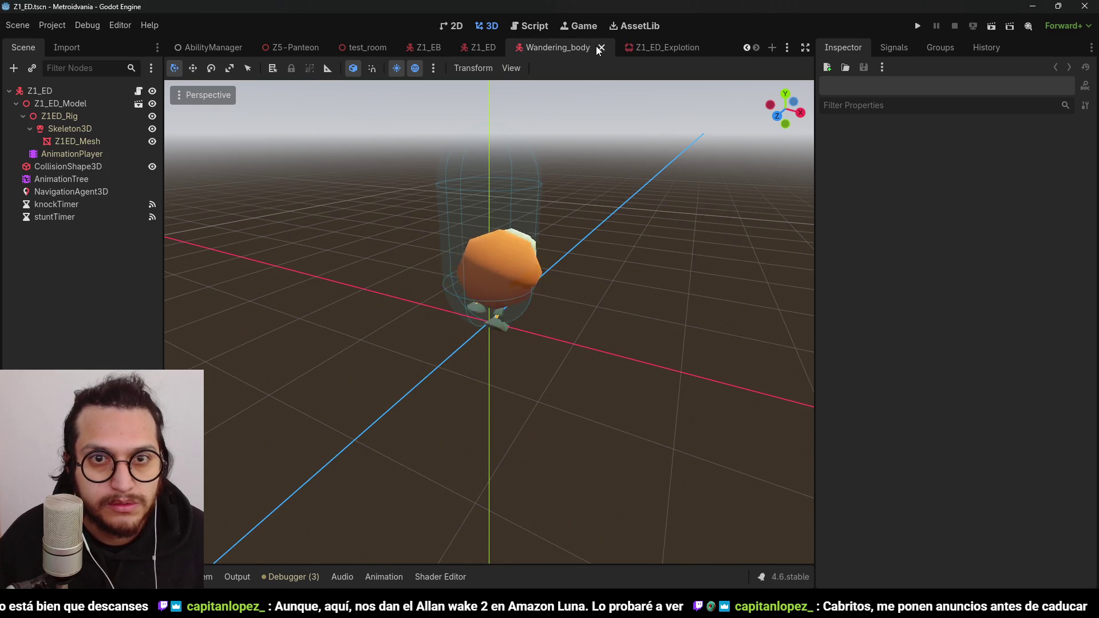
{"action": "left_click", "coordinate": [519, 49]}
{"action": "left_click", "coordinate": [601, 47]}
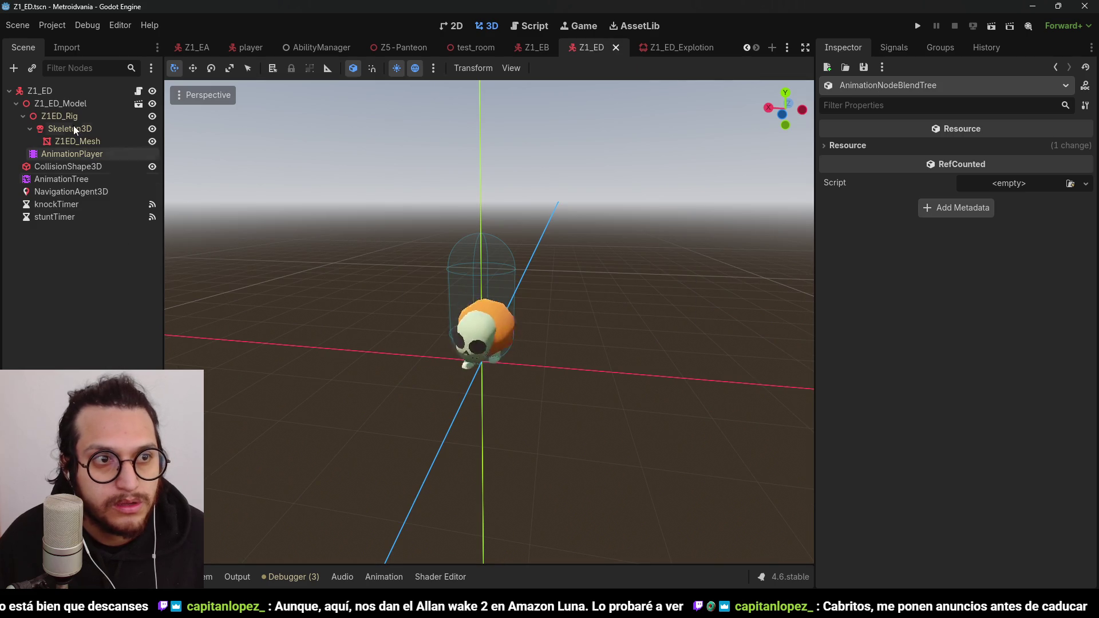
{"action": "left_click", "coordinate": [64, 103]}
{"action": "left_click_drag", "start_coordinate": [601, 288], "coordinate": [504, 298]}
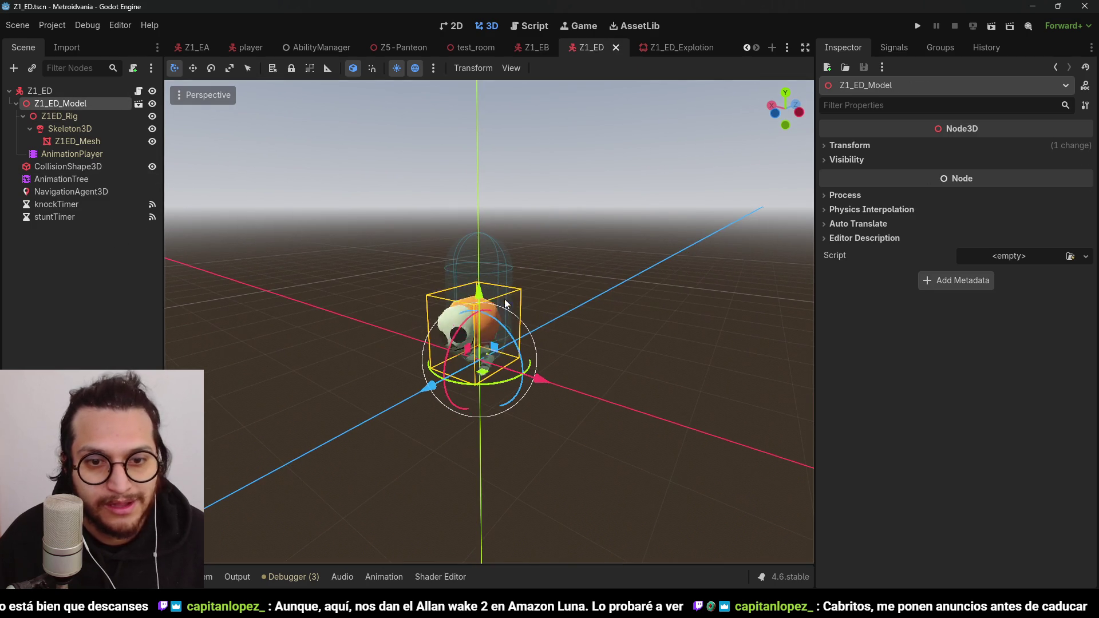
{"action": "left_click", "coordinate": [131, 91]}
{"action": "left_click", "coordinate": [138, 91]}
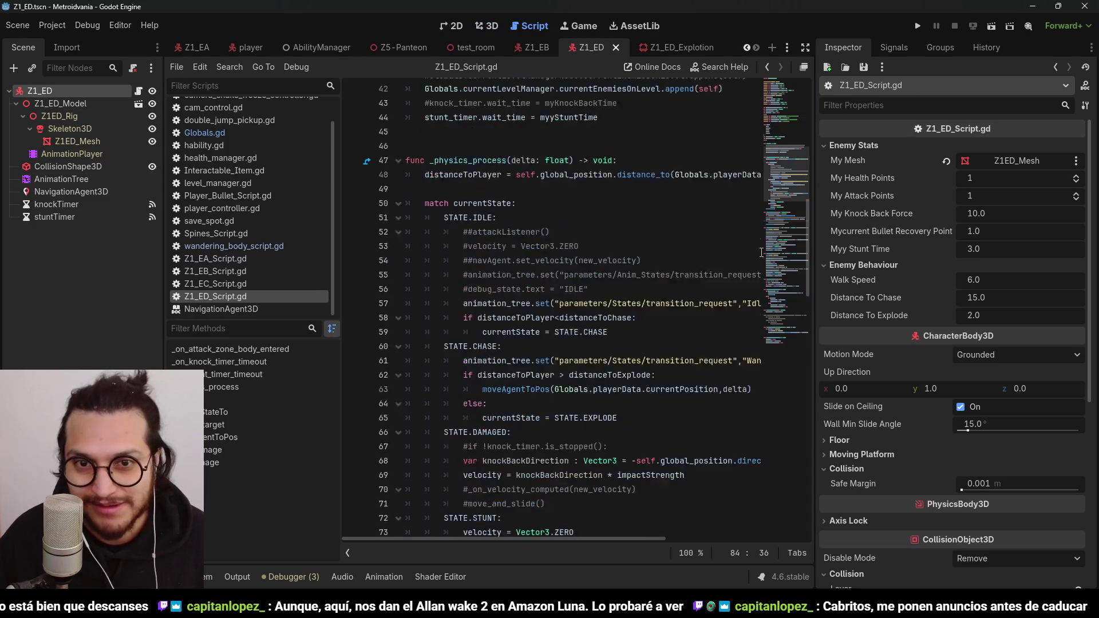
{"action": "scroll", "coordinate": [617, 251], "scroll_direction": "up", "scroll_amount": 5}
{"action": "scroll", "coordinate": [582, 390], "scroll_direction": "down", "scroll_amount": 9}
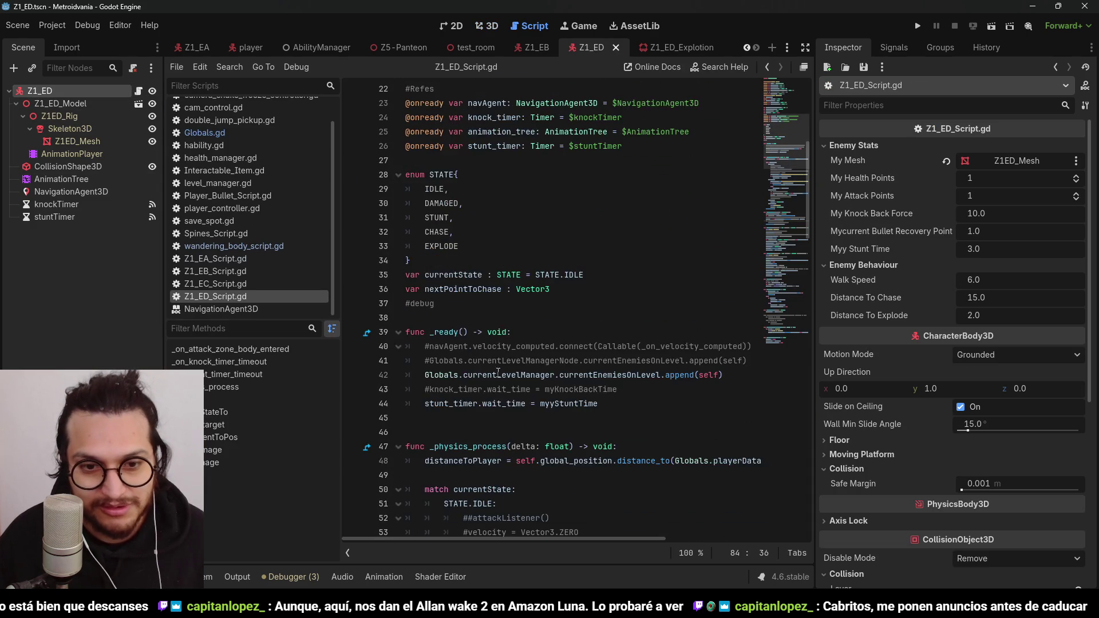
{"action": "scroll", "coordinate": [515, 315], "scroll_direction": "up", "scroll_amount": 1}
{"action": "left_click", "coordinate": [456, 278]}
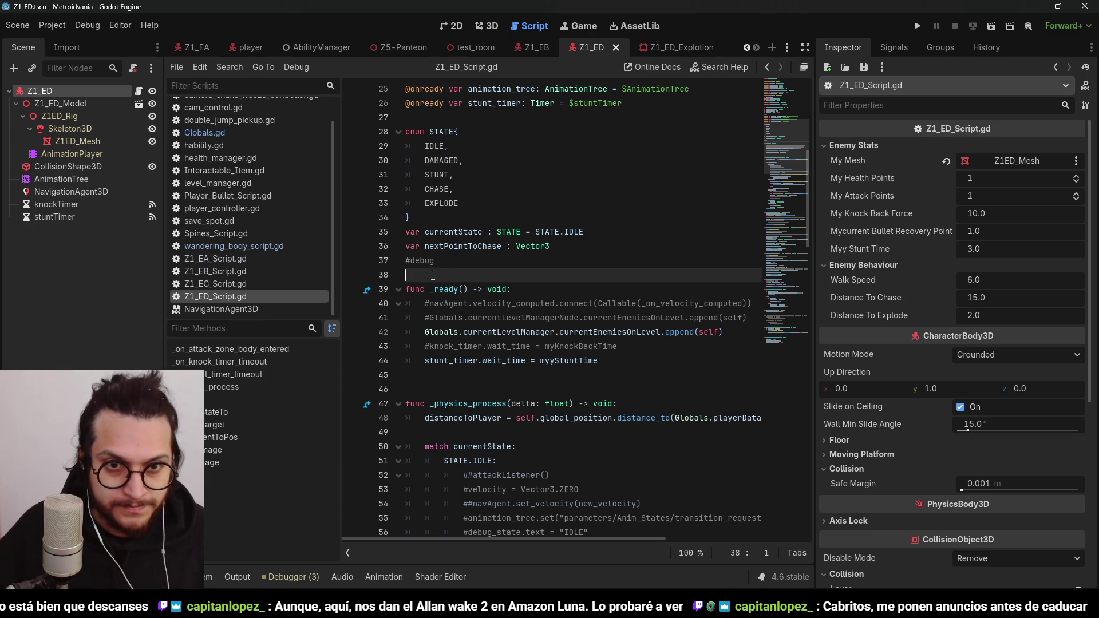
{"action": "scroll", "coordinate": [433, 275], "scroll_direction": "up", "scroll_amount": 3}
{"action": "left_click", "coordinate": [622, 227]}
{"action": "key", "text": "Return"}
{"action": "key", "text": "Return"}
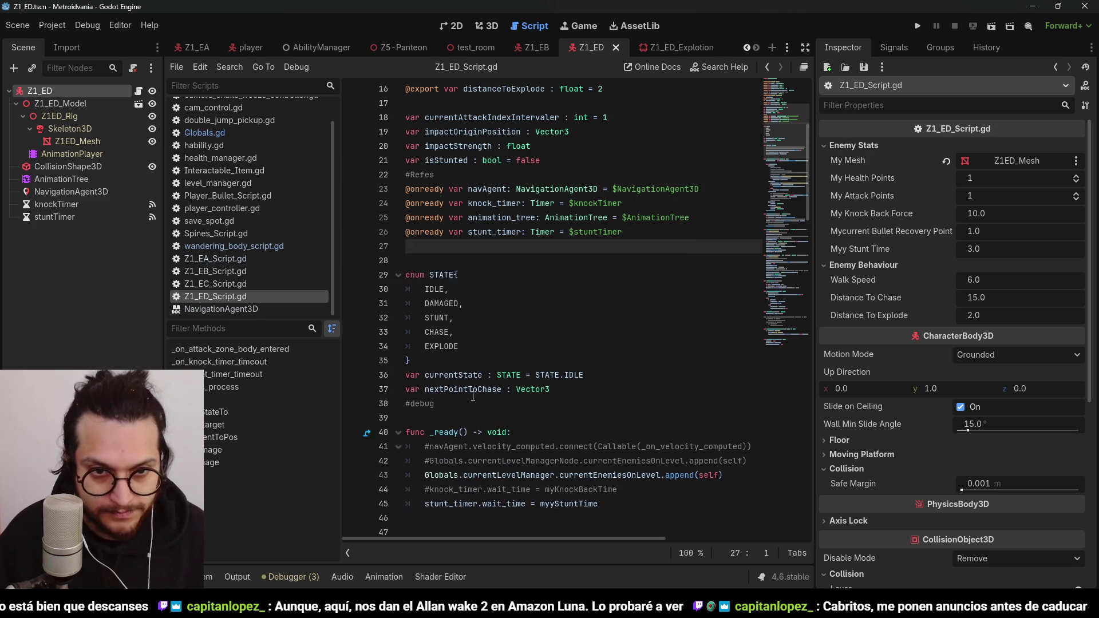
Step: Ctrl-drag Z1_ED_Explotion.tscn in as the preloaded constant Z_1_ED_EXPLOTION, then return to the explosion scene
{"action": "left_click", "coordinate": [194, 576]}
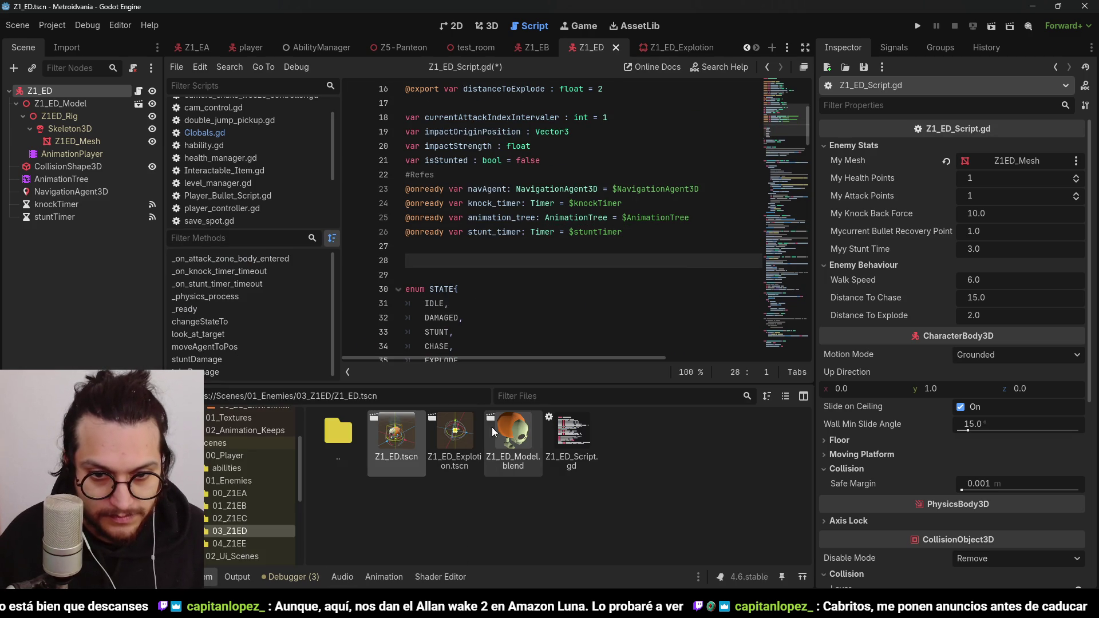
{"action": "mouse_move", "coordinate": [458, 435]}
{"action": "left_mouse_down"}
{"action": "mouse_move", "coordinate": [465, 441]}
{"action": "mouse_move", "coordinate": [450, 258]}
{"action": "left_mouse_up"}
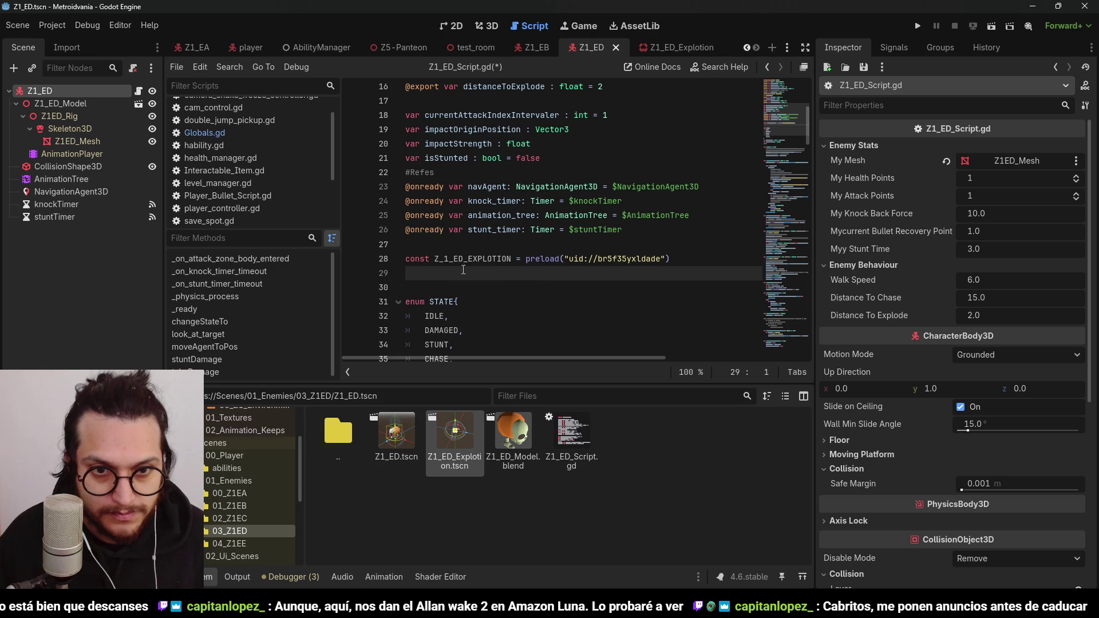
{"action": "double_click", "coordinate": [486, 260]}
{"action": "key", "text": "ctrl+j"}
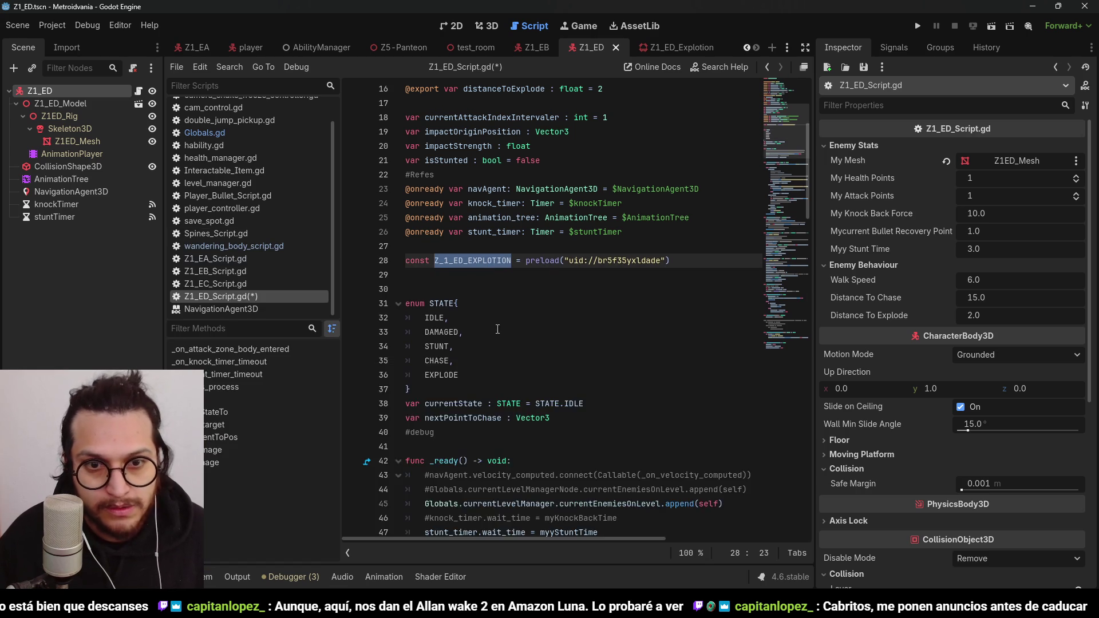
{"action": "scroll", "coordinate": [526, 325], "scroll_direction": "down", "scroll_amount": 10}
{"action": "scroll", "coordinate": [525, 325], "scroll_direction": "down", "scroll_amount": 2}
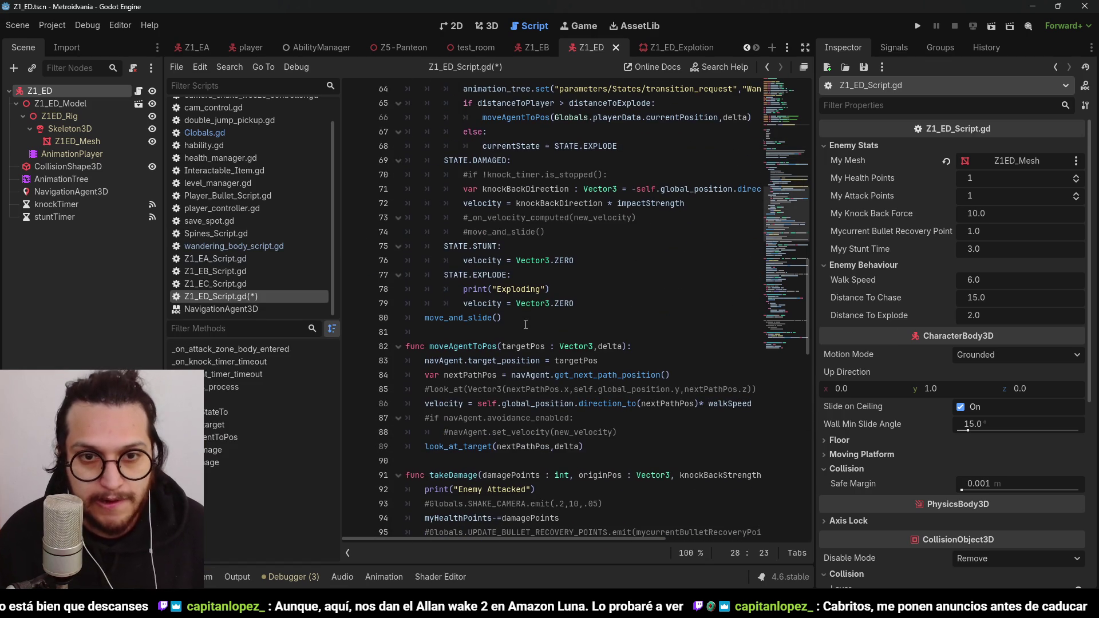
{"action": "left_click", "coordinate": [665, 46]}
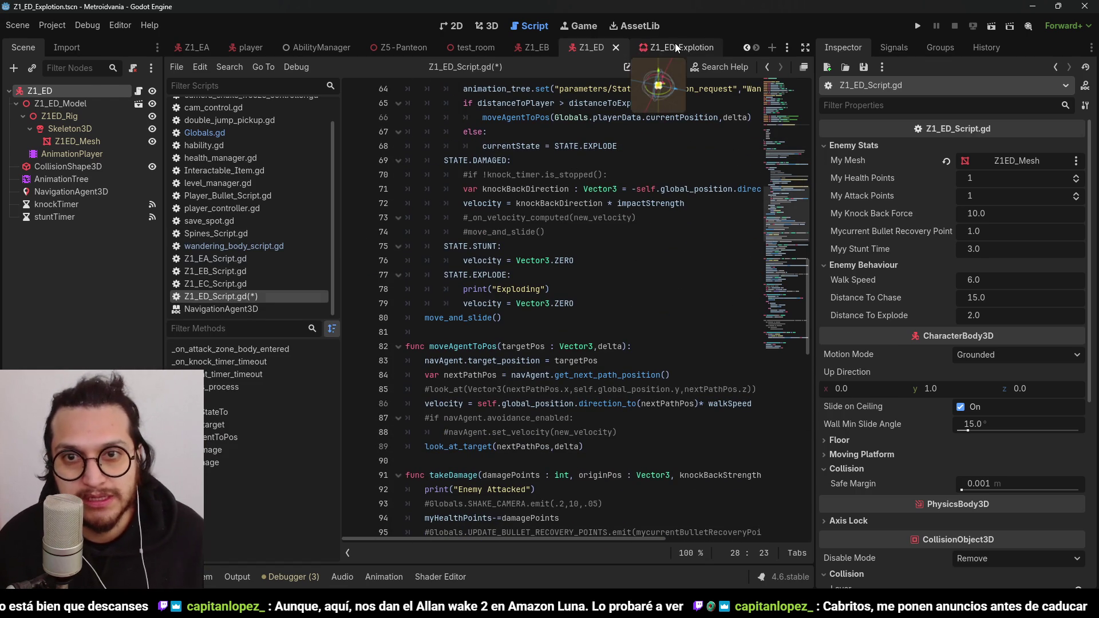
Step: Attach a new script named free_particle_at_End.gd in res://Scripts to the Z1_Explotion particles node
{"action": "left_click", "coordinate": [500, 25]}
{"action": "left_click", "coordinate": [63, 139]}
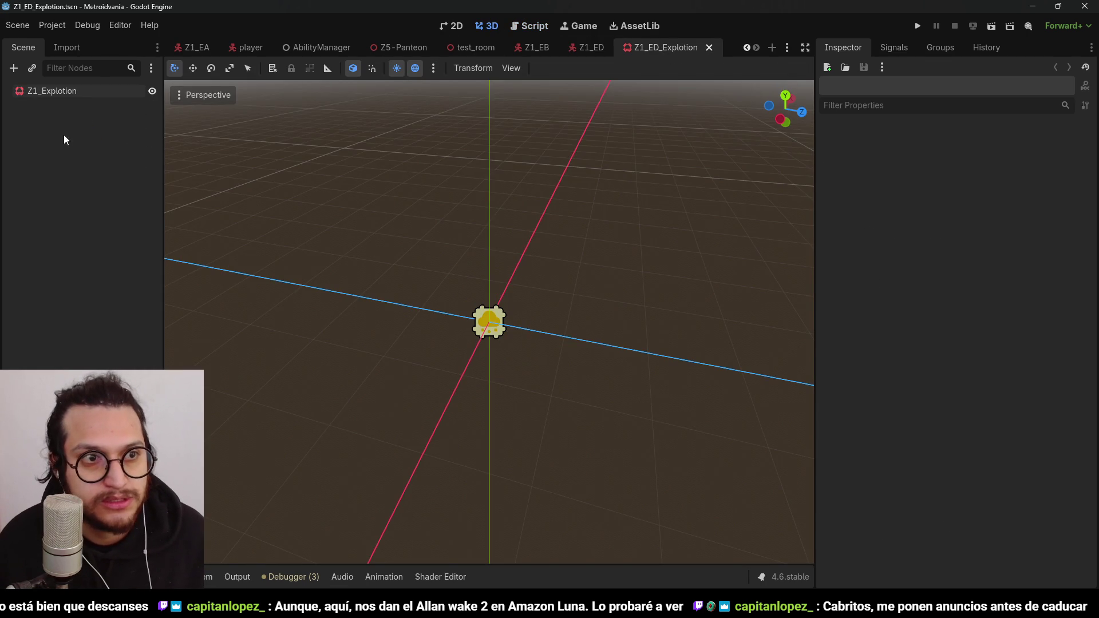
{"action": "left_click", "coordinate": [81, 93]}
{"action": "left_click", "coordinate": [133, 68]}
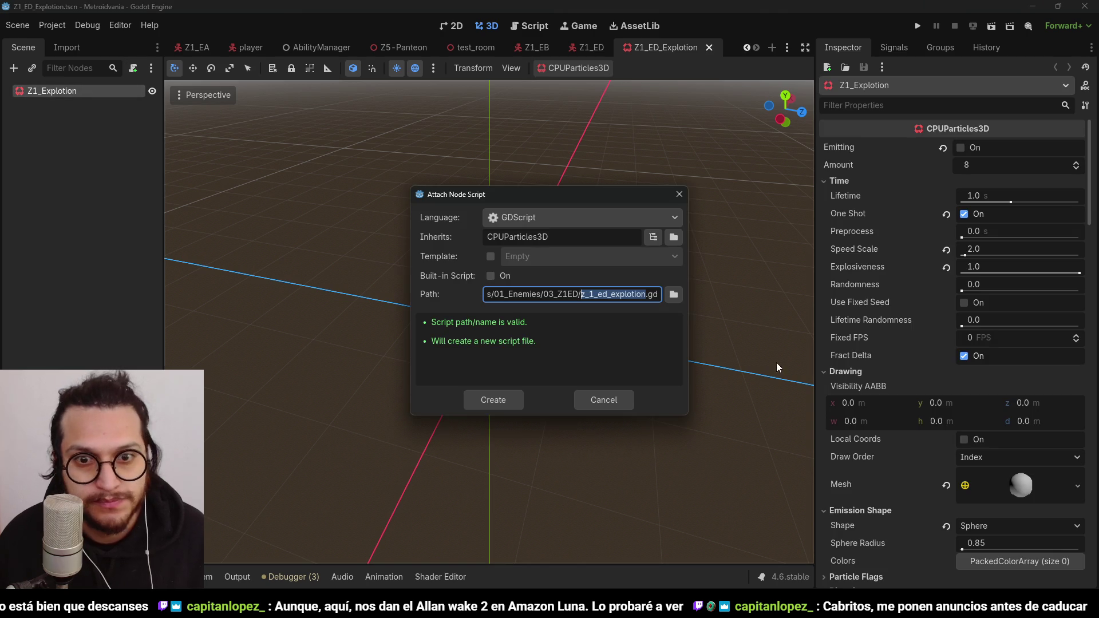
{"action": "left_click", "coordinate": [674, 295]}
{"action": "left_click", "coordinate": [302, 424]}
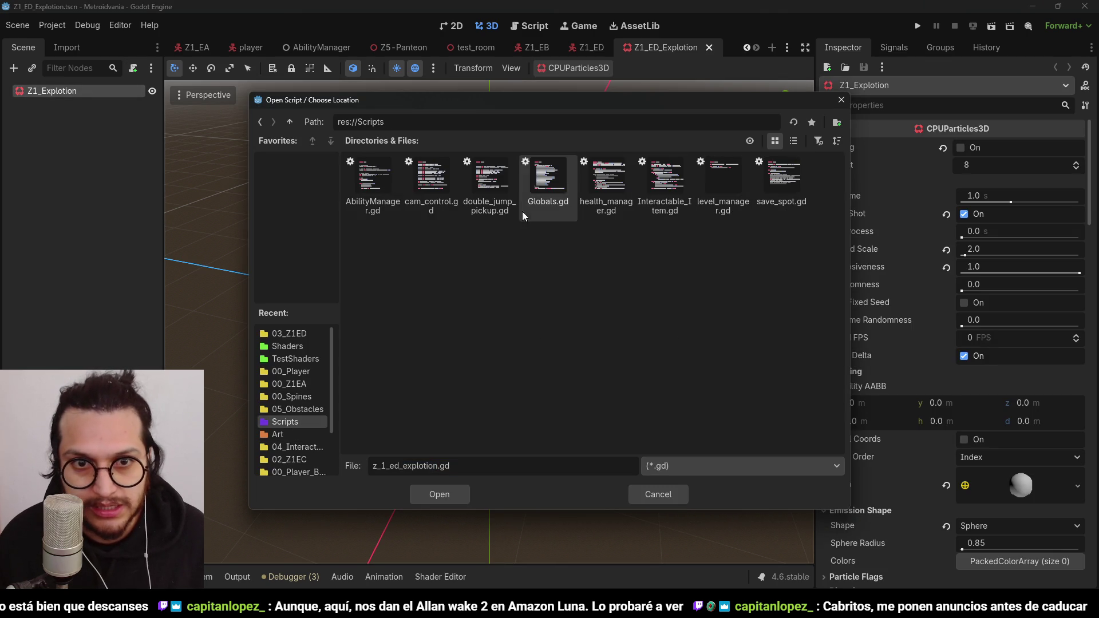
{"action": "double_click", "coordinate": [437, 466]}
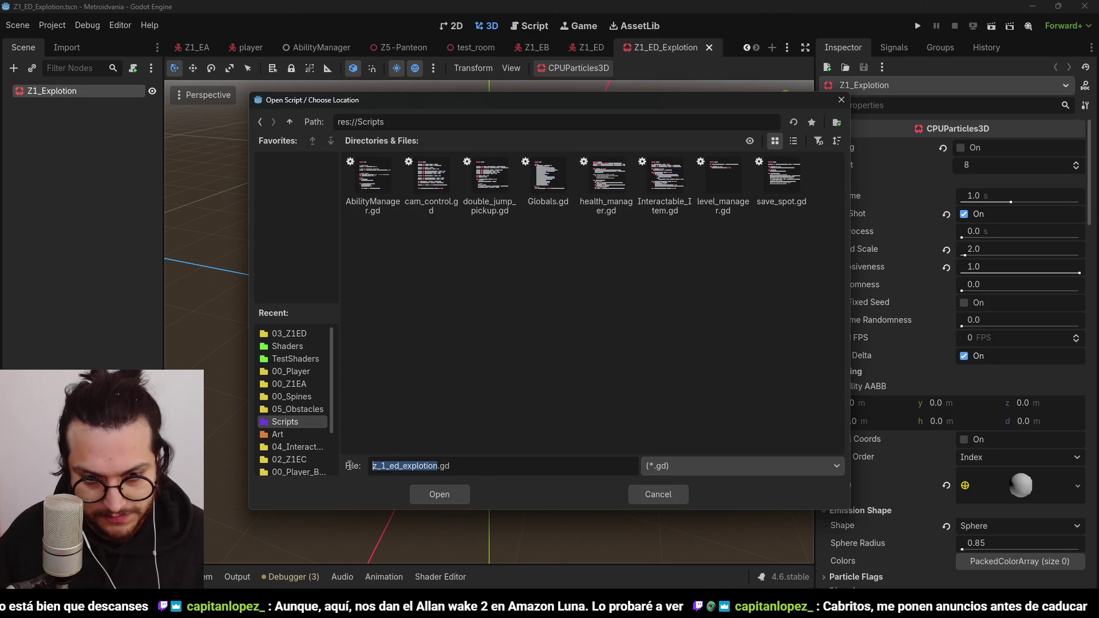
{"action": "type", "text": "free_"}
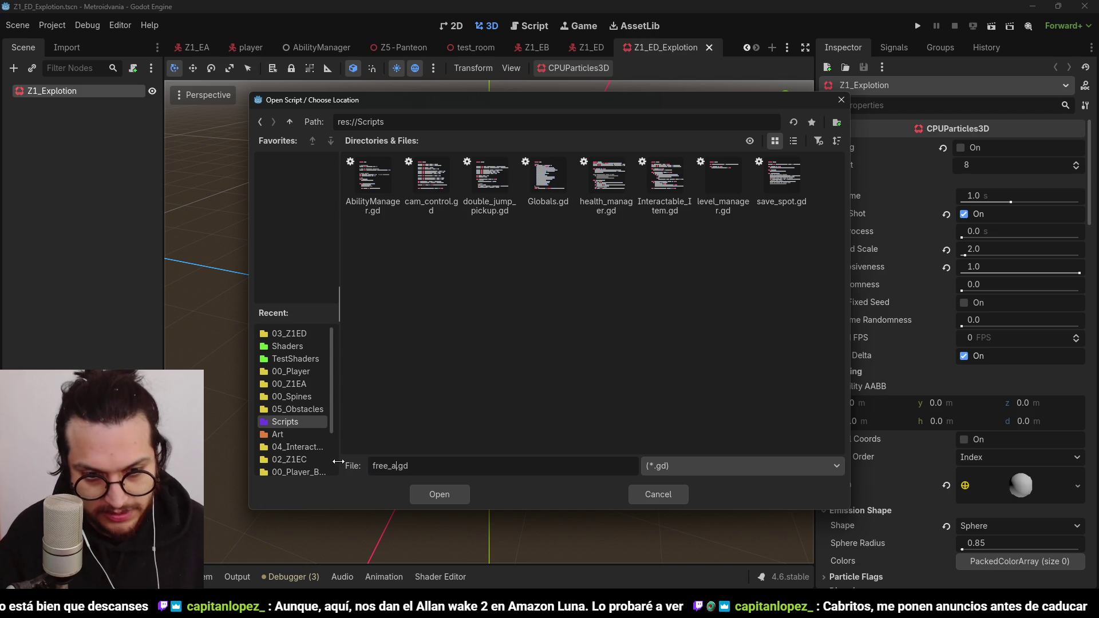
{"action": "type", "text": "particle_"}
{"action": "type", "text": "at_End"}
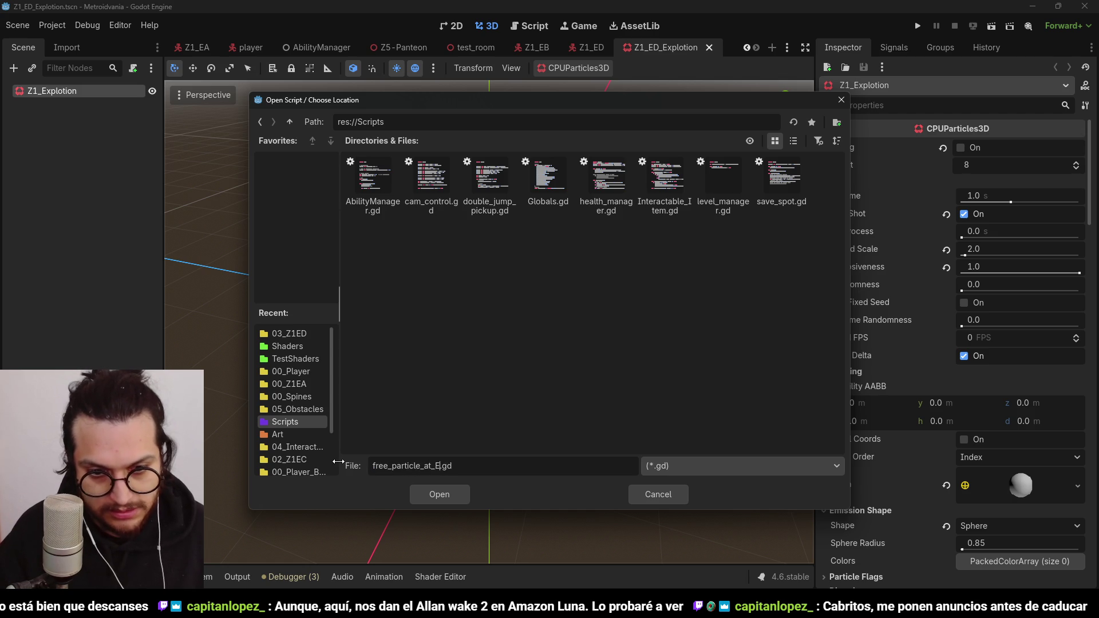
{"action": "left_click", "coordinate": [440, 496]}
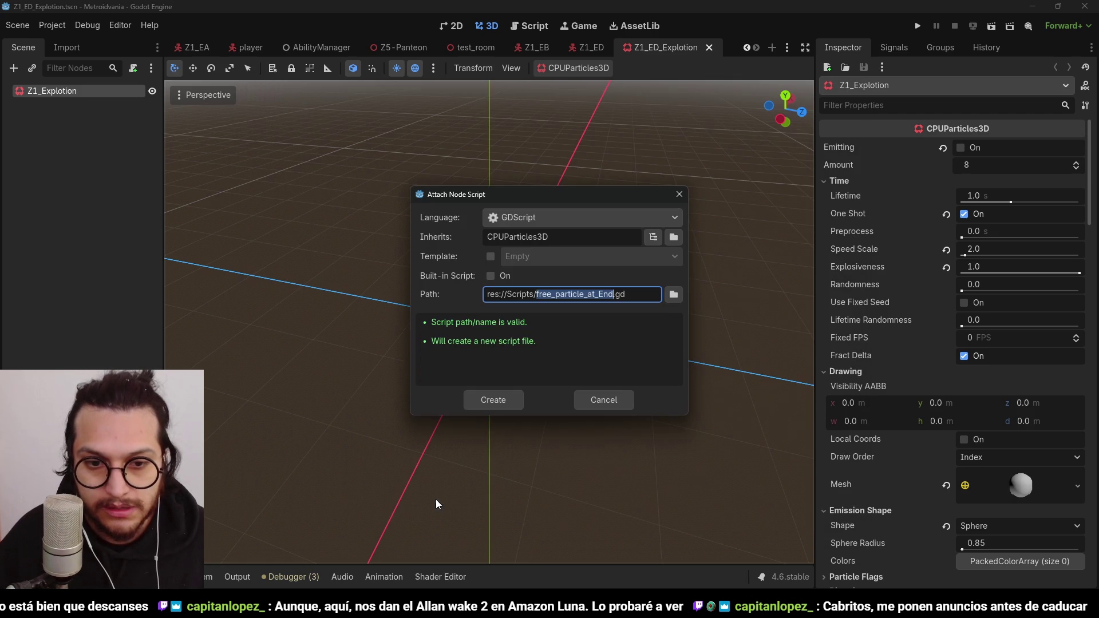
{"action": "left_click", "coordinate": [605, 298]}
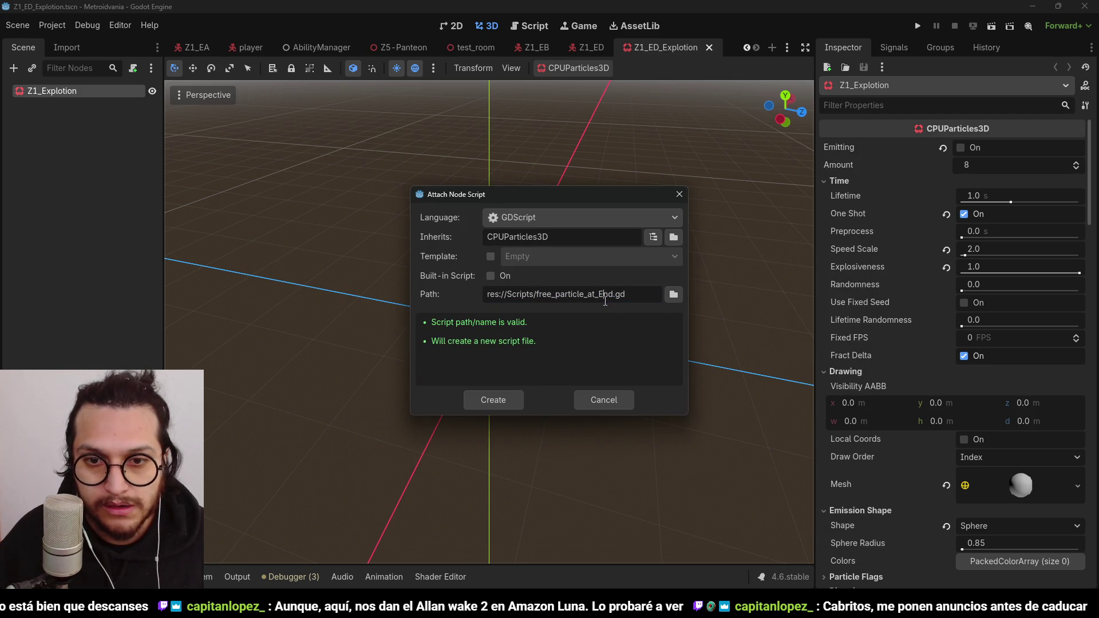
{"action": "left_click", "coordinate": [516, 390]}
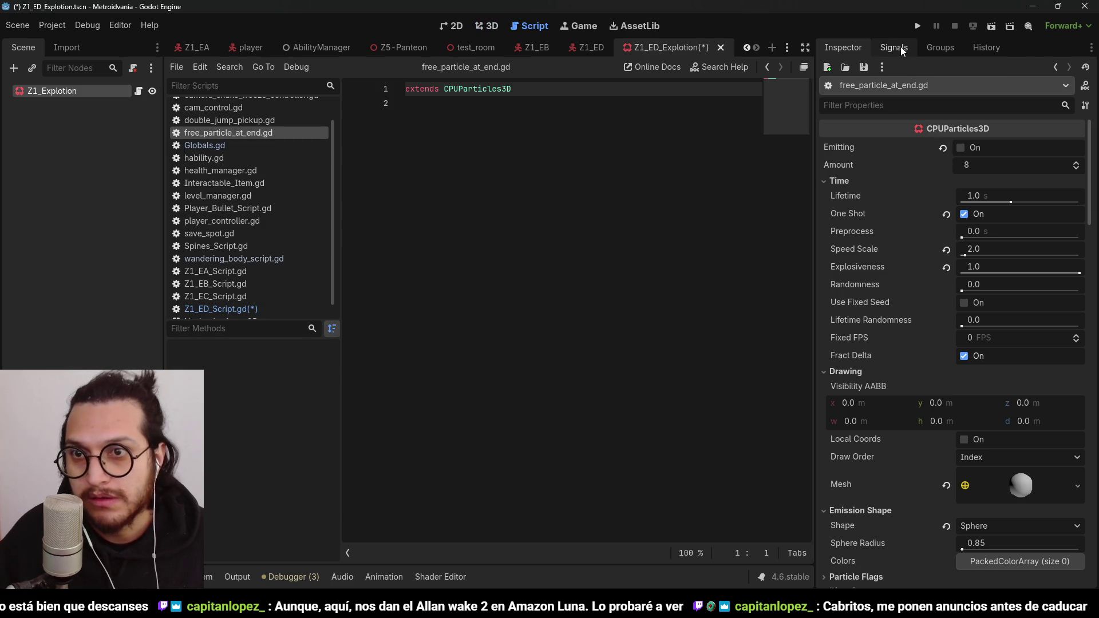
Step: Connect Z1_Explotion's finished signal to _on_finished, replace pass with self.queue_free(), and save
{"action": "left_click", "coordinate": [901, 46]}
{"action": "double_click", "coordinate": [877, 104]}
{"action": "left_click", "coordinate": [501, 441]}
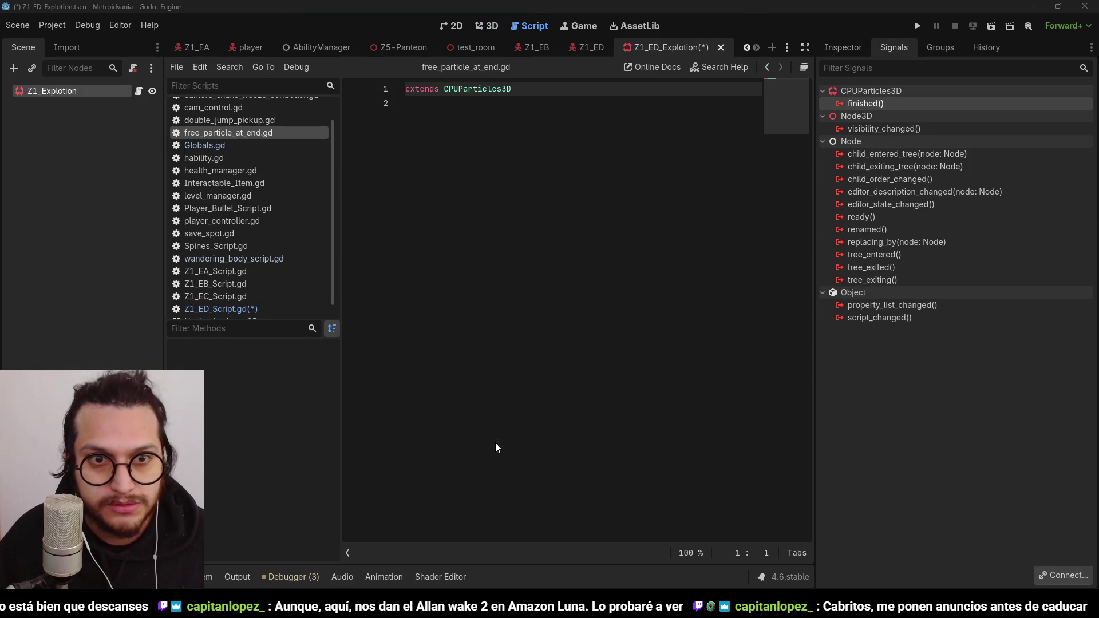
{"action": "left_click_drag", "start_coordinate": [588, 147], "coordinate": [424, 147]}
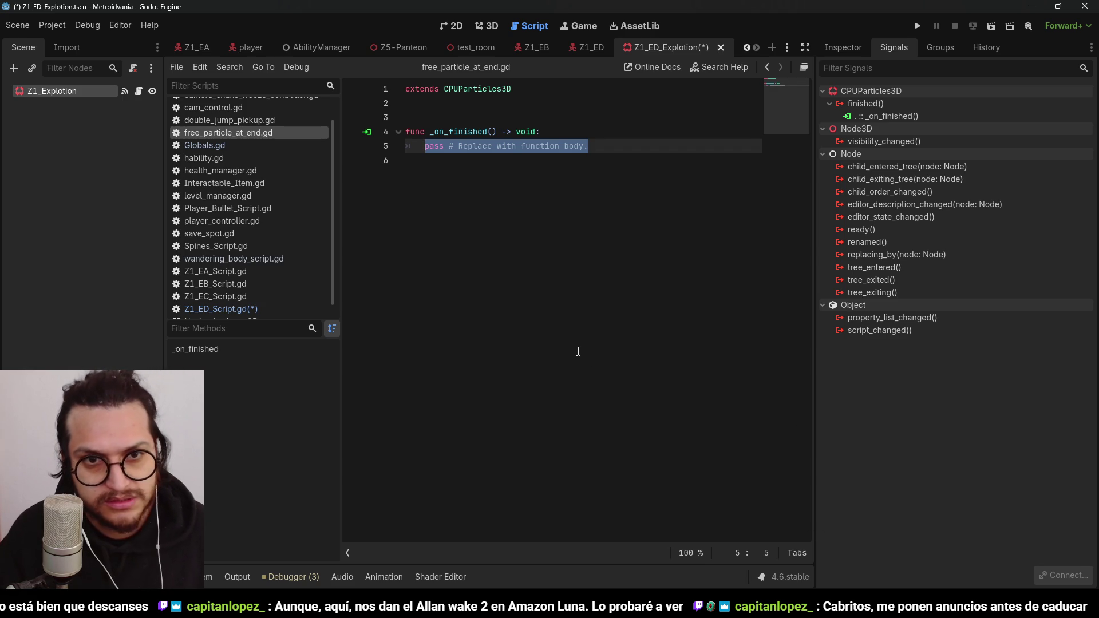
{"action": "type", "text": "self.queue_free()"}
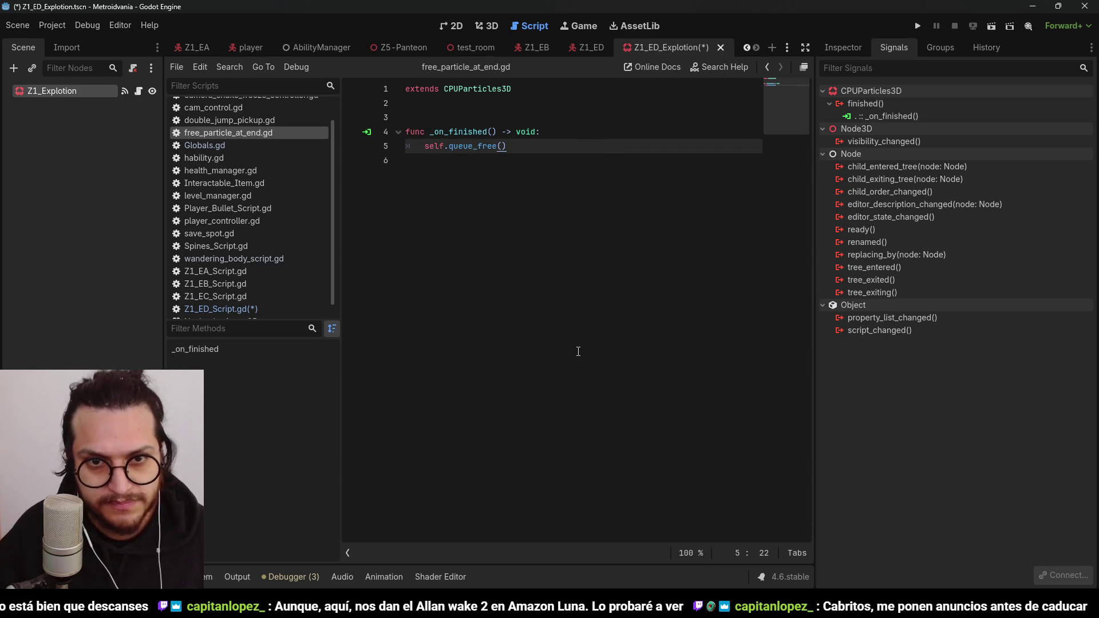
{"action": "key", "text": "ctrl+s"}
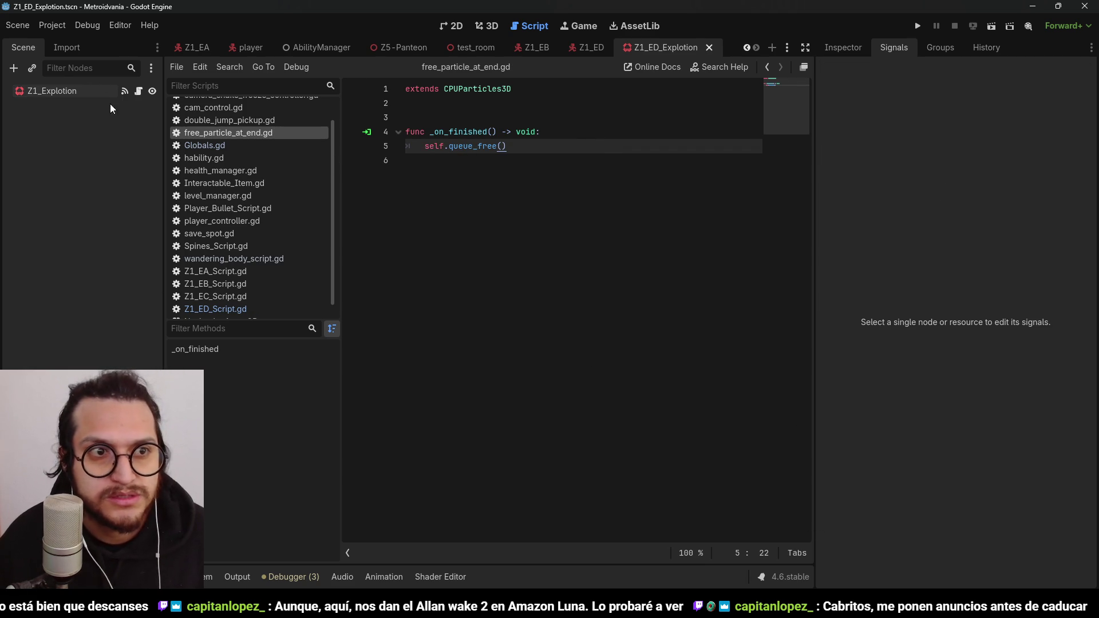
{"action": "left_click", "coordinate": [90, 95]}
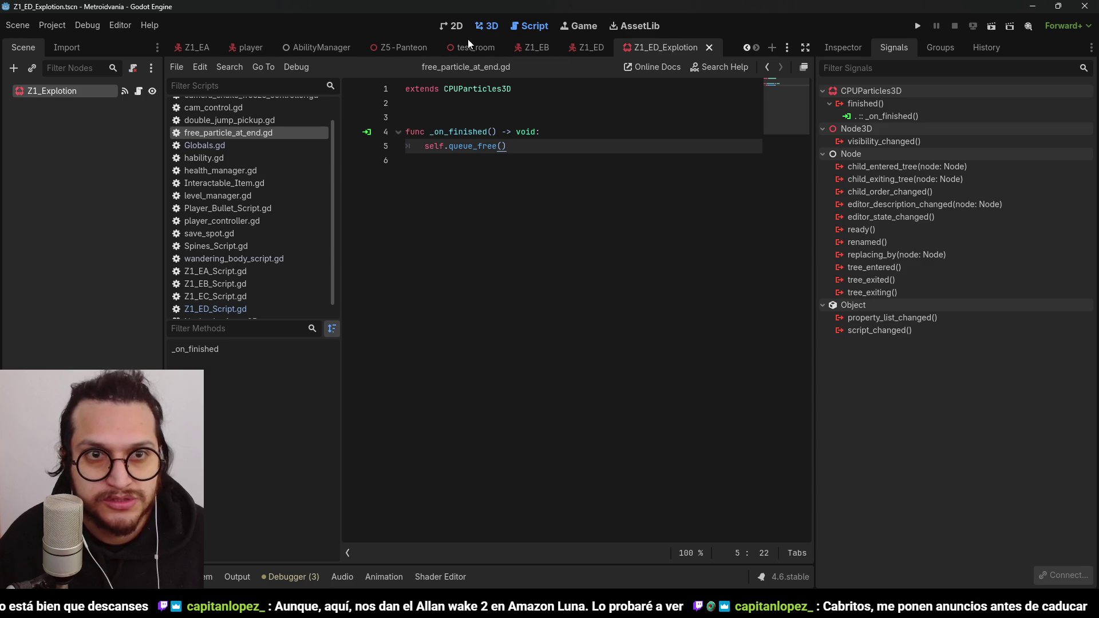
Step: Add an Area3D child under Z1_Explotion with a CollisionShape3D inside it
{"action": "left_click", "coordinate": [486, 26]}
{"action": "left_click", "coordinate": [56, 119]}
{"action": "key", "text": "ctrl+a"}
{"action": "type", "text": "area"}
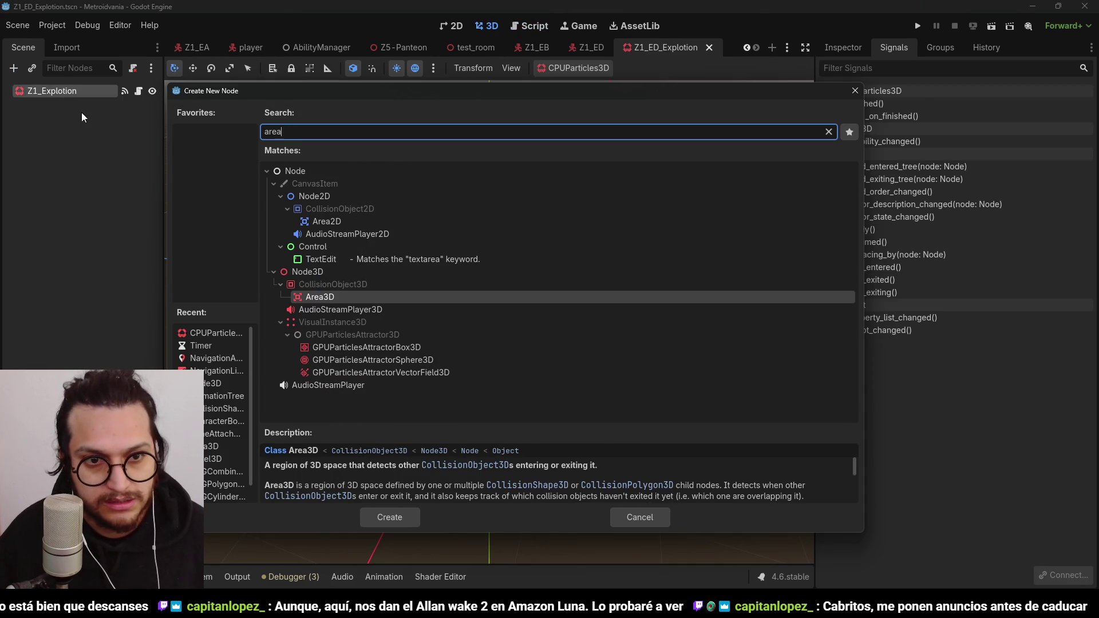
{"action": "key", "text": "Return"}
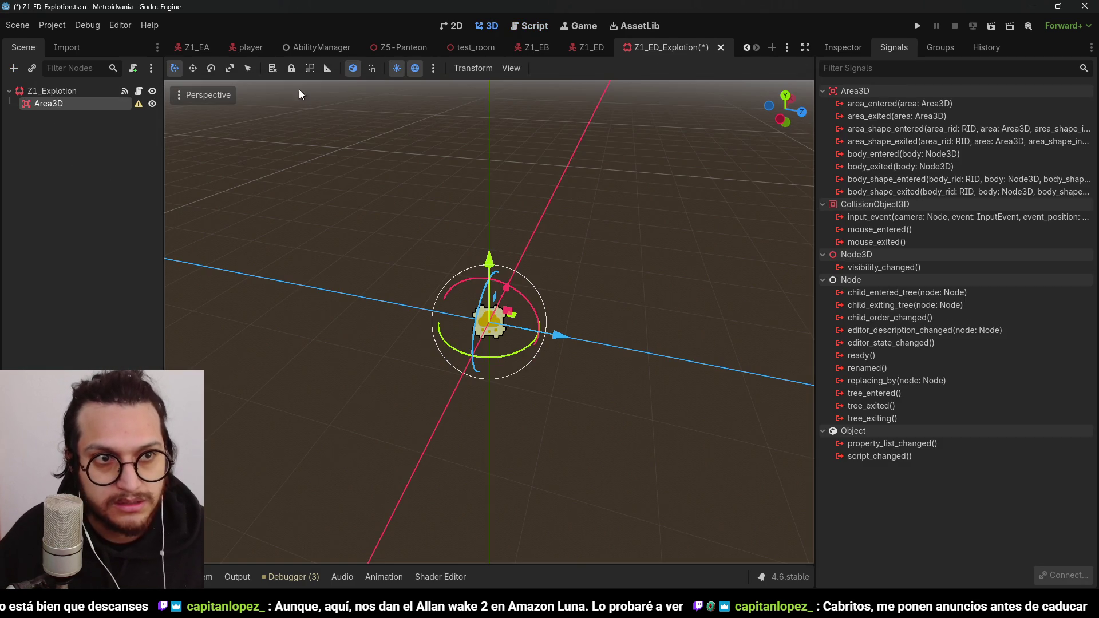
{"action": "key", "text": "ctrl+a"}
{"action": "type", "text": "collision"}
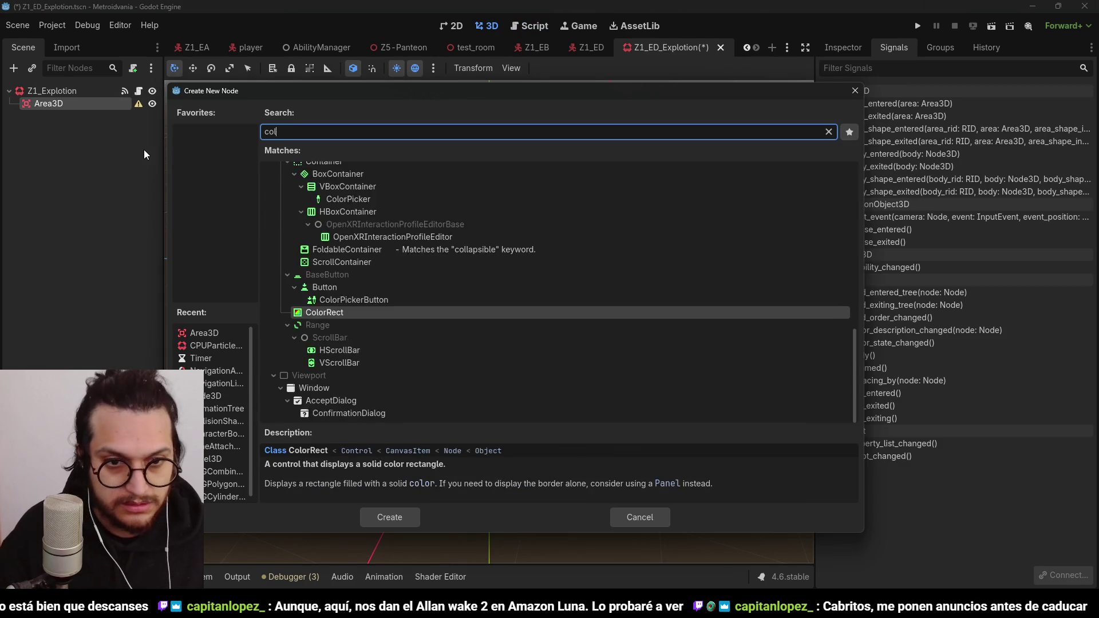
{"action": "key", "text": "Return"}
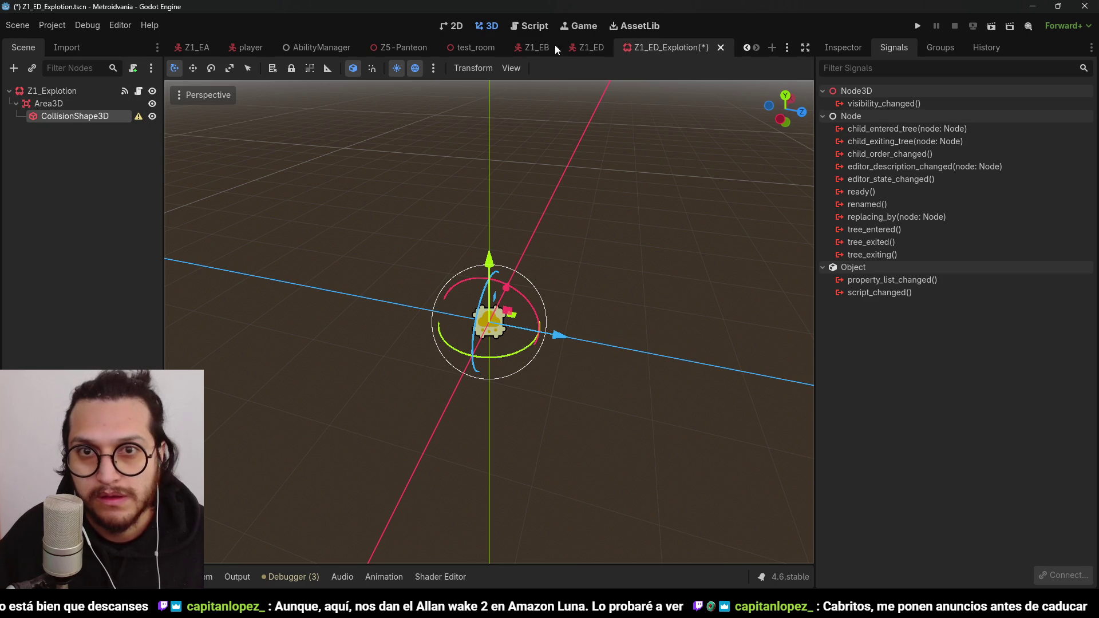
Step: Give the collision shape a SphereShape3D and rename the Area3D to DamageArea
{"action": "left_click", "coordinate": [848, 48]}
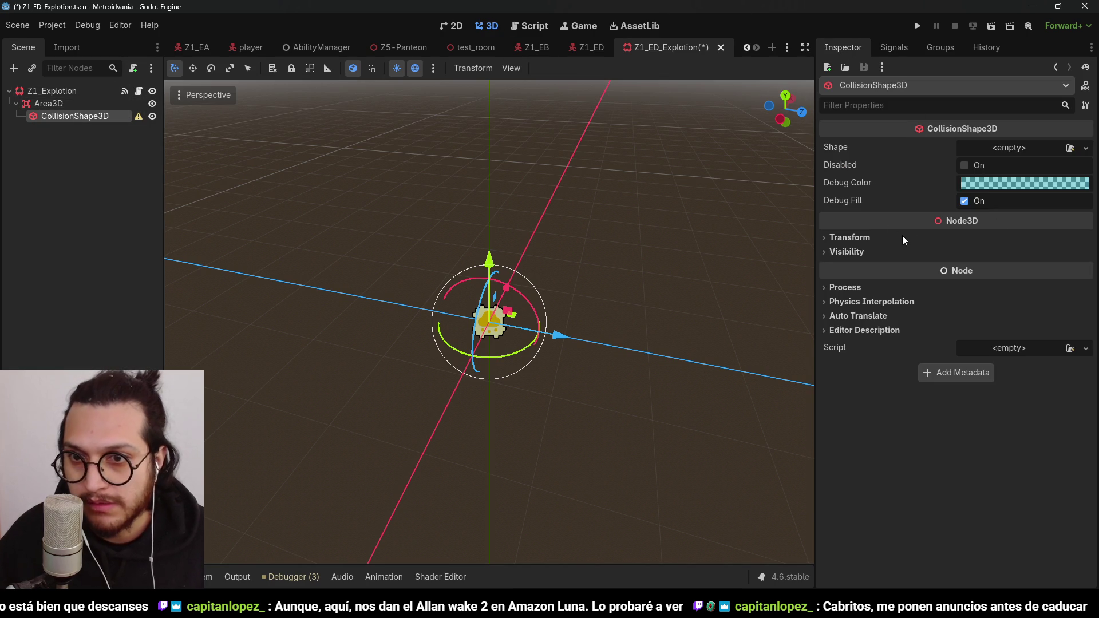
{"action": "left_click", "coordinate": [1085, 149]}
{"action": "left_click", "coordinate": [988, 195]}
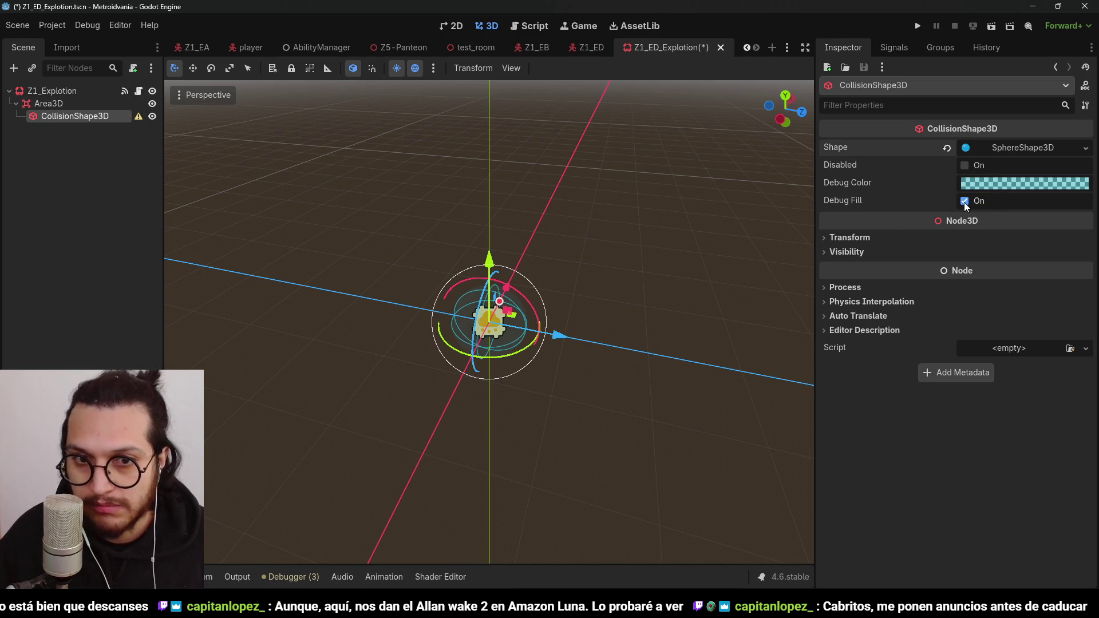
{"action": "left_click", "coordinate": [52, 105]}
{"action": "left_click", "coordinate": [54, 105]}
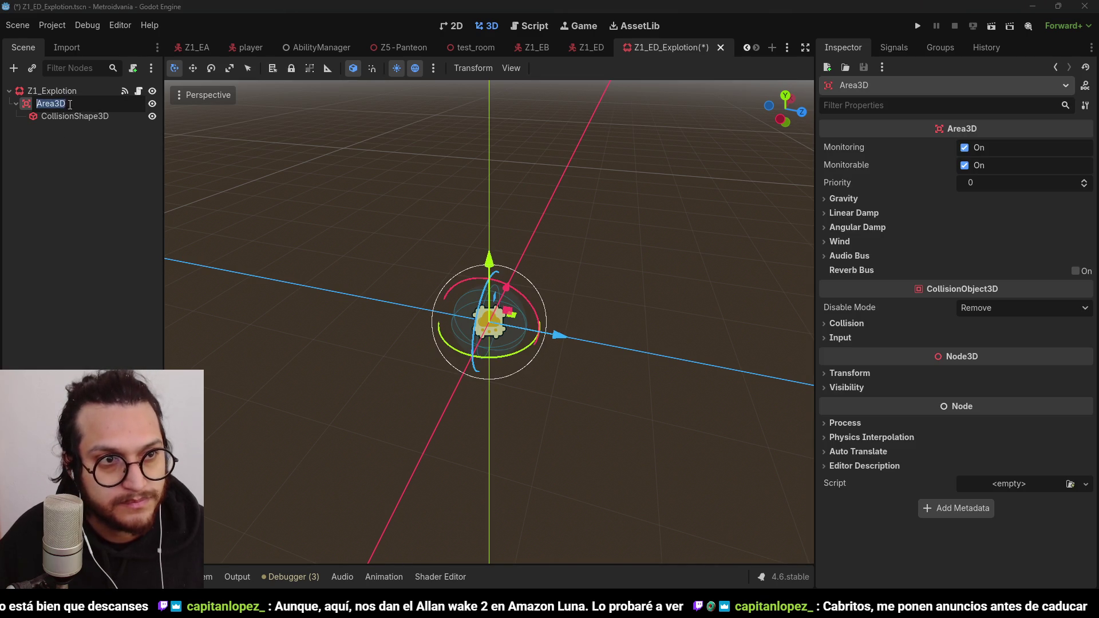
{"action": "type", "text": "DAmageA"}
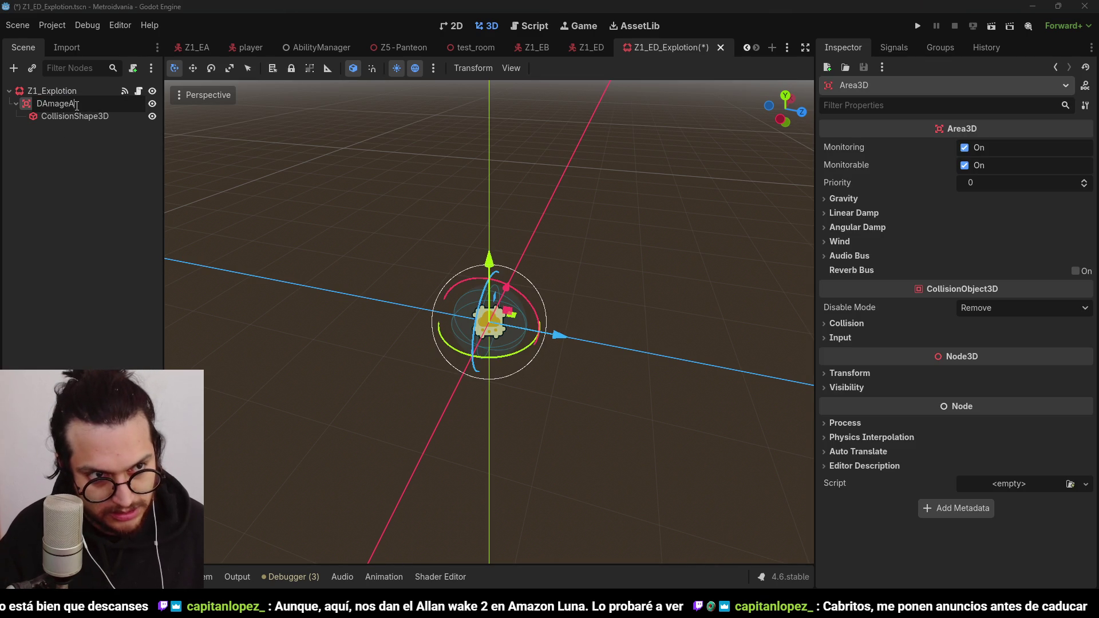
{"action": "key", "text": "ctrl+a"}
{"action": "type", "text": "DamageA"}
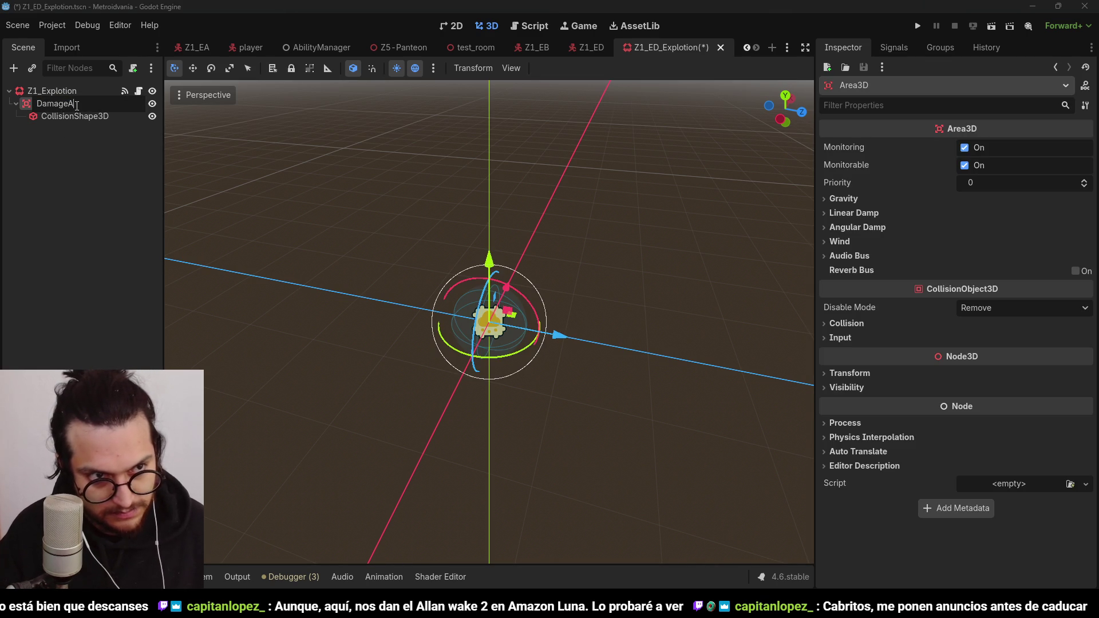
{"action": "type", "text": "rea"}
{"action": "key", "text": "Return"}
Step: Attach a new script damage_player_area.gd in the Scripts folder to DamageArea
{"action": "left_click", "coordinate": [132, 68]}
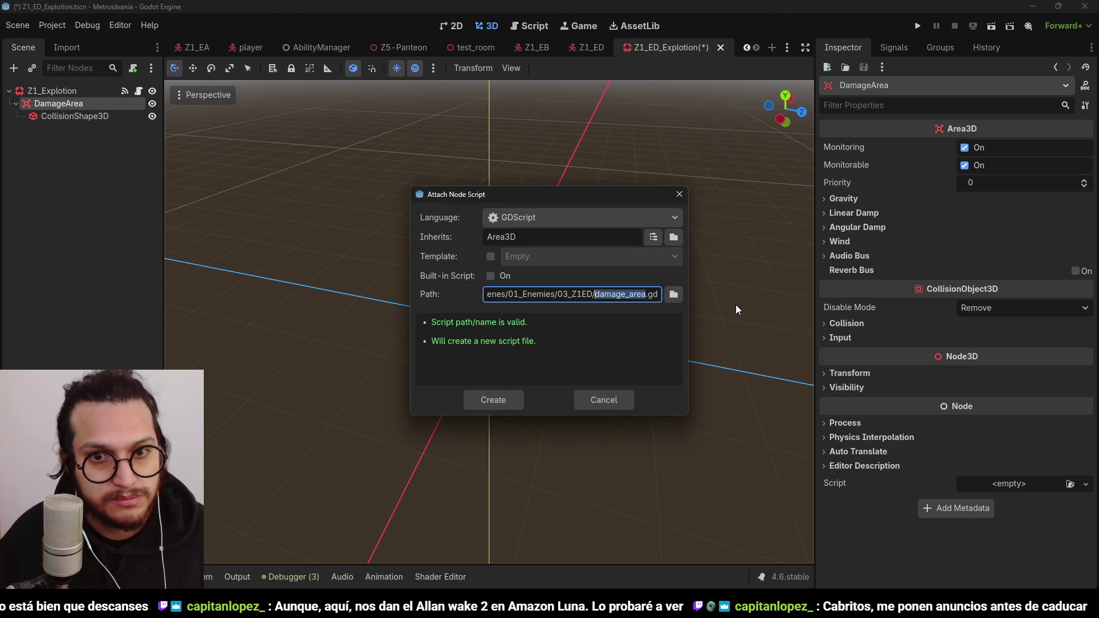
{"action": "left_click", "coordinate": [673, 294]}
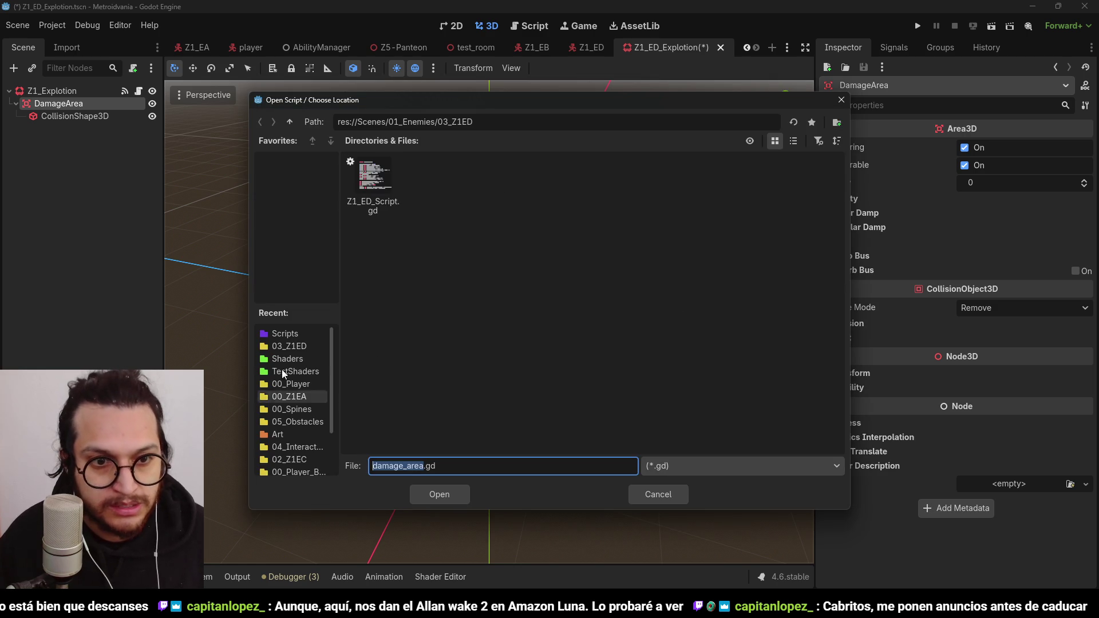
{"action": "left_click", "coordinate": [286, 334]}
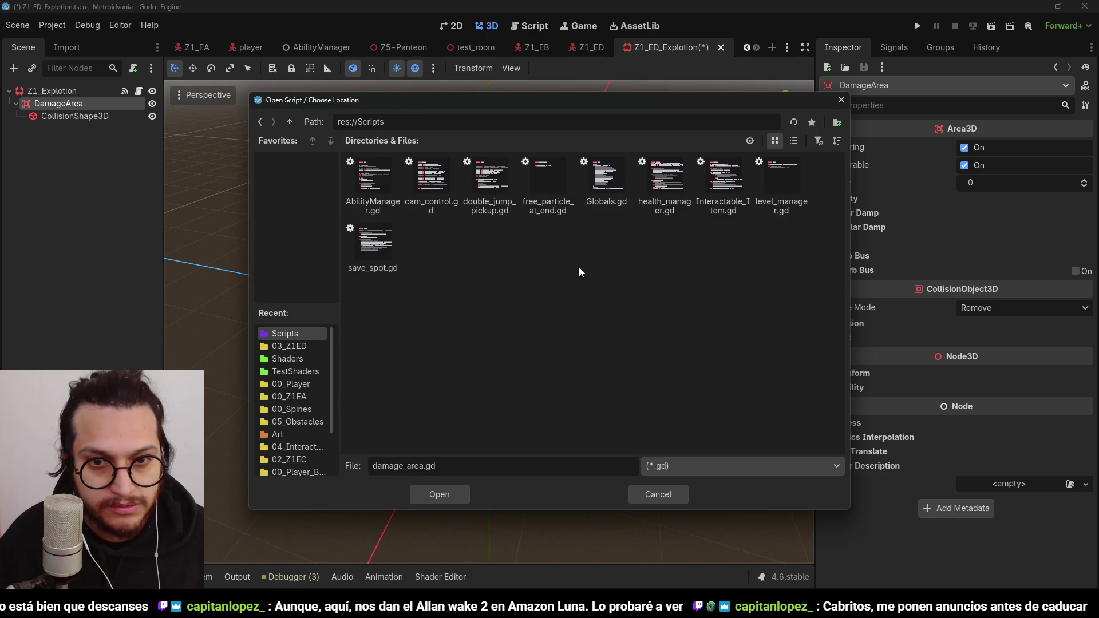
{"action": "left_click", "coordinate": [424, 467]}
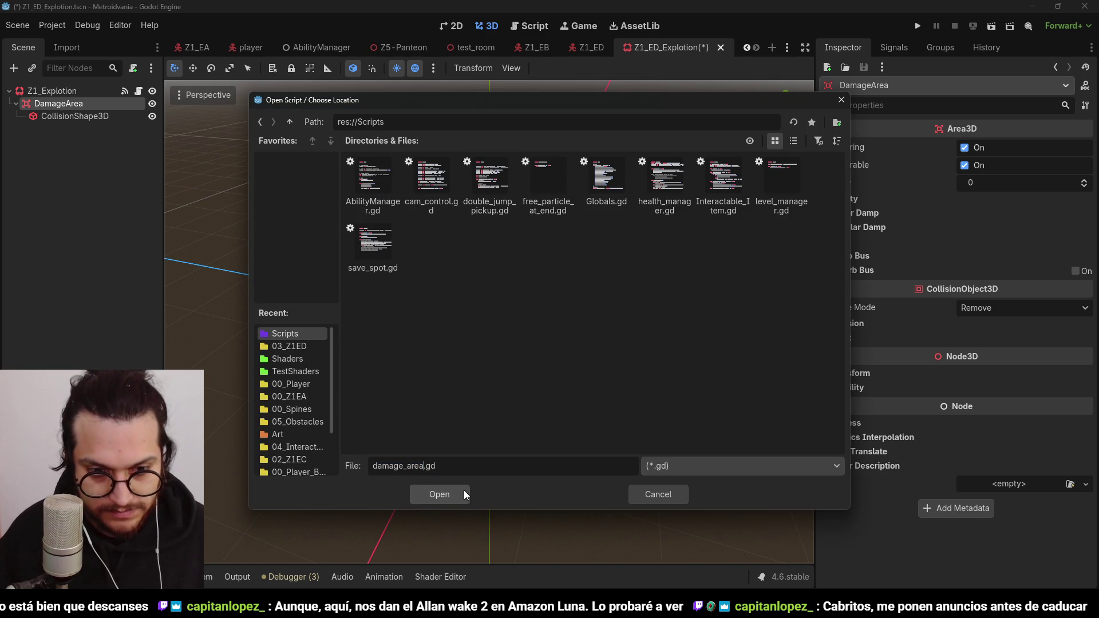
{"action": "key", "text": "BackSpace"}
{"action": "key", "text": "BackSpace"}
{"action": "key", "text": "BackSpace"}
{"action": "type", "text": "player_"}
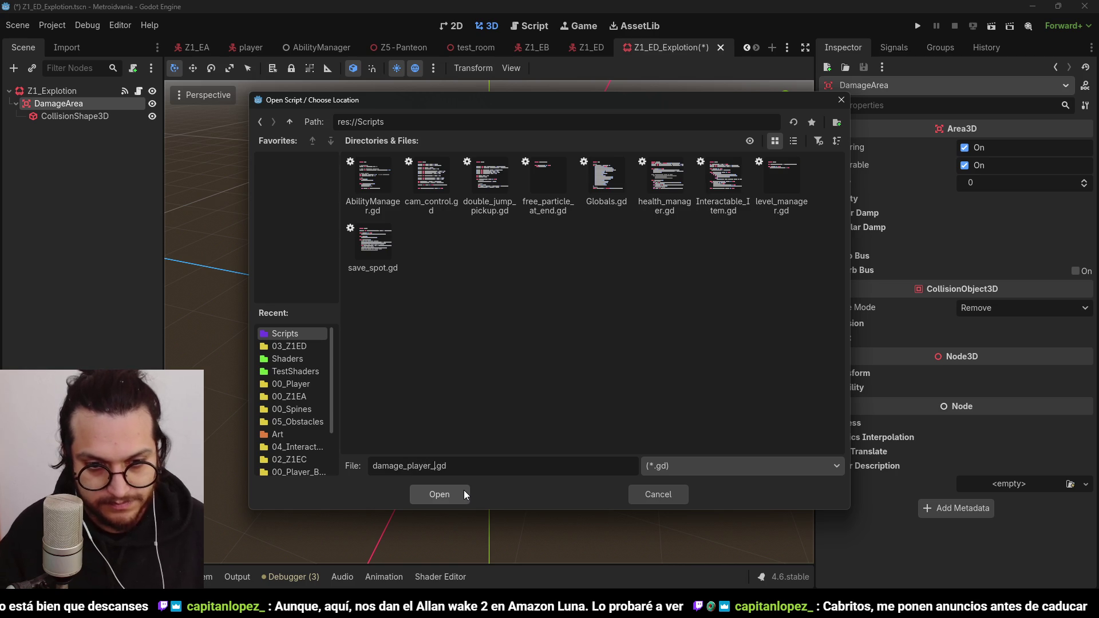
{"action": "left_click", "coordinate": [464, 491]}
{"action": "left_click", "coordinate": [510, 398]}
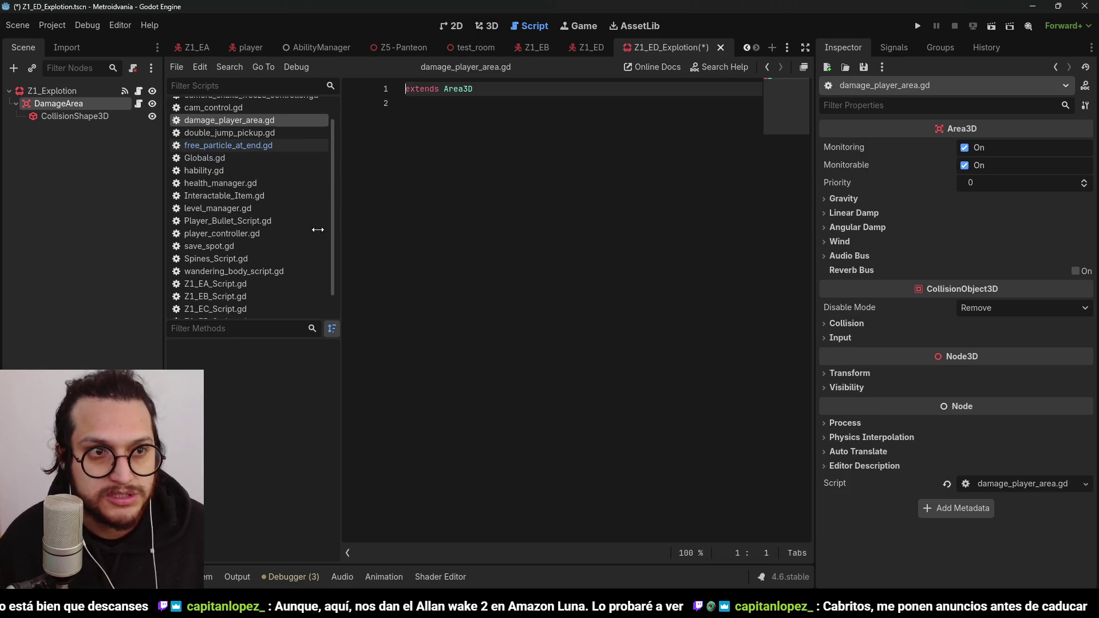
{"action": "left_click", "coordinate": [451, 169]}
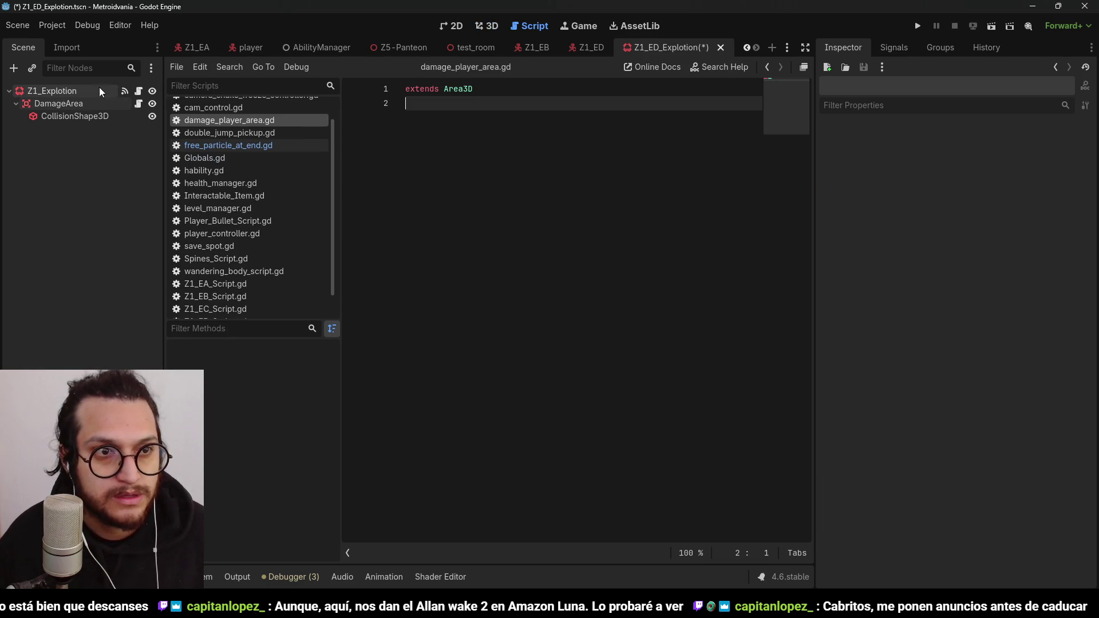
Step: Connect DamageArea's body_entered signal to a method on DamageArea itself
{"action": "left_click", "coordinate": [58, 103]}
{"action": "left_click", "coordinate": [894, 48]}
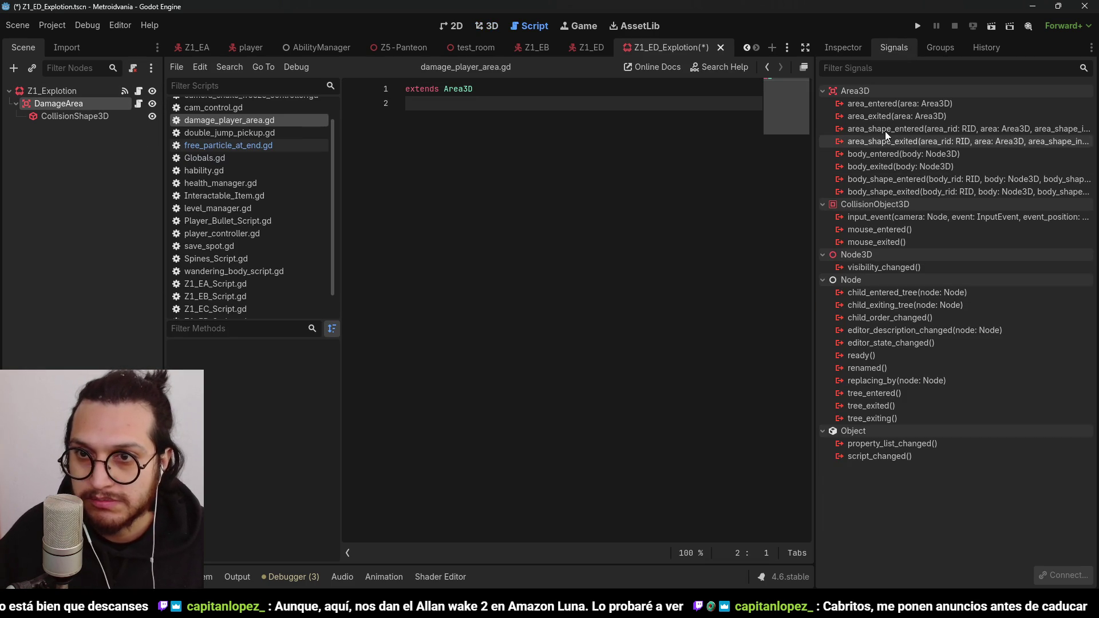
{"action": "double_click", "coordinate": [892, 155]}
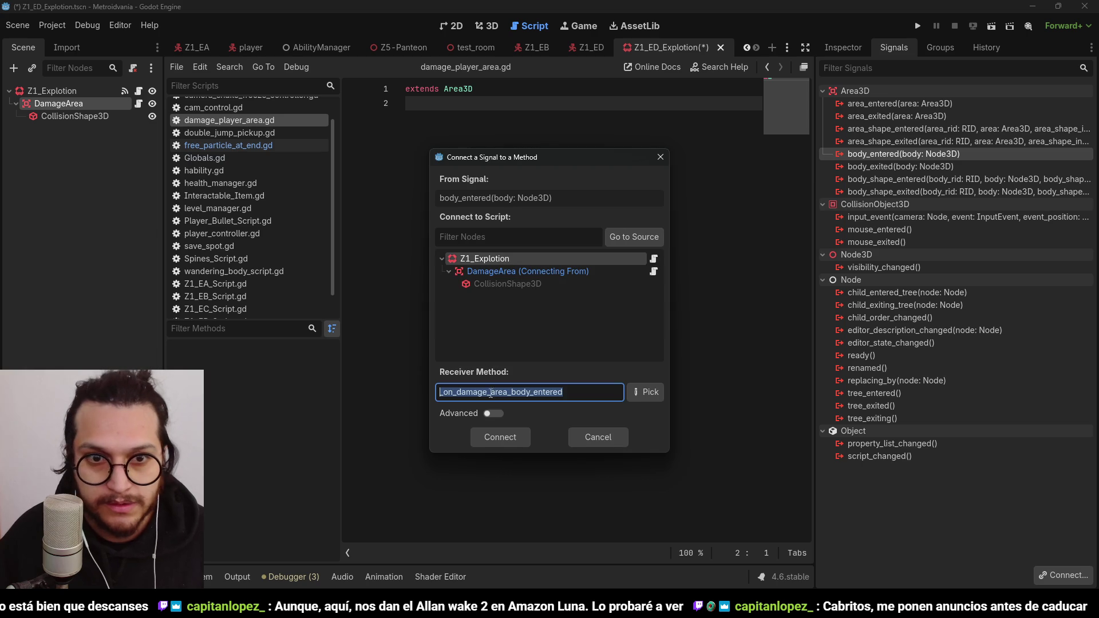
{"action": "left_click", "coordinate": [522, 271]}
{"action": "left_click", "coordinate": [498, 437]}
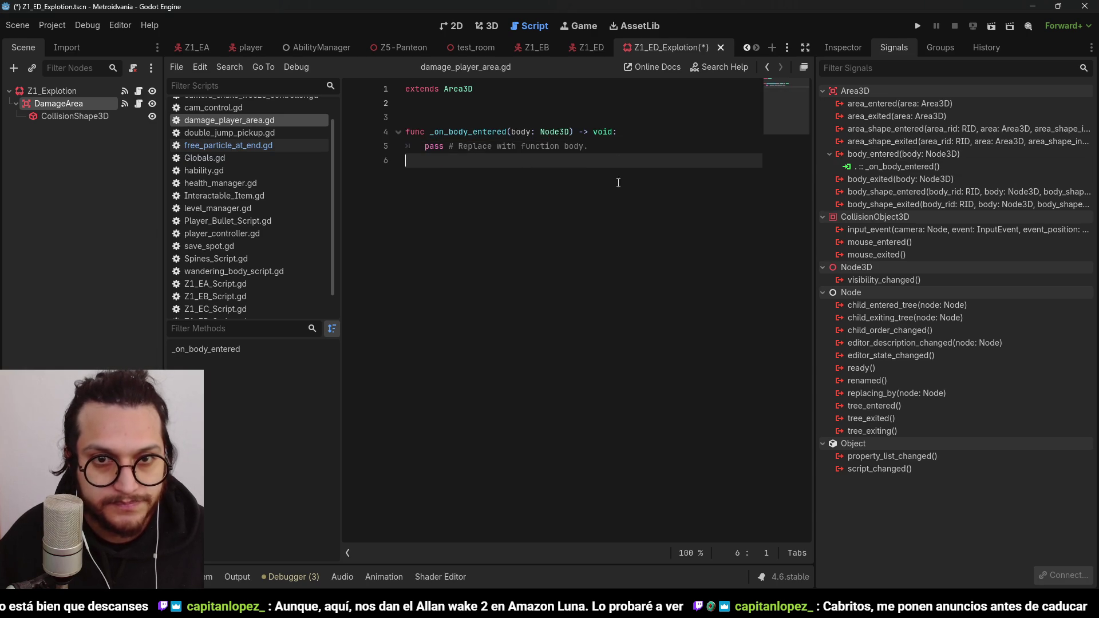
Step: Replace pass with an if body.name == "Player": check referencing Globals.playerControllerNode, and save
{"action": "left_click_drag", "start_coordinate": [593, 147], "coordinate": [426, 147]}
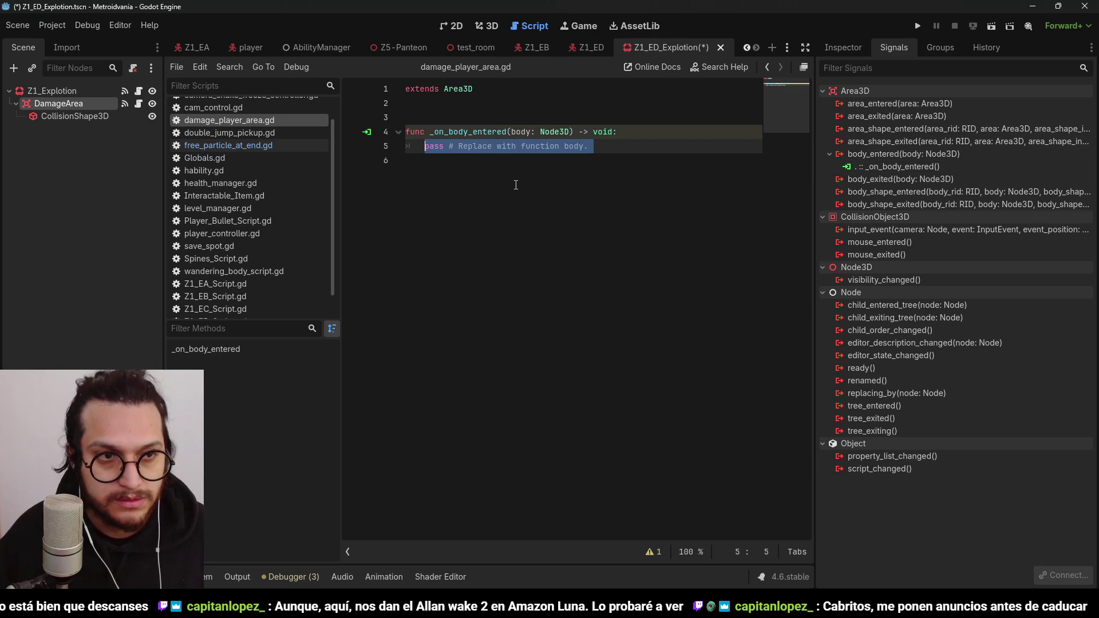
{"action": "type", "text": "if bod"}
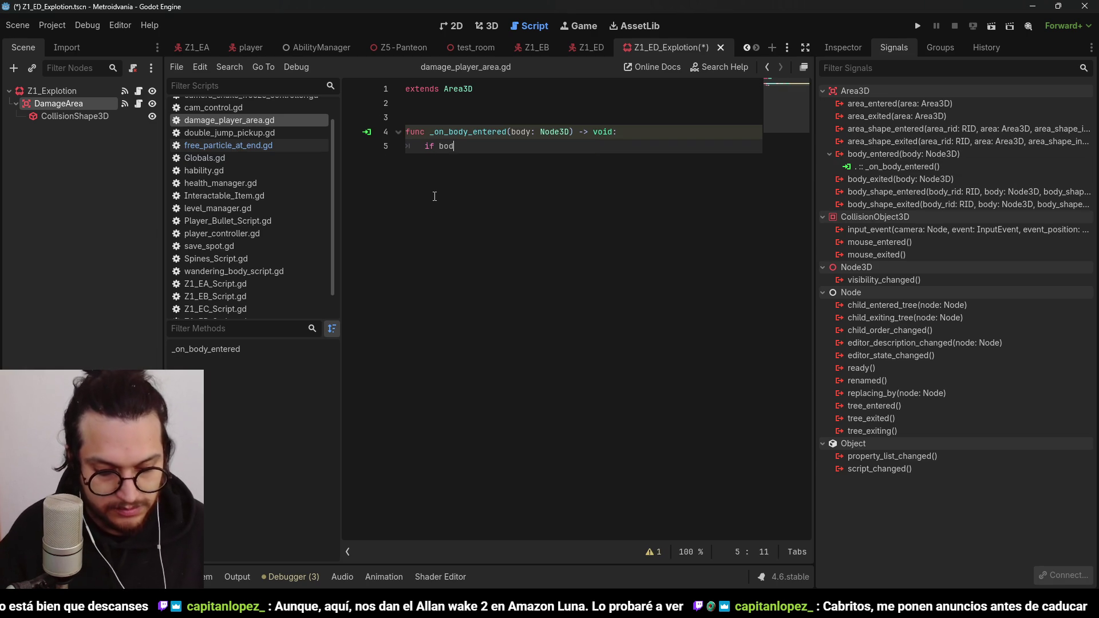
{"action": "type", "text": "y.name == \""}
{"action": "type", "text": "Player\":"}
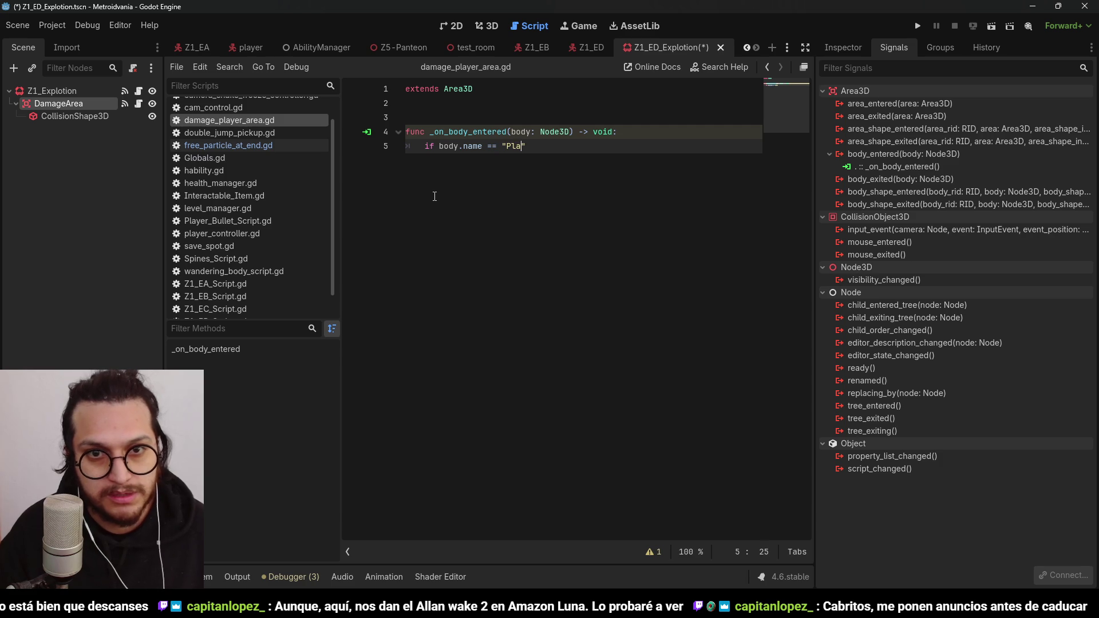
{"action": "key", "text": "Return"}
{"action": "type", "text": "Globals."}
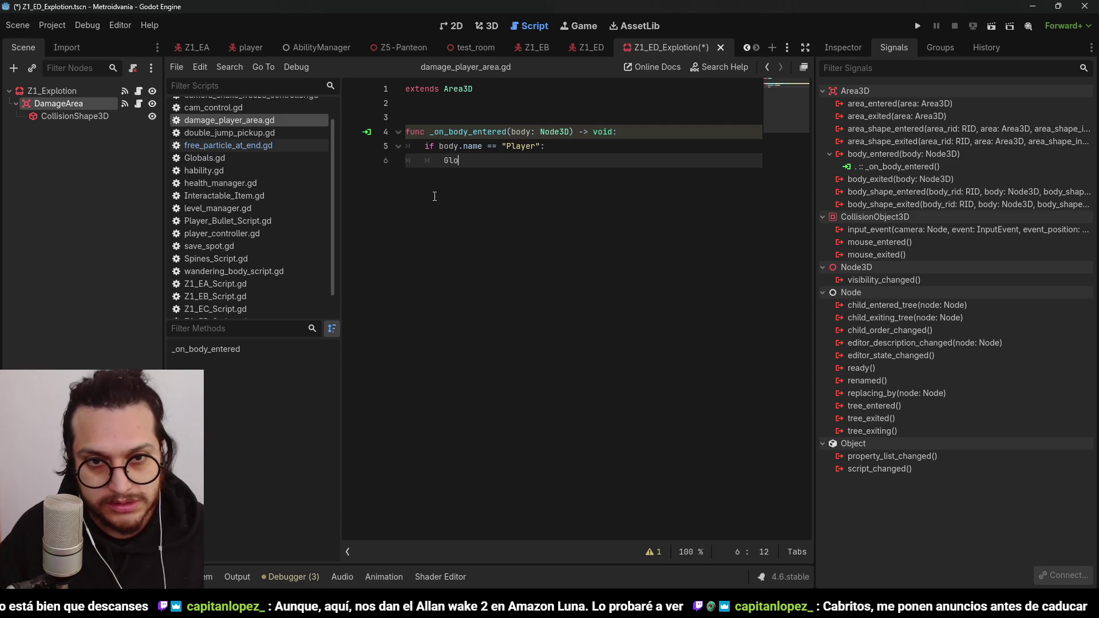
{"action": "key", "text": "Down"}
{"action": "key", "text": "Down"}
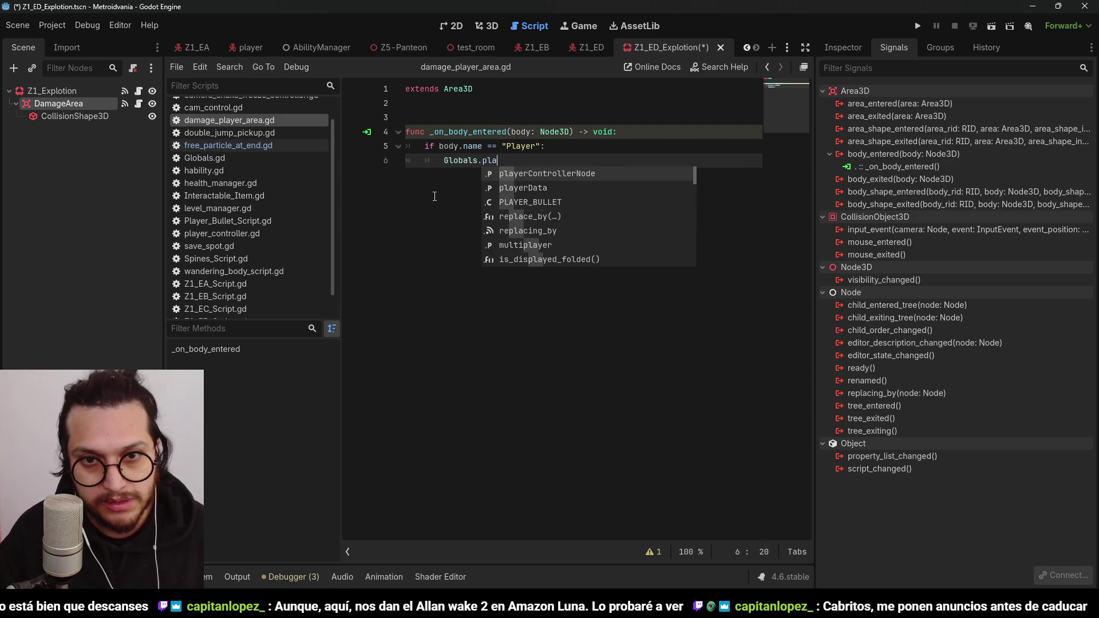
{"action": "key", "text": "Return"}
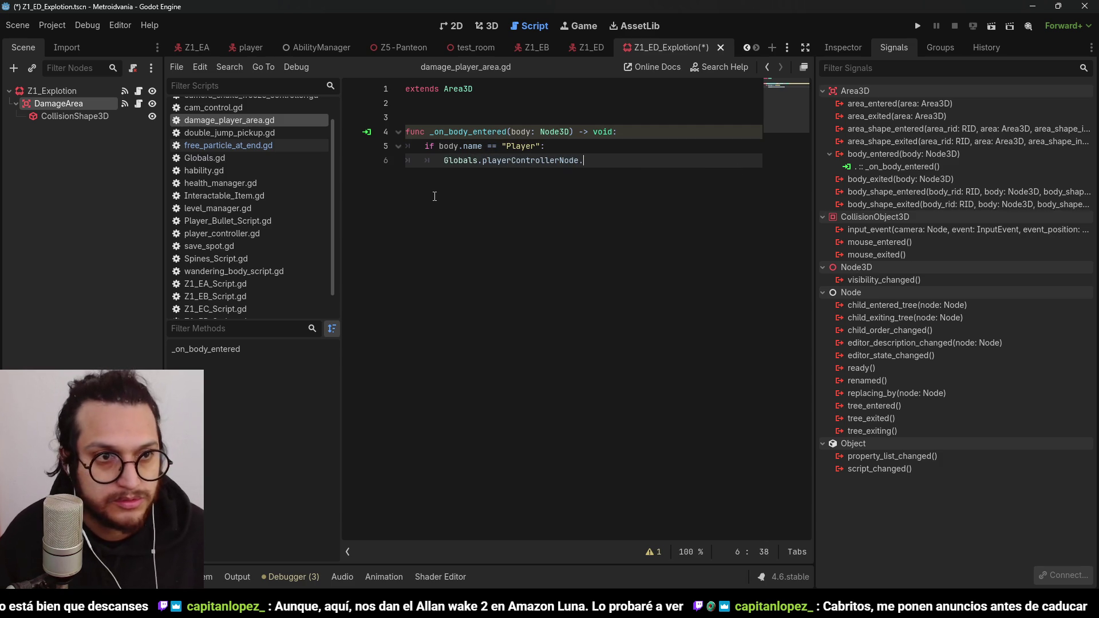
{"action": "type", "text": "Z_1_ED_EXPLOTION"}
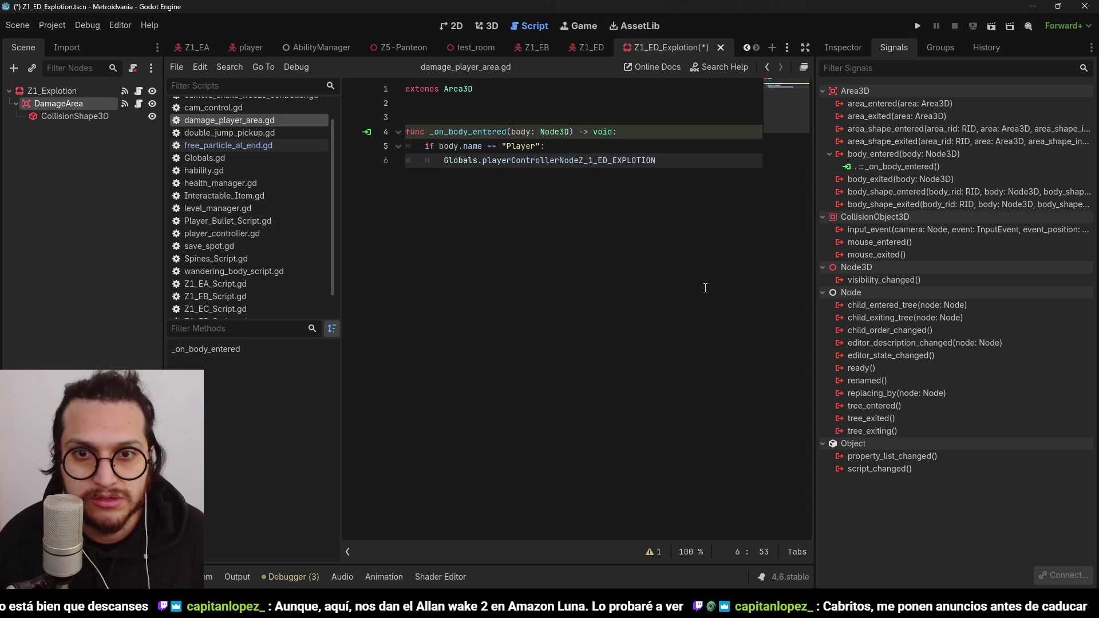
{"action": "key", "text": "ctrl+z"}
{"action": "key", "text": "ctrl+s"}
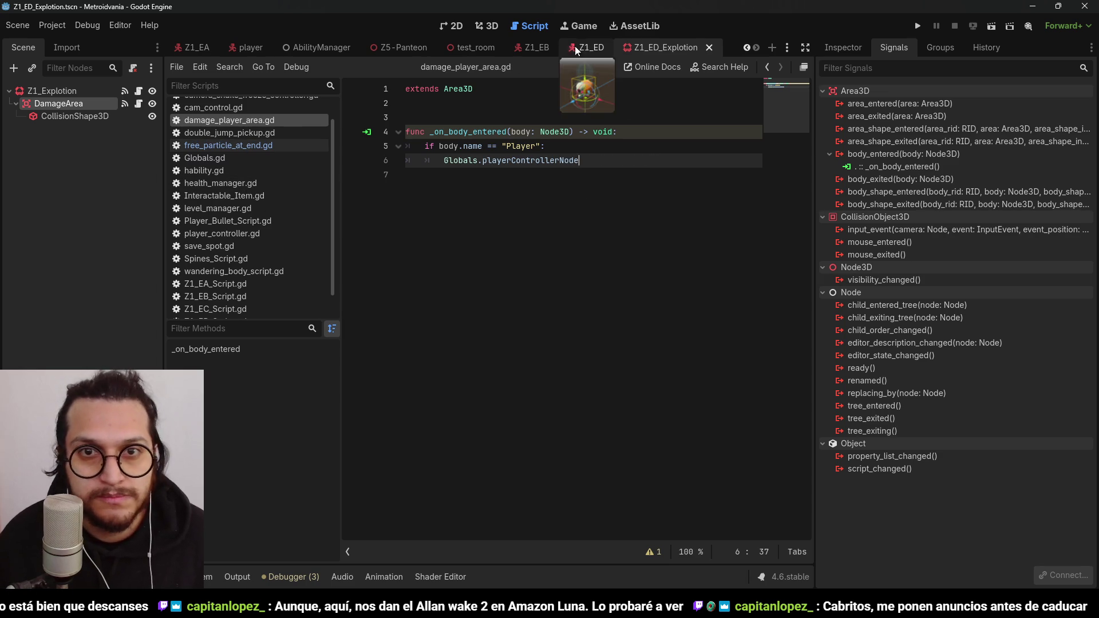
Step: Return to the Z1_ED script and review the EXPLODE state code and its triggering else branch
{"action": "left_click", "coordinate": [576, 51]}
{"action": "left_click", "coordinate": [138, 91]}
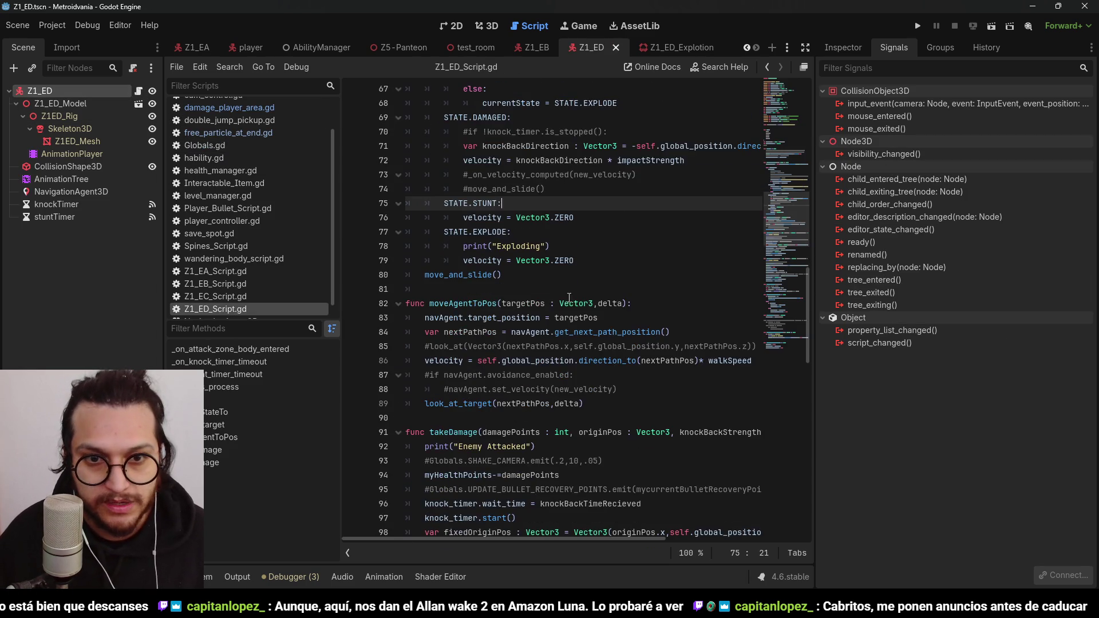
{"action": "scroll", "coordinate": [569, 297], "scroll_direction": "down", "scroll_amount": 1}
{"action": "scroll", "coordinate": [551, 281], "scroll_direction": "up", "scroll_amount": 2}
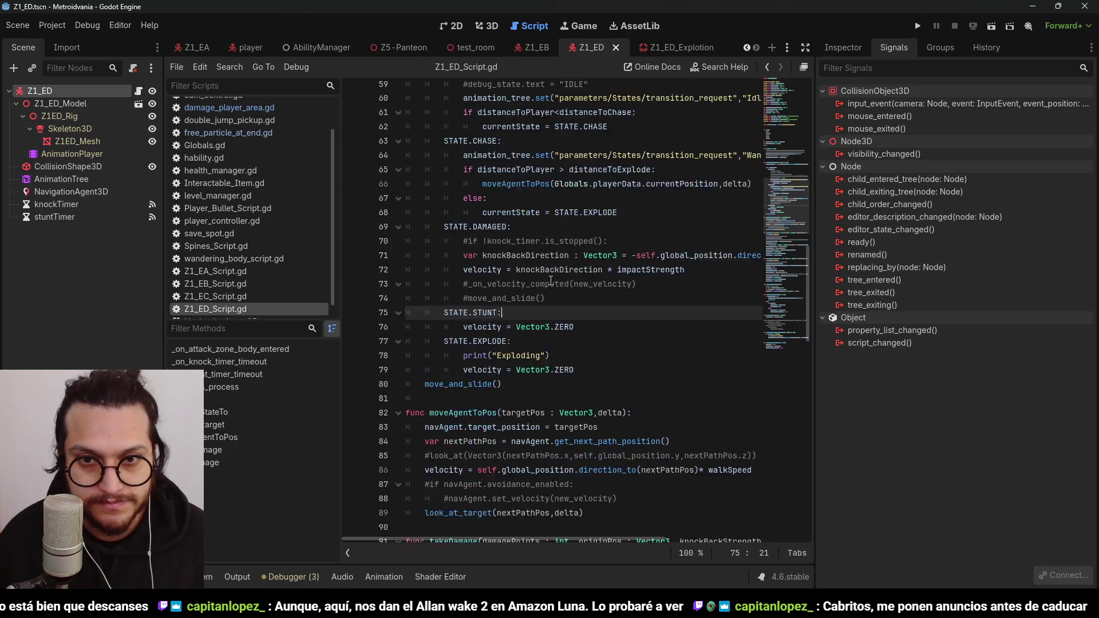
{"action": "left_click", "coordinate": [563, 140]}
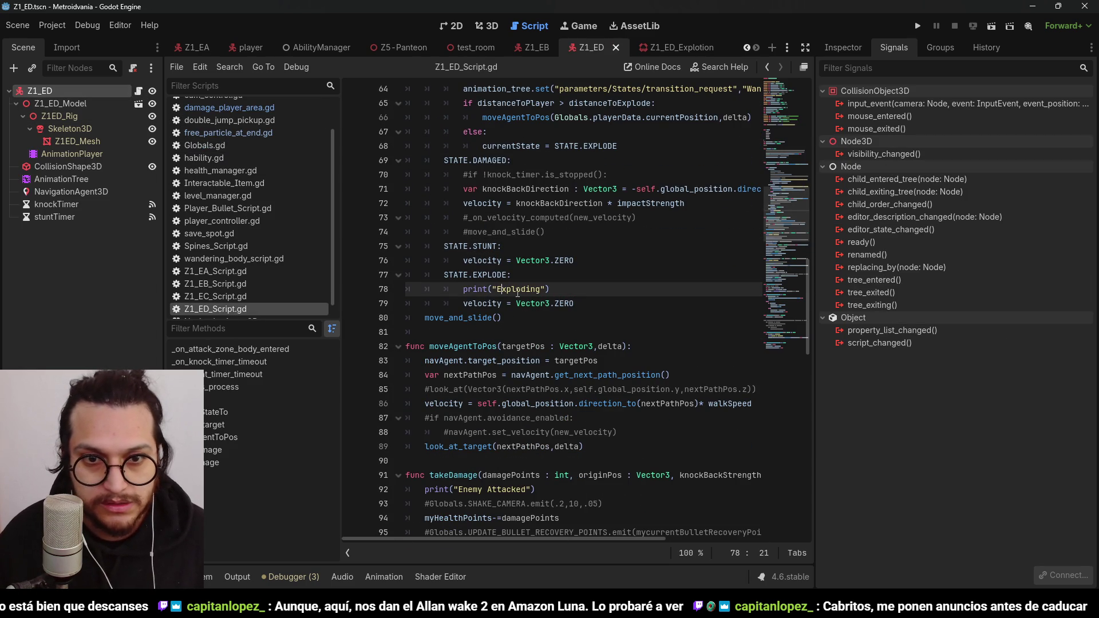
{"action": "left_click", "coordinate": [587, 310]}
{"action": "left_click", "coordinate": [630, 147]}
{"action": "scroll", "coordinate": [619, 229], "scroll_direction": "up", "scroll_amount": 1}
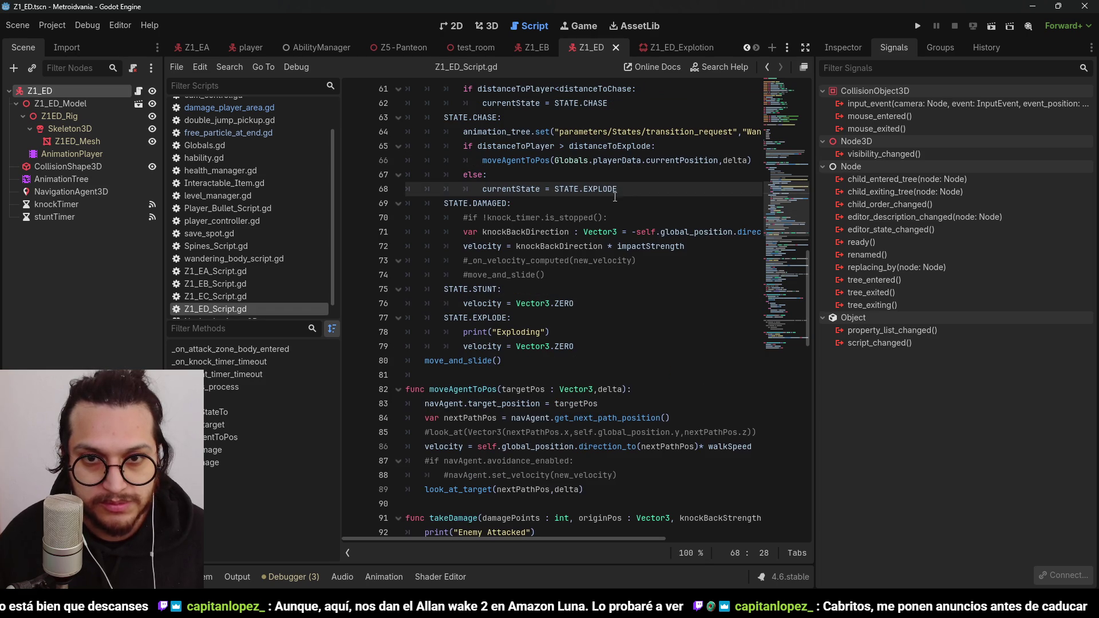
{"action": "left_click", "coordinate": [555, 176]}
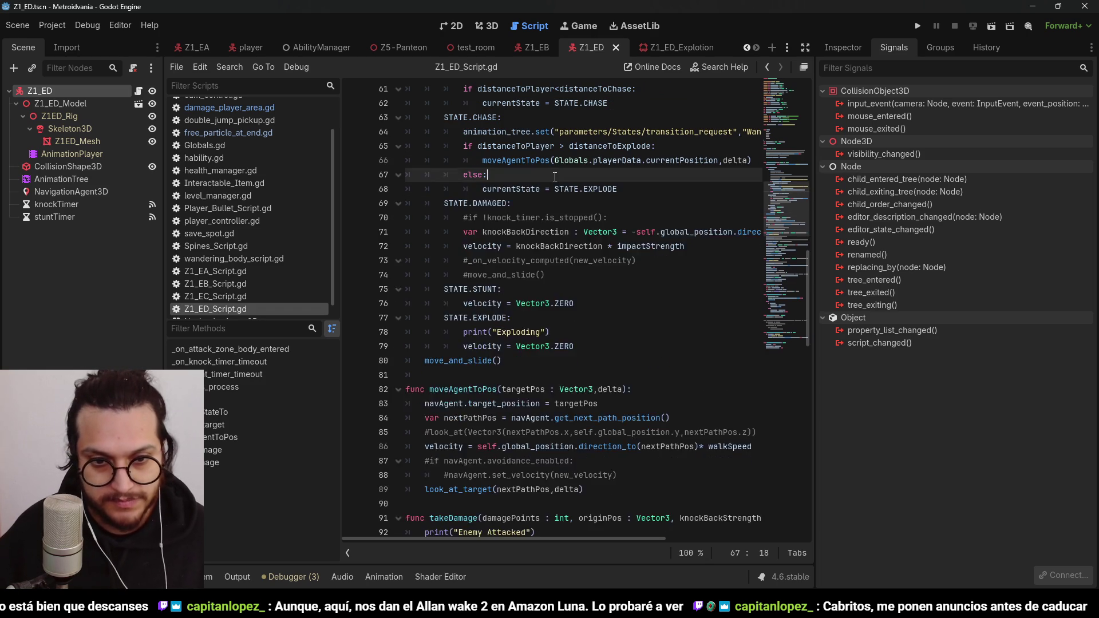
{"action": "scroll", "coordinate": [450, 344], "scroll_direction": "down", "scroll_amount": 10}
{"action": "scroll", "coordinate": [450, 344], "scroll_direction": "up", "scroll_amount": 7}
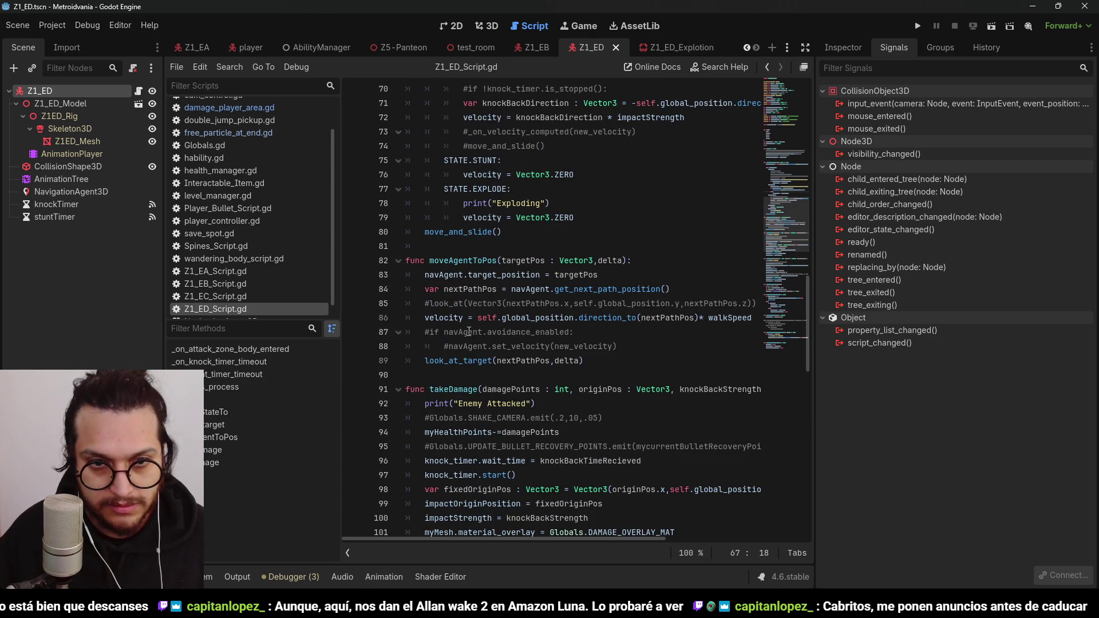
Step: Add func explode() after move_and_slide() creating newExplotion from Z_1_ED_EXPLOTION.instantiate()
{"action": "left_click", "coordinate": [428, 247]}
{"action": "key", "text": "Return"}
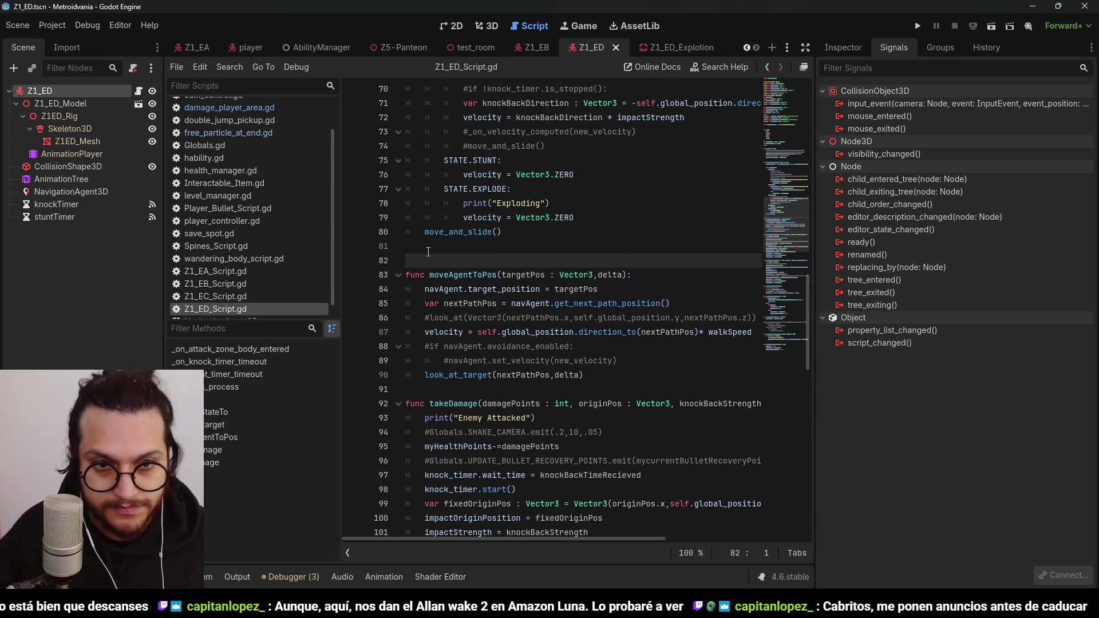
{"action": "key", "text": "Return"}
{"action": "key", "text": "Up"}
{"action": "type", "text": "func explode()"}
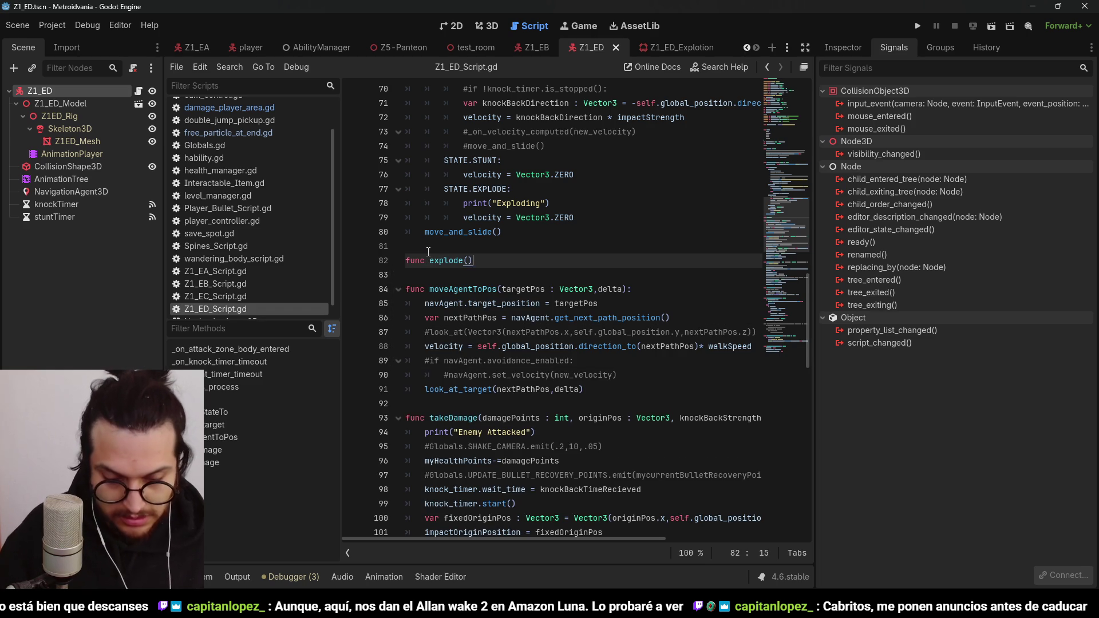
{"action": "type", "text": ":"}
{"action": "key", "text": "Return"}
{"action": "type", "text": "var newE"}
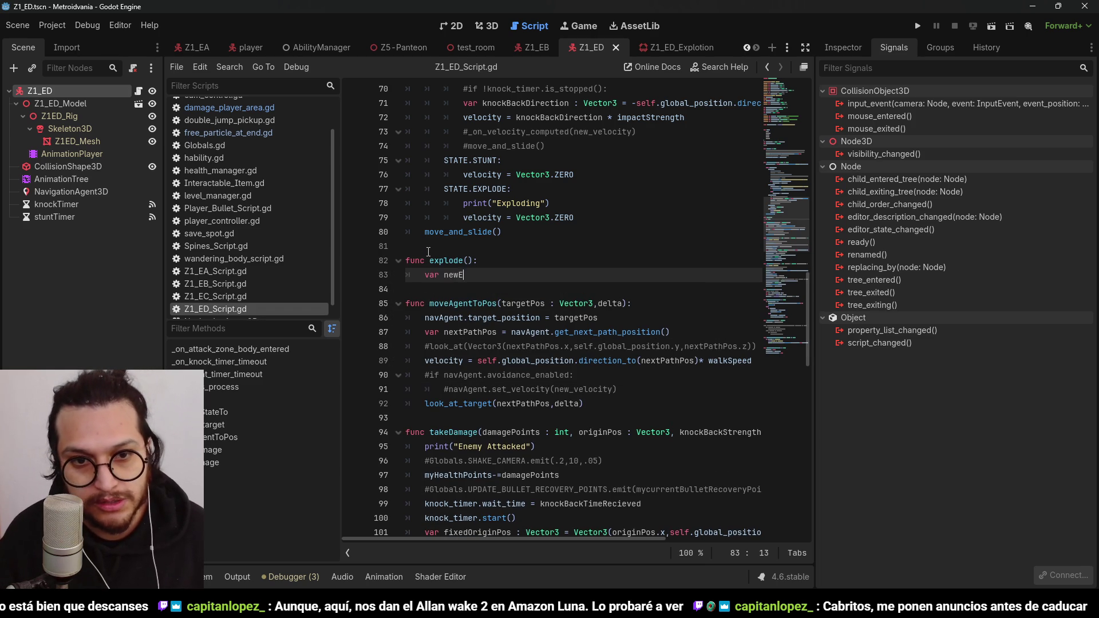
{"action": "type", "text": "xplotion = Z_1_ED_EXPLOTION."}
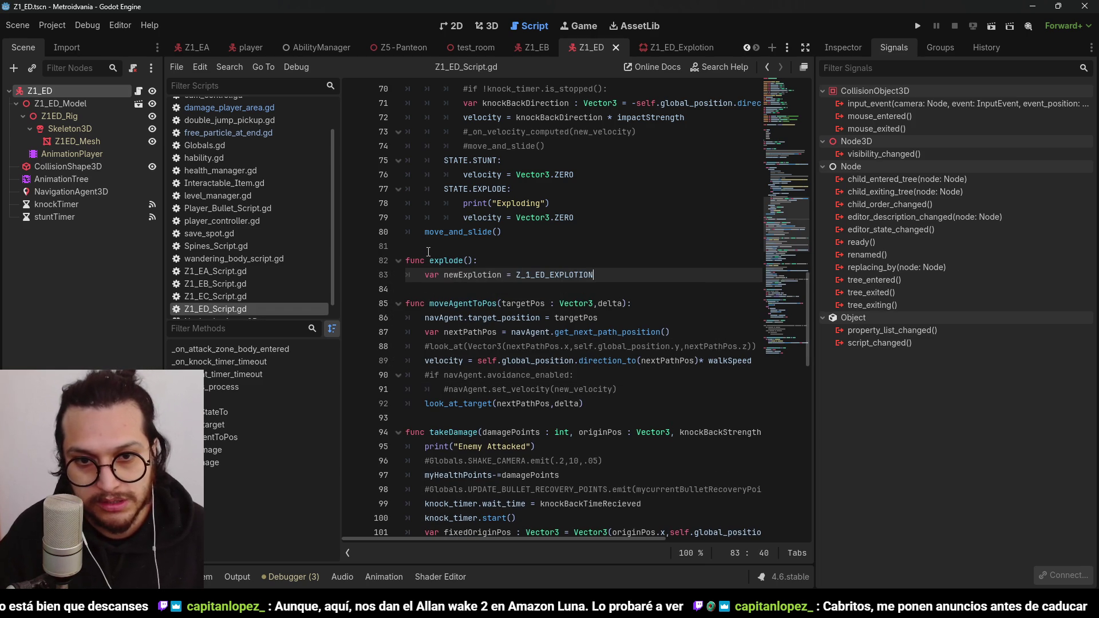
{"action": "type", "text": "inst"}
{"action": "key", "text": "Return"}
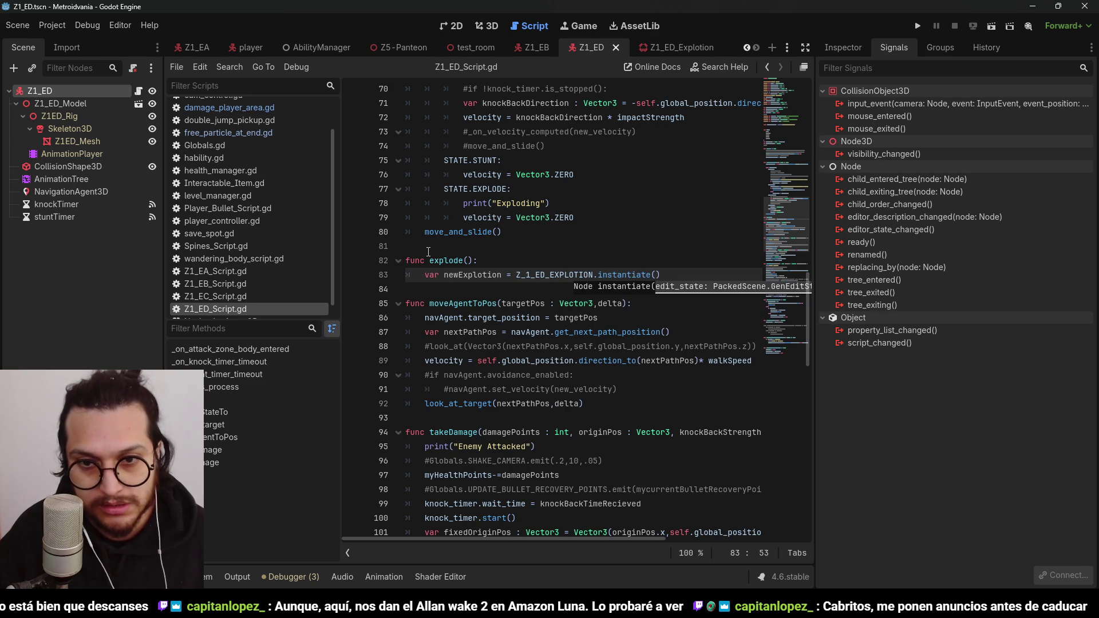
Step: Set newExplotion.global_position to self.global_position inside explode()
{"action": "key", "text": "Return"}
{"action": "type", "text": "nex"}
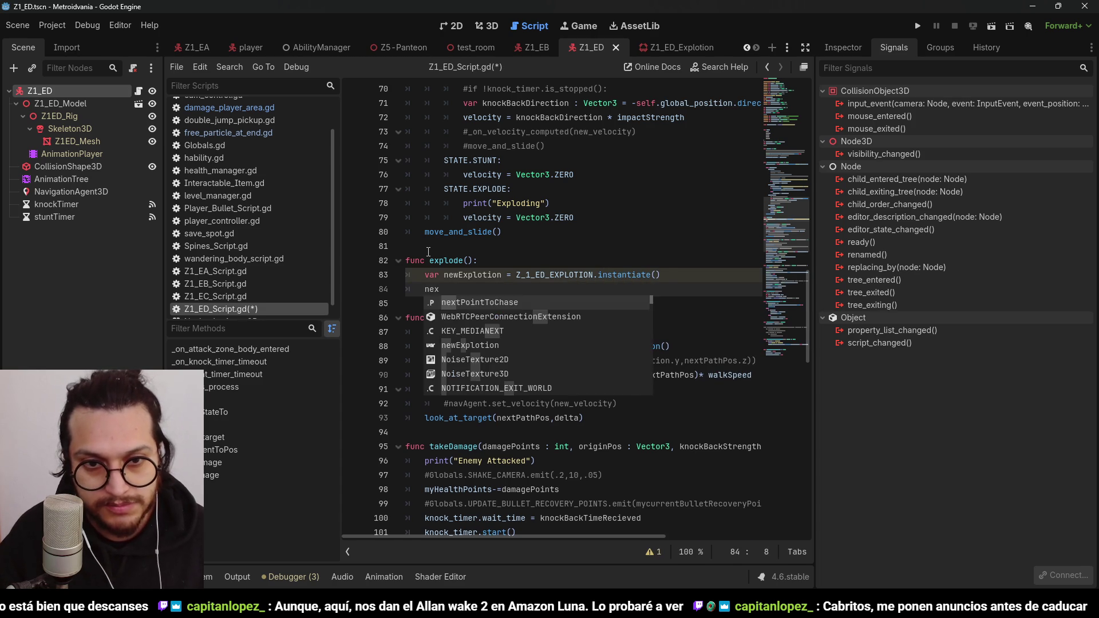
{"action": "key", "text": "Return"}
{"action": "key", "text": "ctrl+z"}
{"action": "type", "text": "wE"}
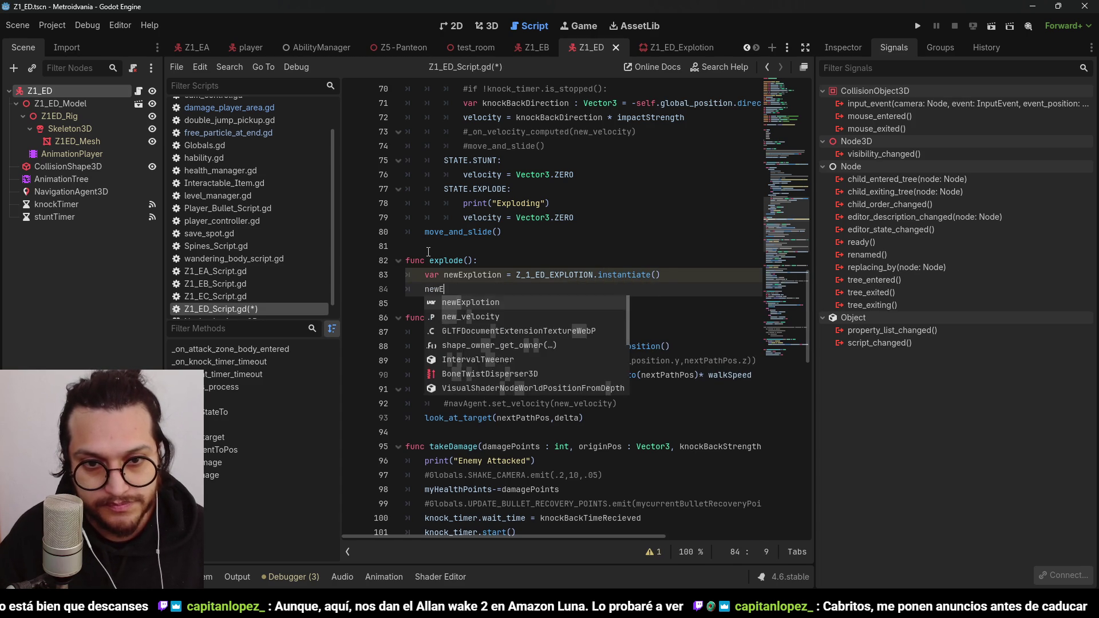
{"action": "key", "text": "Return"}
{"action": "type", "text": ".self"}
{"action": "key", "text": "BackSpace"}
{"action": "key", "text": "BackSpace"}
{"action": "key", "text": "BackSpace"}
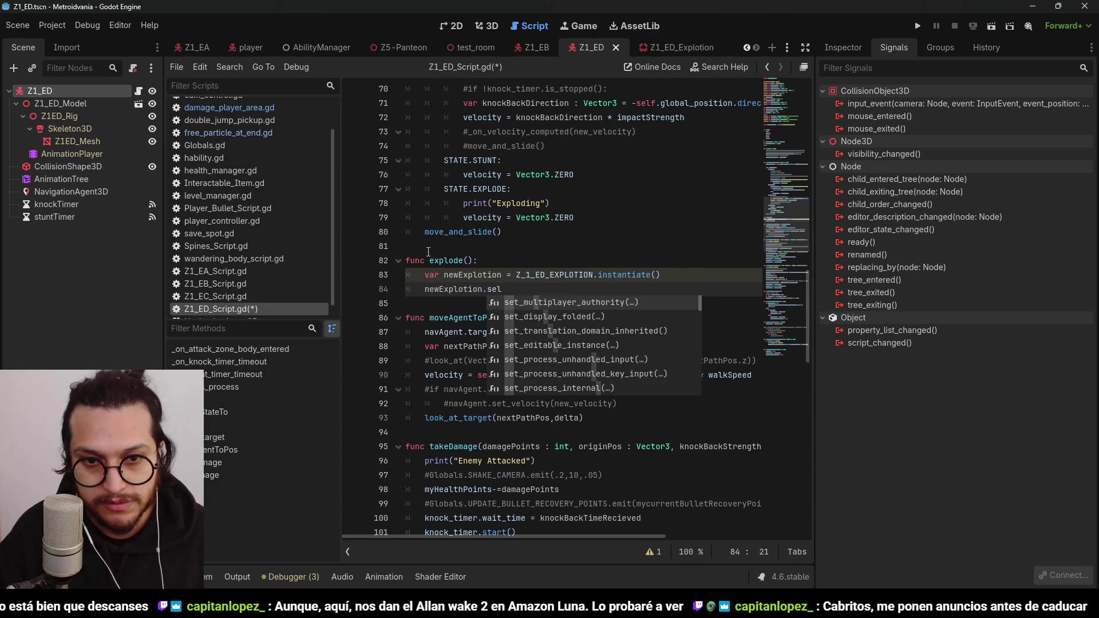
{"action": "type", "text": "global_"}
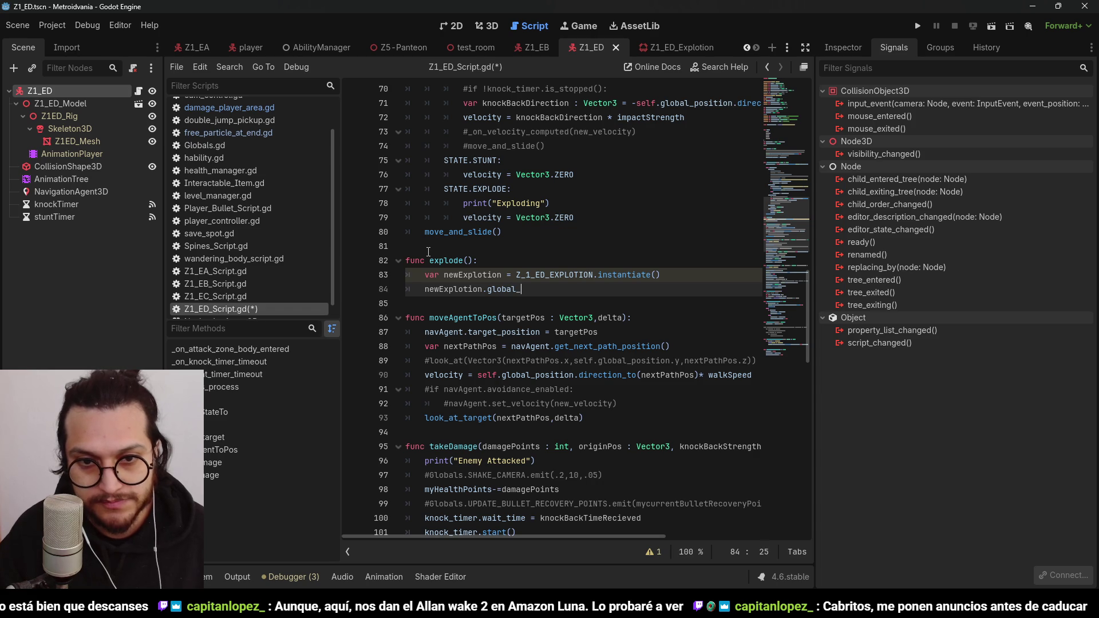
{"action": "type", "text": "position ="}
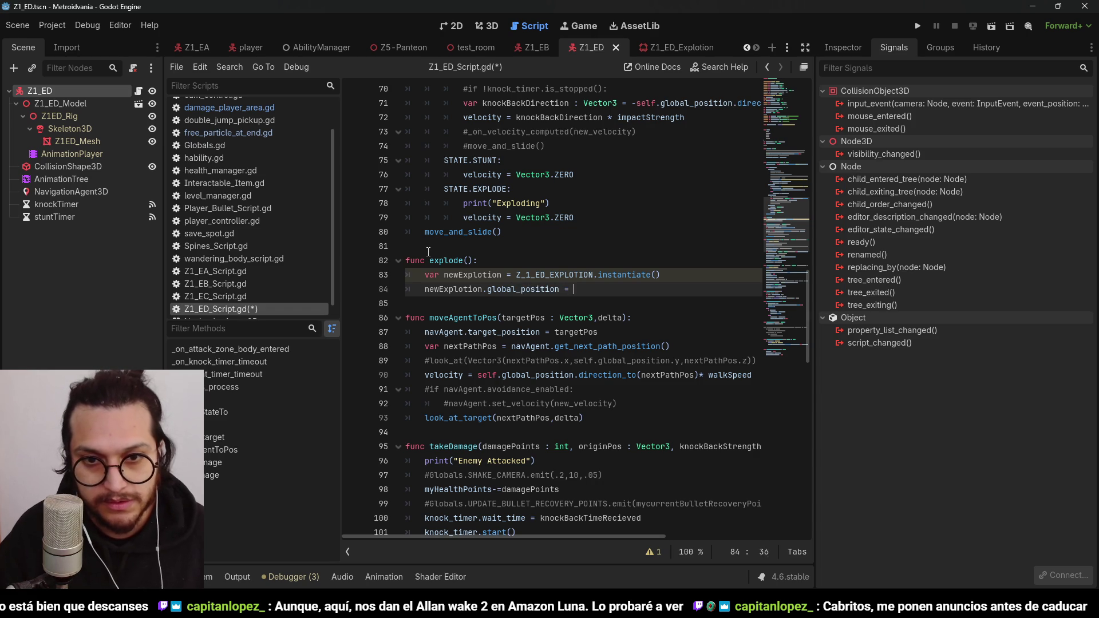
{"action": "type", "text": " self.global_"}
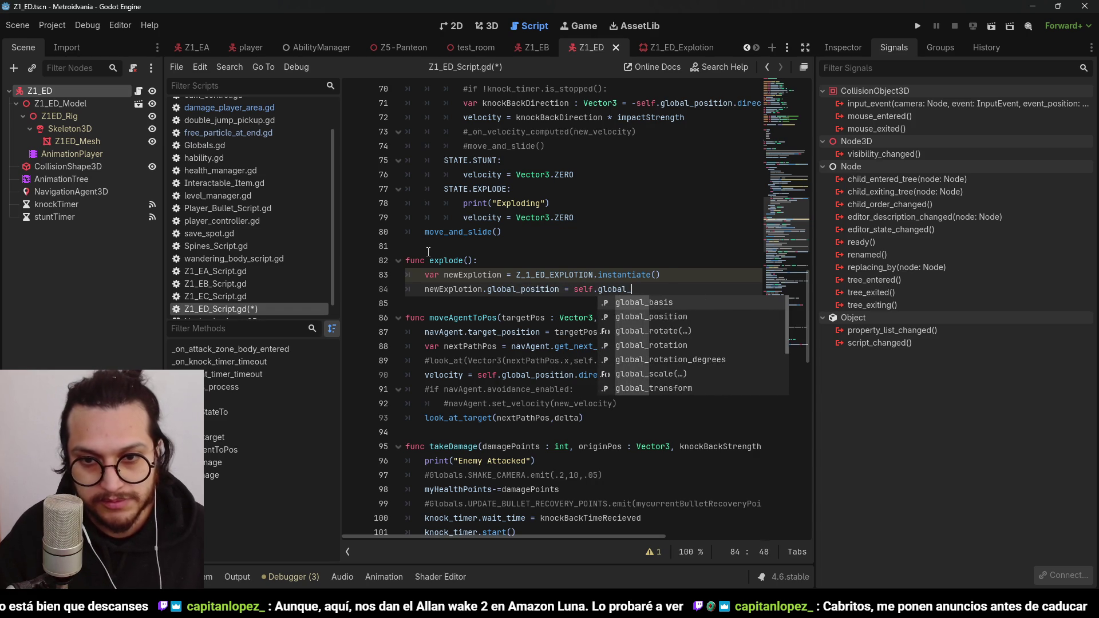
{"action": "type", "text": "posi"}
{"action": "key", "text": "Return"}
{"action": "key", "text": "Return"}
{"action": "type", "text": "g"}
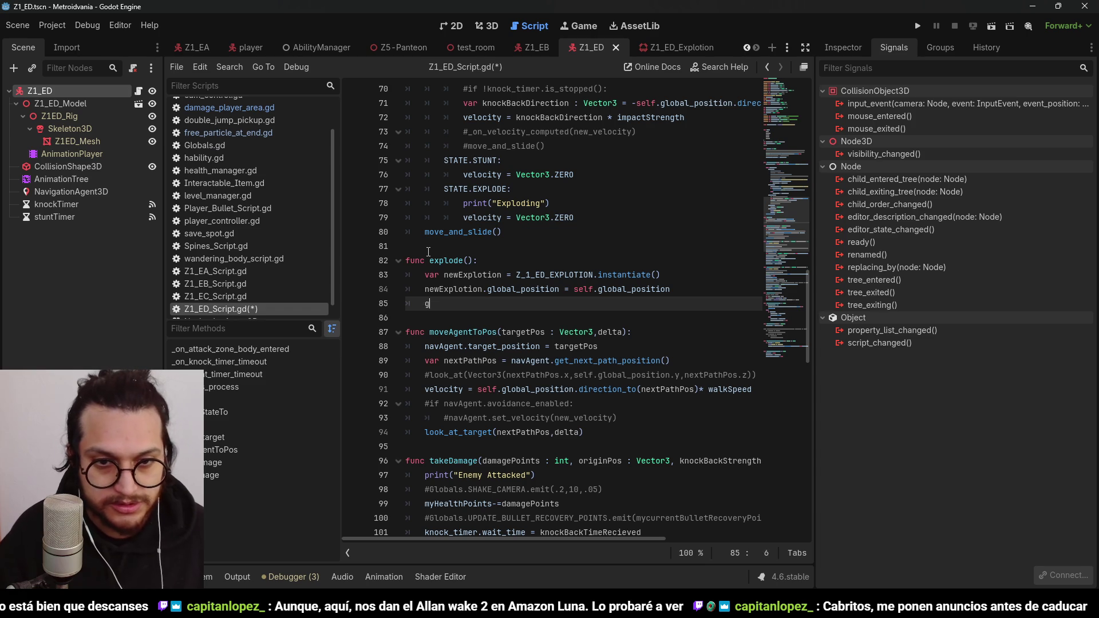
Step: Add the explosion to the scene with get_parent().add_child(newExplotion)
{"action": "type", "text": "et_parent()"}
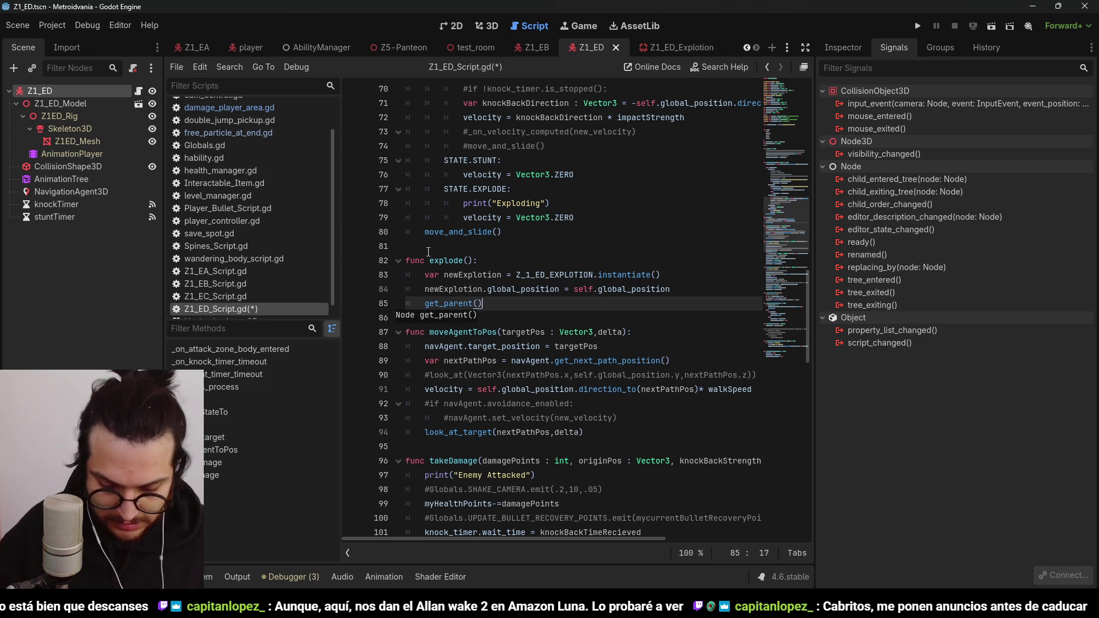
{"action": "type", "text": ".add_child("}
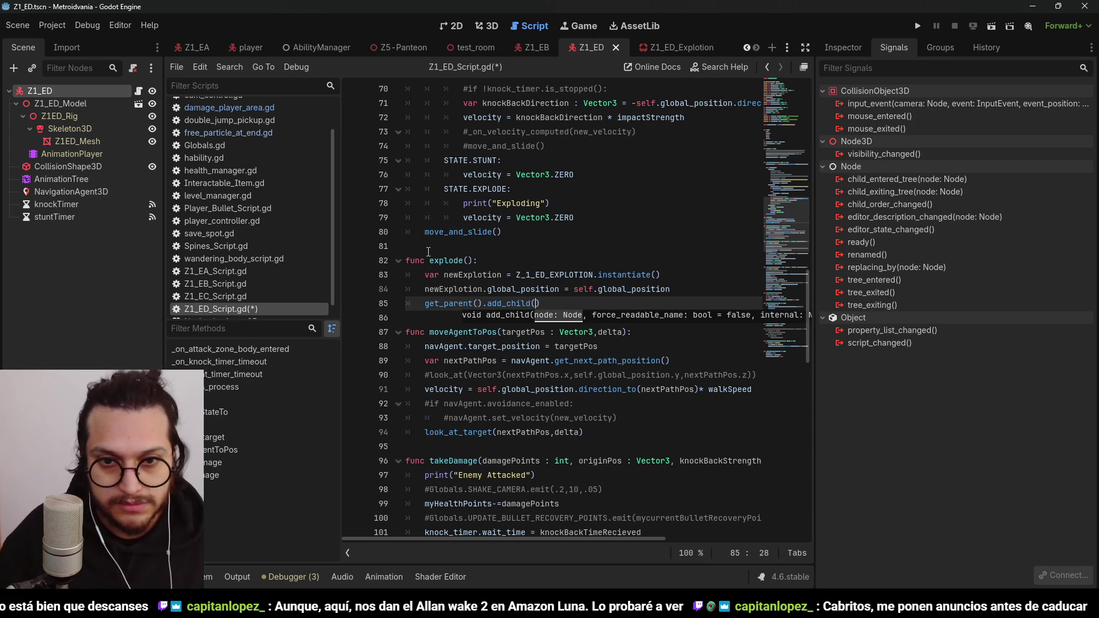
{"action": "double_click", "coordinate": [452, 289]}
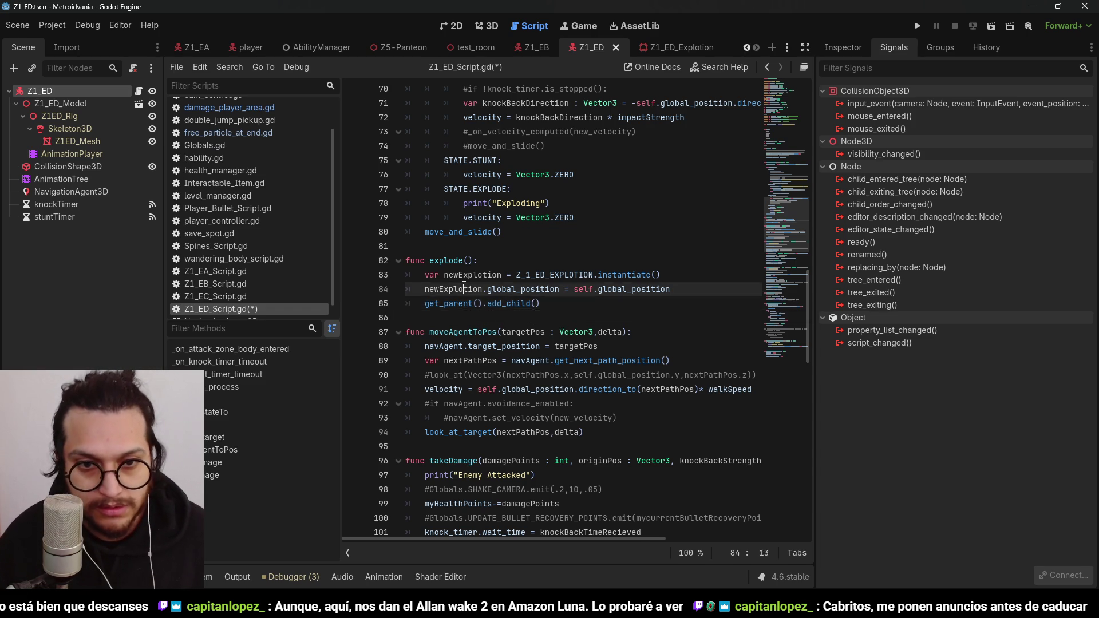
{"action": "key", "text": "ctrl+c"}
{"action": "left_click", "coordinate": [534, 303]}
{"action": "key", "text": "ctrl+v"}
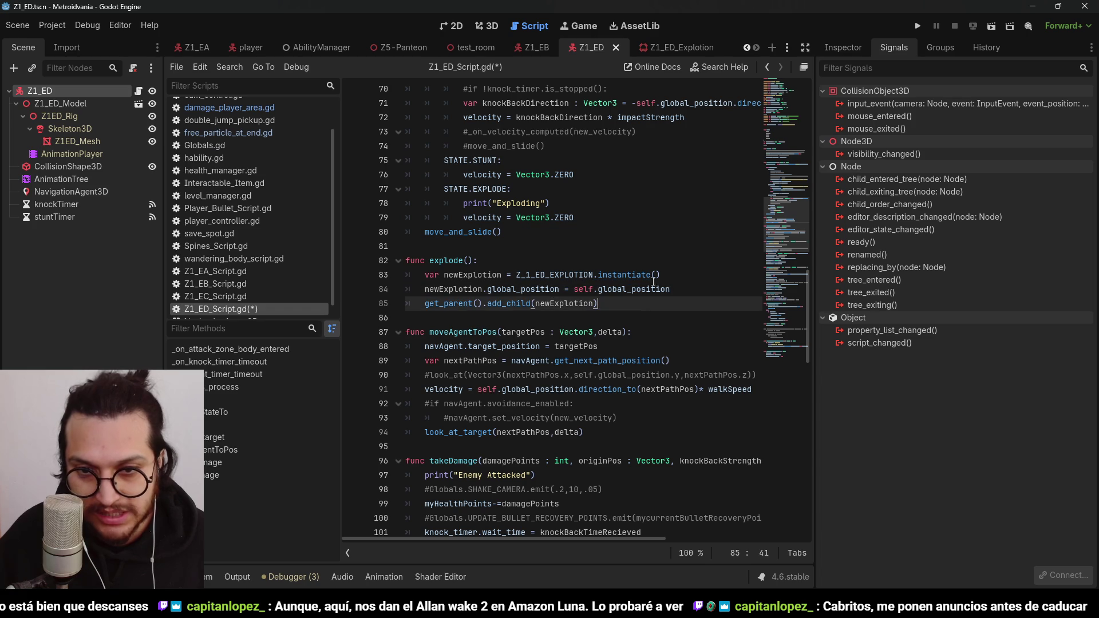
Step: Move the global_position assignment line below the add_child line
{"action": "left_click", "coordinate": [680, 289]}
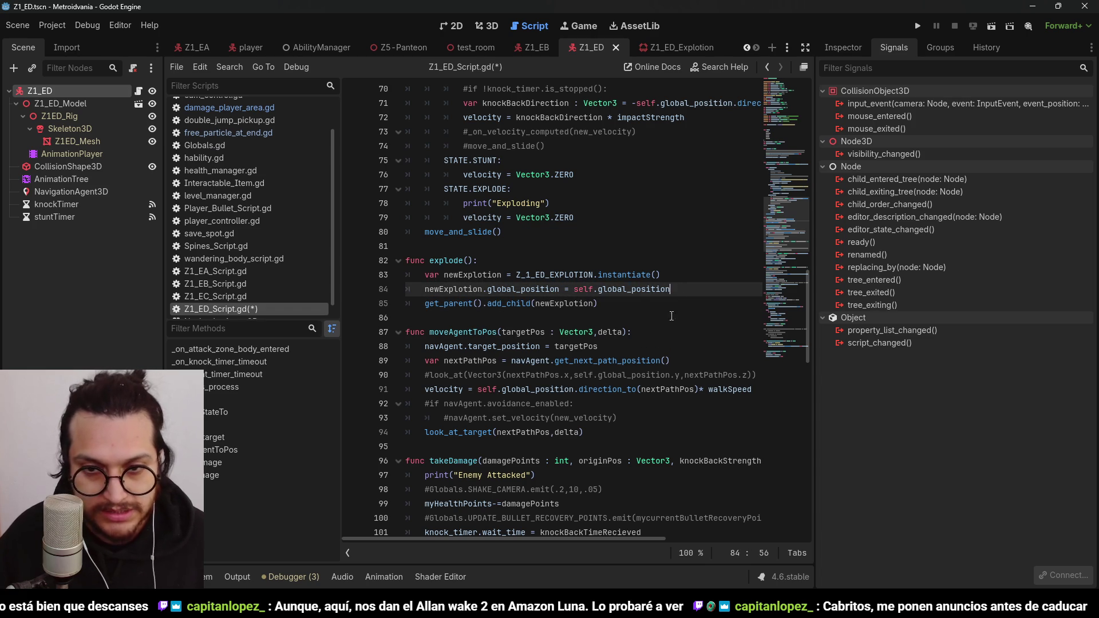
{"action": "triple_click", "coordinate": [698, 288]}
{"action": "key", "text": "BackSpace"}
{"action": "key", "text": "BackSpace"}
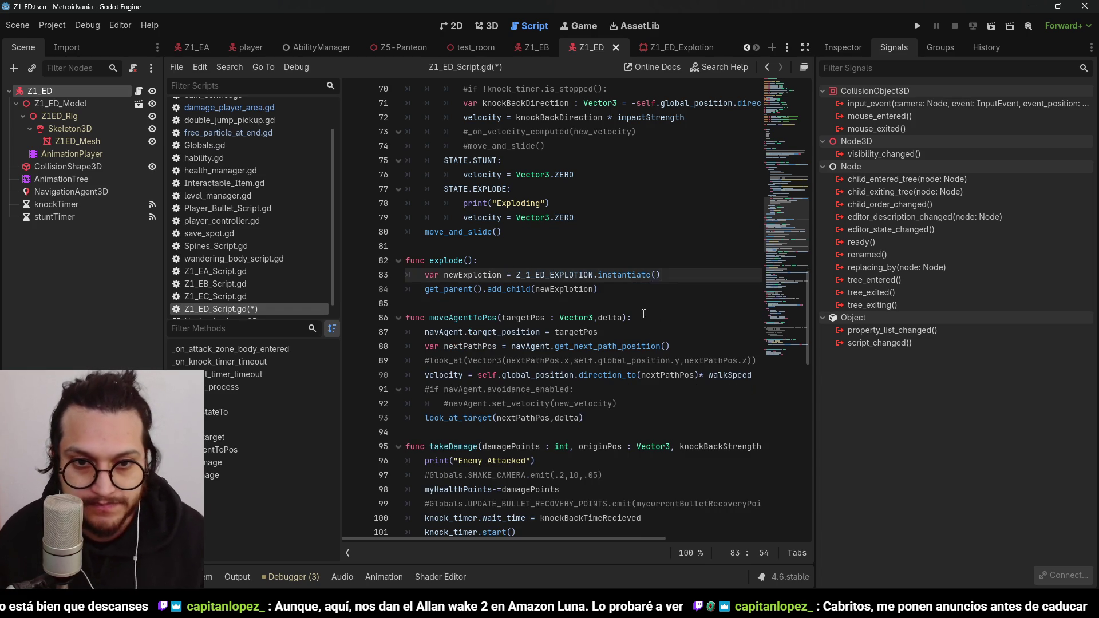
{"action": "left_click", "coordinate": [611, 298]}
{"action": "key", "text": "Up"}
{"action": "key", "text": "Return"}
{"action": "key", "text": "ctrl+v"}
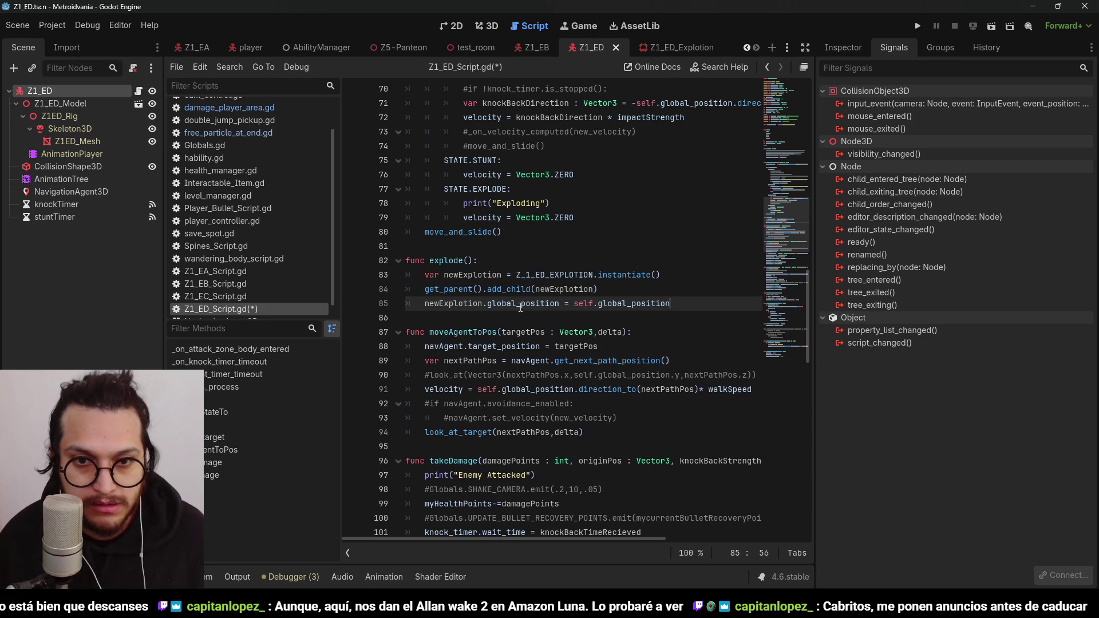
Step: Add newExplotion.emiting = true after add_child and save the script
{"action": "double_click", "coordinate": [471, 306]}
{"action": "left_click", "coordinate": [614, 290]}
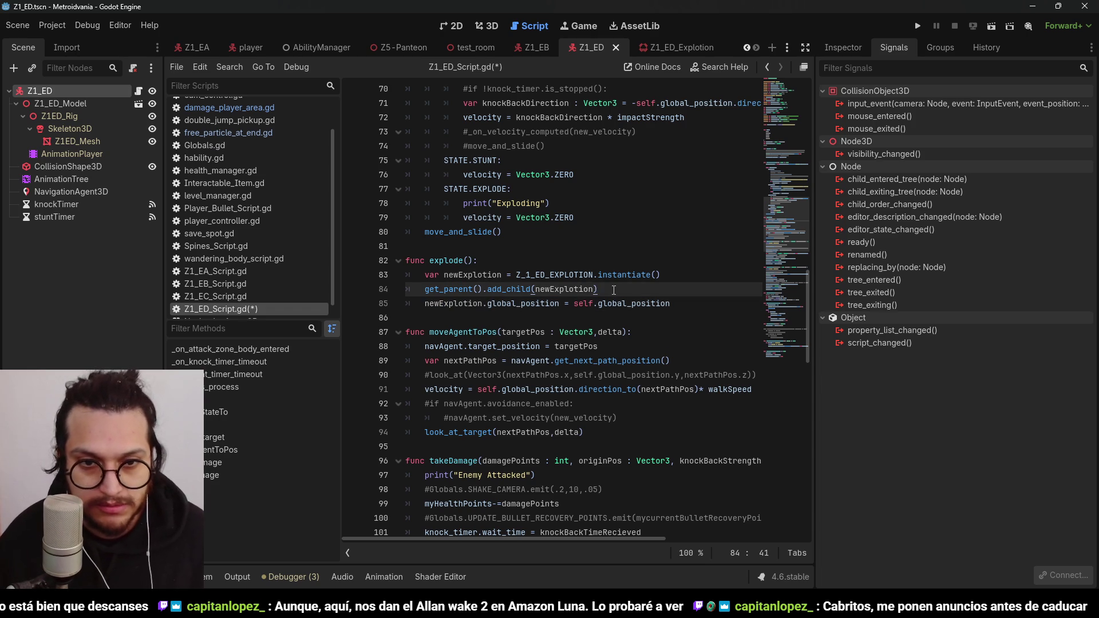
{"action": "key", "text": "Return"}
{"action": "key", "text": "ctrl+v"}
{"action": "type", "text": ".emiti"}
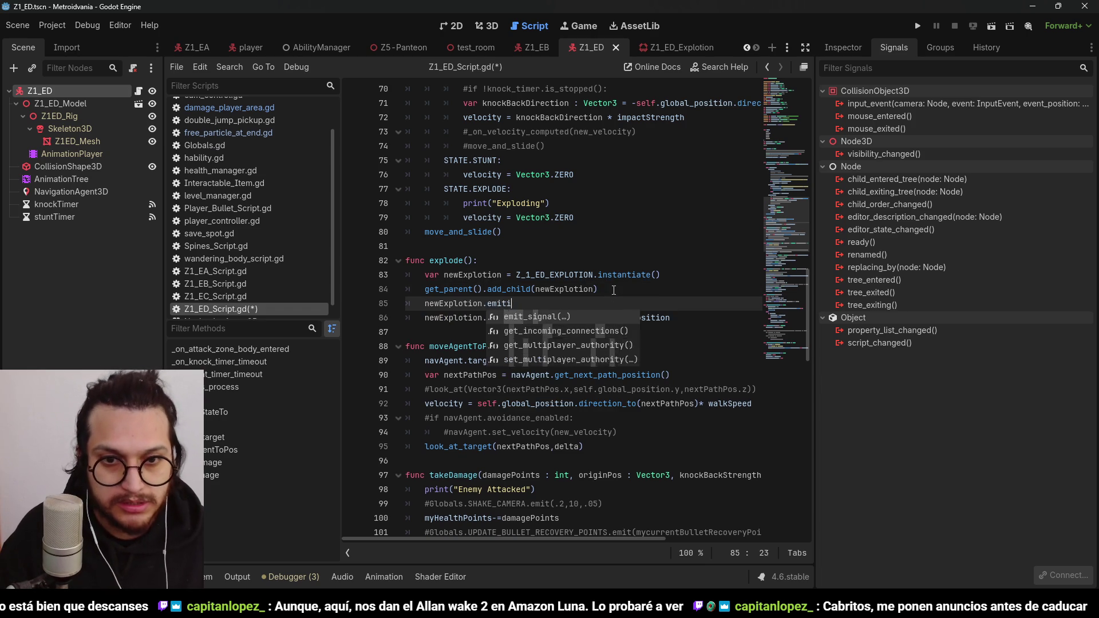
{"action": "type", "text": "ng = true"}
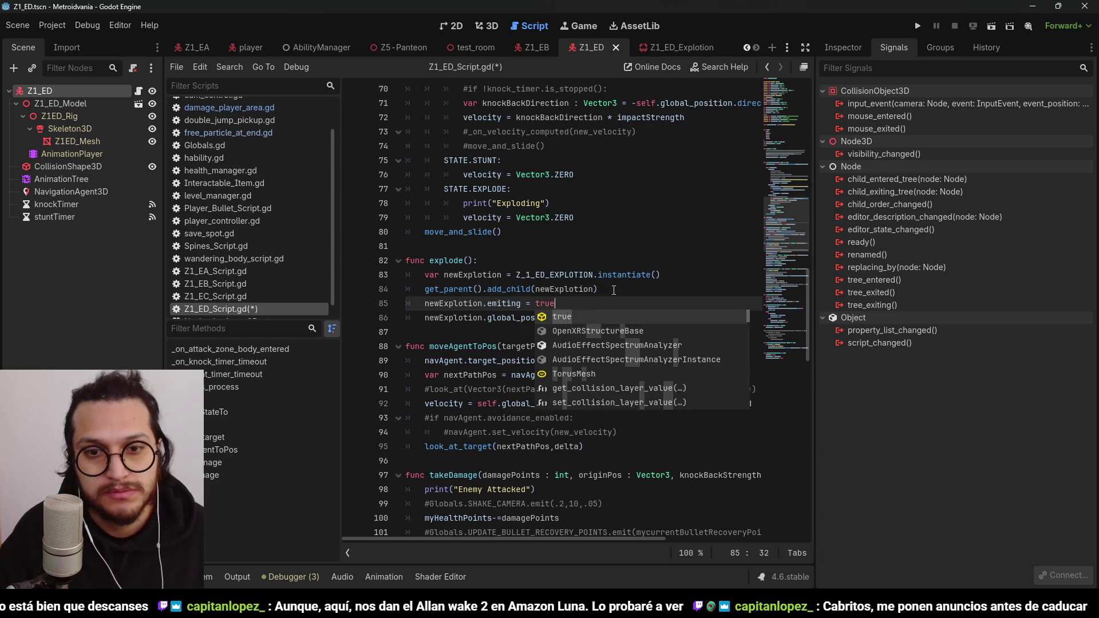
{"action": "key", "text": "ctrl+s"}
Step: Correct 'emiting' to 'emitting' in the explode() line and save
{"action": "left_click", "coordinate": [660, 46]}
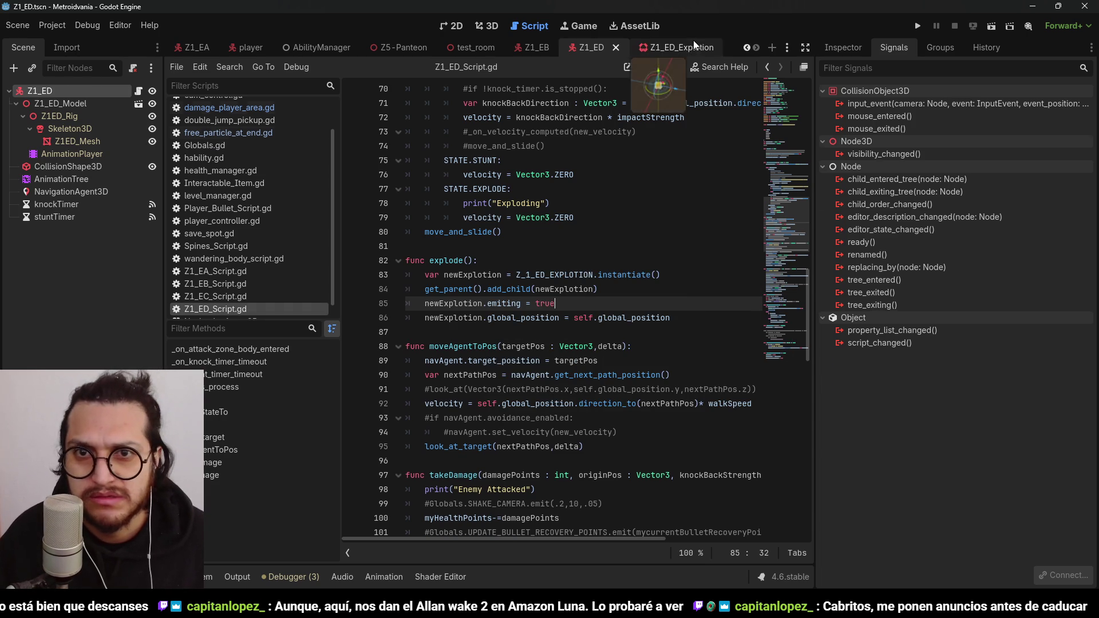
{"action": "left_click", "coordinate": [844, 46]}
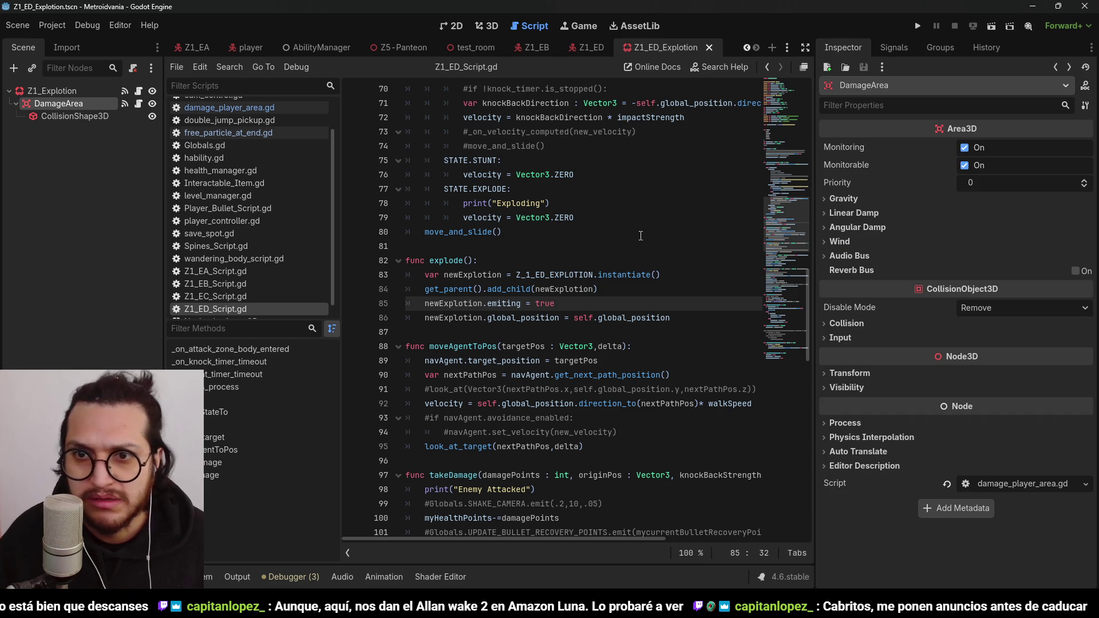
{"action": "left_click", "coordinate": [52, 90]}
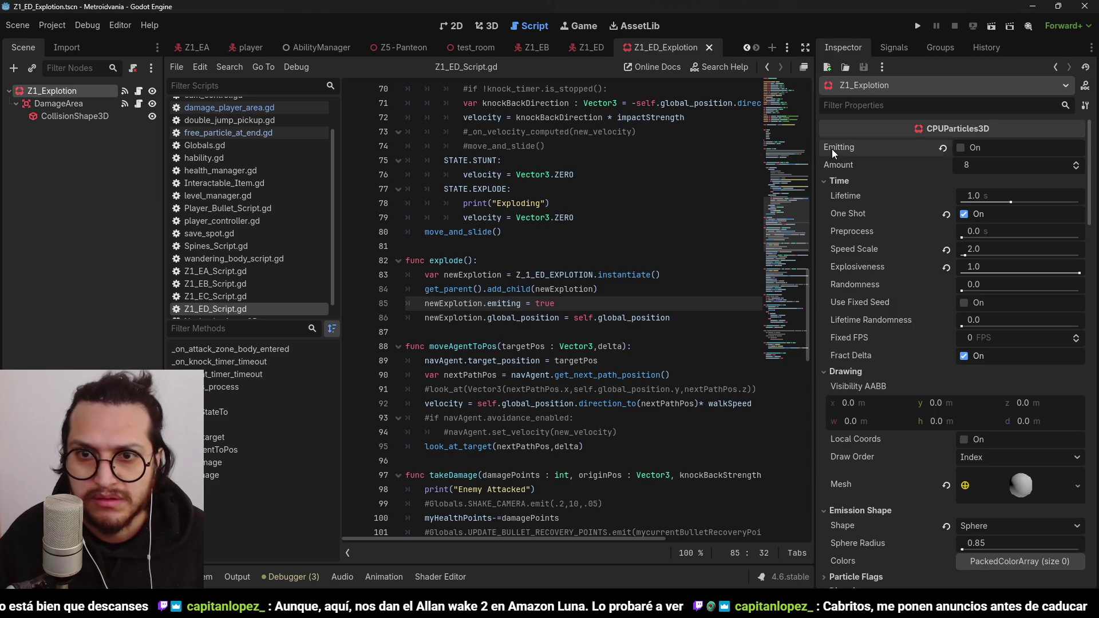
{"action": "left_click_drag", "start_coordinate": [833, 149], "coordinate": [566, 300]}
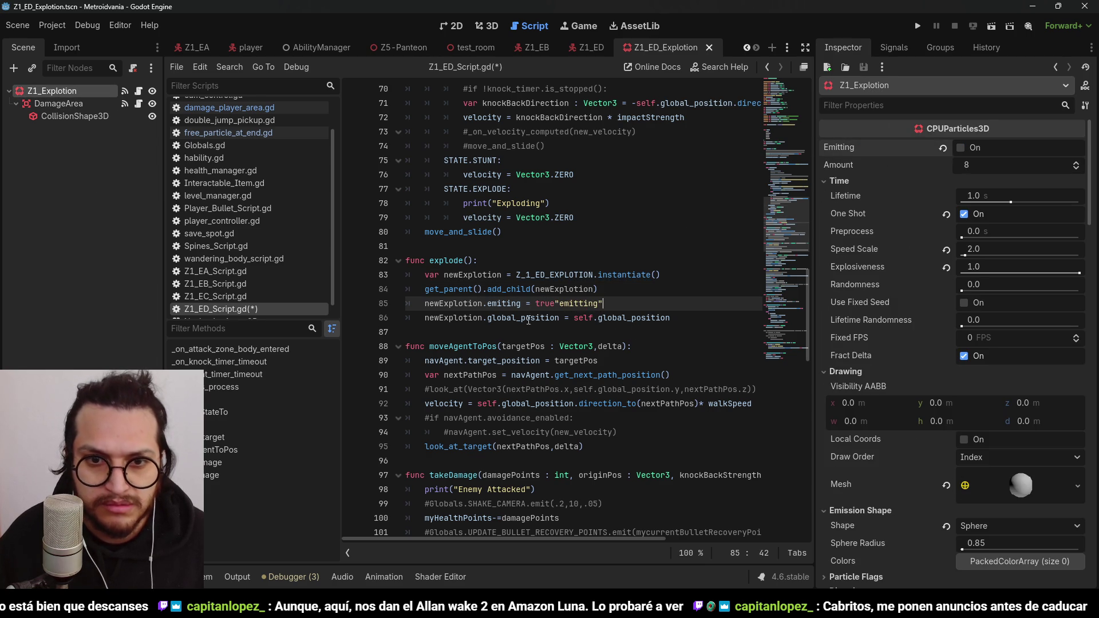
{"action": "left_click", "coordinate": [502, 304]}
{"action": "type", "text": "t"}
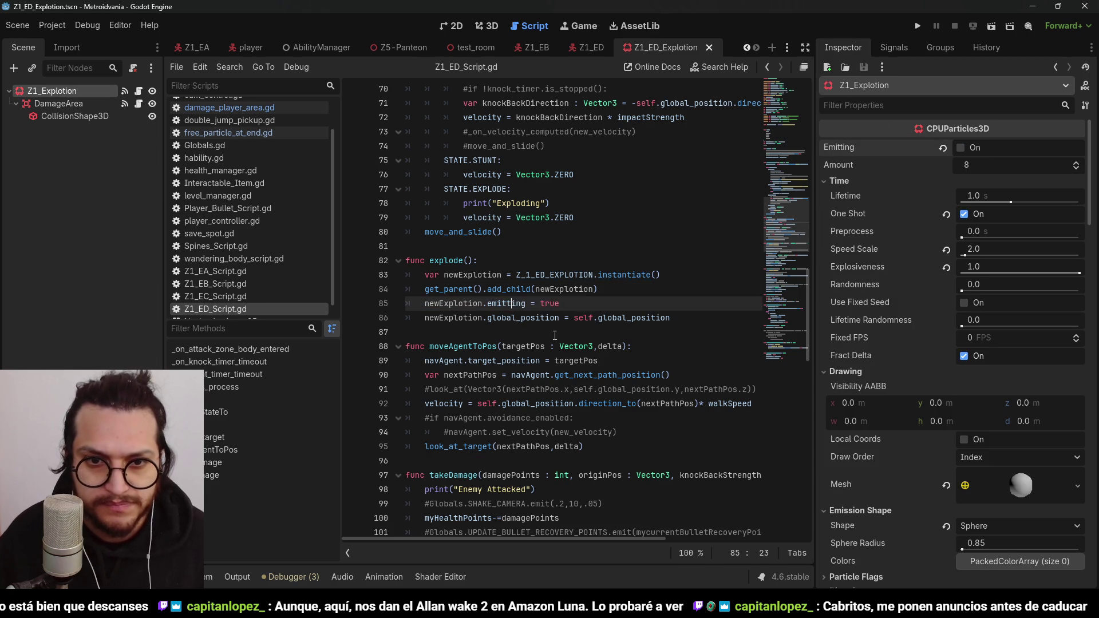
{"action": "key", "text": "ctrl+s"}
{"action": "left_click", "coordinate": [583, 289]}
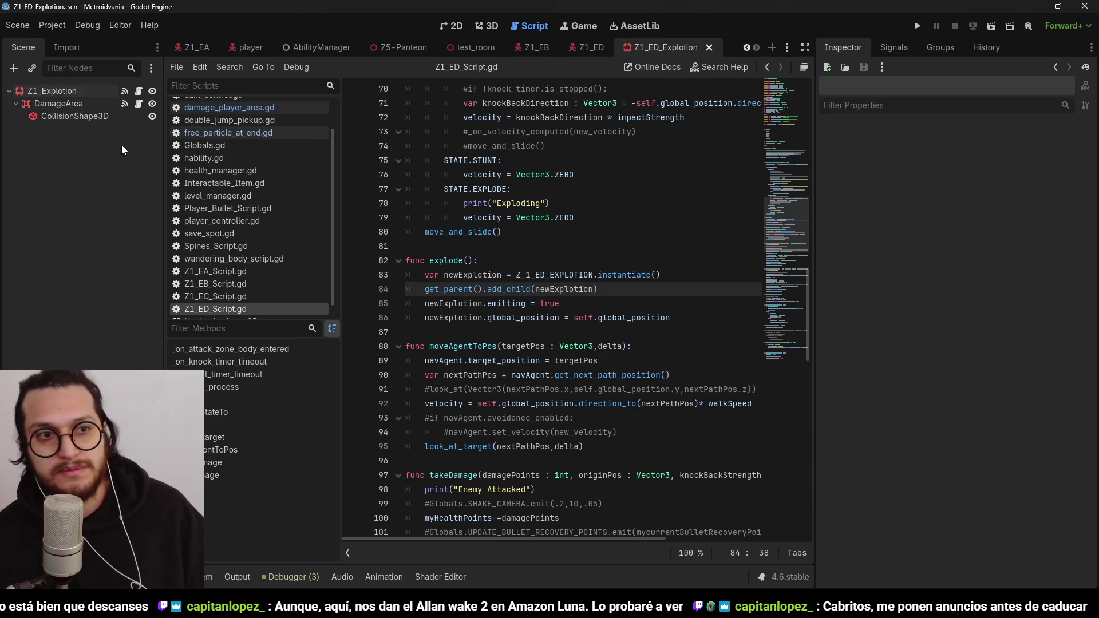
Step: Move DamageArea from the Ground layer to EnemyAttack, mask only Player, and save the explosion scene
{"action": "left_click", "coordinate": [67, 102]}
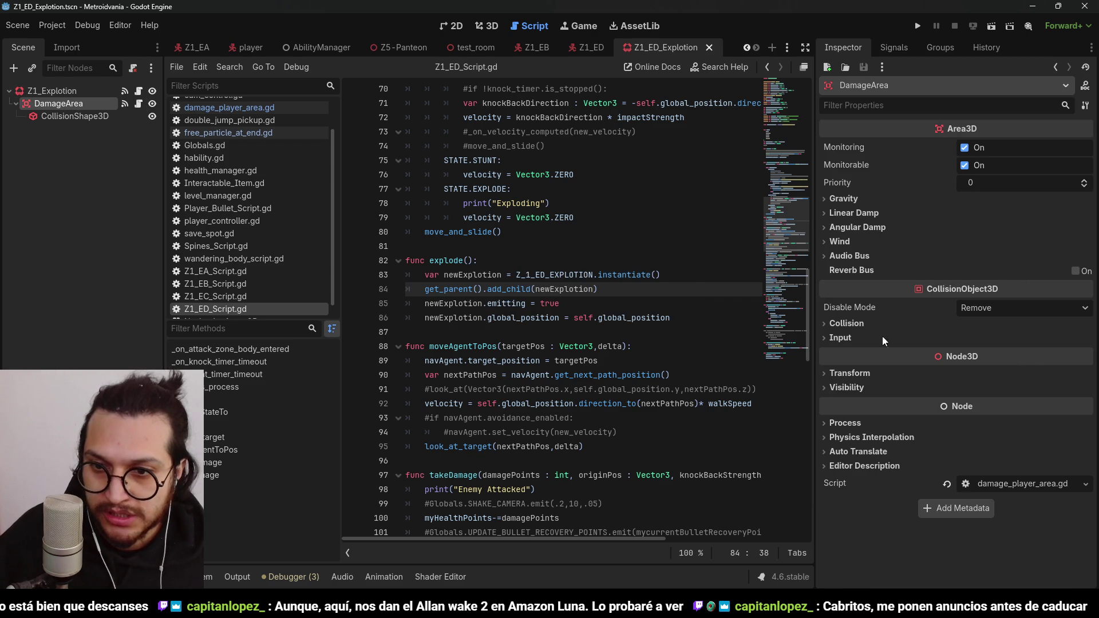
{"action": "left_click", "coordinate": [842, 324]}
{"action": "left_click", "coordinate": [1082, 369]}
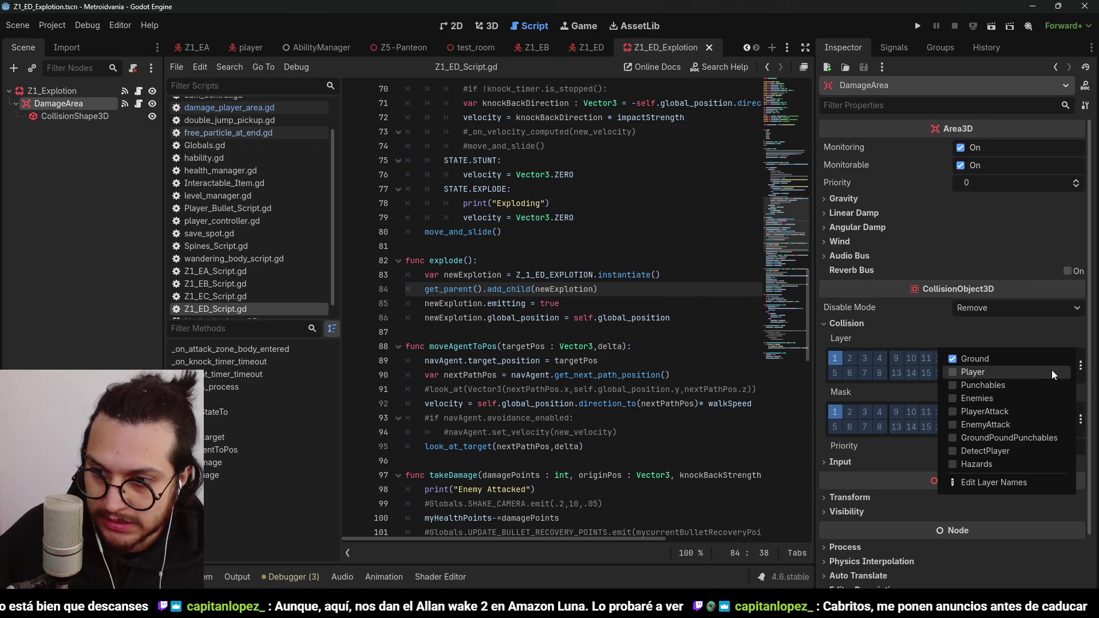
{"action": "left_click", "coordinate": [1031, 359]}
{"action": "left_click", "coordinate": [1029, 425]}
{"action": "left_click", "coordinate": [1081, 420]}
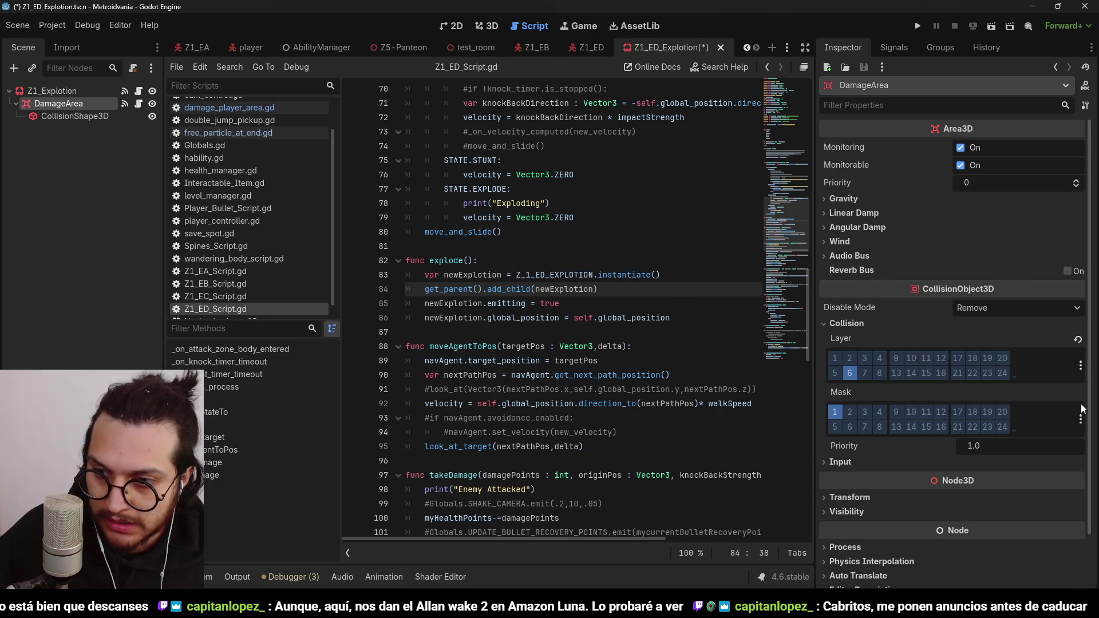
{"action": "left_click", "coordinate": [1082, 419]}
{"action": "left_click", "coordinate": [997, 413]}
{"action": "left_click", "coordinate": [995, 427]}
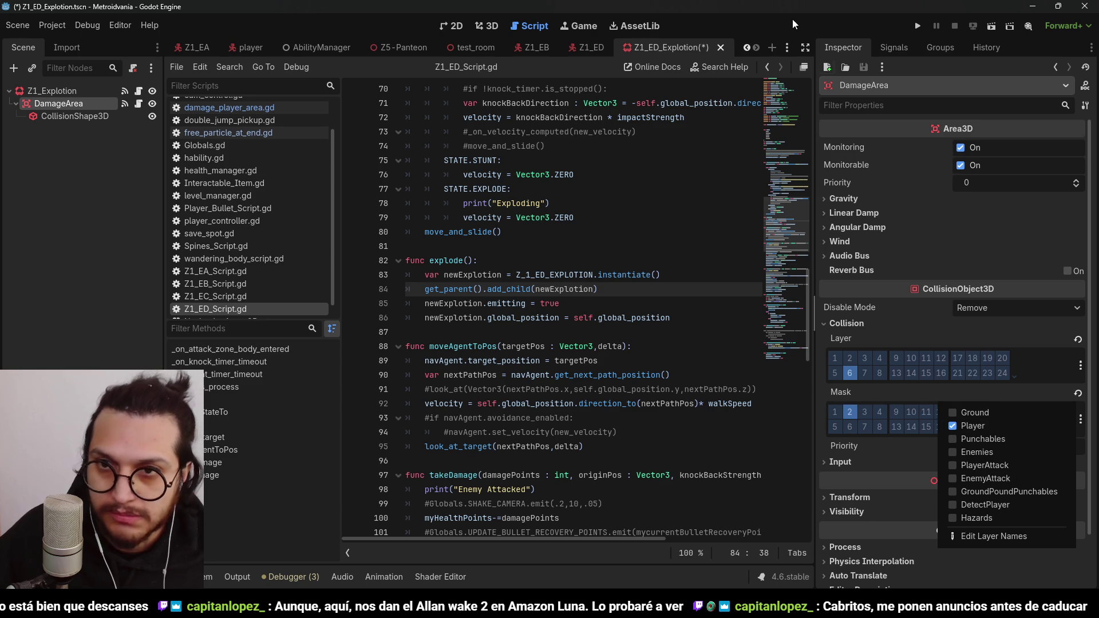
{"action": "key", "text": "ctrl+s"}
{"action": "left_click", "coordinate": [608, 275]}
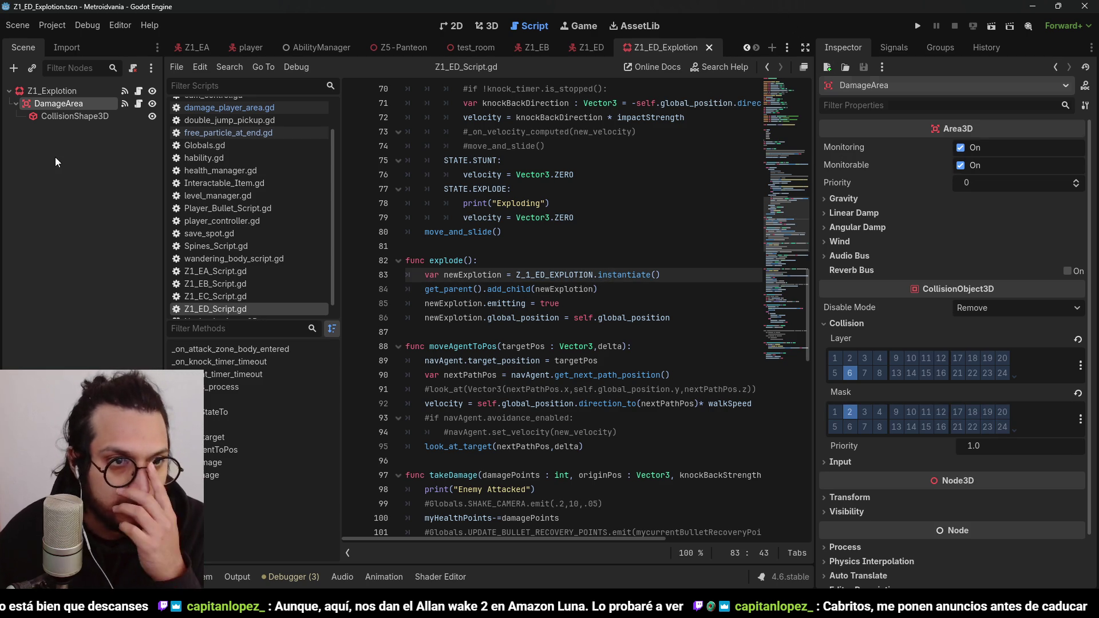
Step: Open player_controller.gd from the script list
{"action": "scroll", "coordinate": [292, 268], "scroll_direction": "up", "scroll_amount": 3}
{"action": "left_click", "coordinate": [233, 245]}
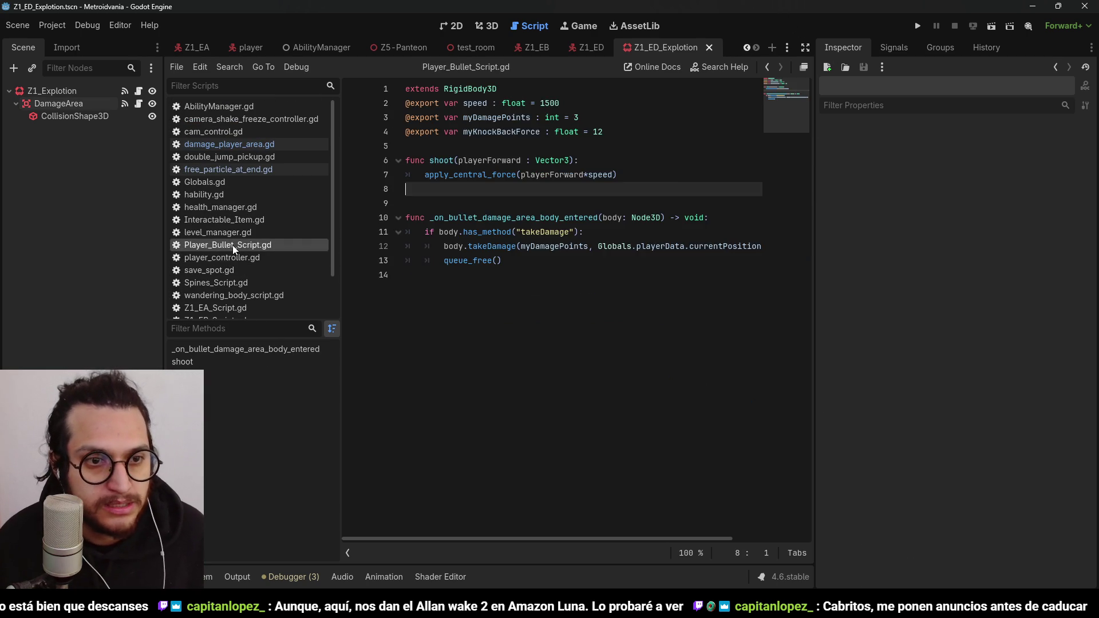
{"action": "left_click", "coordinate": [235, 258]}
{"action": "scroll", "coordinate": [656, 308], "scroll_direction": "up", "scroll_amount": 10}
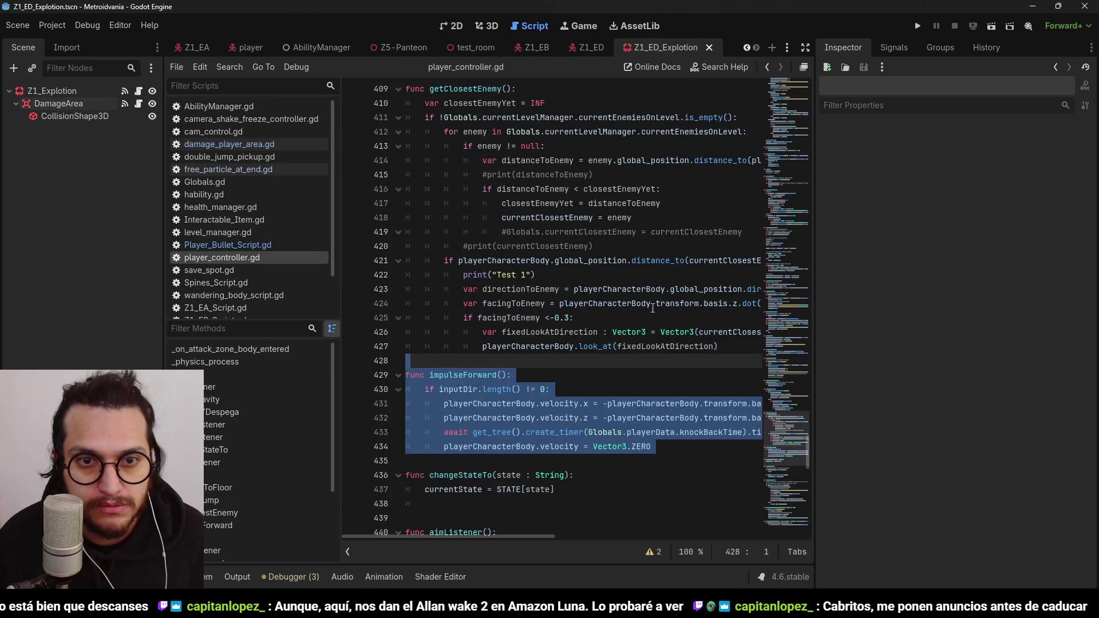
{"action": "scroll", "coordinate": [641, 327], "scroll_direction": "up", "scroll_amount": 15}
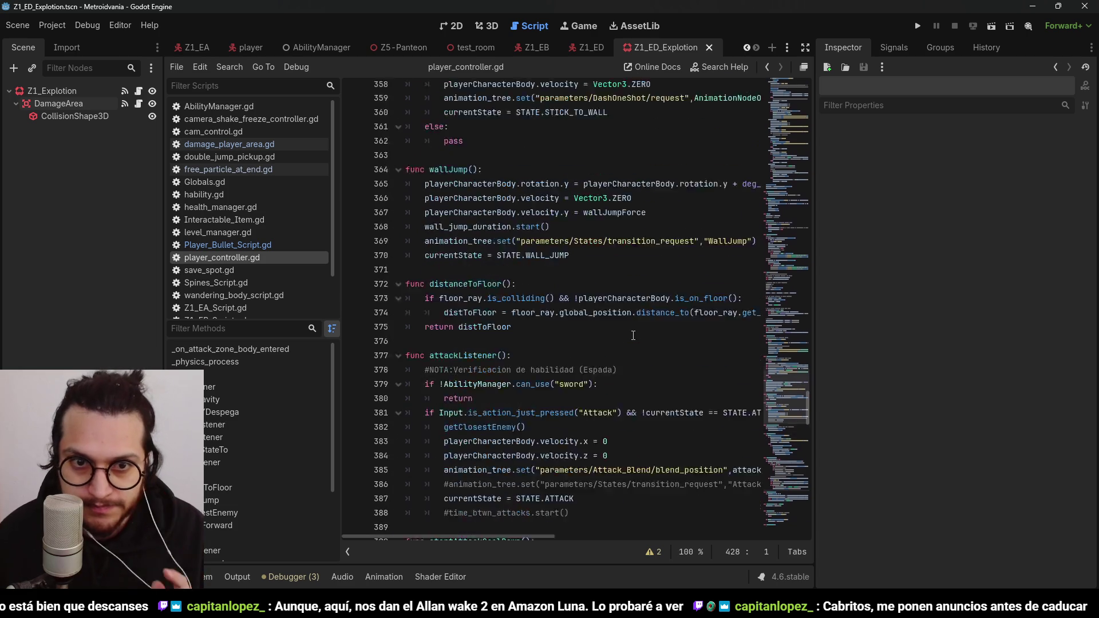
{"action": "scroll", "coordinate": [632, 336], "scroll_direction": "up", "scroll_amount": 13}
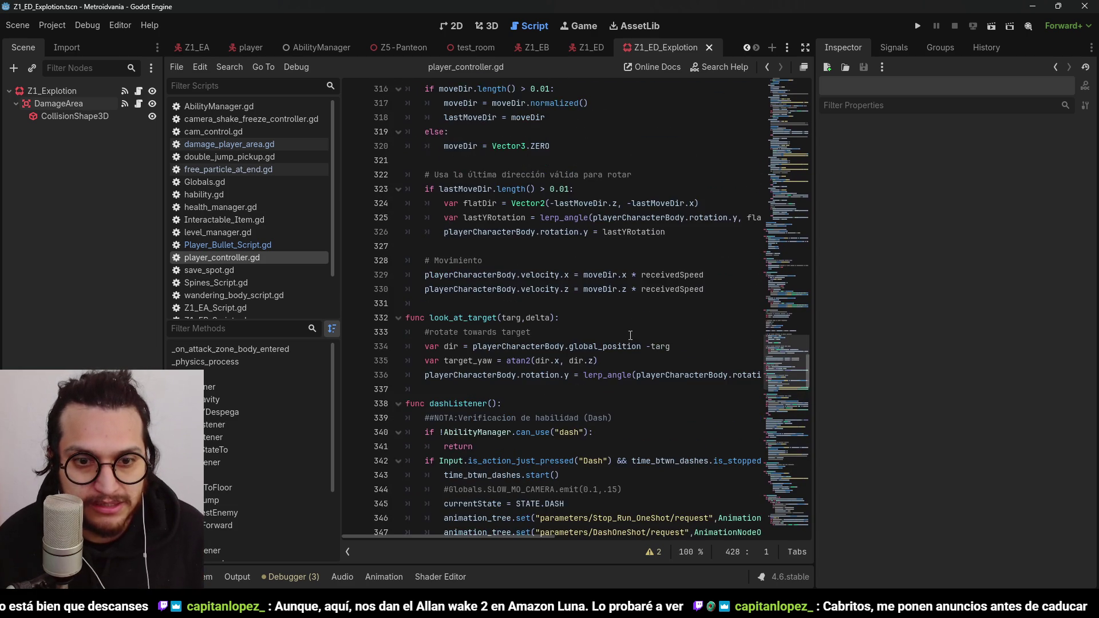
Step: Select the takeDamage function's parameter list, then return to the Z1_ED scene
{"action": "scroll", "coordinate": [631, 336], "scroll_direction": "down", "scroll_amount": 20}
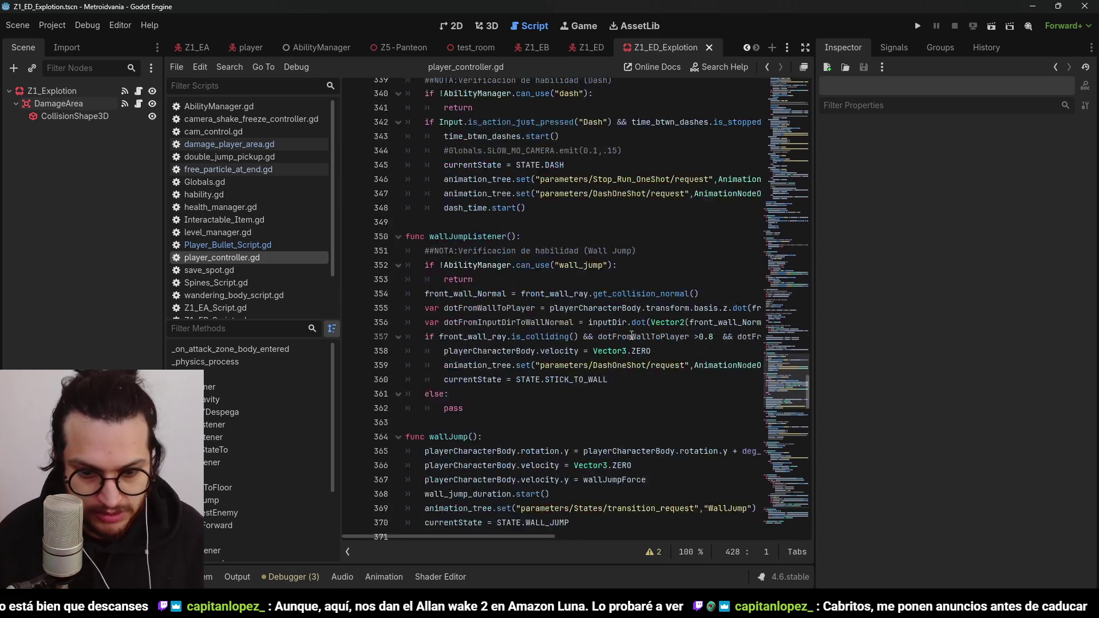
{"action": "scroll", "coordinate": [631, 335], "scroll_direction": "down", "scroll_amount": 13}
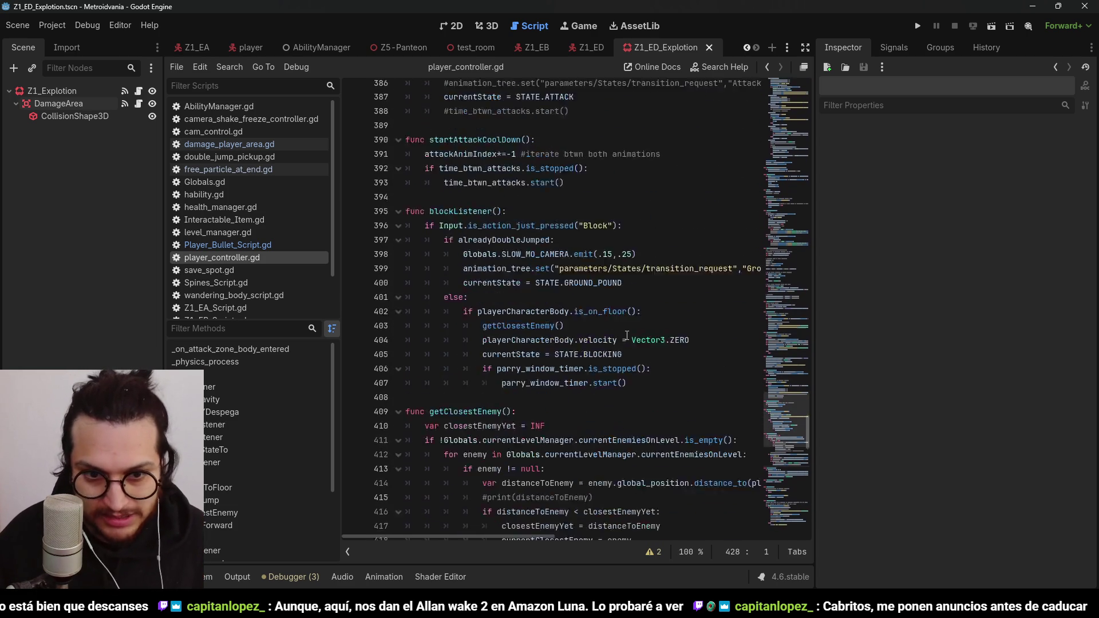
{"action": "scroll", "coordinate": [627, 337], "scroll_direction": "down", "scroll_amount": 10}
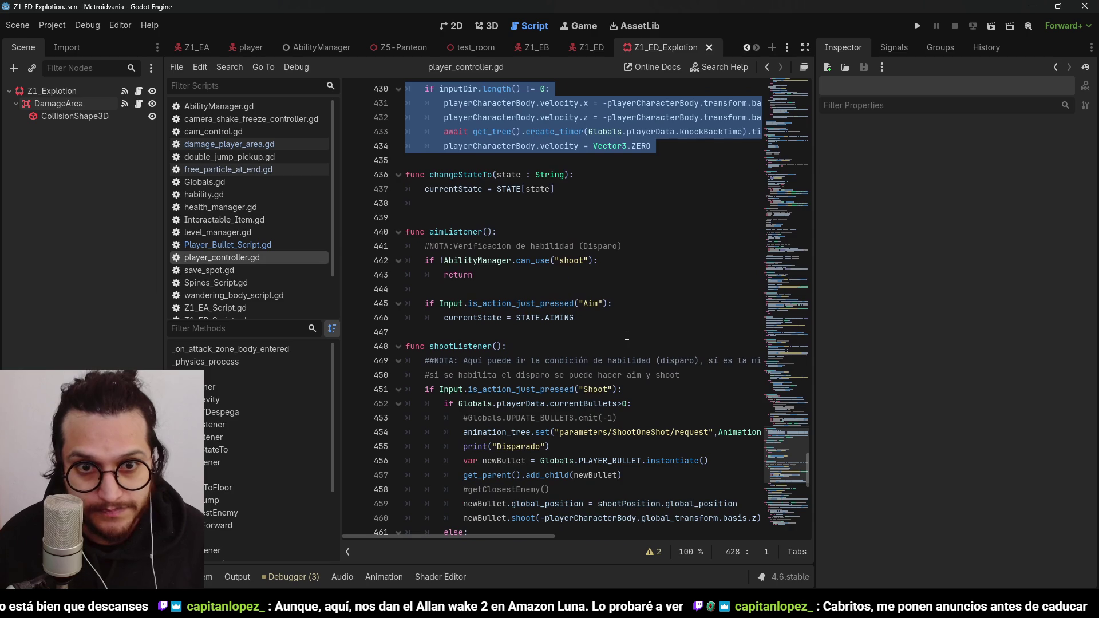
{"action": "scroll", "coordinate": [627, 336], "scroll_direction": "down", "scroll_amount": 8}
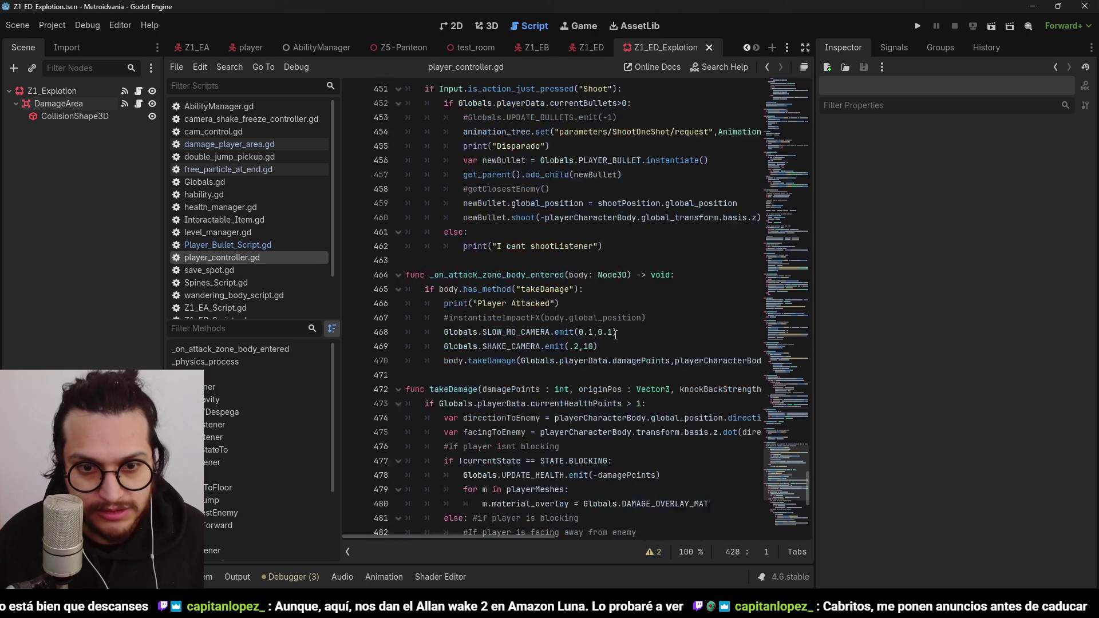
{"action": "scroll", "coordinate": [616, 335], "scroll_direction": "down", "scroll_amount": 5}
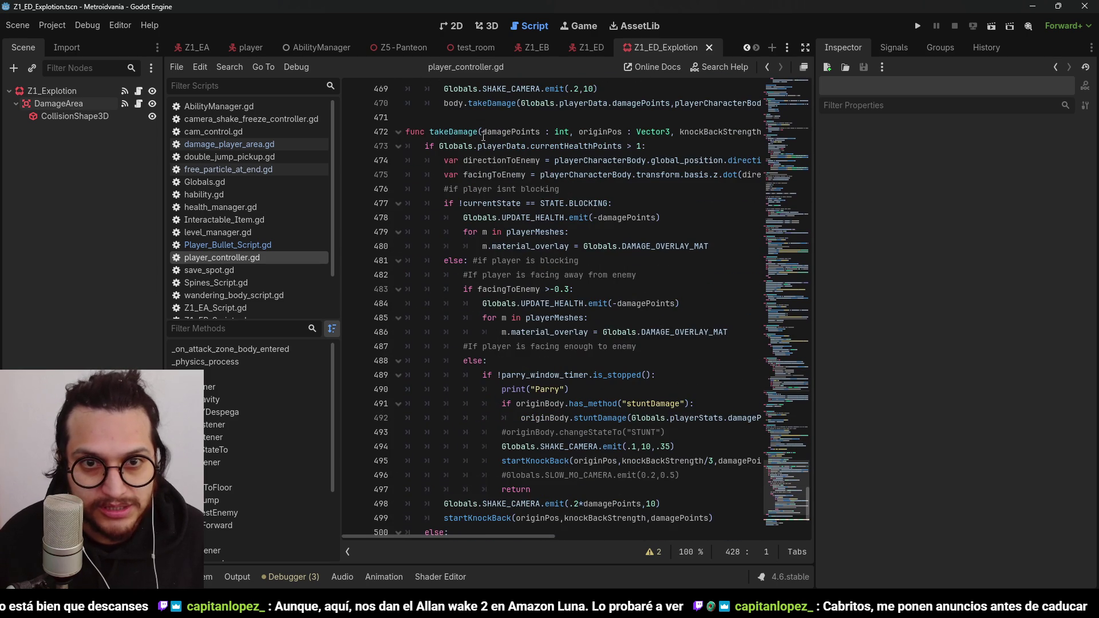
{"action": "mouse_move", "coordinate": [438, 135]}
{"action": "left_mouse_down"}
{"action": "mouse_move", "coordinate": [629, 142]}
{"action": "mouse_move", "coordinate": [802, 127]}
{"action": "mouse_move", "coordinate": [810, 138]}
{"action": "left_mouse_up"}
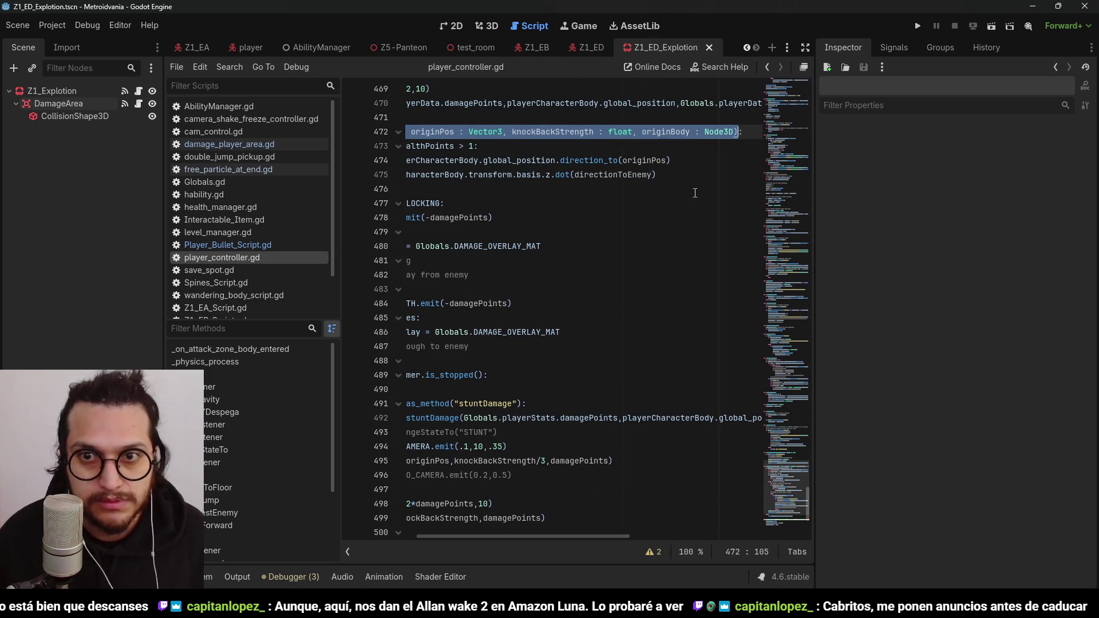
{"action": "left_click", "coordinate": [585, 49]}
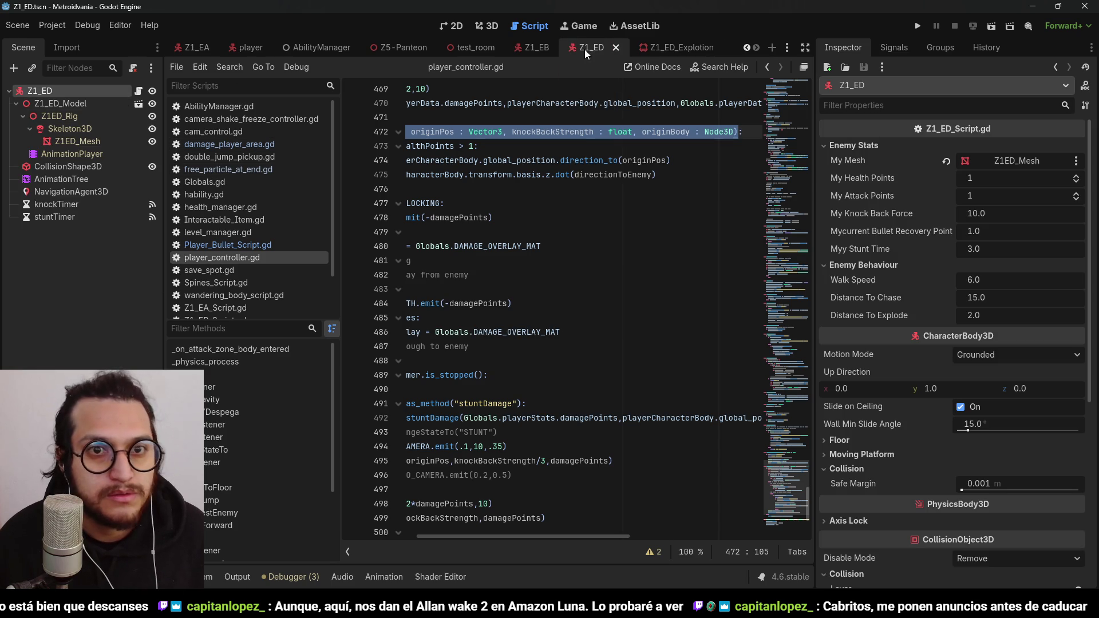
Step: Paste the takeDamage parameter list below the takeDamage call in damage_player_area.gd
{"action": "left_click", "coordinate": [654, 46]}
{"action": "left_click", "coordinate": [138, 103]}
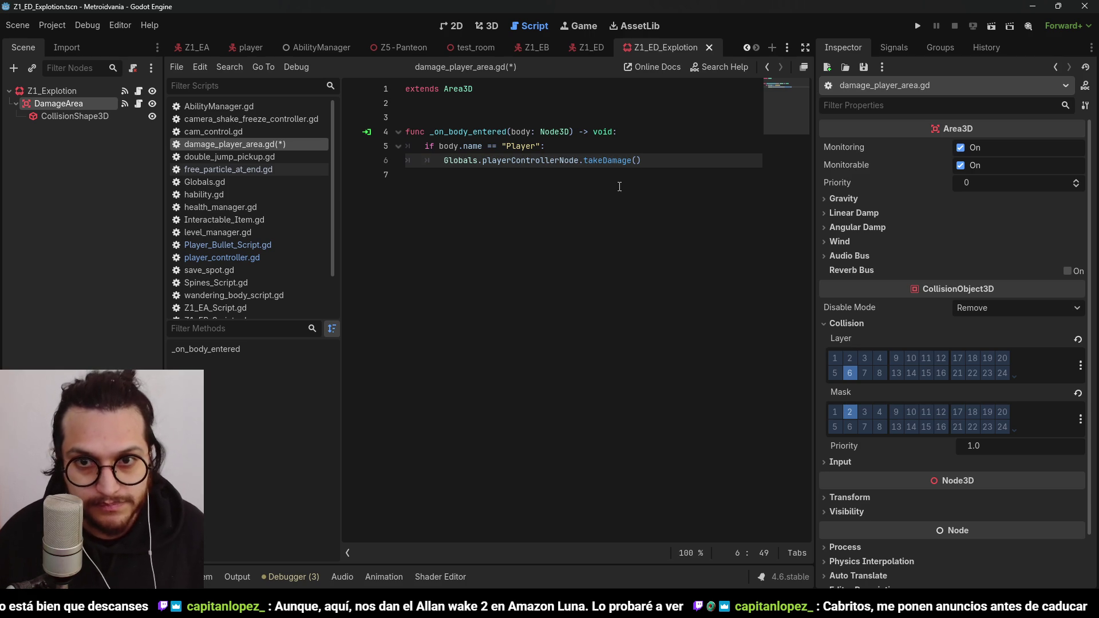
{"action": "left_click", "coordinate": [614, 175]}
{"action": "key", "text": "ctrl+v"}
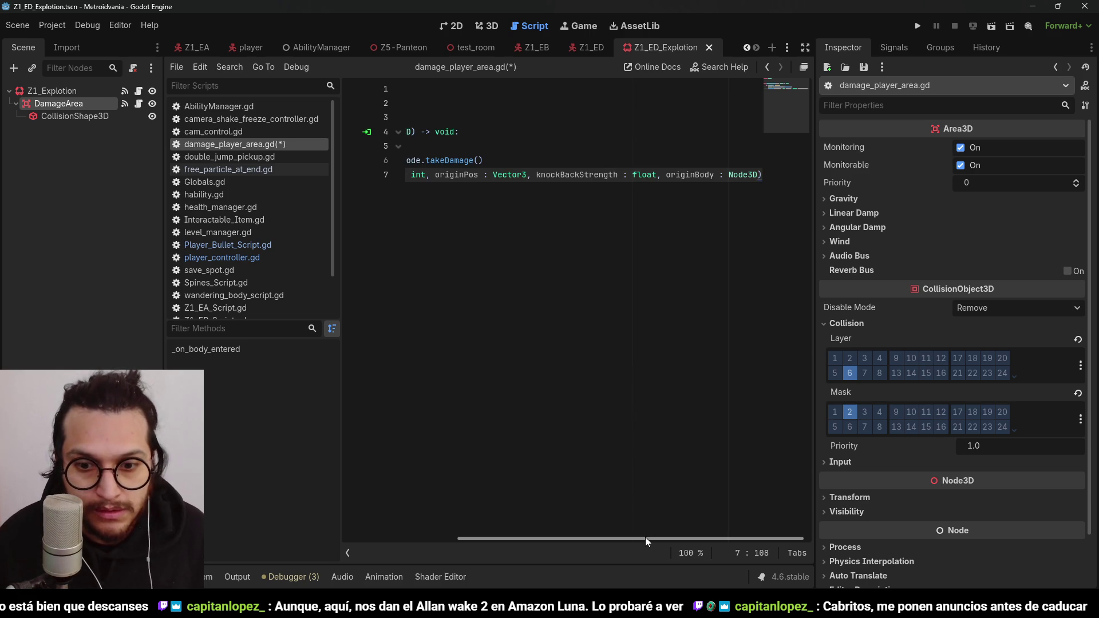
{"action": "left_click", "coordinate": [428, 117]}
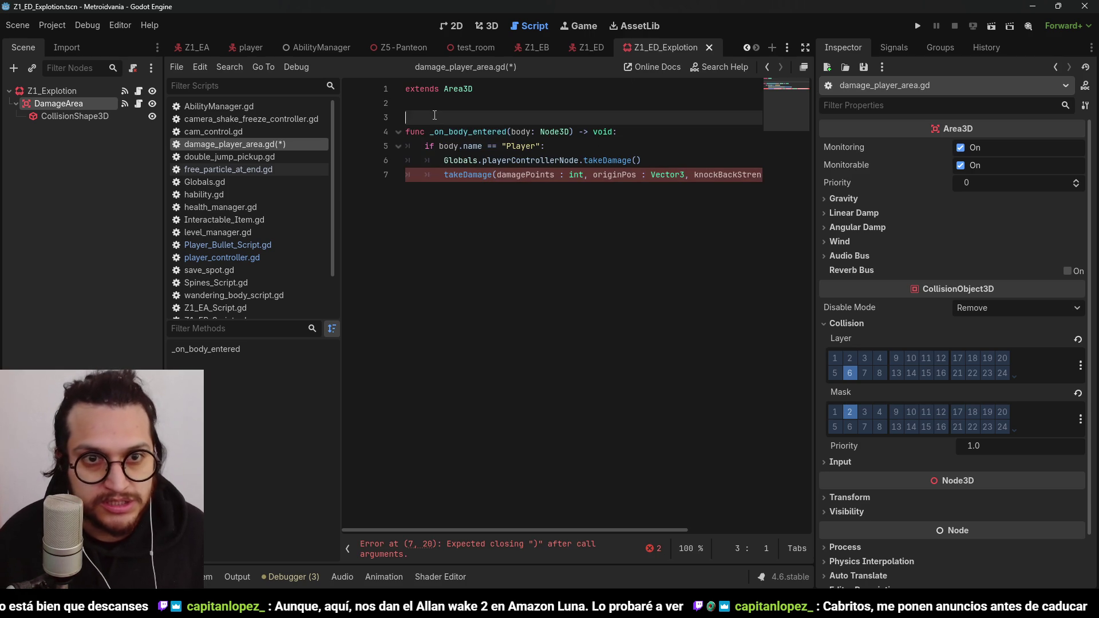
{"action": "left_click", "coordinate": [434, 110]}
{"action": "key", "text": "Return"}
{"action": "type", "text": "@export myDamagePoints : int = 2"}
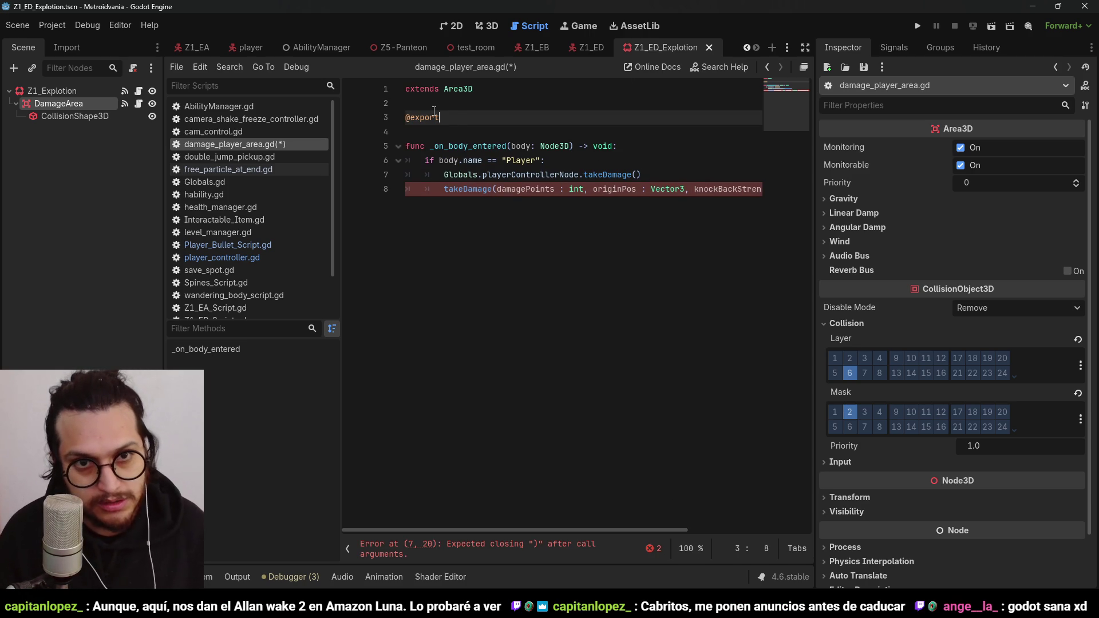
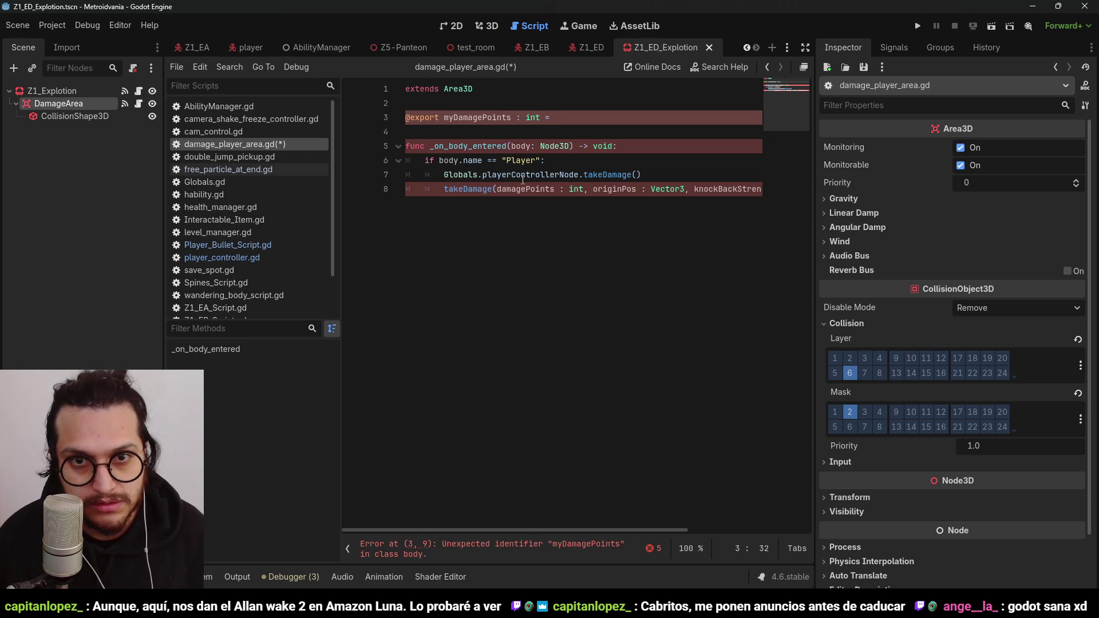
{"action": "double_click", "coordinate": [487, 118]}
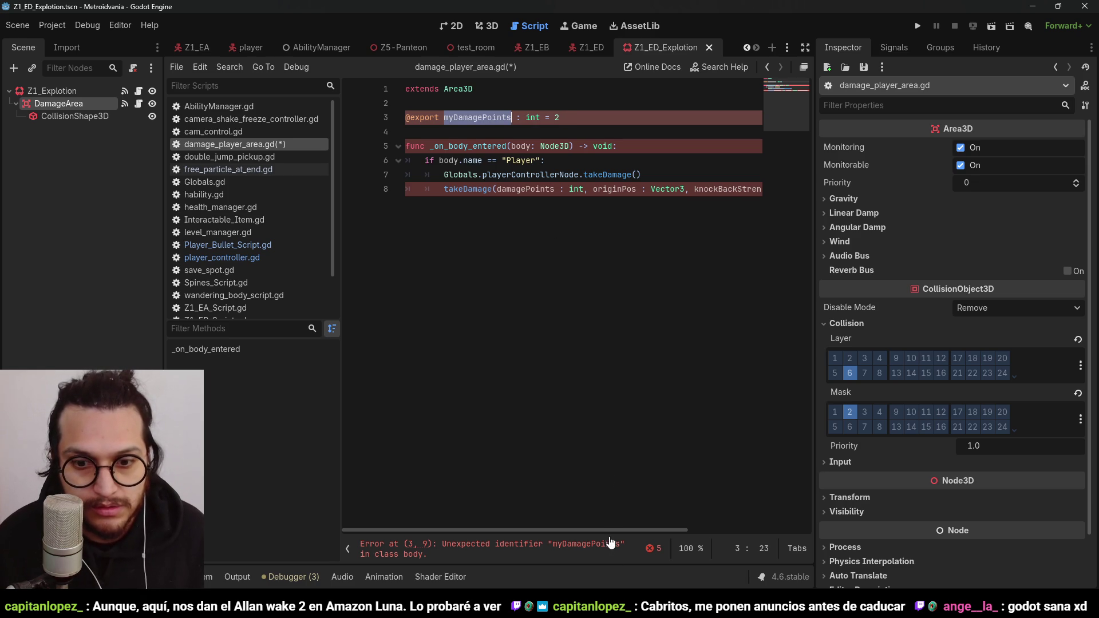
{"action": "left_click", "coordinate": [580, 114]}
{"action": "key", "text": "Return"}
{"action": "type", "text": "@"}
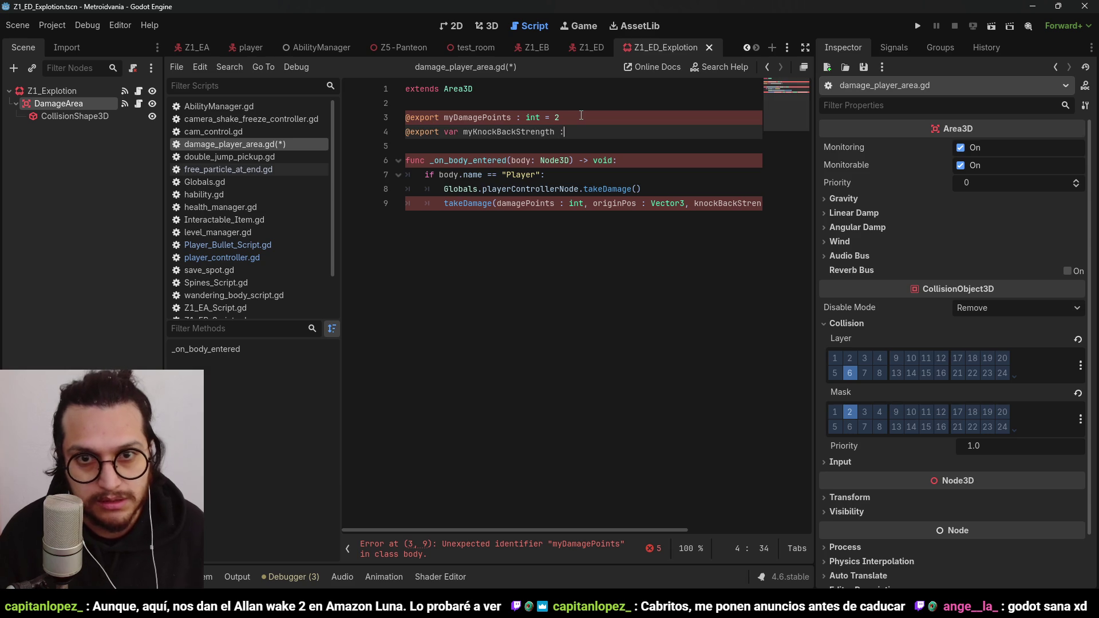
{"action": "type", "text": "= 30"}
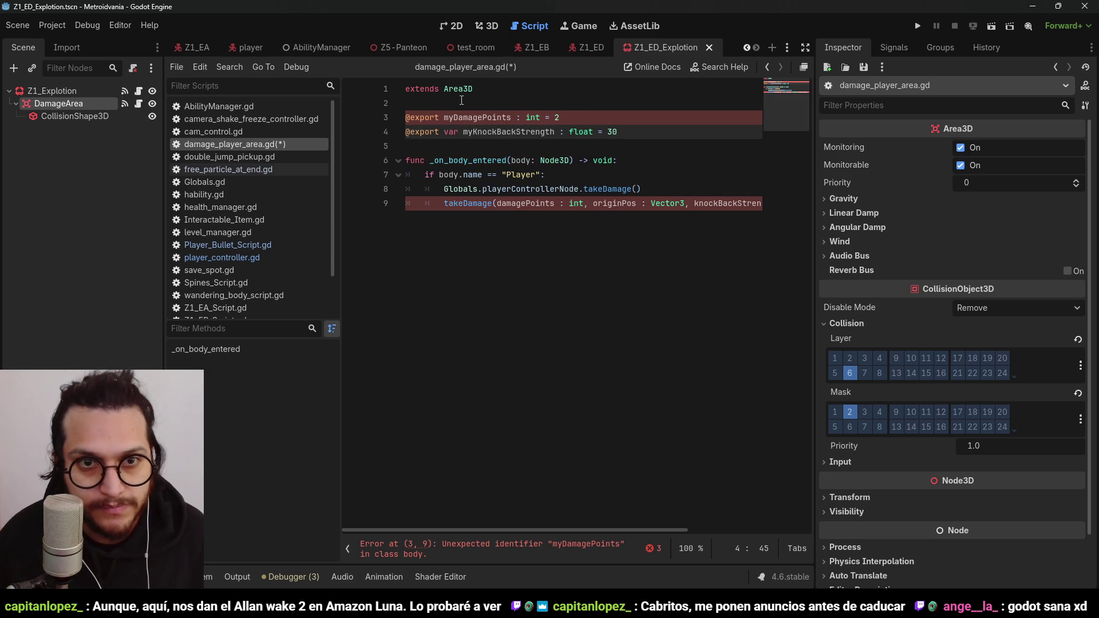
{"action": "left_click", "coordinate": [440, 118]}
{"action": "type", "text": "var"}
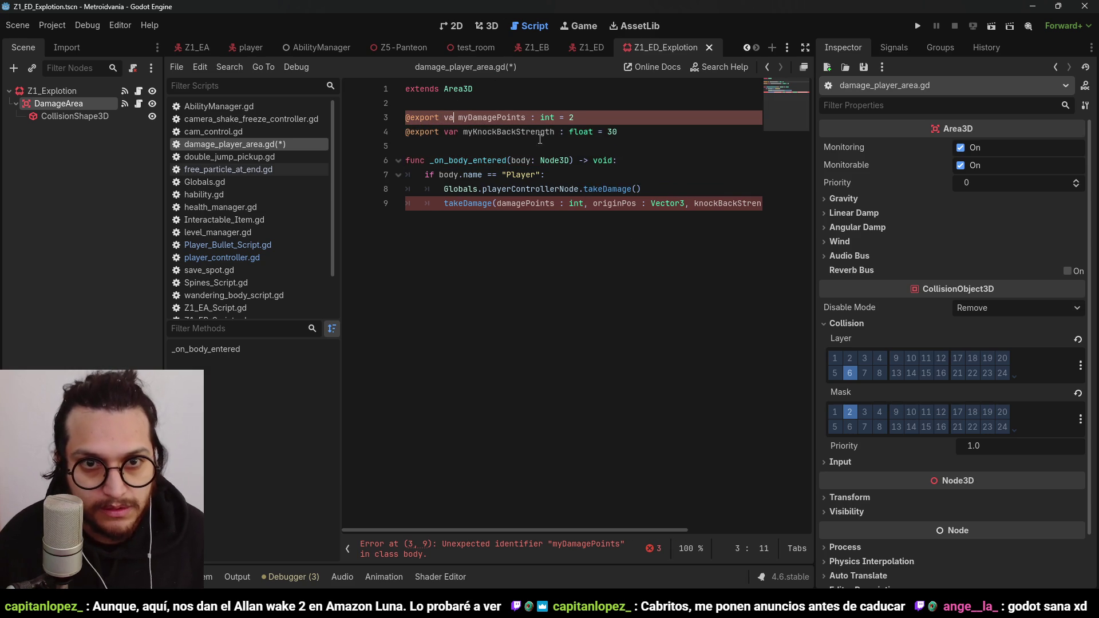
Step: Fill the takeDamage call with myDamagePoints, global_position, myKnockBackStrength and self
{"action": "mouse_move", "coordinate": [616, 530]}
{"action": "left_mouse_down"}
{"action": "mouse_move", "coordinate": [789, 506]}
{"action": "mouse_move", "coordinate": [585, 493]}
{"action": "left_mouse_up"}
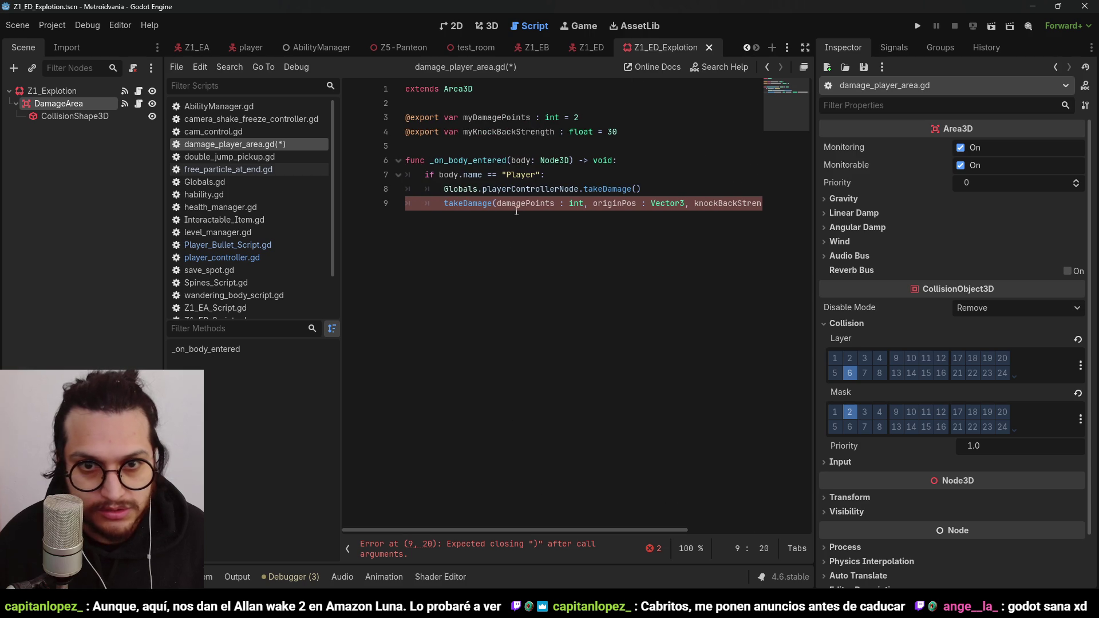
{"action": "left_click", "coordinate": [638, 189]}
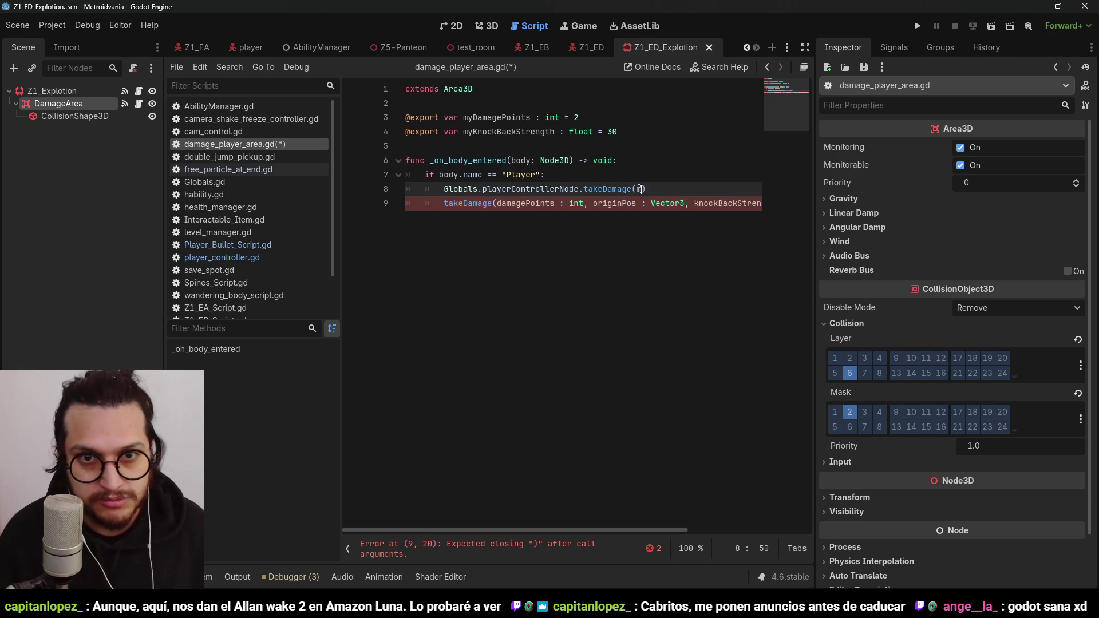
{"action": "key", "text": "Return"}
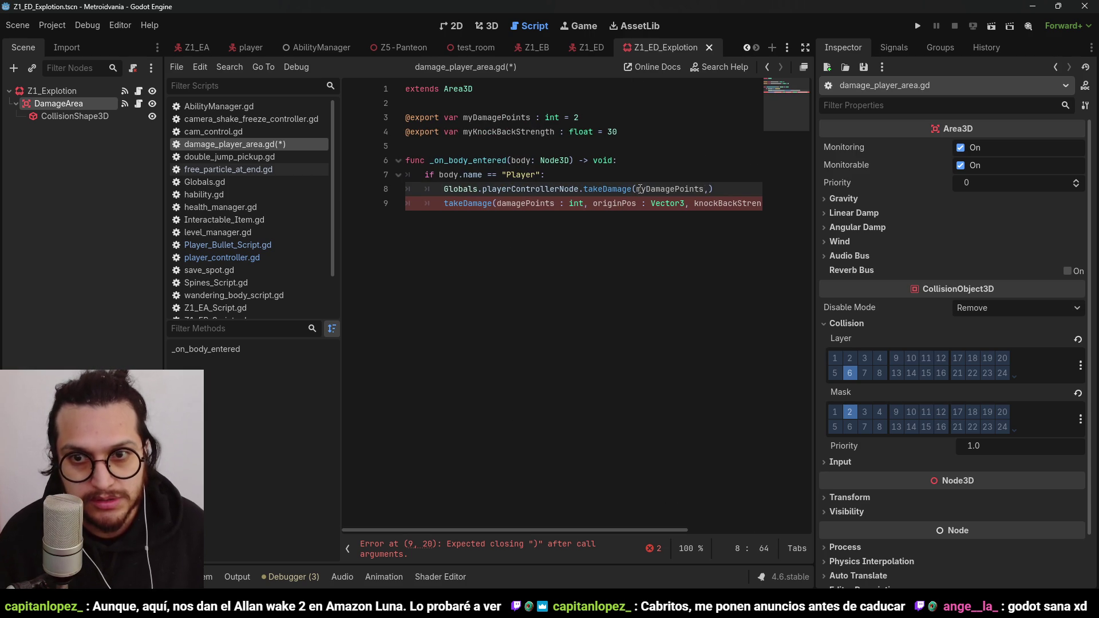
{"action": "type", "text": "self.global_poi"}
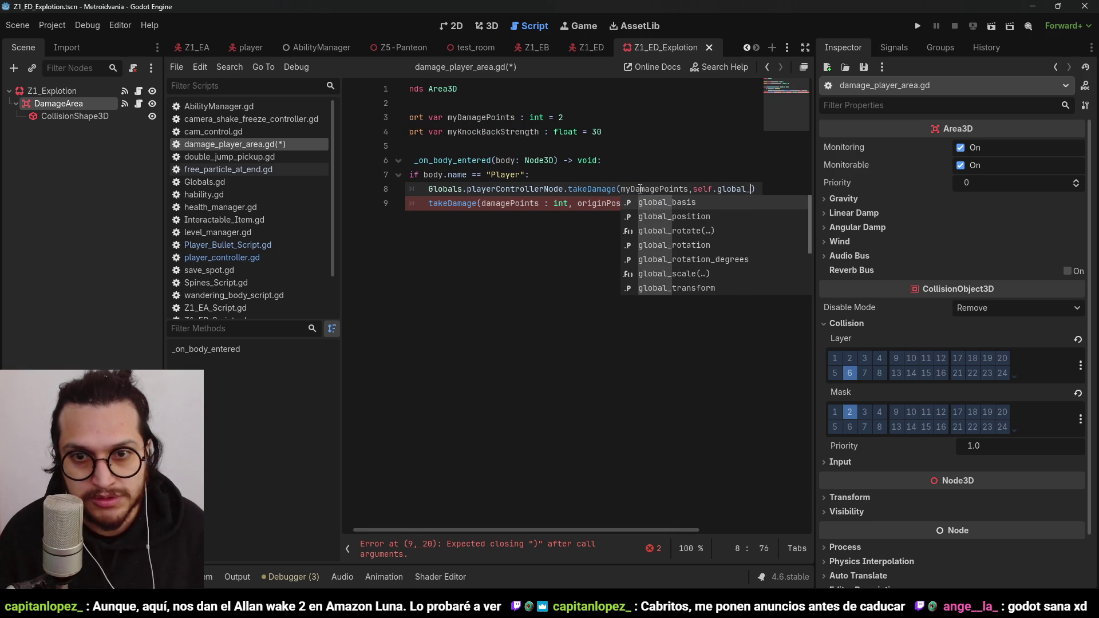
{"action": "key", "text": "BackSpace"}
{"action": "key", "text": "Return"}
{"action": "type", "text": "-"}
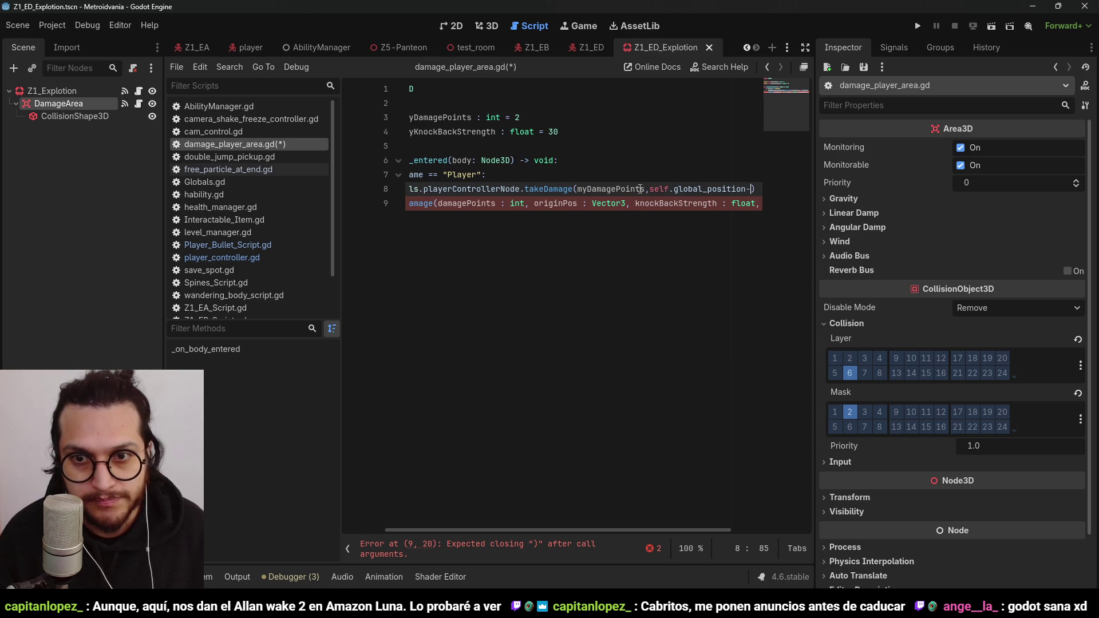
{"action": "key", "text": "BackSpace"}
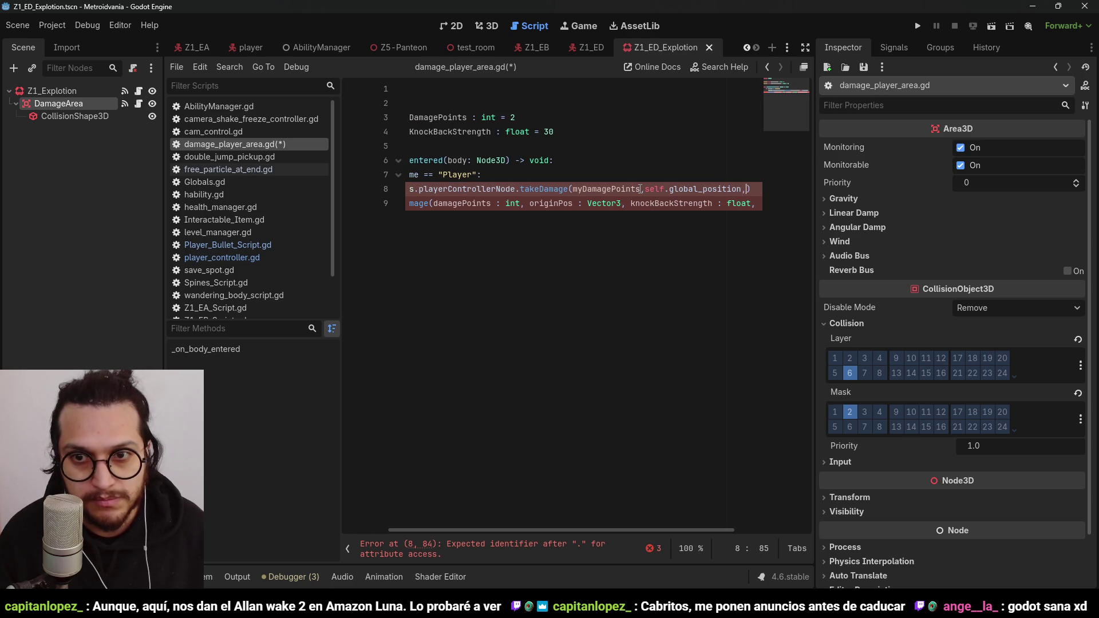
{"action": "type", "text": "mykn"}
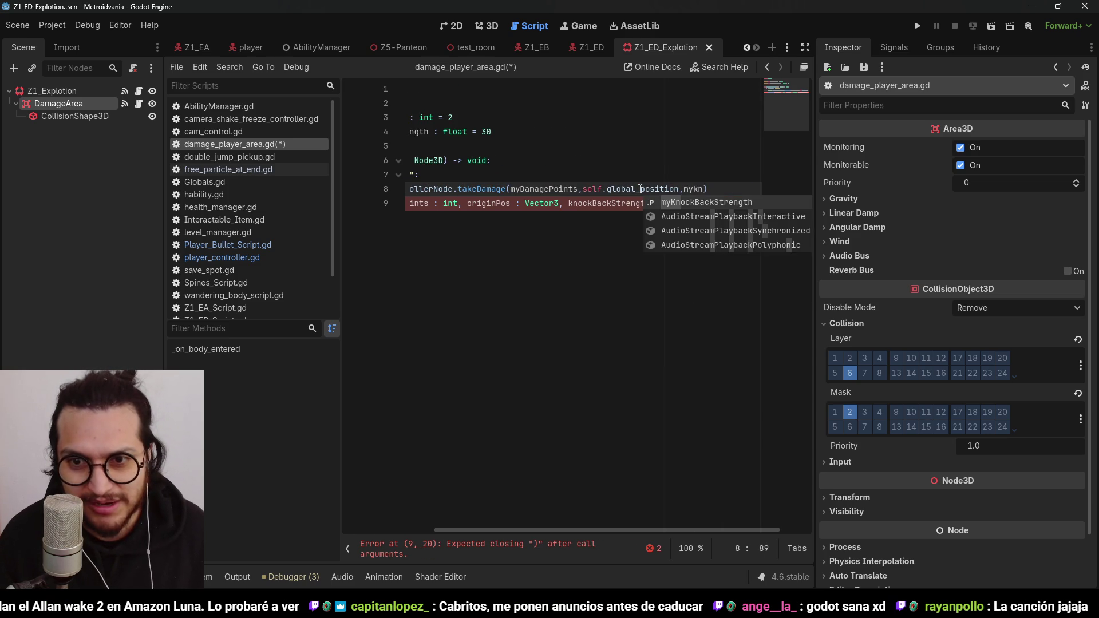
{"action": "key", "text": "Return"}
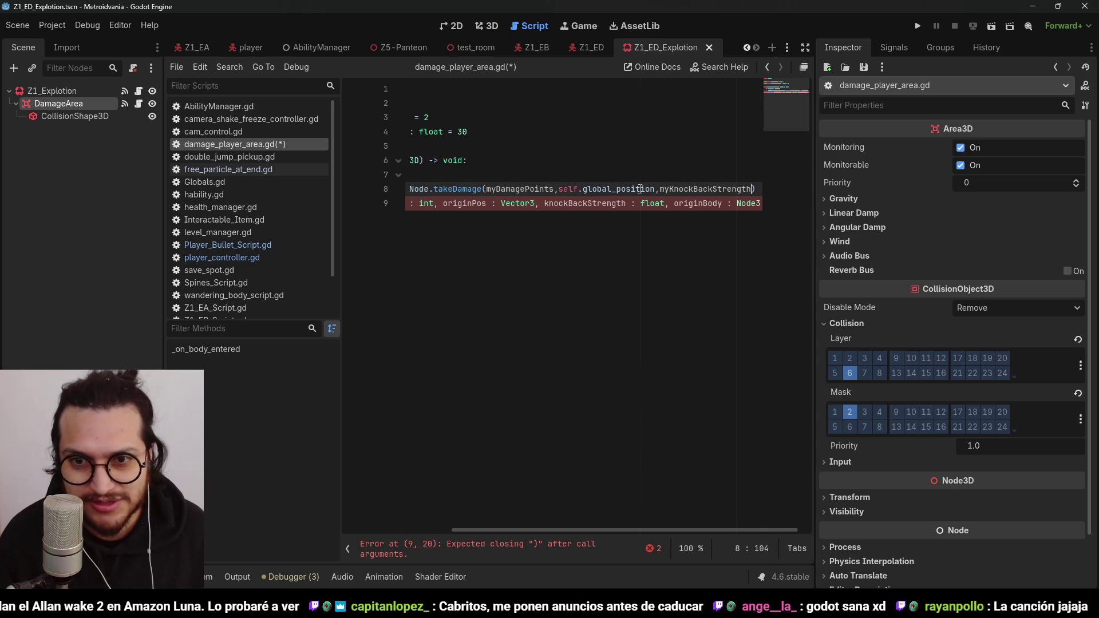
{"action": "type", "text": ",self"}
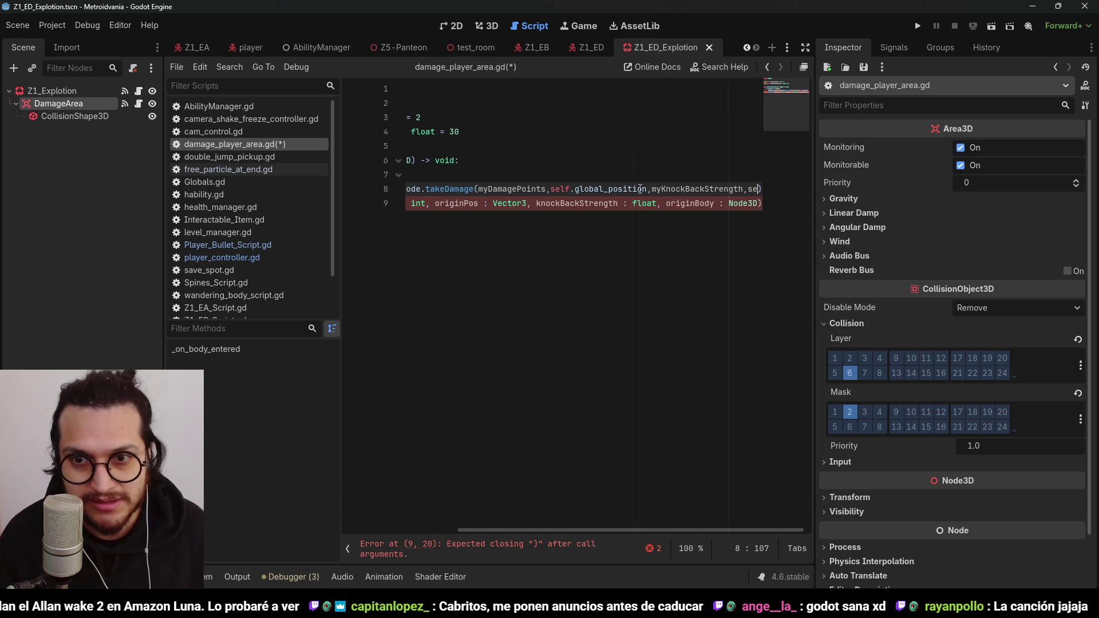
Step: Delete the leftover takeDamage signature on line 9, close the call's parenthesis, and save the script
{"action": "mouse_move", "coordinate": [586, 530]}
{"action": "left_mouse_down"}
{"action": "mouse_move", "coordinate": [556, 527]}
{"action": "mouse_move", "coordinate": [663, 527]}
{"action": "mouse_move", "coordinate": [466, 531]}
{"action": "left_mouse_up"}
{"action": "left_click_drag", "start_coordinate": [369, 231], "coordinate": [335, 204]}
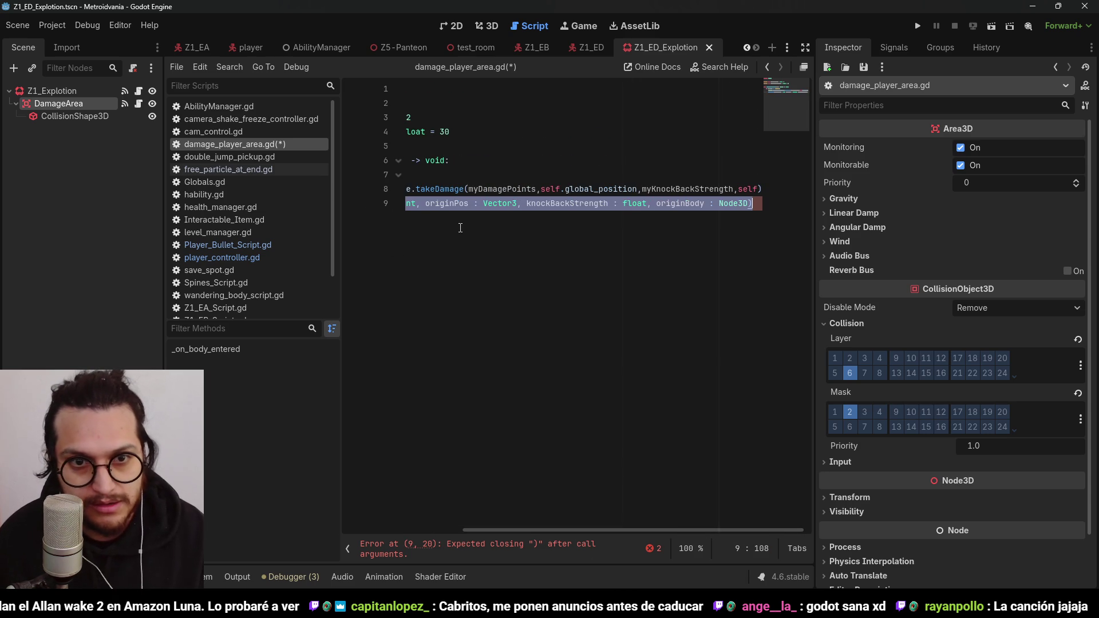
{"action": "key", "text": "BackSpace"}
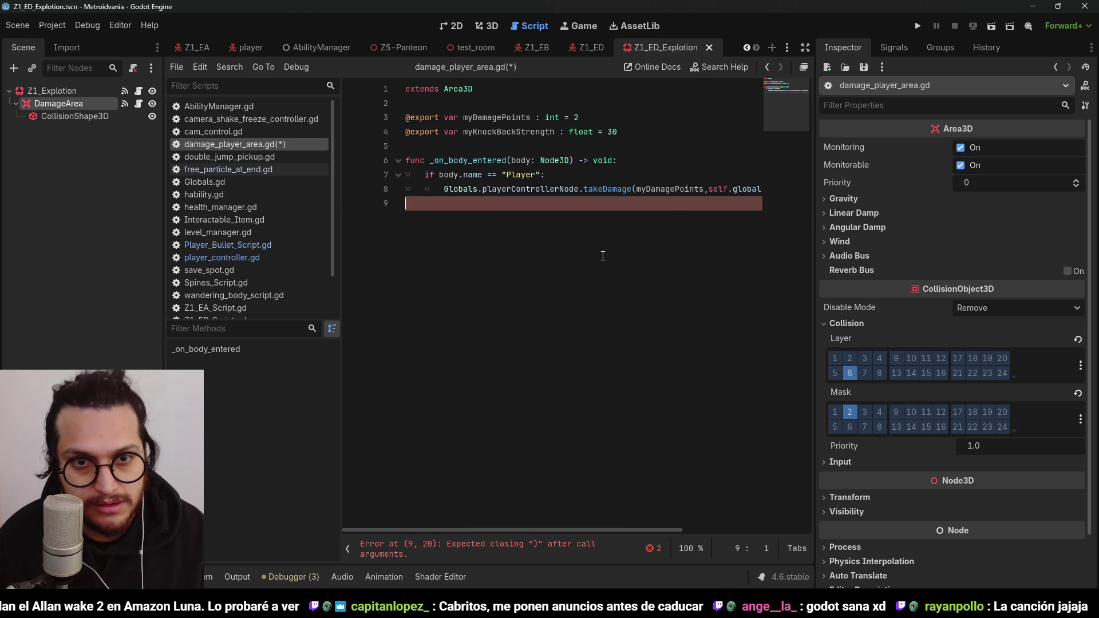
{"action": "key", "text": "Up"}
{"action": "key", "text": "End"}
{"action": "type", "text": ")"}
{"action": "key", "text": "ctrl+s"}
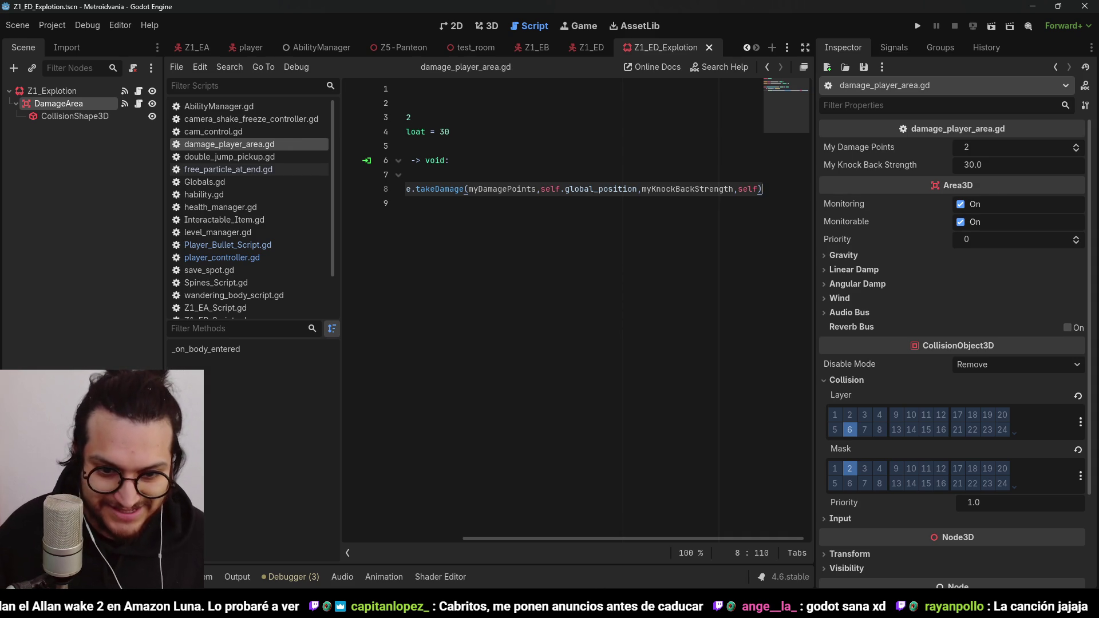
{"action": "key", "text": "alt+Tab"}
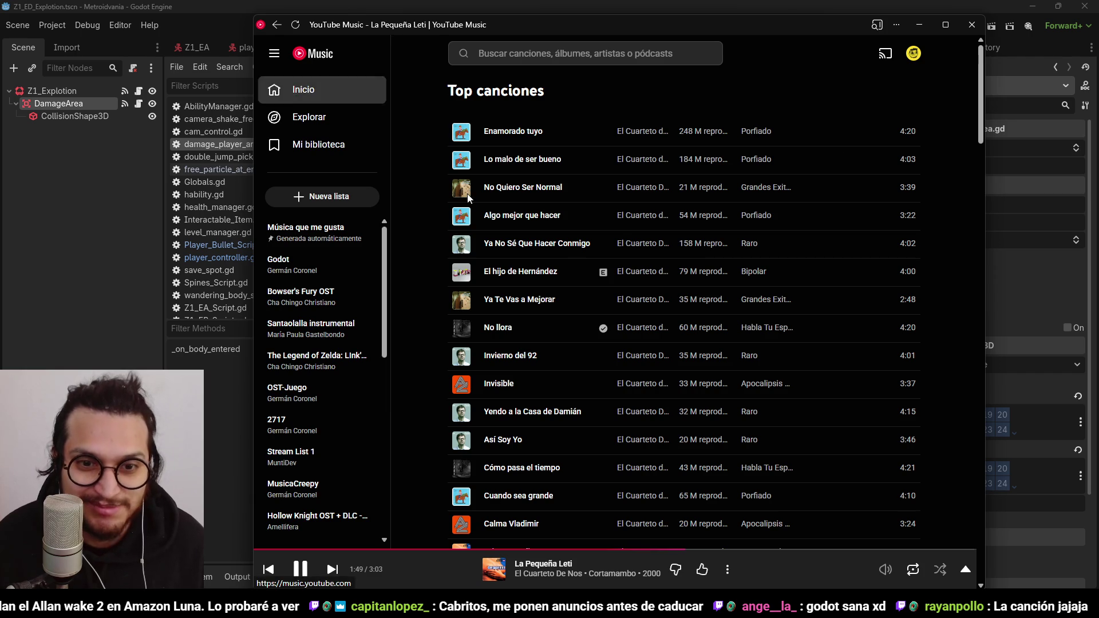
Step: Play Undisclosed Desires (The Big Pink Remix) from the YouTube Music home page
{"action": "scroll", "coordinate": [610, 387], "scroll_direction": "down", "scroll_amount": 1}
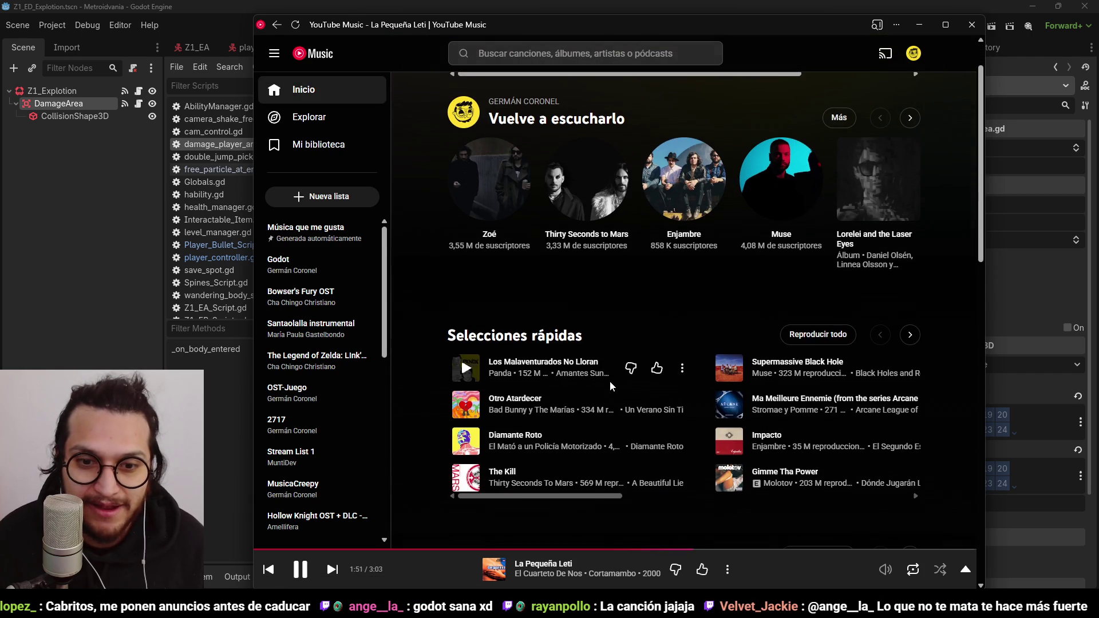
{"action": "scroll", "coordinate": [800, 277], "scroll_direction": "down", "scroll_amount": 1}
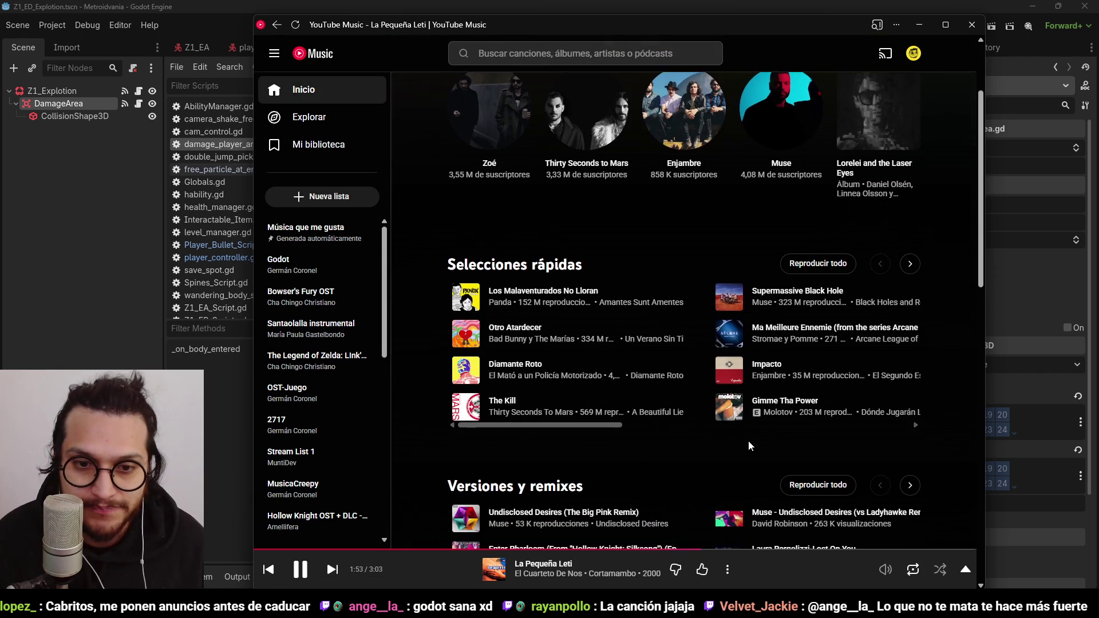
{"action": "scroll", "coordinate": [748, 442], "scroll_direction": "down", "scroll_amount": 5}
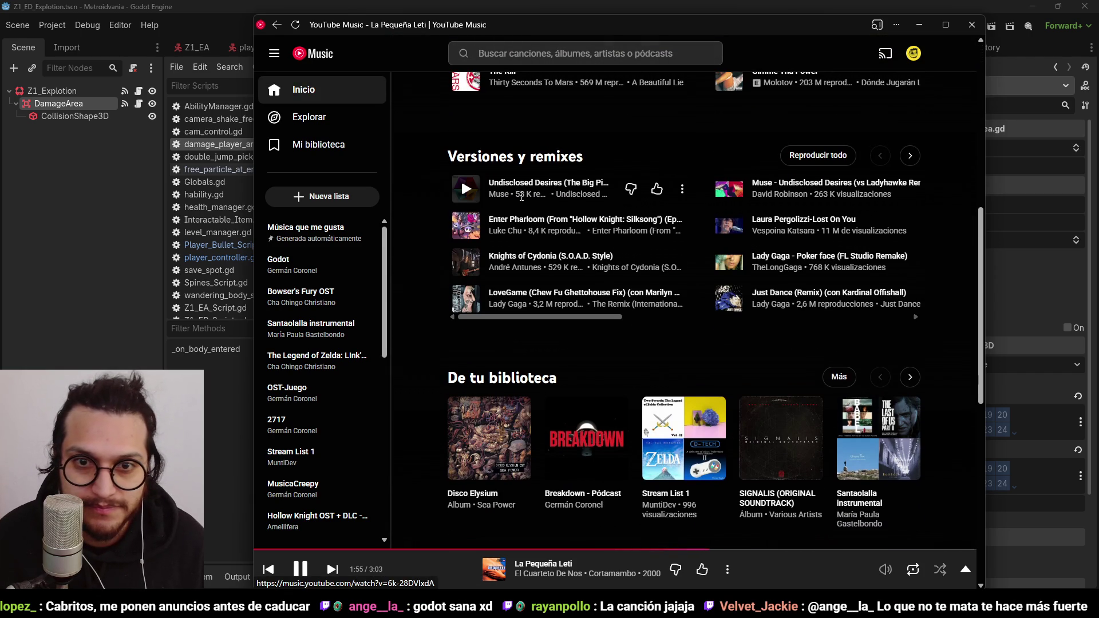
{"action": "left_click", "coordinate": [467, 189]}
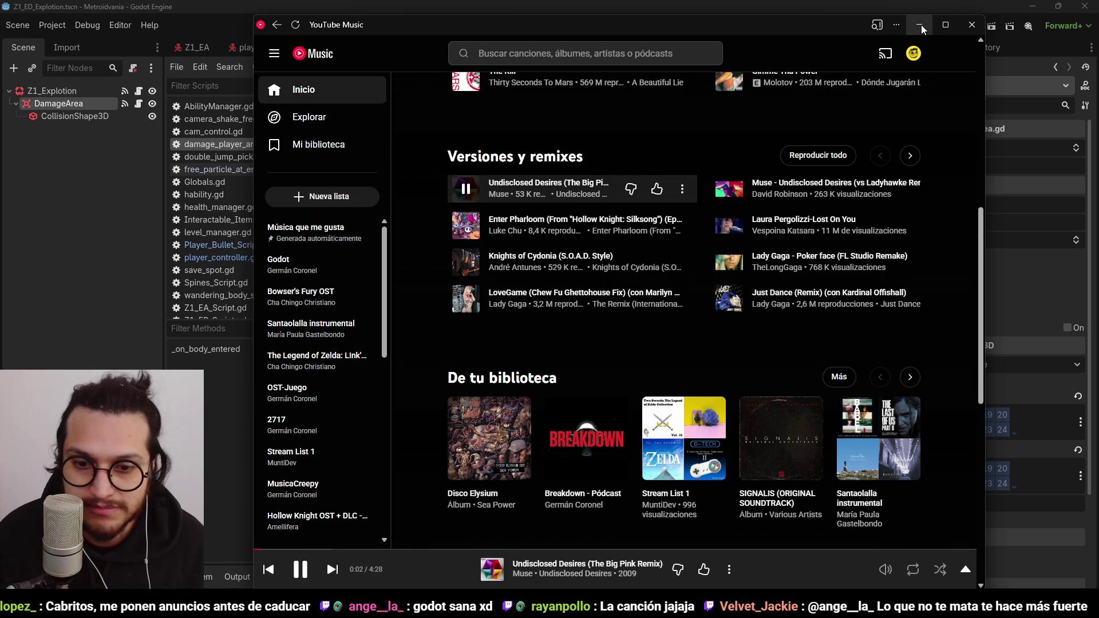
Step: Start 'The Sharpest Lives' from the Tu descubrimiento diario row and minimize YouTube Music
{"action": "scroll", "coordinate": [744, 298], "scroll_direction": "up", "scroll_amount": 1}
{"action": "scroll", "coordinate": [785, 312], "scroll_direction": "down", "scroll_amount": 4}
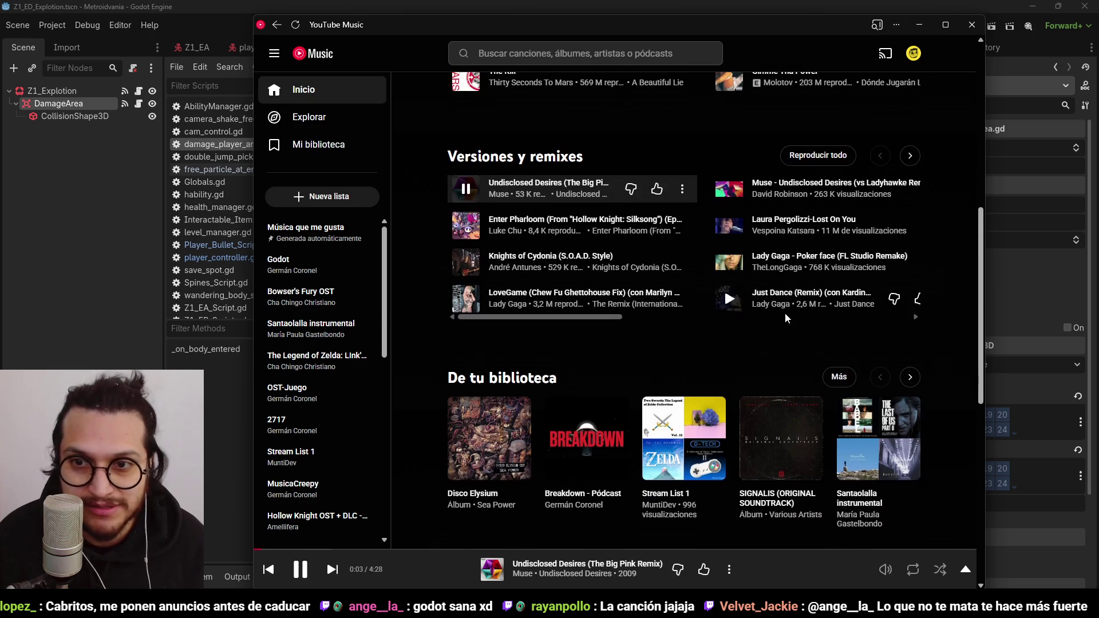
{"action": "scroll", "coordinate": [786, 313], "scroll_direction": "down", "scroll_amount": 15}
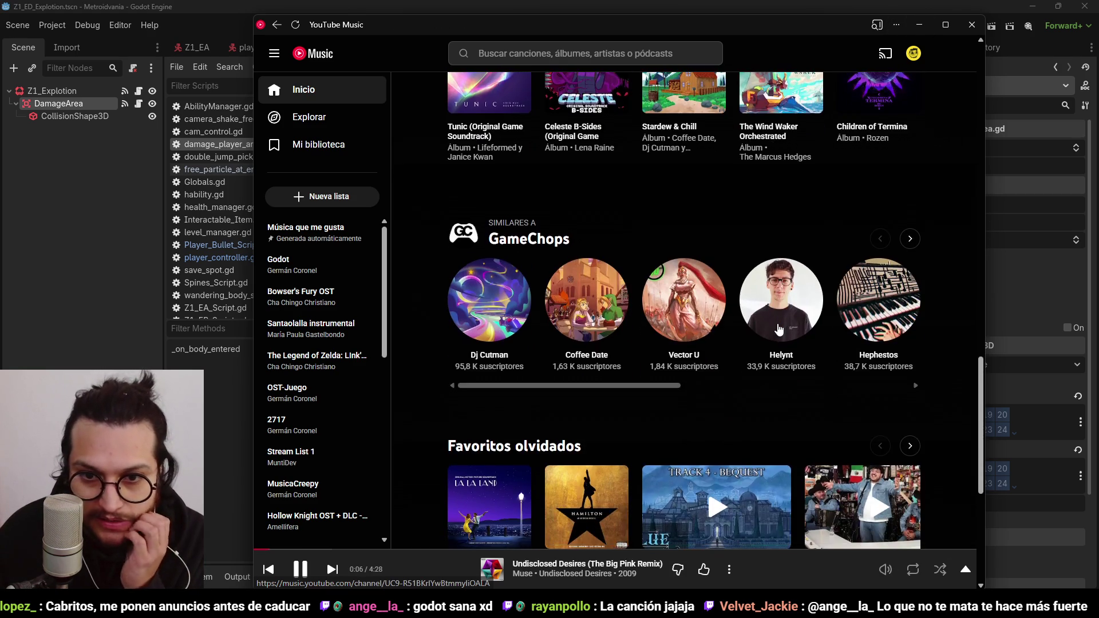
{"action": "scroll", "coordinate": [703, 451], "scroll_direction": "down", "scroll_amount": 14}
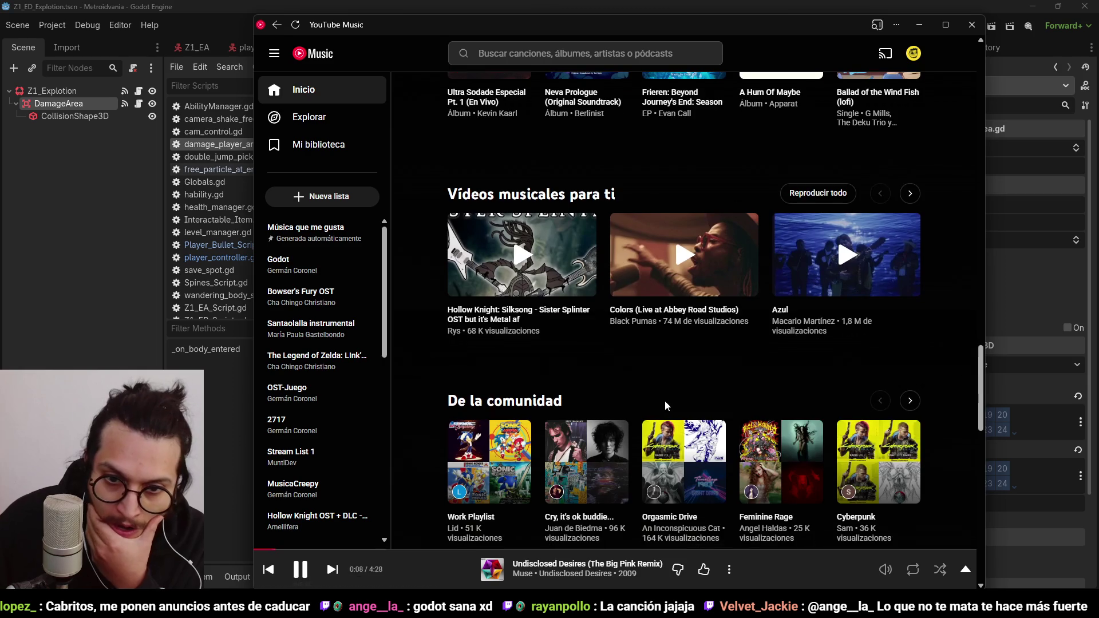
{"action": "scroll", "coordinate": [666, 406], "scroll_direction": "down", "scroll_amount": 9}
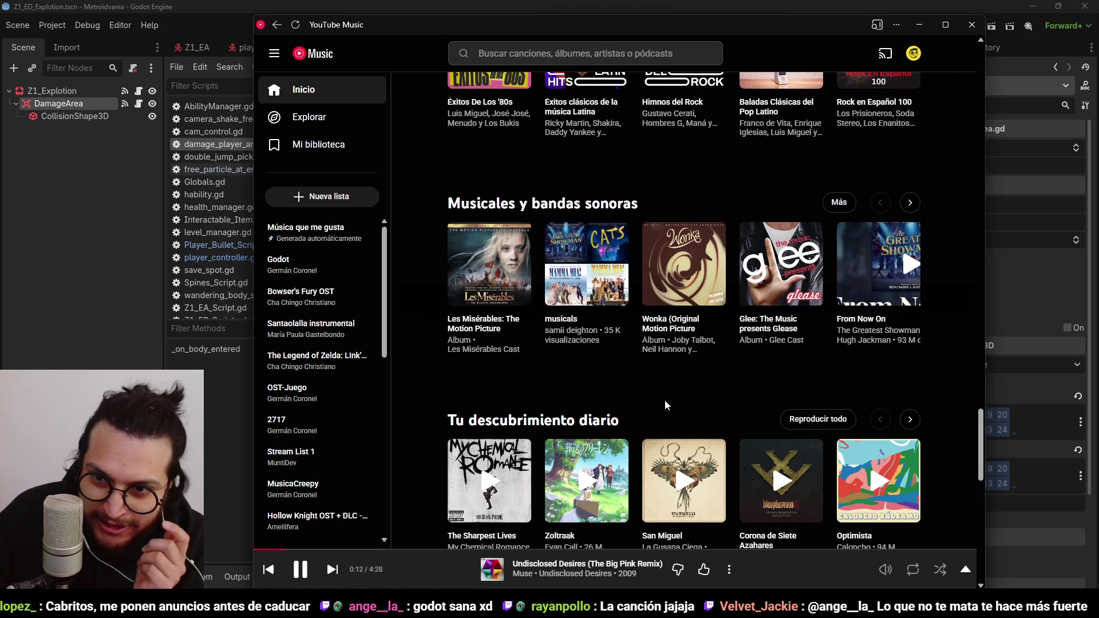
{"action": "scroll", "coordinate": [665, 403], "scroll_direction": "down", "scroll_amount": 8}
{"action": "scroll", "coordinate": [675, 407], "scroll_direction": "up", "scroll_amount": 3}
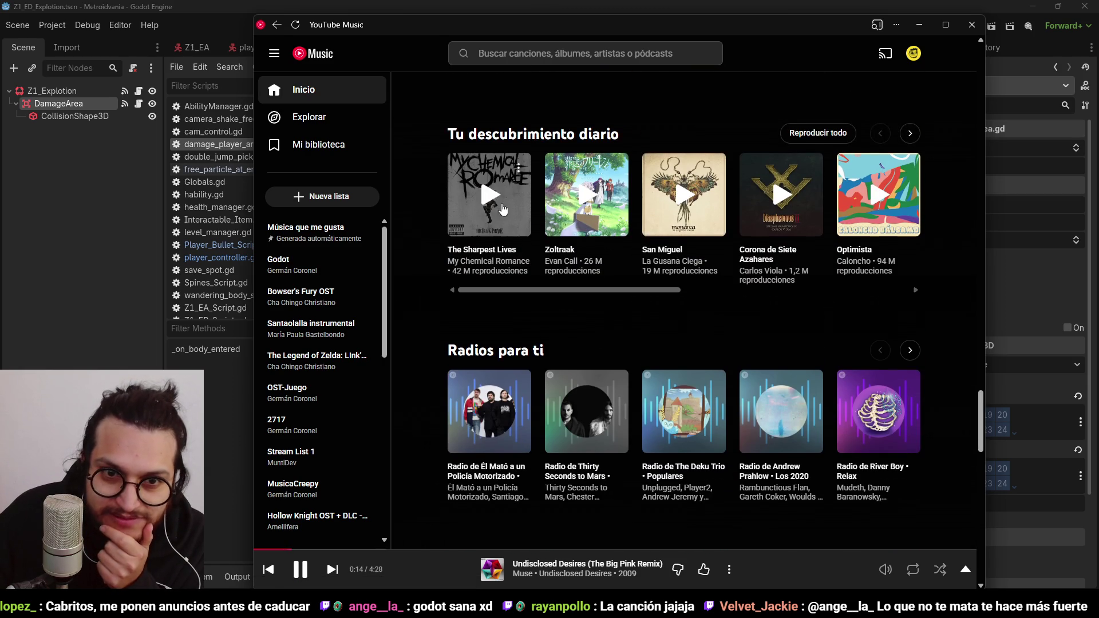
{"action": "left_click", "coordinate": [886, 209]}
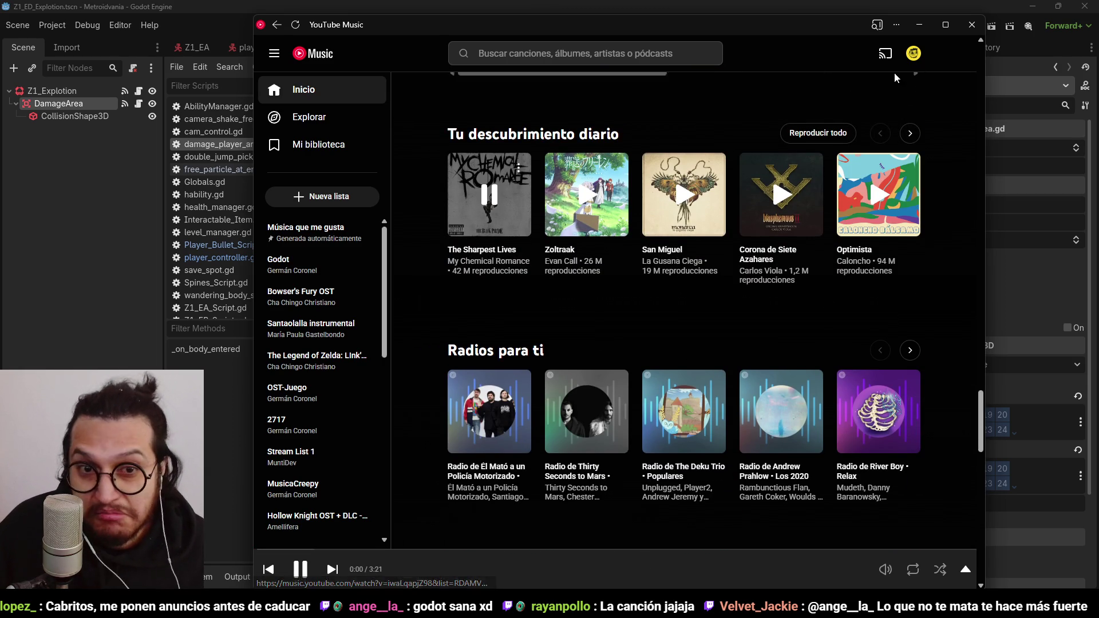
{"action": "left_click", "coordinate": [917, 26]}
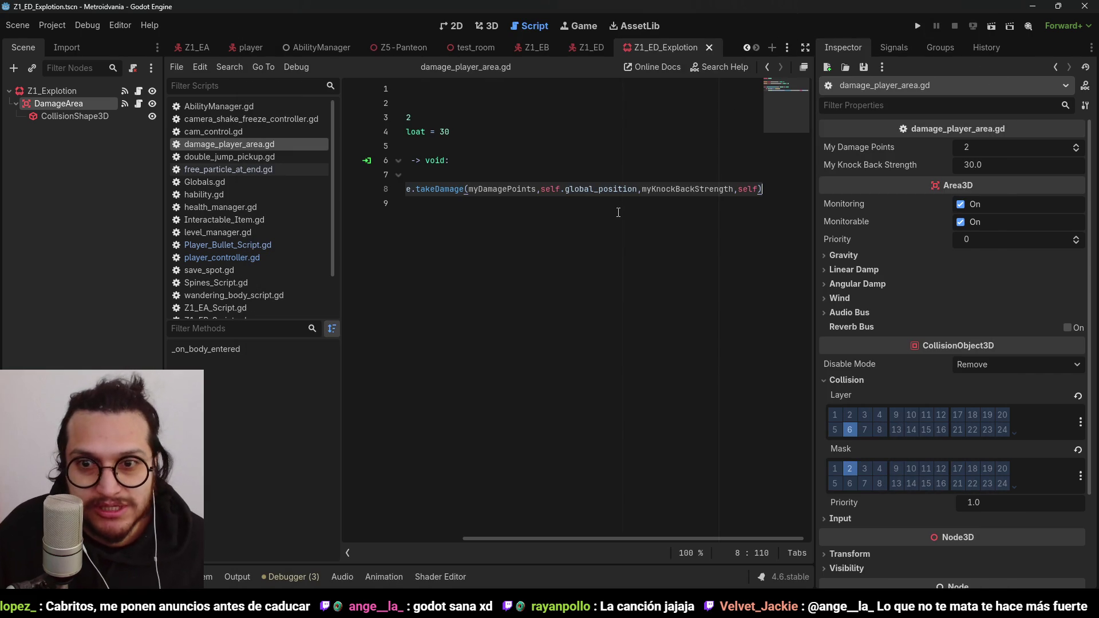
Step: Save the Z1_ED_Explotion scene and playtest the game until it logs 'Exploding', then stop it
{"action": "left_click_drag", "start_coordinate": [616, 539], "coordinate": [496, 539]}
{"action": "left_click", "coordinate": [509, 160]}
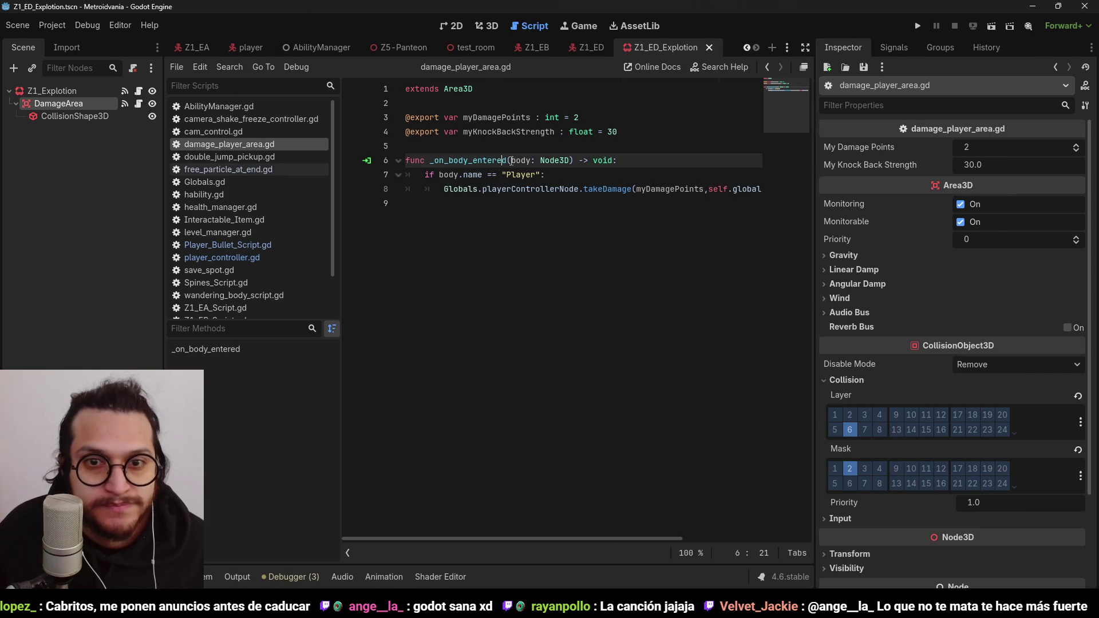
{"action": "left_click", "coordinate": [494, 113]}
{"action": "left_click", "coordinate": [55, 91]}
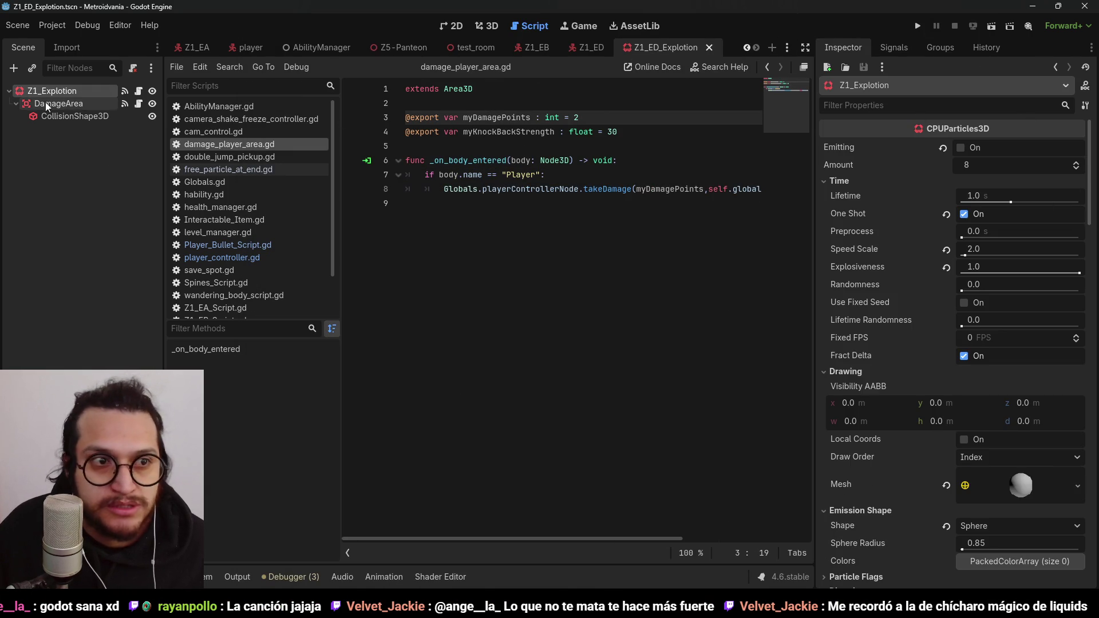
{"action": "key", "text": "ctrl+s"}
{"action": "left_click", "coordinate": [450, 160]}
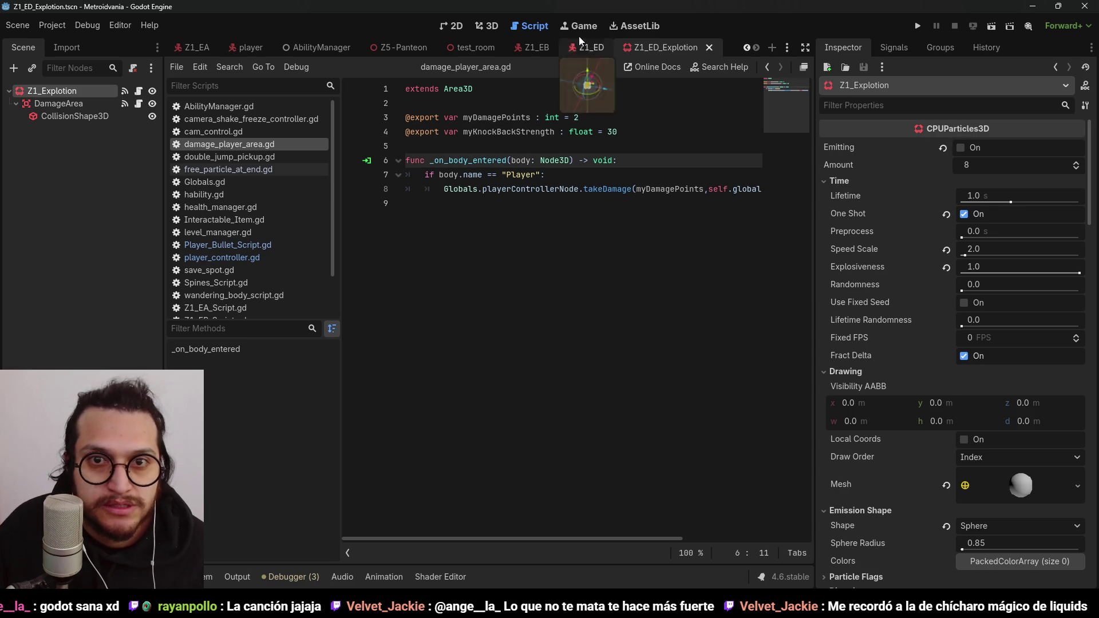
{"action": "left_click", "coordinate": [919, 26]}
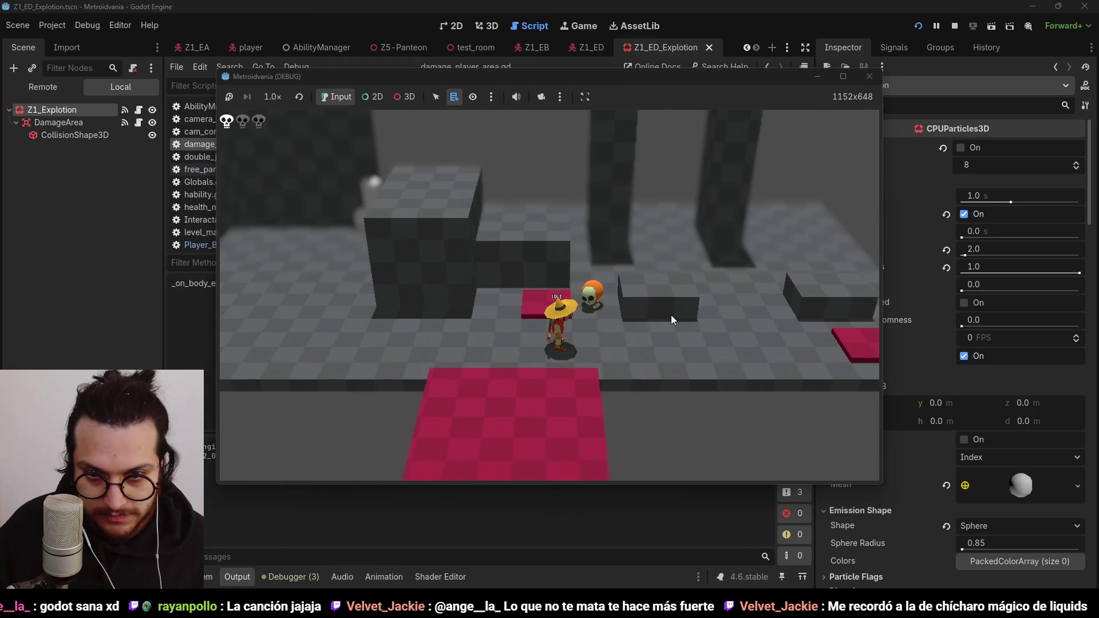
{"action": "left_click", "coordinate": [954, 26]}
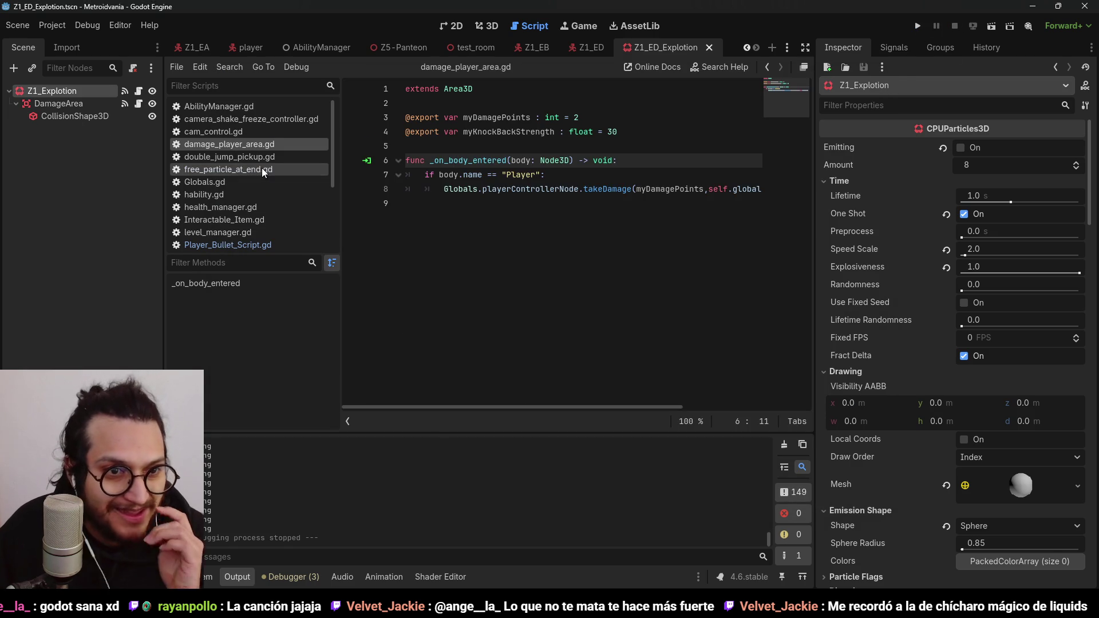
Step: Open free_particle_at_end.gd, collapse duplicate Output lines, and switch to the Z1_ED scene
{"action": "left_click", "coordinate": [252, 169]}
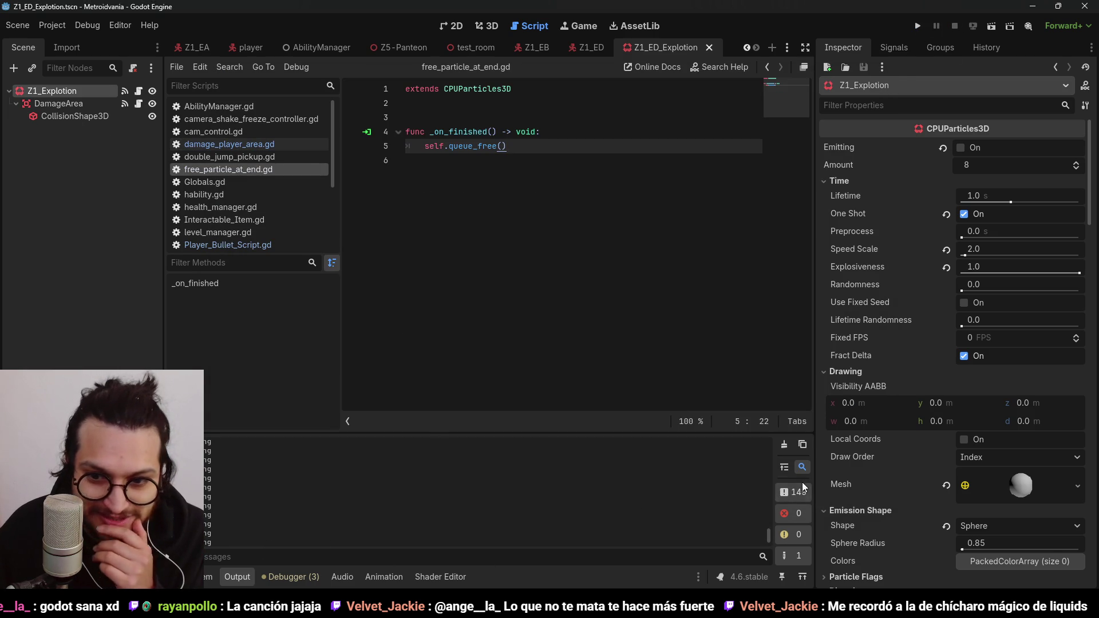
{"action": "left_click", "coordinate": [785, 468]}
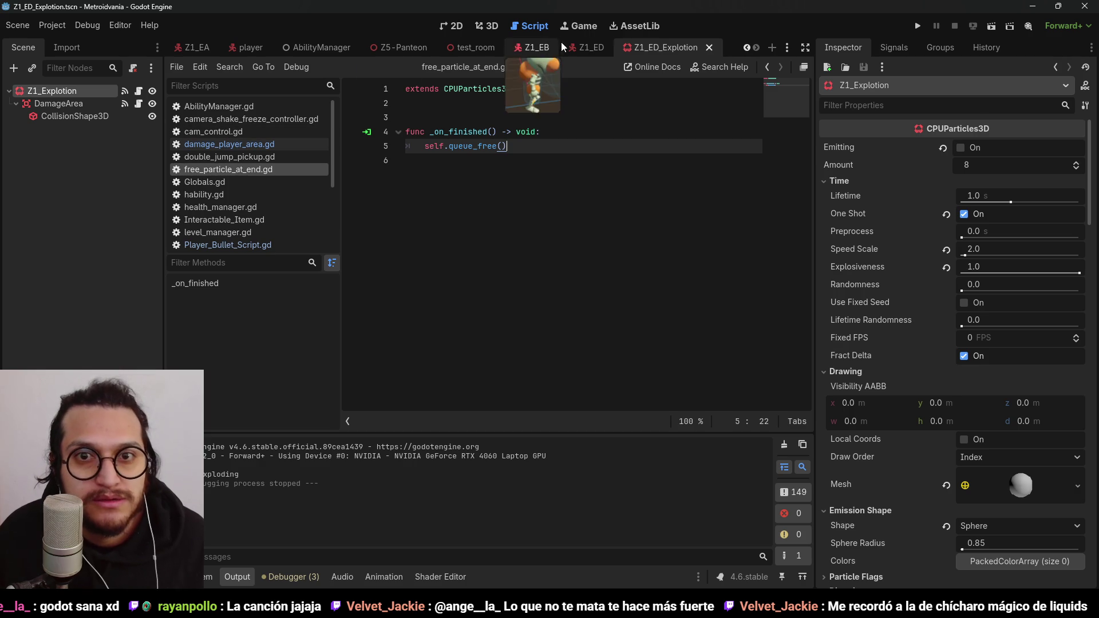
{"action": "left_click", "coordinate": [589, 47]}
Step: In Z1_ED_Script.gd, replace line 68 of the chase branch with explode() and save
{"action": "left_click", "coordinate": [138, 92]}
{"action": "left_click", "coordinate": [596, 200]}
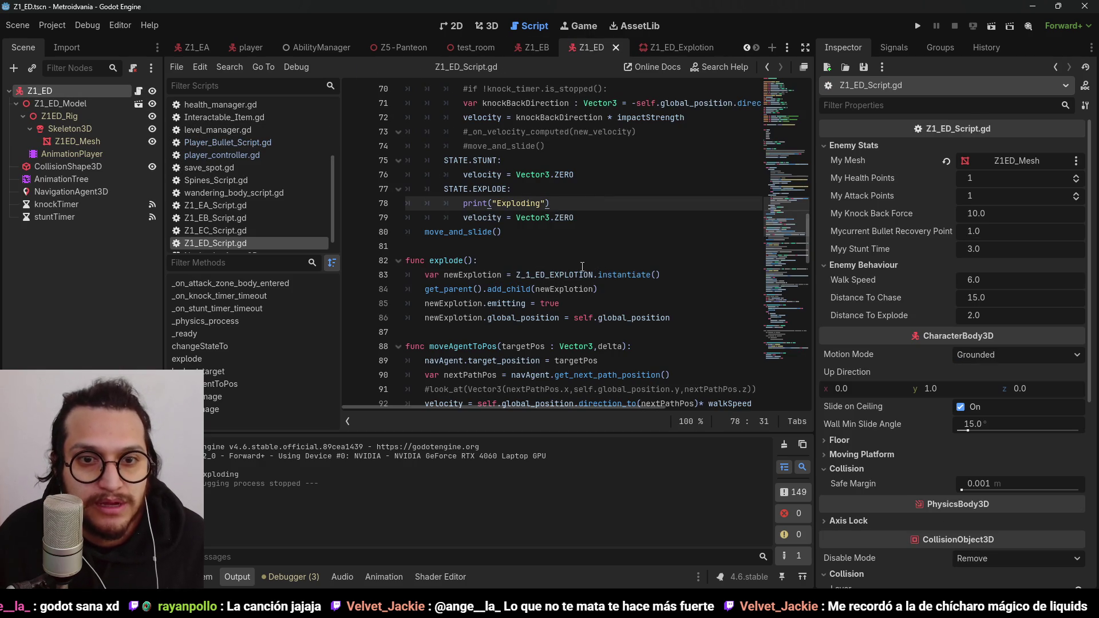
{"action": "scroll", "coordinate": [582, 266], "scroll_direction": "up", "scroll_amount": 1}
{"action": "left_click", "coordinate": [510, 217]}
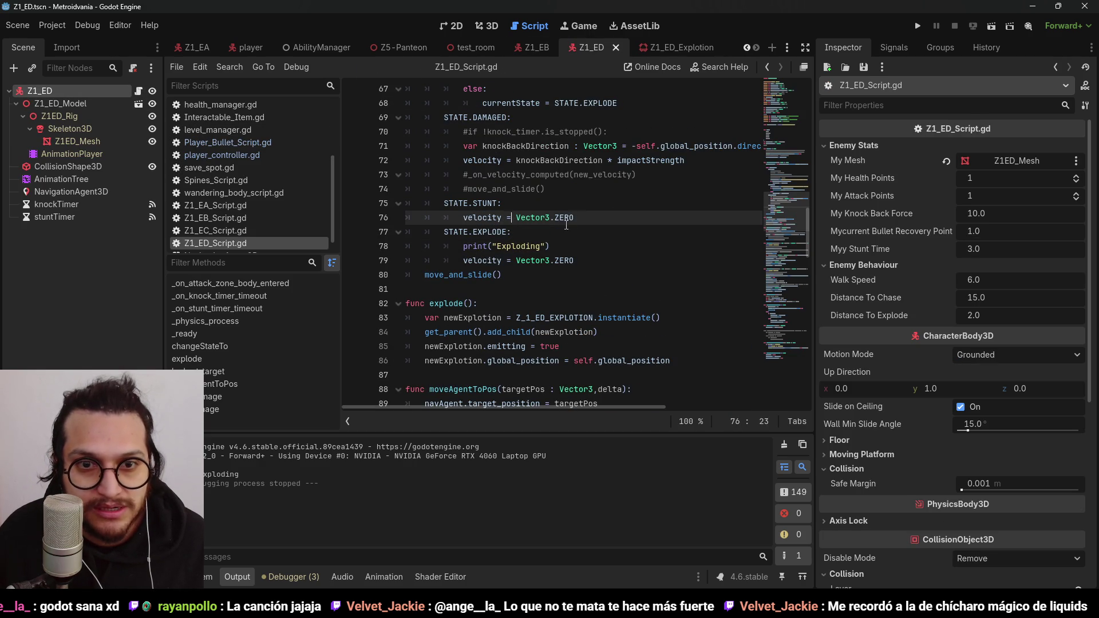
{"action": "scroll", "coordinate": [603, 215], "scroll_direction": "up", "scroll_amount": 3}
{"action": "mouse_move", "coordinate": [619, 231]}
{"action": "left_mouse_down"}
{"action": "mouse_move", "coordinate": [456, 230]}
{"action": "mouse_move", "coordinate": [486, 232]}
{"action": "left_mouse_up"}
{"action": "type", "text": "explode"}
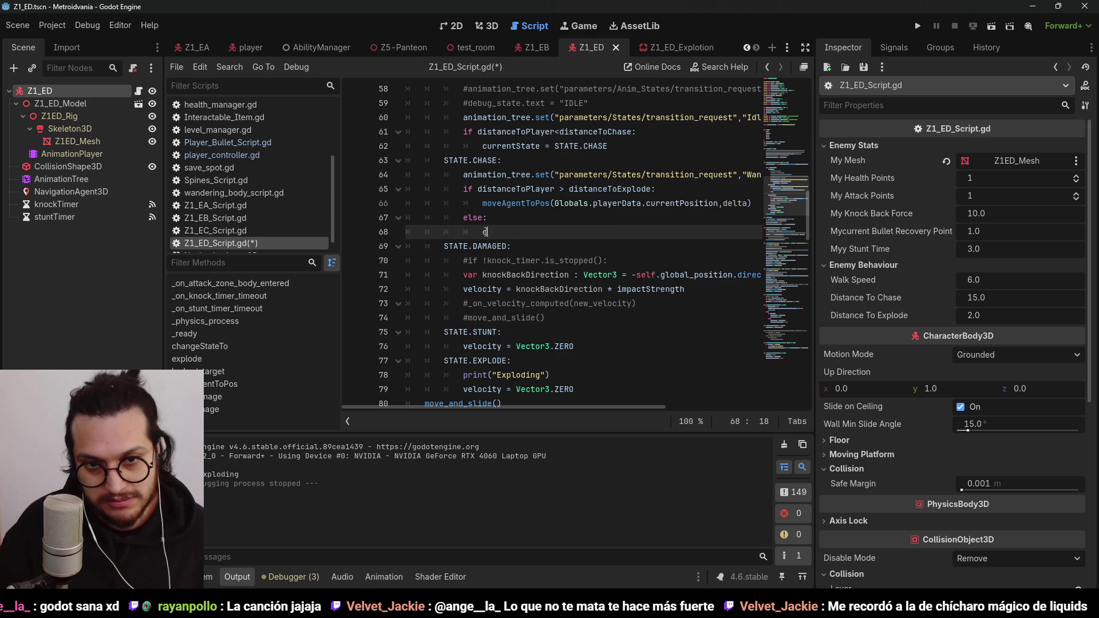
{"action": "key", "text": "Return"}
{"action": "key", "text": "ctrl+s"}
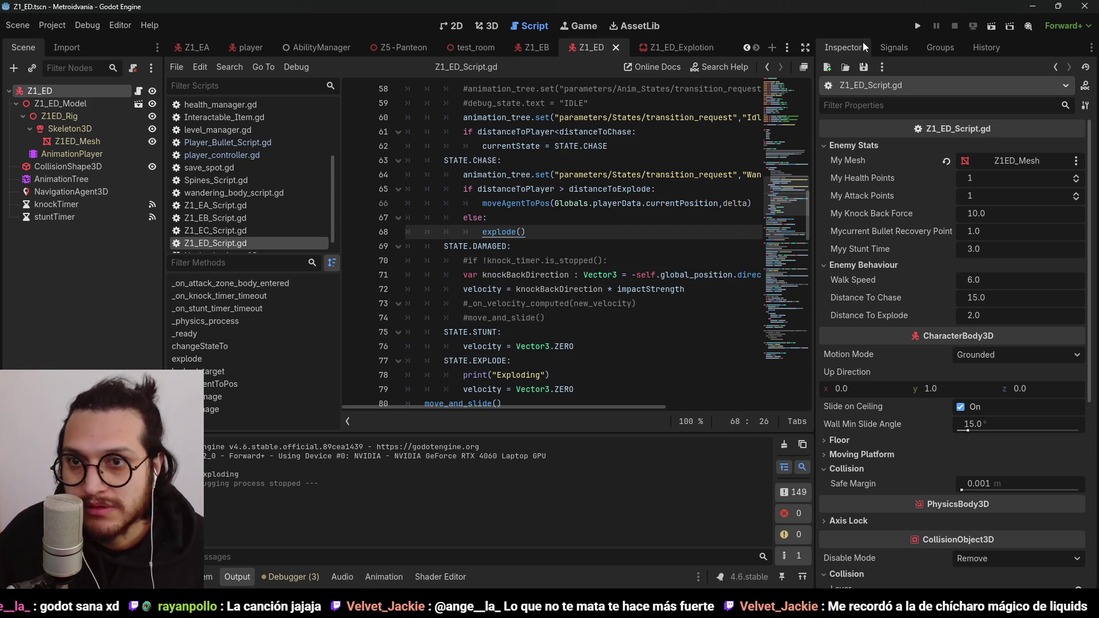
Step: Playtest by walking the player to the orange enemy to trigger its explosion, then stop
{"action": "left_click", "coordinate": [916, 26]}
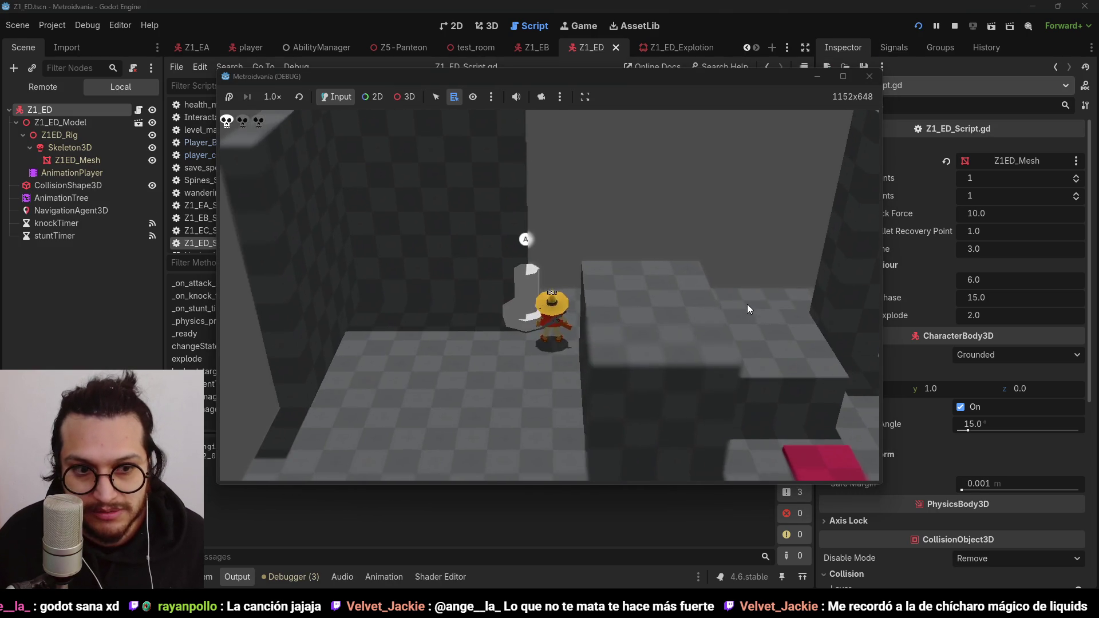
{"action": "key", "text": "d"}
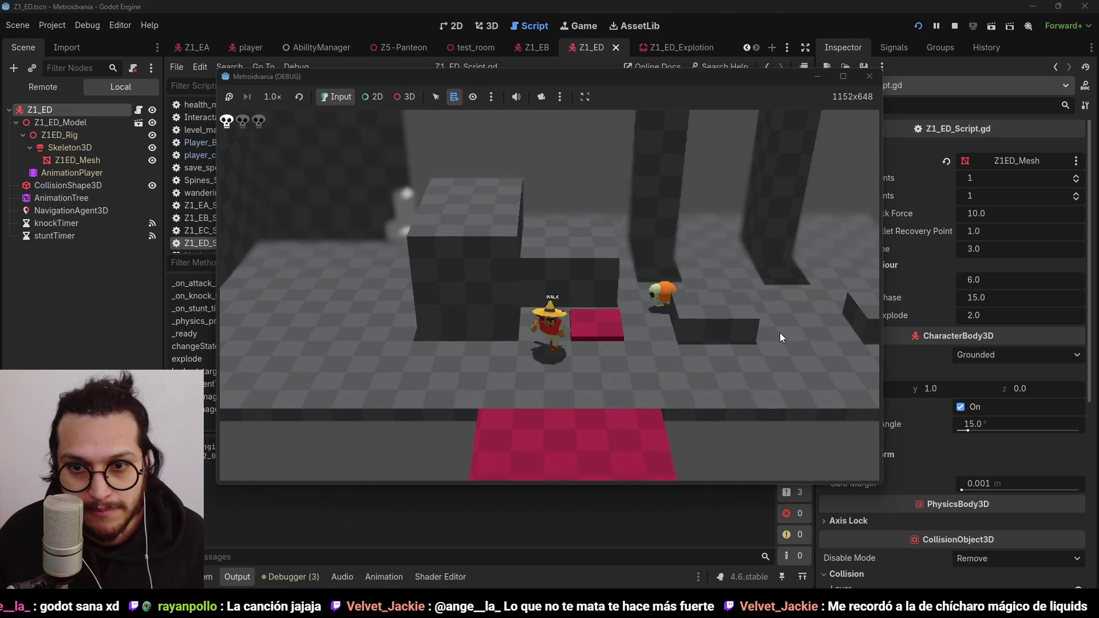
{"action": "key", "text": "a"}
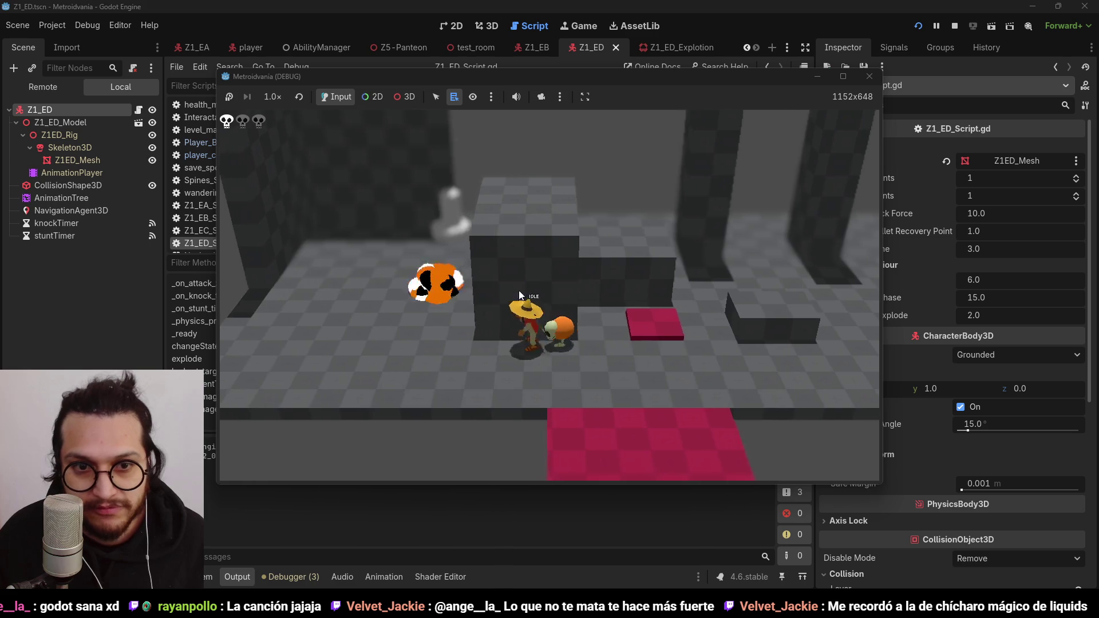
{"action": "left_click", "coordinate": [956, 25]}
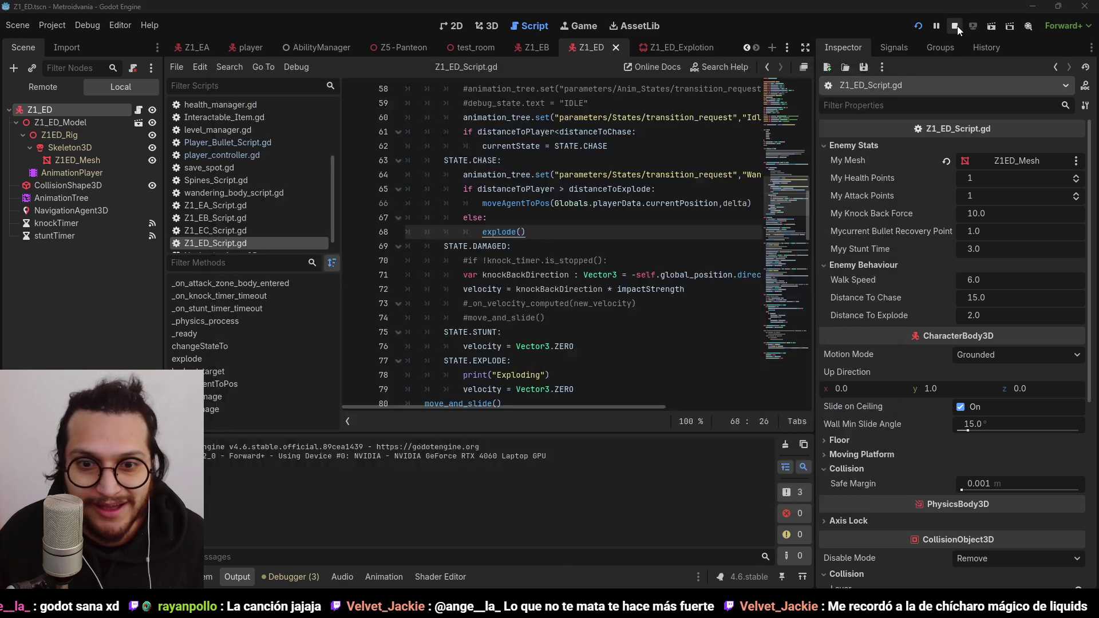
Step: Add queue_free() on the line after the explode() call
{"action": "left_click", "coordinate": [533, 223]}
{"action": "left_click", "coordinate": [503, 232]}
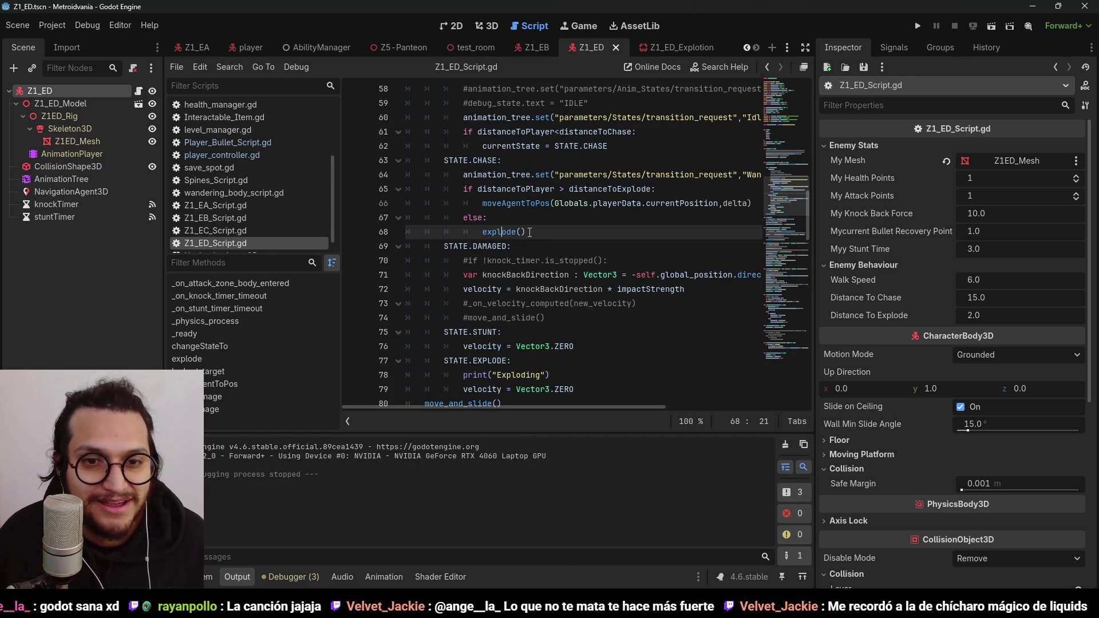
{"action": "key", "text": "Return"}
{"action": "type", "text": "queue_f"}
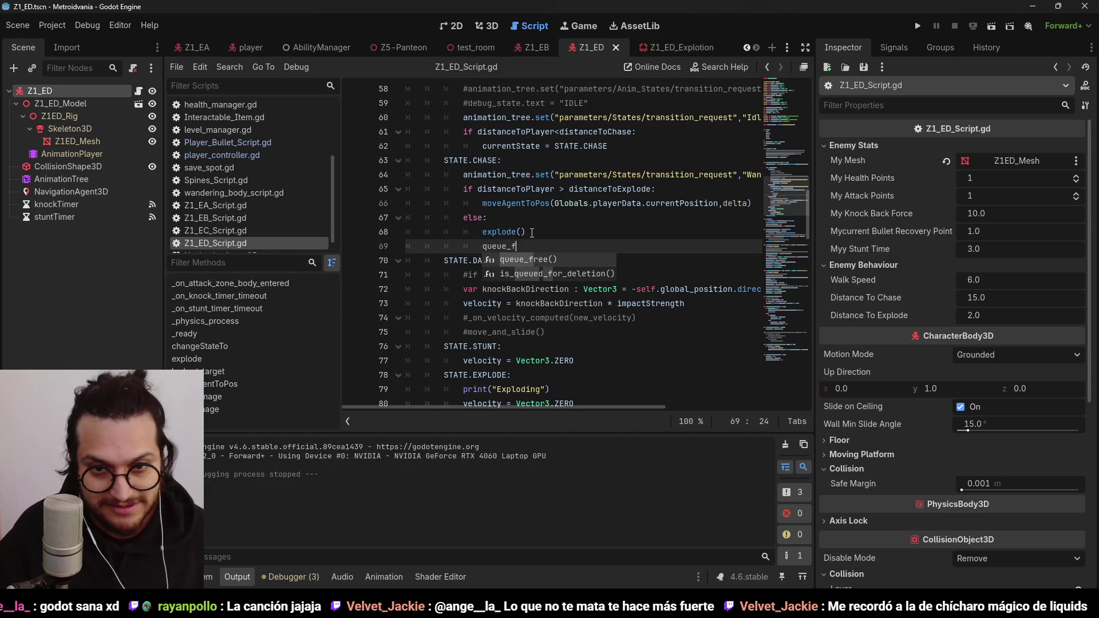
{"action": "key", "text": "Return"}
{"action": "left_click", "coordinate": [443, 225]}
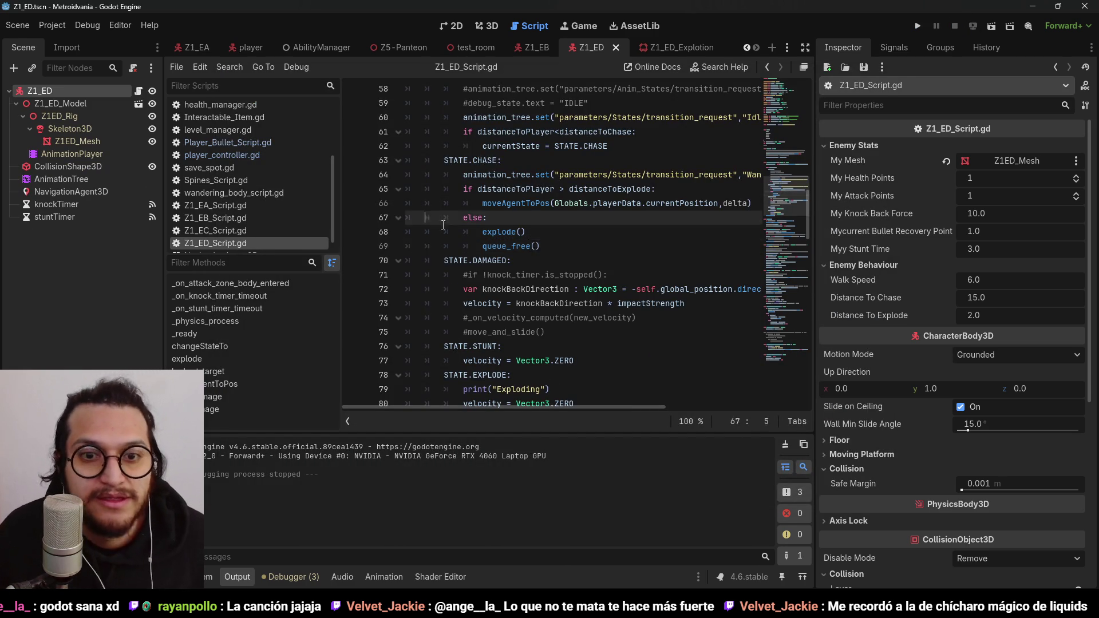
{"action": "left_click", "coordinate": [511, 232]}
{"action": "scroll", "coordinate": [534, 233], "scroll_direction": "down", "scroll_amount": 10}
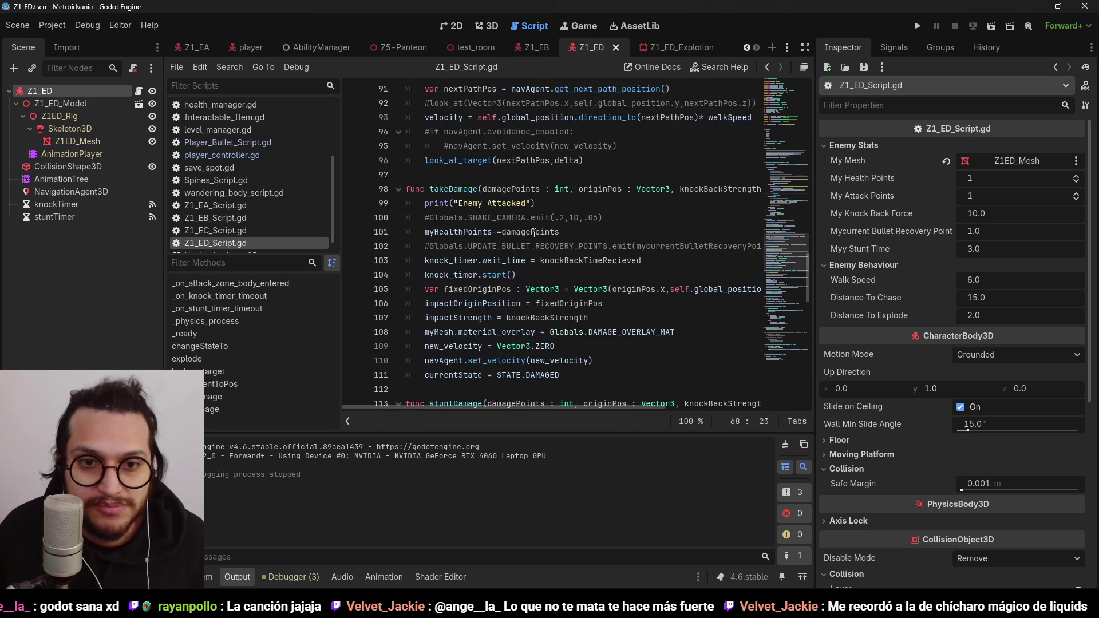
{"action": "scroll", "coordinate": [534, 233], "scroll_direction": "down", "scroll_amount": 7}
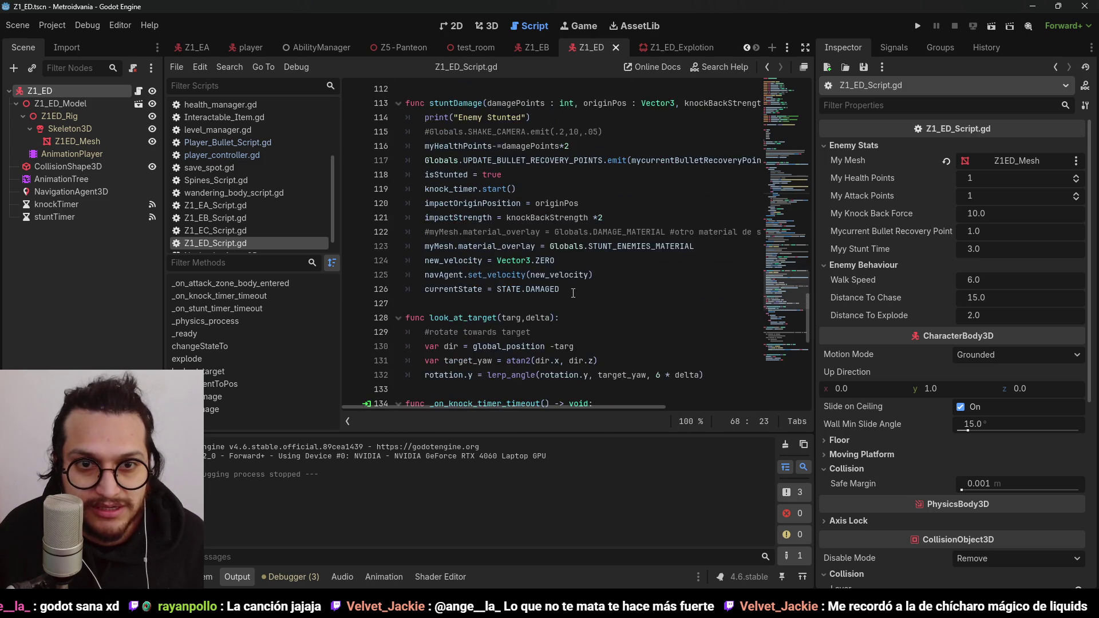
Step: Move get_parent().add_child(newExplotion) below the global_position line in explode(), then run the game
{"action": "scroll", "coordinate": [573, 293], "scroll_direction": "down", "scroll_amount": 3}
{"action": "scroll", "coordinate": [590, 303], "scroll_direction": "up", "scroll_amount": 3}
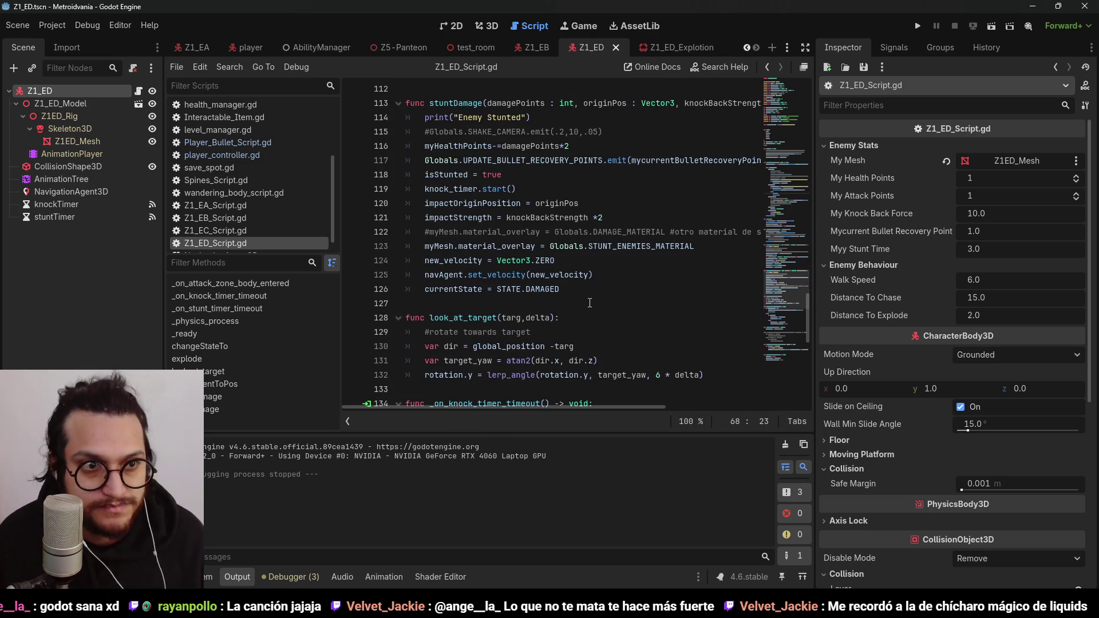
{"action": "scroll", "coordinate": [590, 303], "scroll_direction": "down", "scroll_amount": 6}
{"action": "scroll", "coordinate": [594, 299], "scroll_direction": "down", "scroll_amount": 5}
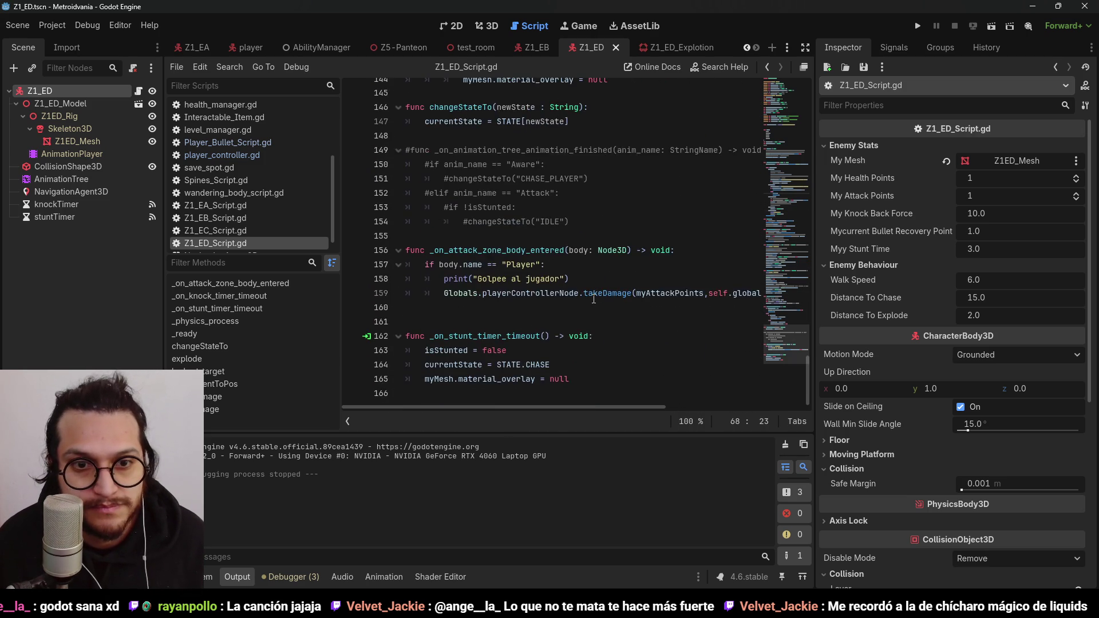
{"action": "scroll", "coordinate": [599, 300], "scroll_direction": "up", "scroll_amount": 10}
{"action": "scroll", "coordinate": [602, 301], "scroll_direction": "up", "scroll_amount": 11}
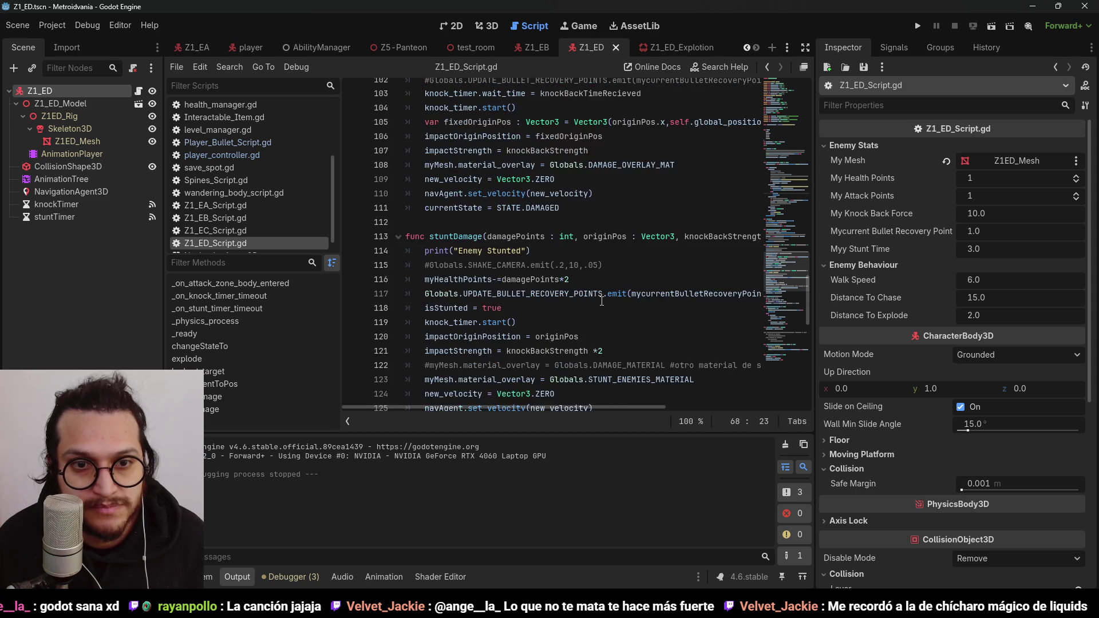
{"action": "scroll", "coordinate": [602, 301], "scroll_direction": "up", "scroll_amount": 1}
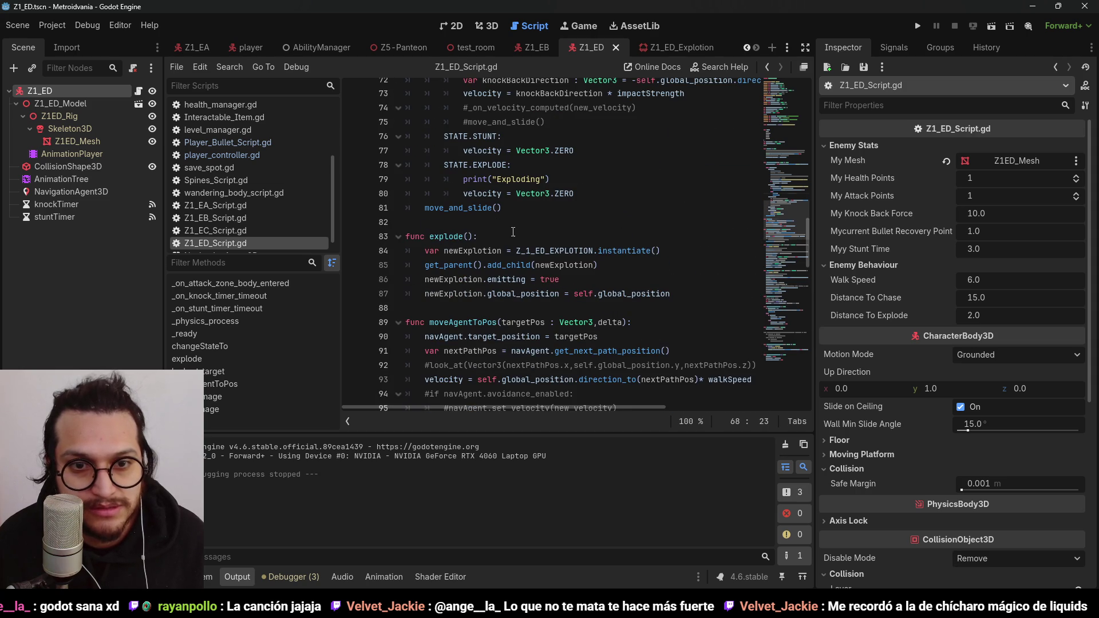
{"action": "left_click", "coordinate": [490, 252]}
{"action": "double_click", "coordinate": [565, 262]}
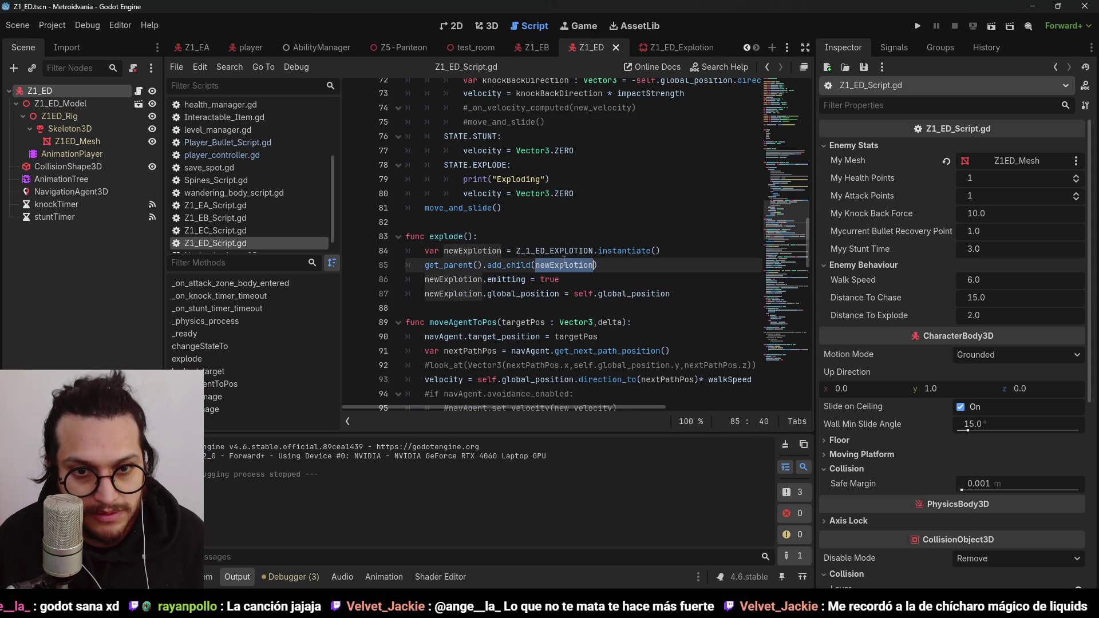
{"action": "left_click", "coordinate": [591, 266]}
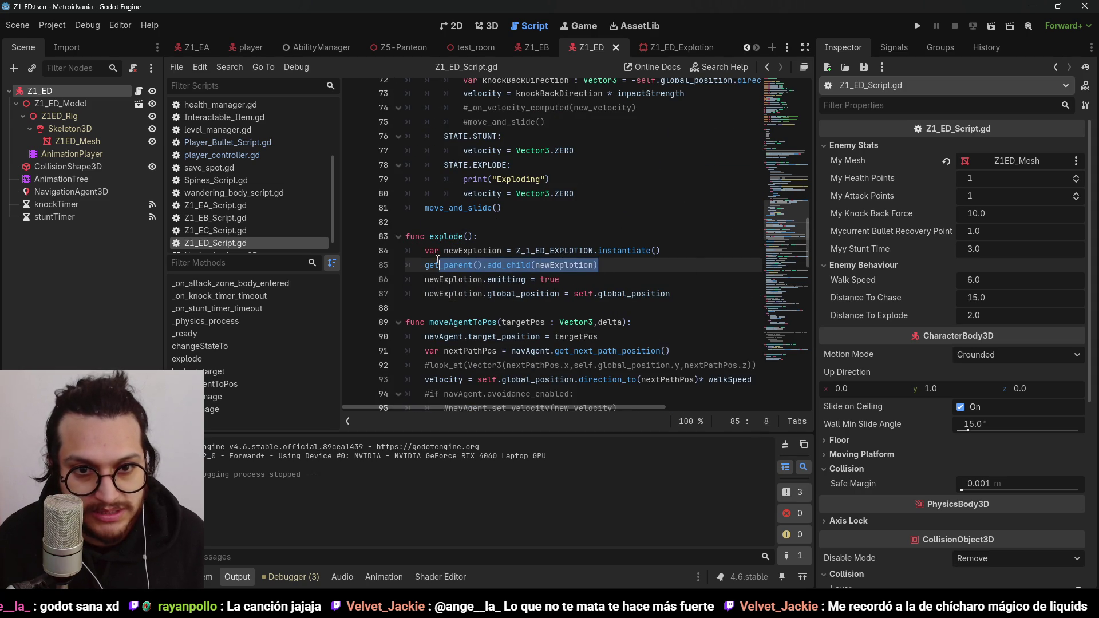
{"action": "key", "text": "BackSpace"}
{"action": "key", "text": "Down"}
{"action": "key", "text": "Down"}
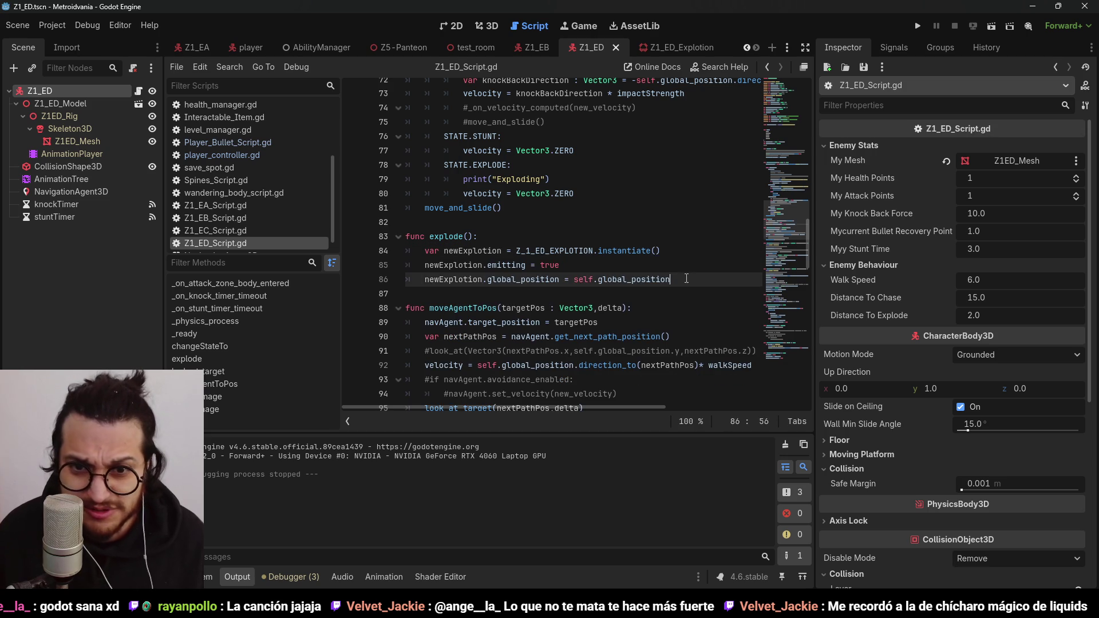
{"action": "key", "text": "Return"}
{"action": "type", "text": "get_parent().add_child(newExplotion)"}
{"action": "left_click", "coordinate": [916, 27]}
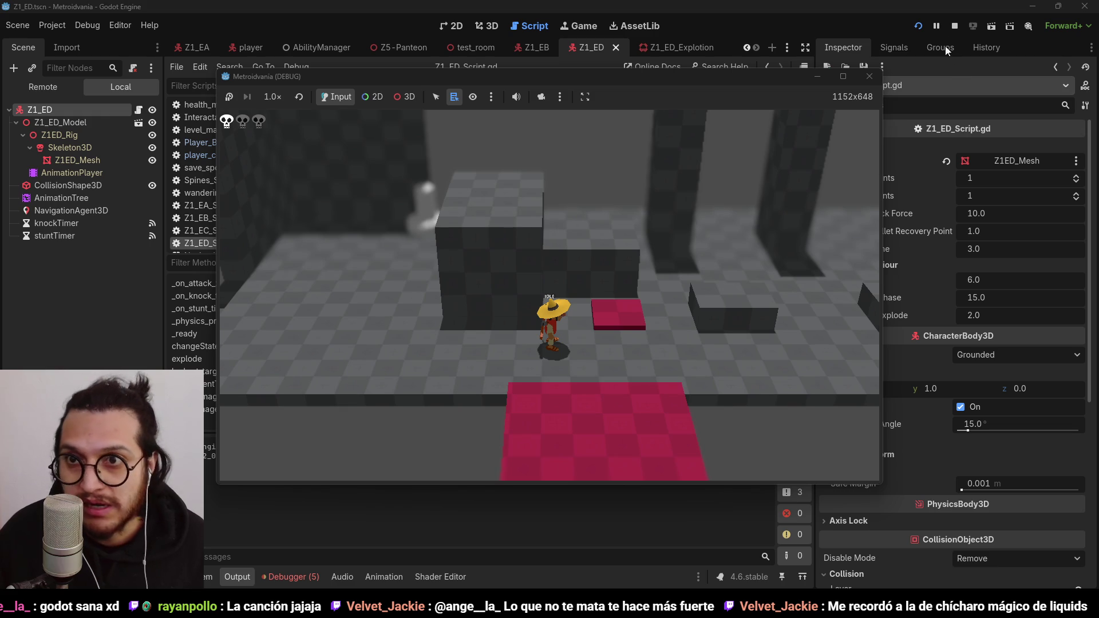
Step: Stop the game and view the Z1_ED_Explotion emitter from the front in the 3D view
{"action": "left_click", "coordinate": [956, 24]}
{"action": "left_click", "coordinate": [671, 44]}
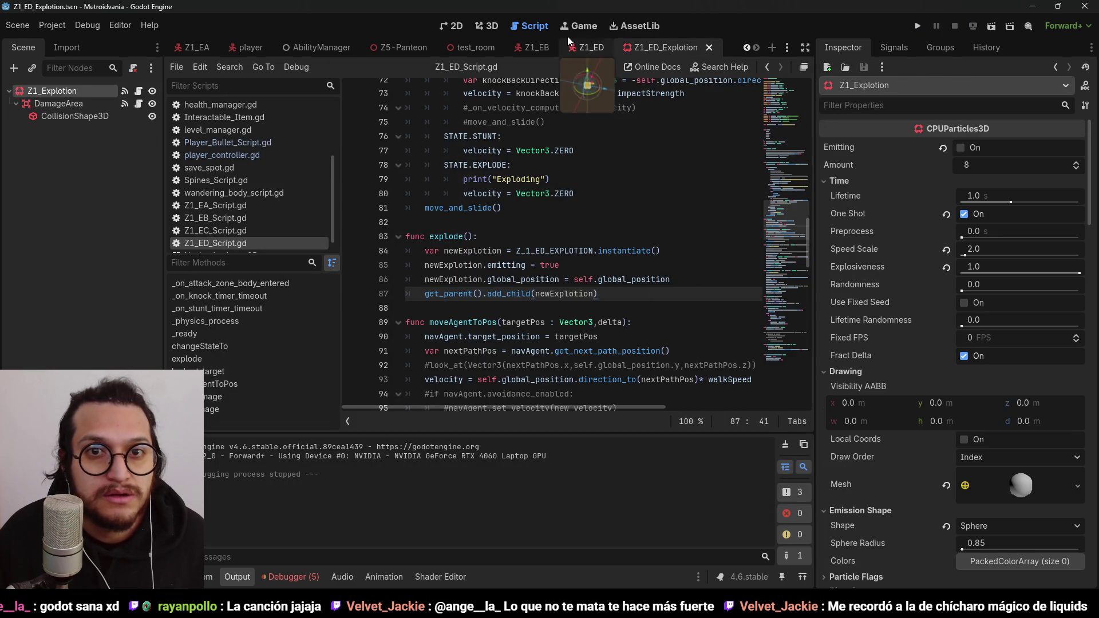
{"action": "left_click", "coordinate": [490, 28]}
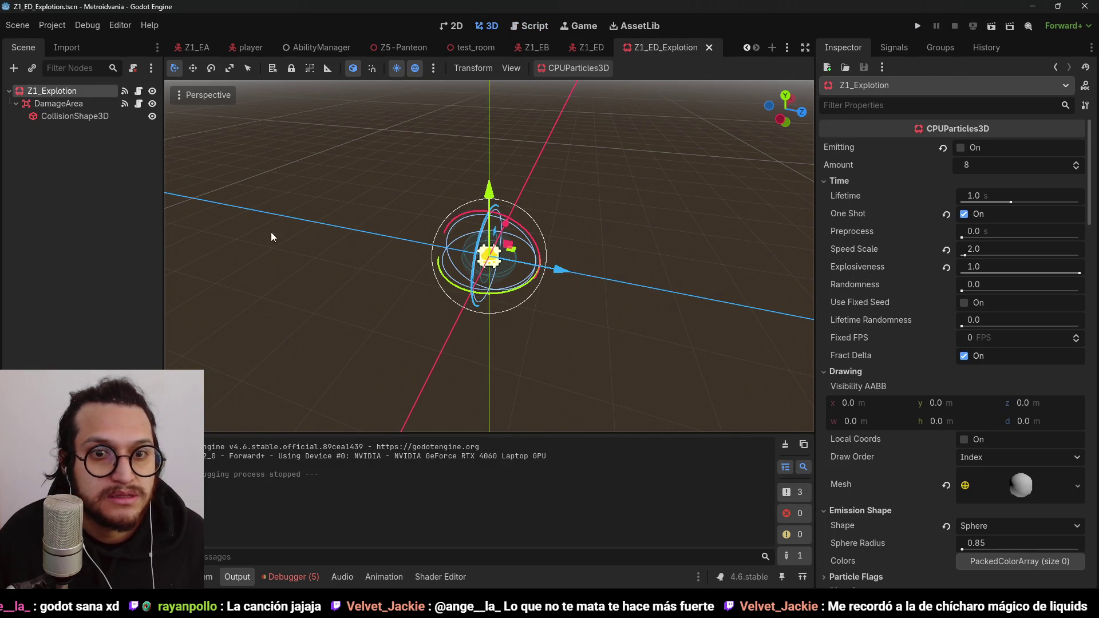
{"action": "scroll", "coordinate": [616, 125], "scroll_direction": "down", "scroll_amount": 3}
{"action": "mouse_move", "coordinate": [569, 167]}
{"action": "left_mouse_down"}
{"action": "mouse_move", "coordinate": [497, 194]}
{"action": "mouse_move", "coordinate": [636, 202]}
{"action": "mouse_move", "coordinate": [508, 280]}
{"action": "left_mouse_up"}
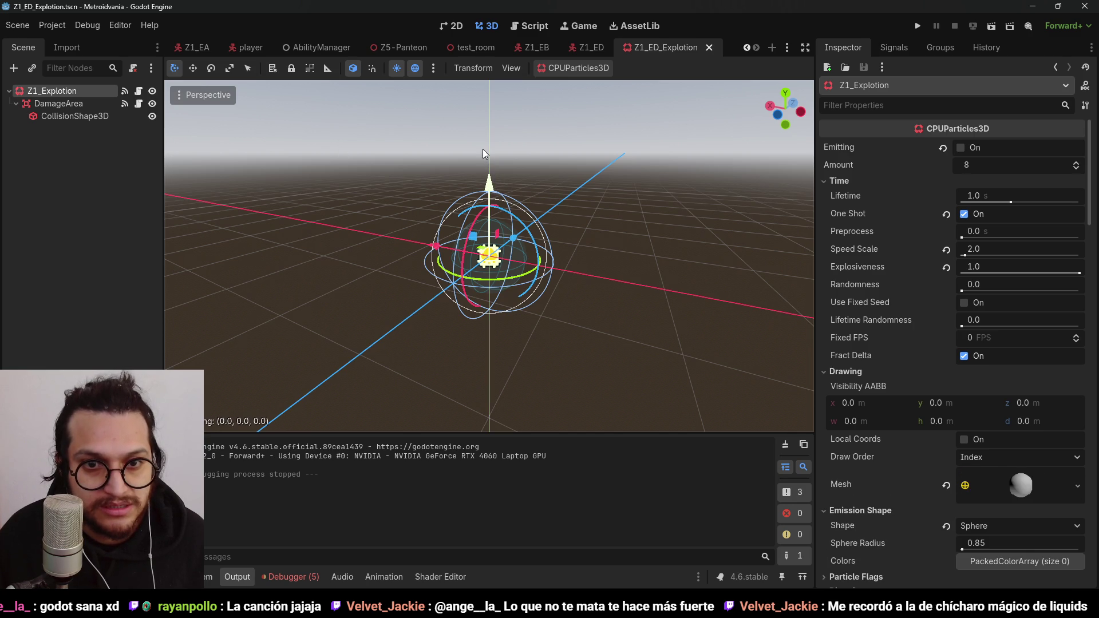
{"action": "mouse_move", "coordinate": [482, 149]}
{"action": "left_mouse_down"}
{"action": "mouse_move", "coordinate": [480, 139]}
{"action": "mouse_move", "coordinate": [487, 160]}
{"action": "mouse_move", "coordinate": [486, 114]}
{"action": "mouse_move", "coordinate": [488, 146]}
{"action": "mouse_move", "coordinate": [480, 142]}
{"action": "left_mouse_up"}
{"action": "key", "text": "ctrl+z"}
{"action": "key", "text": "KP_1"}
{"action": "scroll", "coordinate": [470, 204], "scroll_direction": "up", "scroll_amount": 2}
Step: Set the Z1_Explotion particles to One Shot and save the explosion scene
{"action": "left_click", "coordinate": [36, 164]}
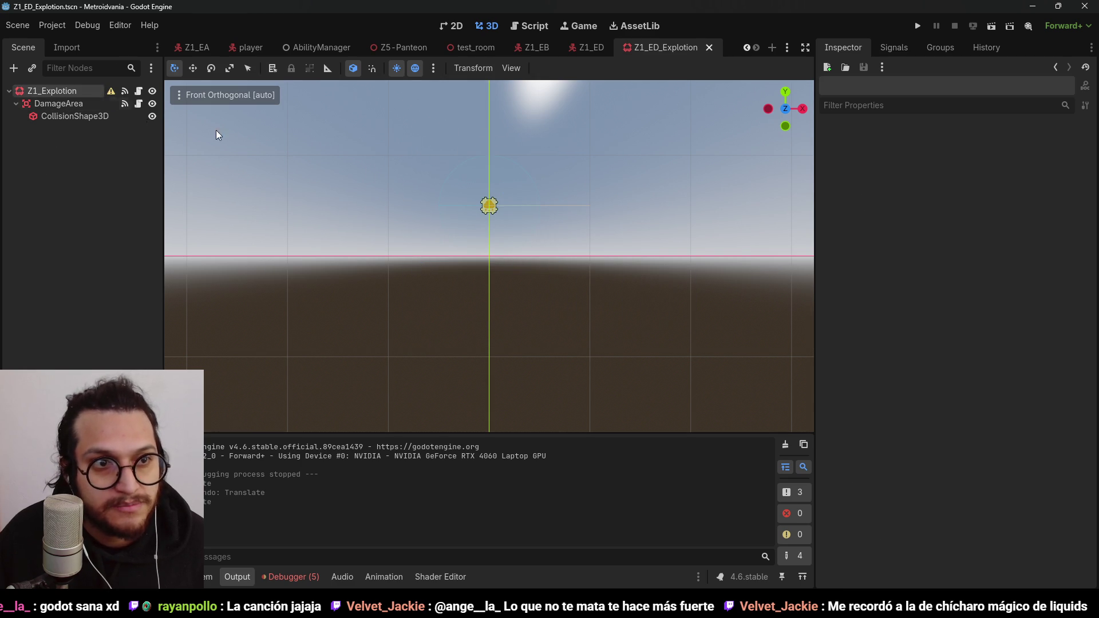
{"action": "left_click", "coordinate": [75, 116]}
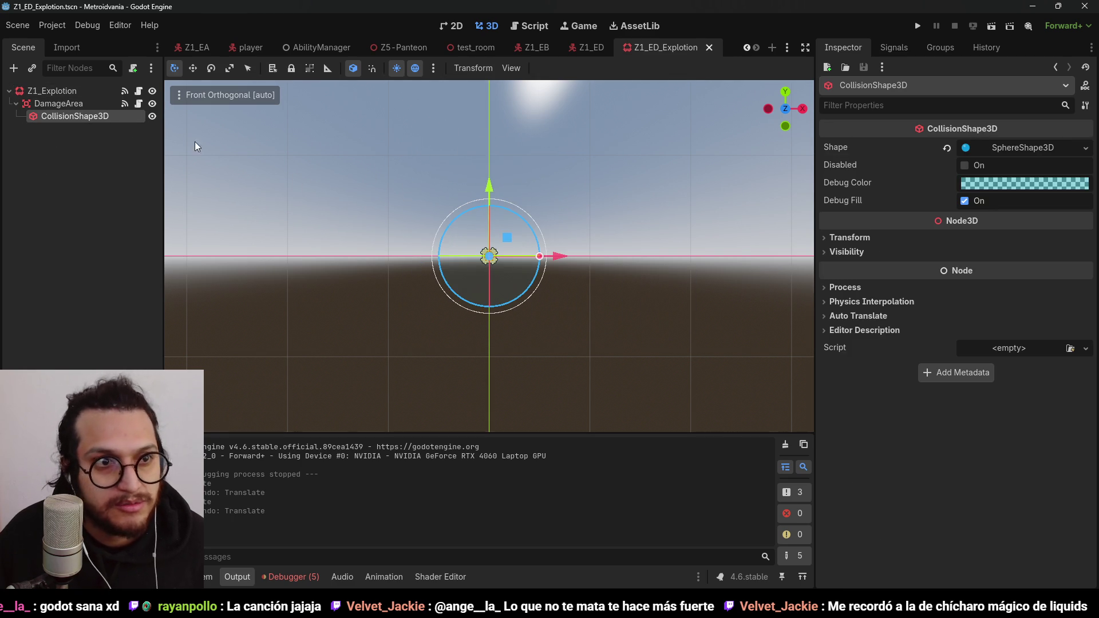
{"action": "left_click", "coordinate": [74, 108]}
{"action": "left_click", "coordinate": [74, 95]}
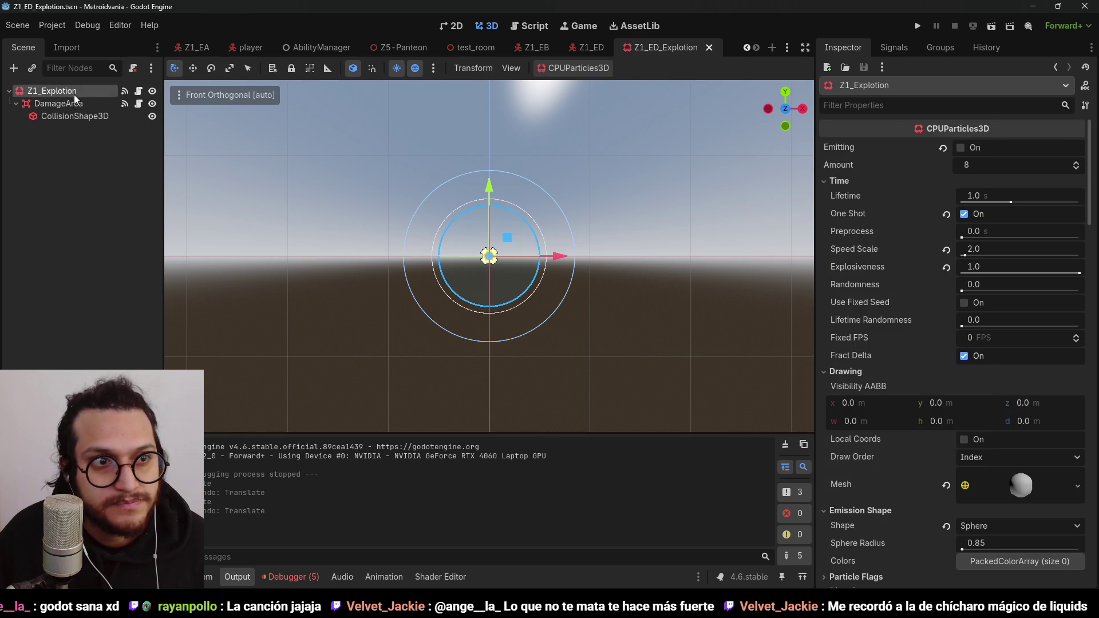
{"action": "left_click", "coordinate": [965, 214]}
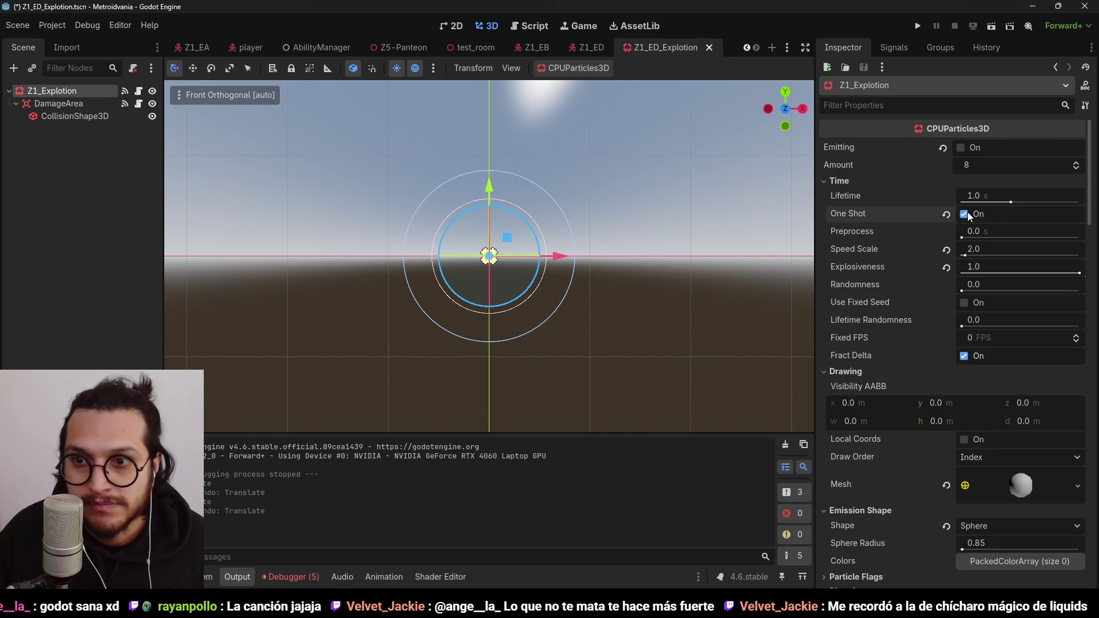
{"action": "left_click", "coordinate": [961, 148]}
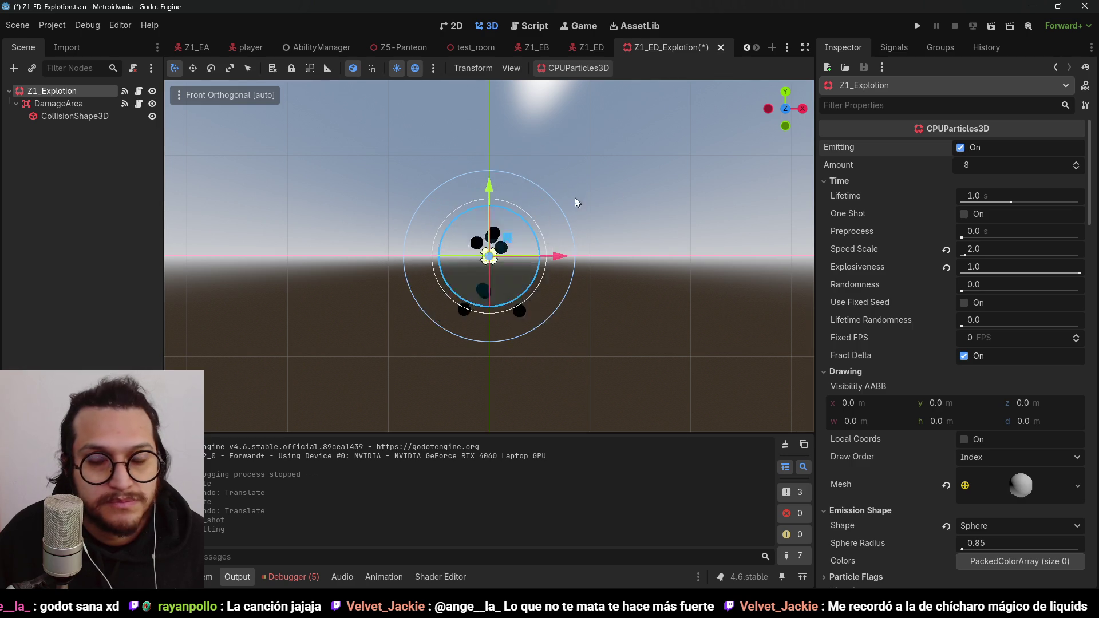
{"action": "left_click", "coordinate": [973, 215]}
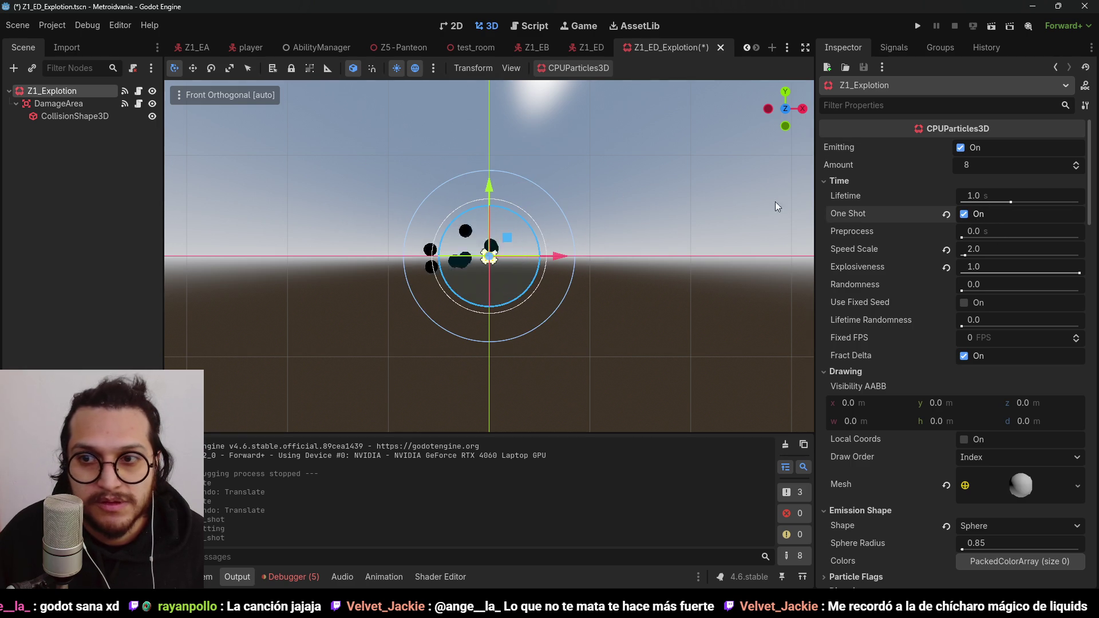
{"action": "key", "text": "ctrl+s"}
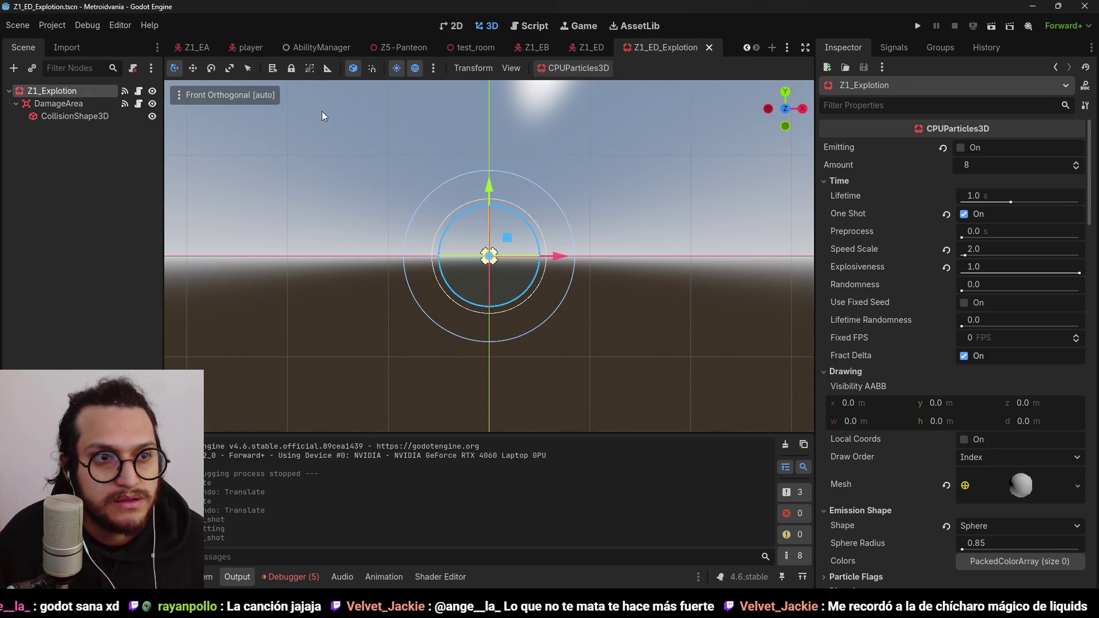
Step: Playtest by walking the character toward the enemy, then stop the game
{"action": "left_click", "coordinate": [919, 27]}
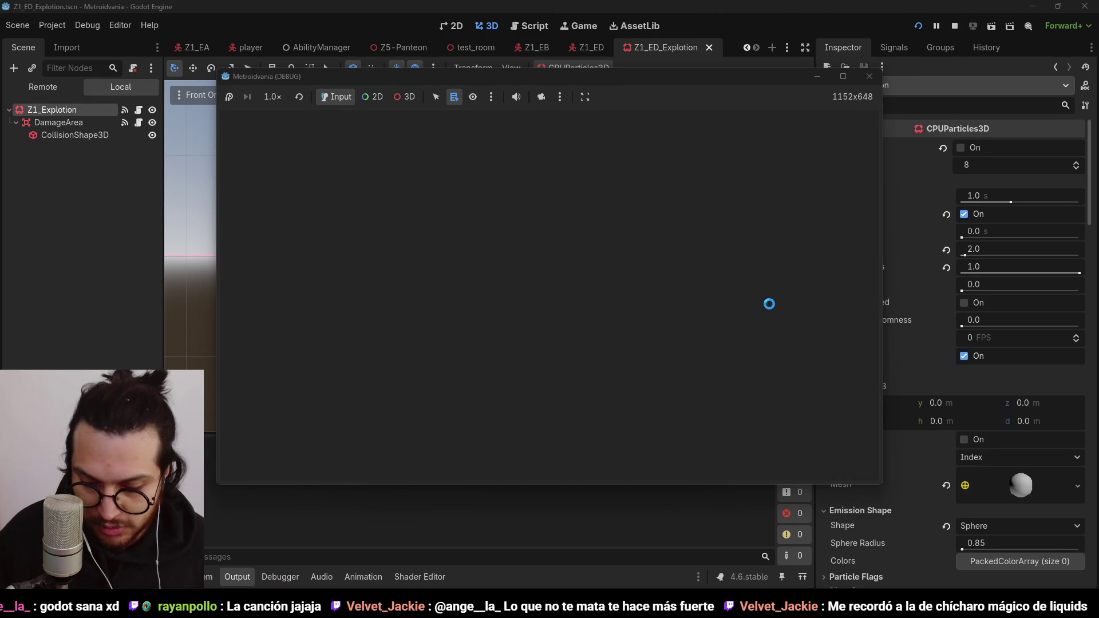
{"action": "key", "text": "d"}
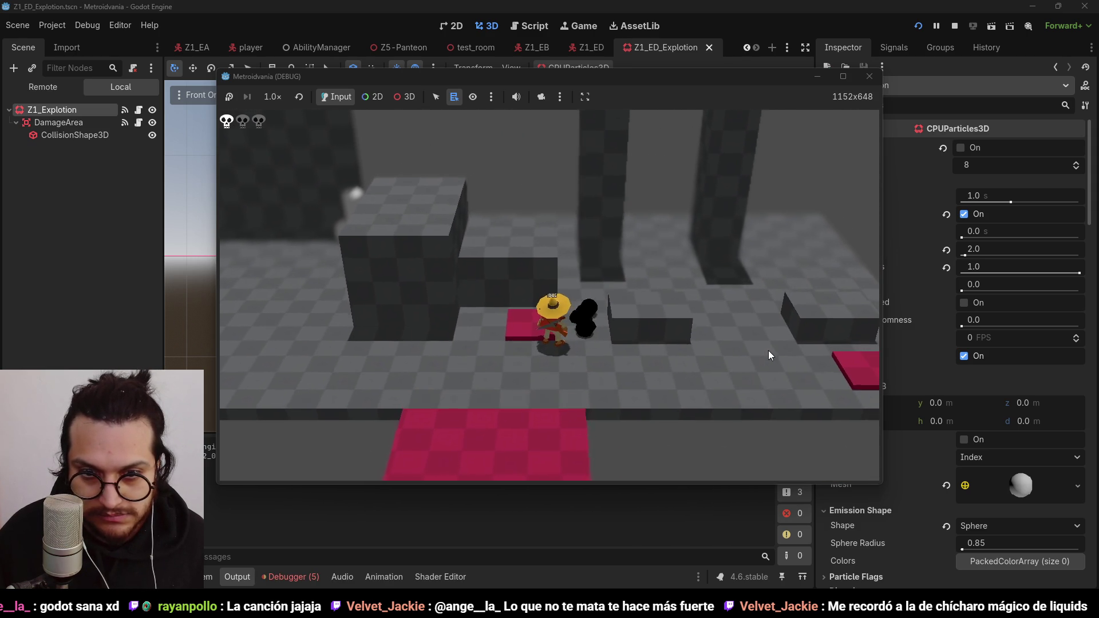
{"action": "left_click", "coordinate": [955, 25]}
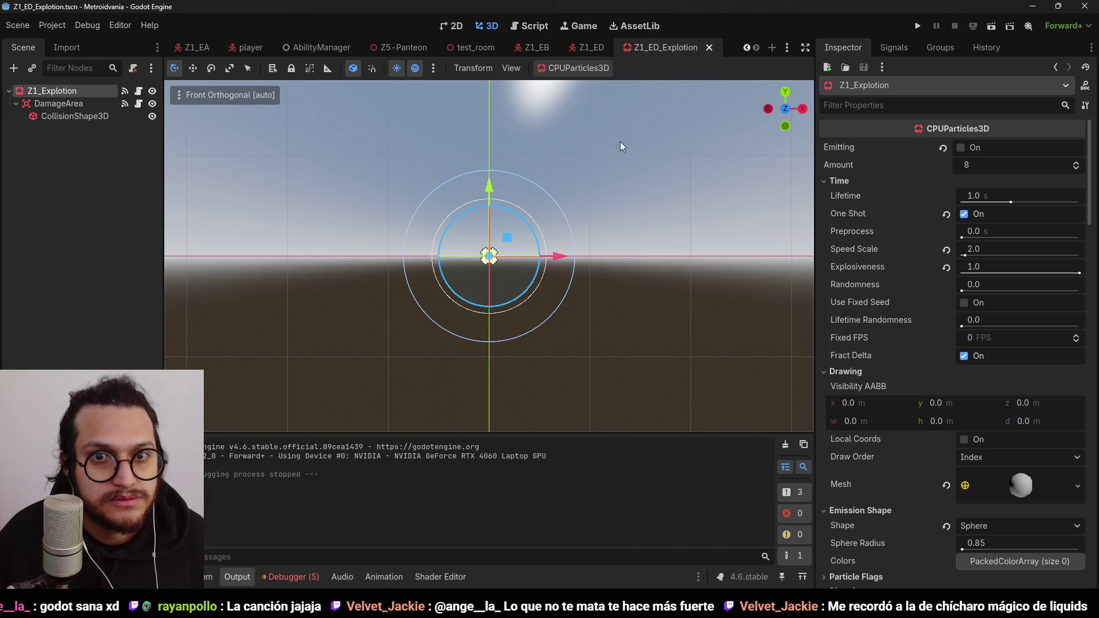
Step: Preview the Z1_Explotion particles with Emitting on and One Shot off
{"action": "left_click", "coordinate": [65, 103]}
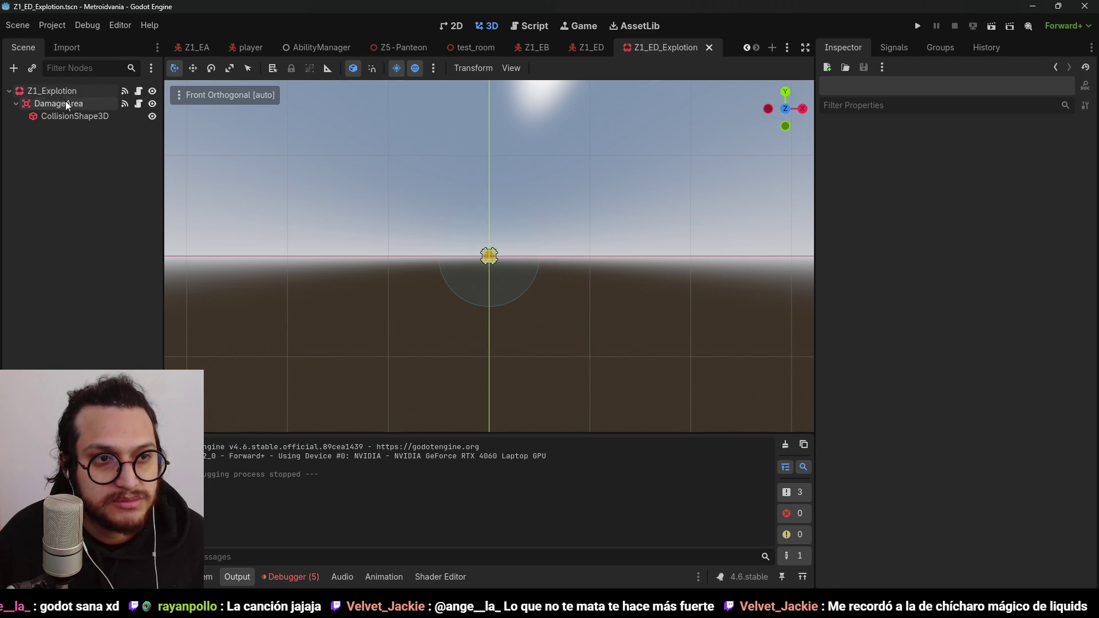
{"action": "left_click", "coordinate": [65, 94]}
{"action": "left_click", "coordinate": [962, 148]}
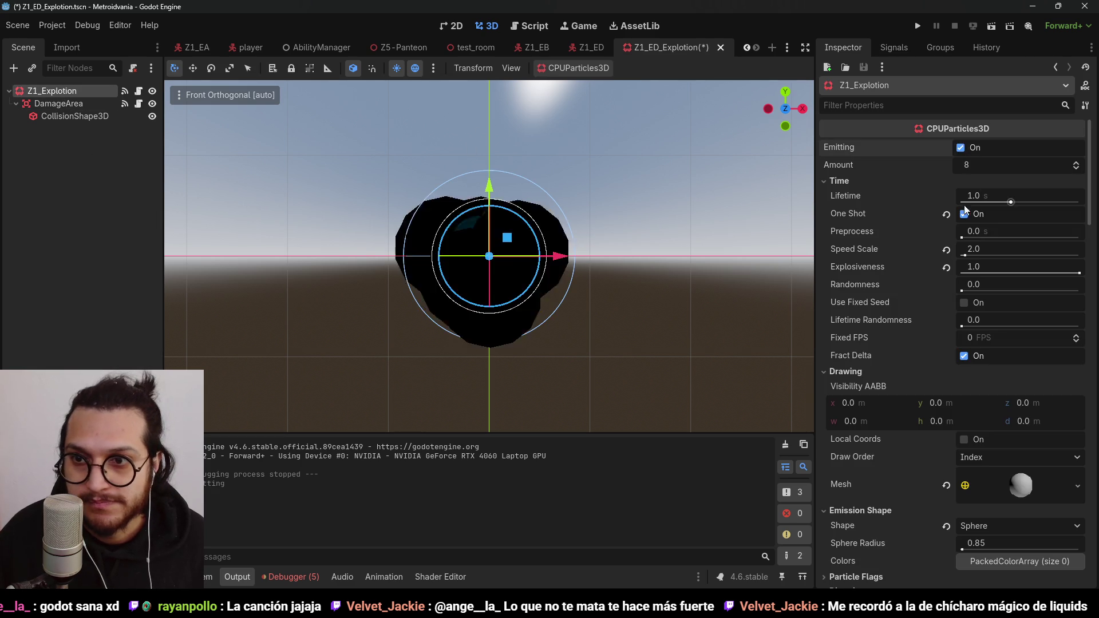
{"action": "left_click", "coordinate": [964, 213]}
{"action": "left_click", "coordinate": [960, 147]}
{"action": "scroll", "coordinate": [596, 233], "scroll_direction": "down", "scroll_amount": 2}
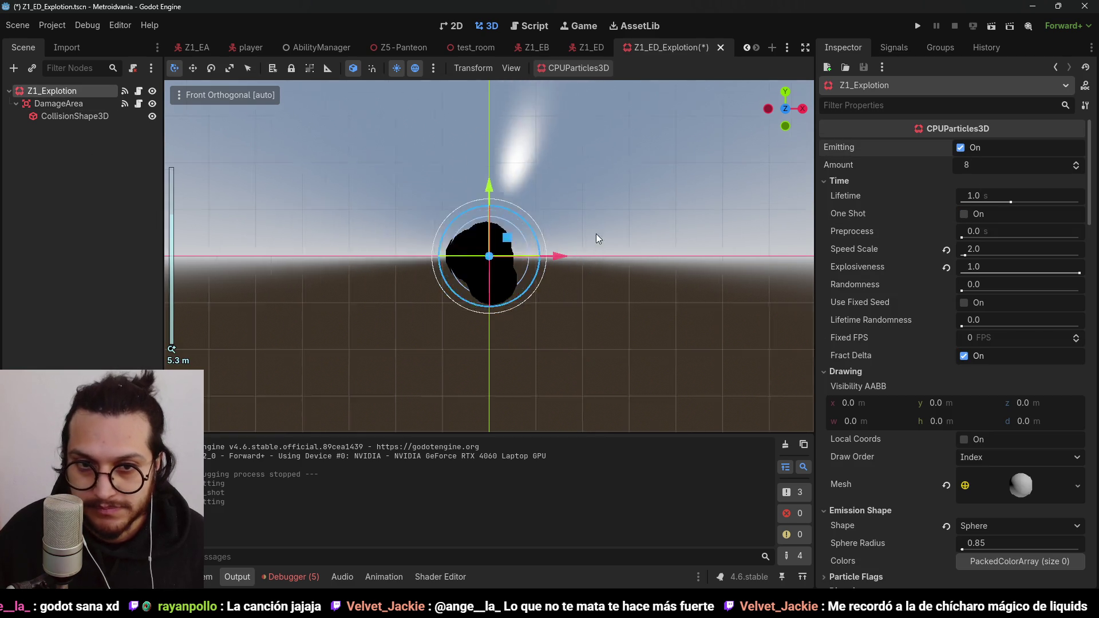
{"action": "left_click_drag", "start_coordinate": [596, 234], "coordinate": [541, 296]}
{"action": "scroll", "coordinate": [914, 392], "scroll_direction": "down", "scroll_amount": 5}
{"action": "scroll", "coordinate": [914, 392], "scroll_direction": "down", "scroll_amount": 4}
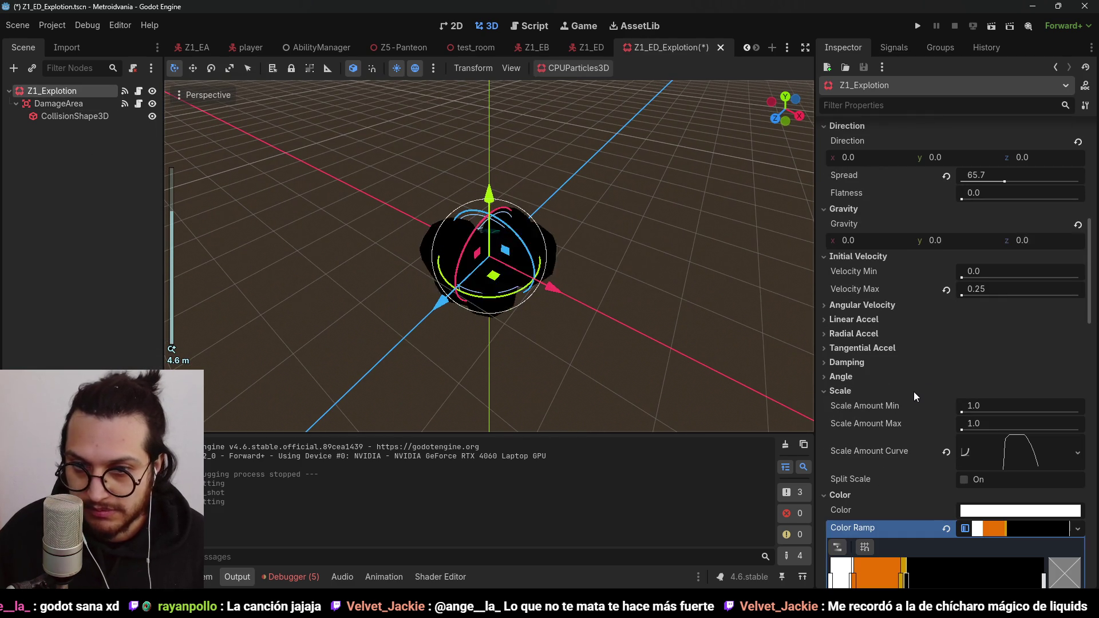
{"action": "scroll", "coordinate": [913, 392], "scroll_direction": "down", "scroll_amount": 2}
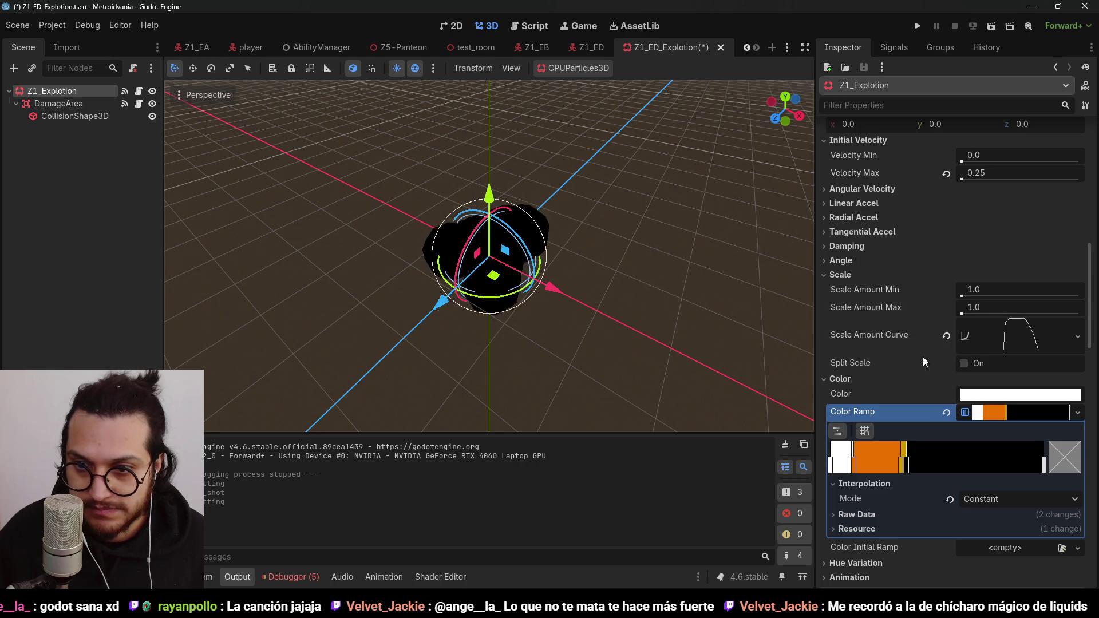
Step: Set the particles' Scale Amount Max to 3.0
{"action": "left_click", "coordinate": [997, 313]}
{"action": "type", "text": "2"}
{"action": "key", "text": "Return"}
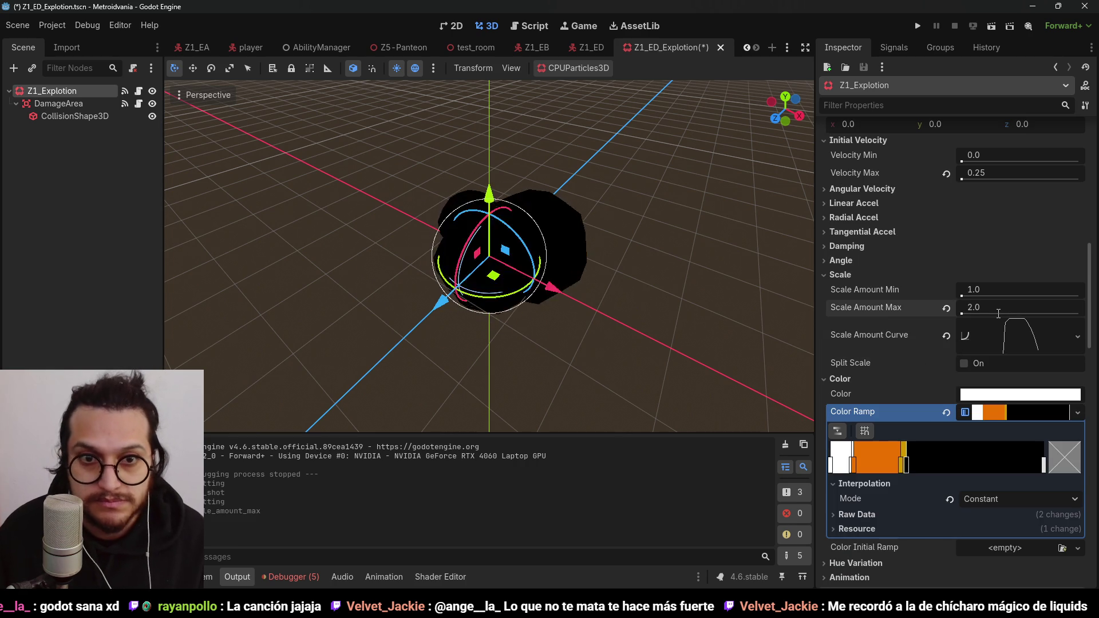
{"action": "left_click", "coordinate": [977, 310]}
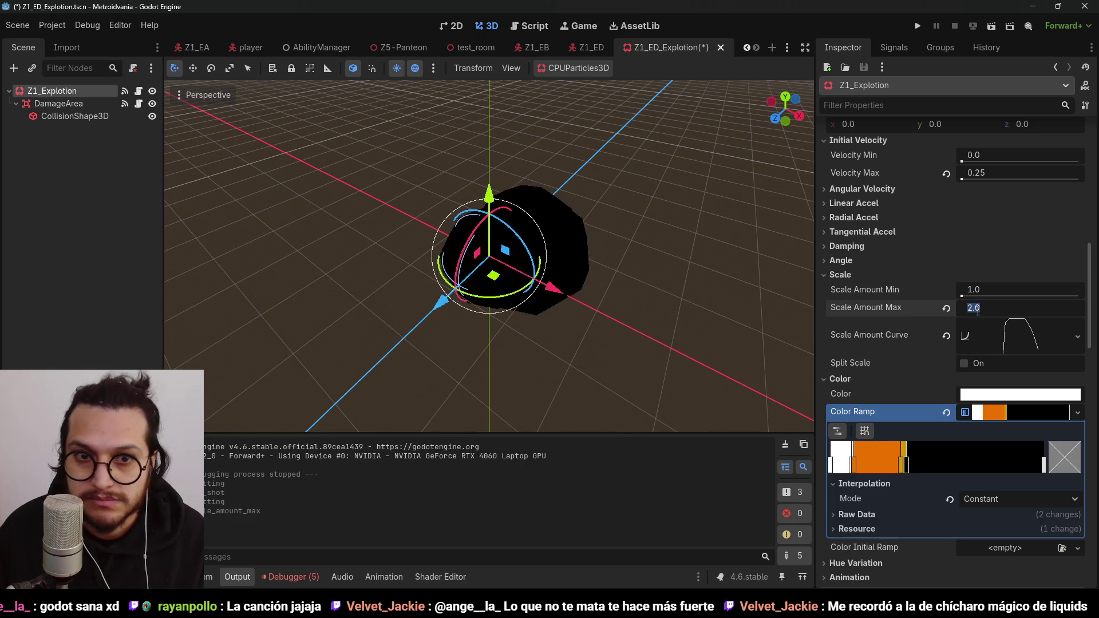
{"action": "type", "text": "3"}
{"action": "key", "text": "Return"}
Step: Enlarge the damage sphere to radius 1.2, save, and set Z1_Explotion back to One Shot
{"action": "left_click", "coordinate": [75, 116]}
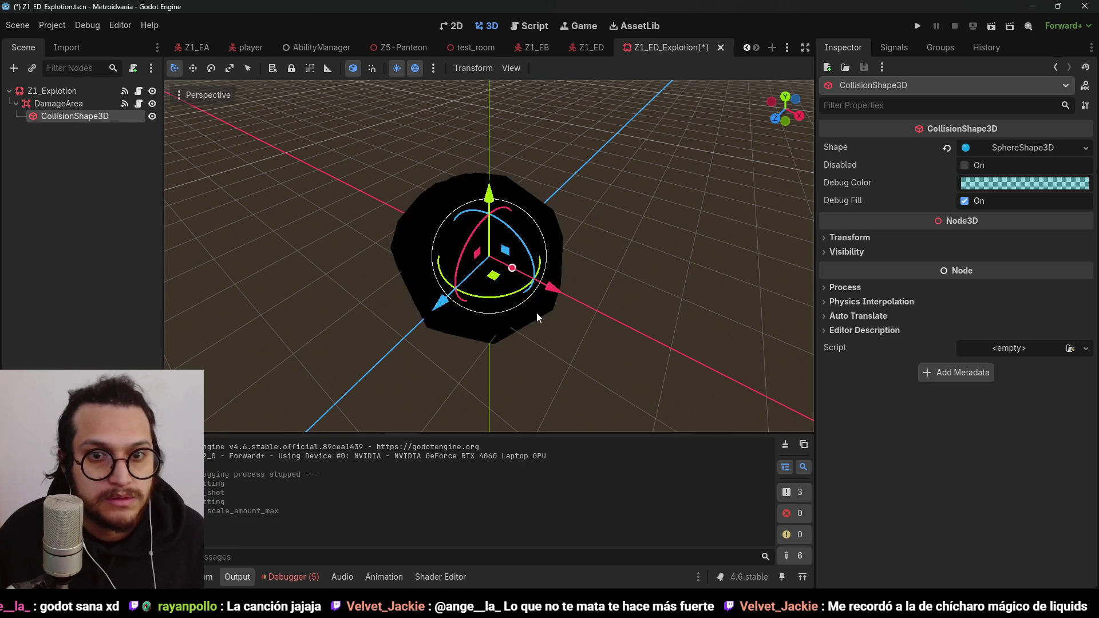
{"action": "mouse_move", "coordinate": [537, 313]}
{"action": "left_mouse_down"}
{"action": "mouse_move", "coordinate": [605, 284]}
{"action": "mouse_move", "coordinate": [511, 269]}
{"action": "mouse_move", "coordinate": [555, 283]}
{"action": "left_mouse_up"}
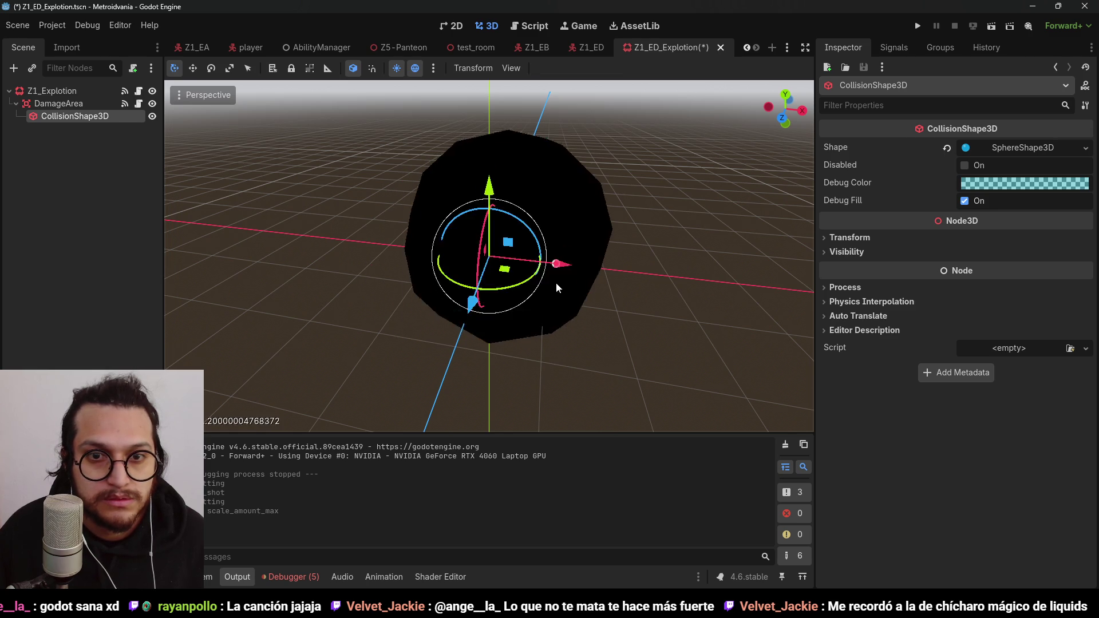
{"action": "key", "text": "ctrl+s"}
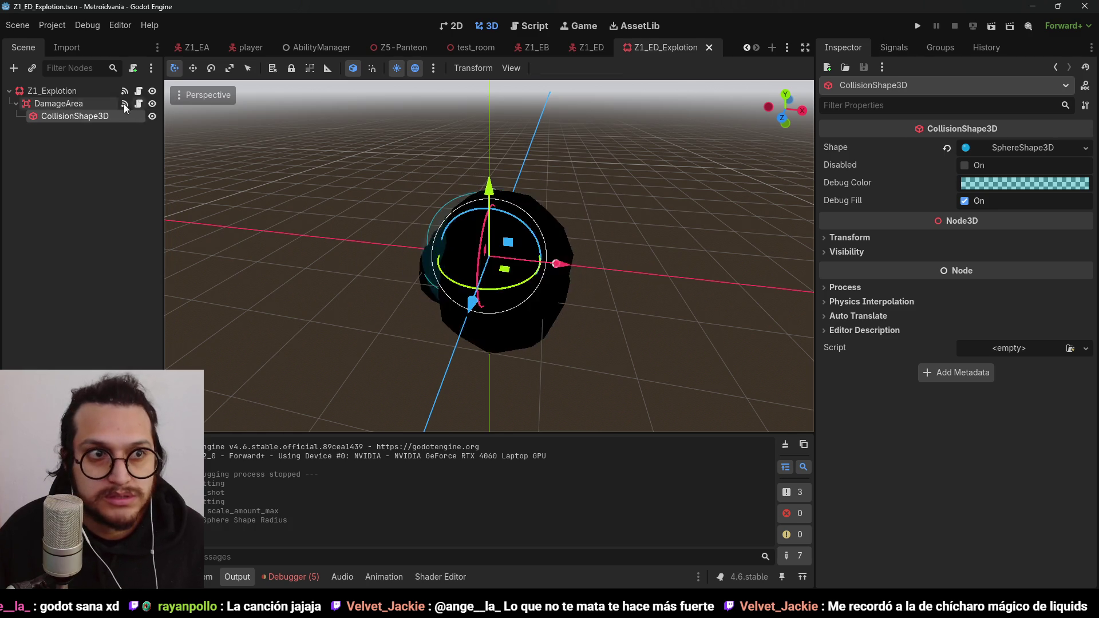
{"action": "left_click", "coordinate": [54, 90]}
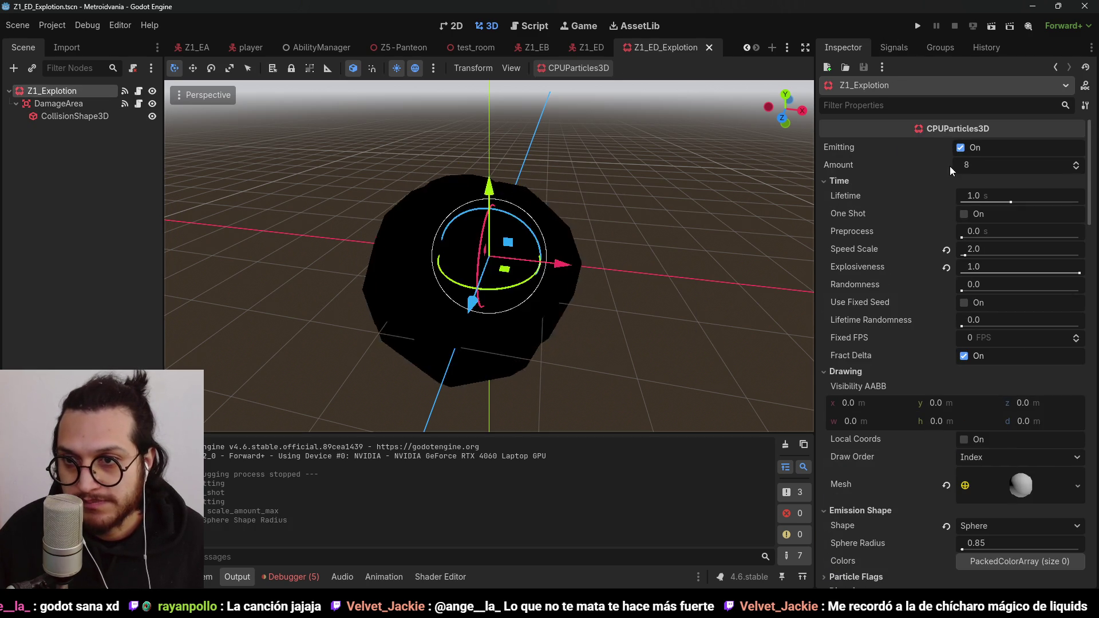
{"action": "left_click", "coordinate": [964, 213]}
{"action": "left_click", "coordinate": [918, 25]}
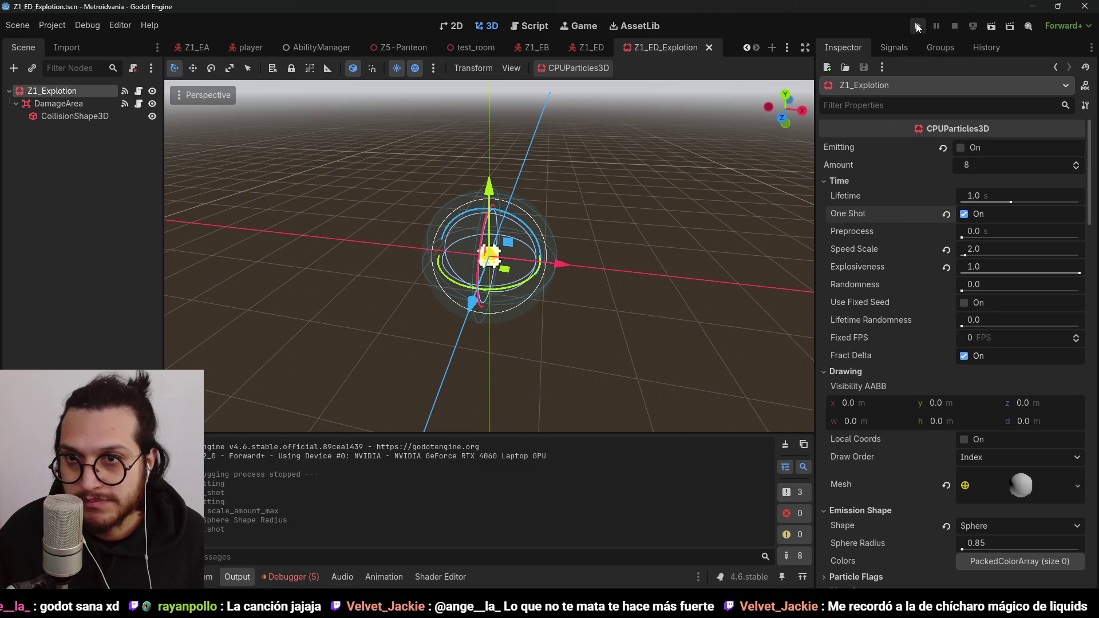
{"action": "key", "text": "d"}
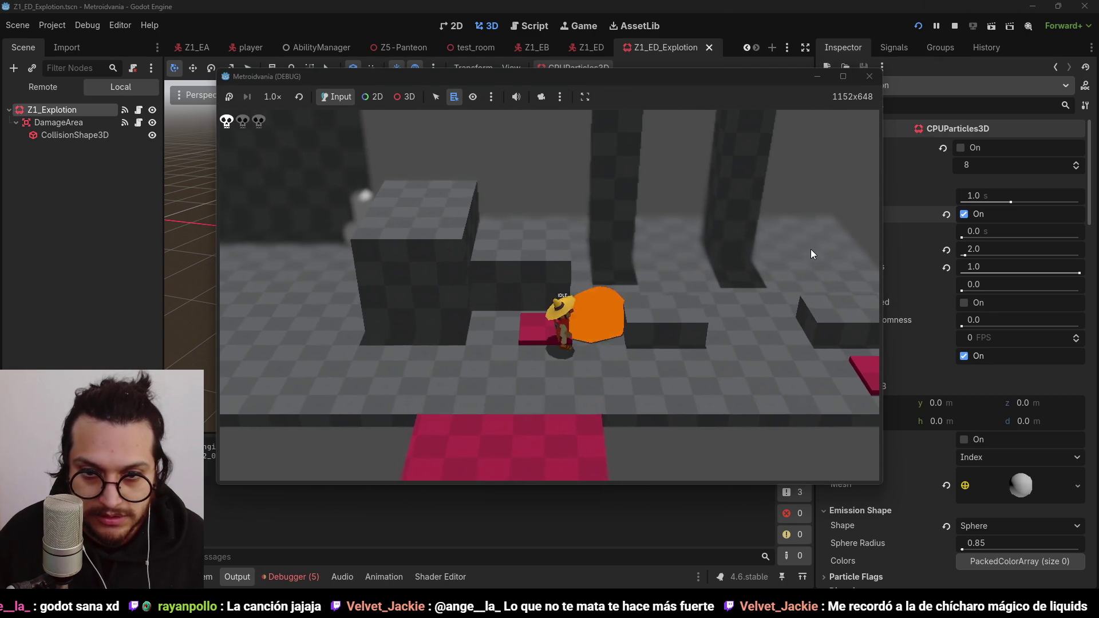
{"action": "left_click", "coordinate": [956, 25]}
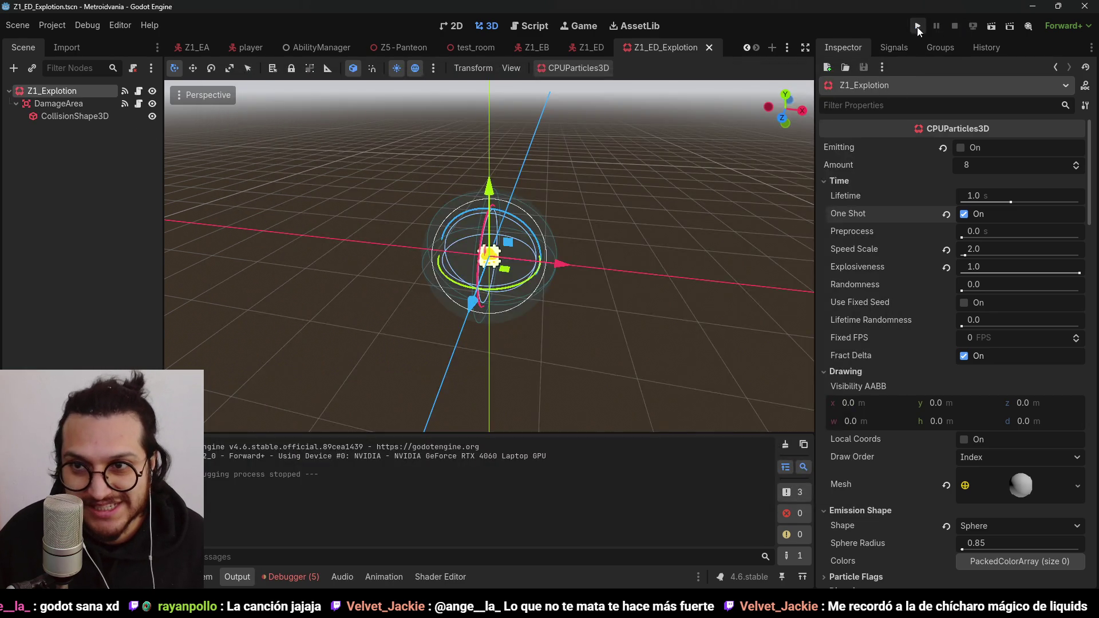
{"action": "key", "text": "d"}
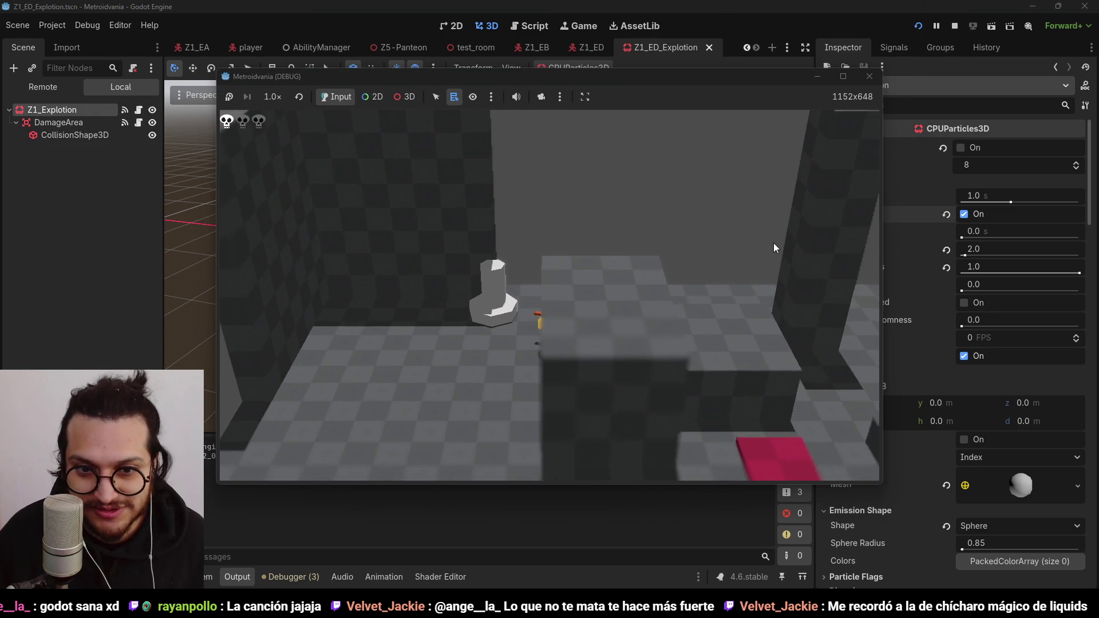
{"action": "key", "text": "w"}
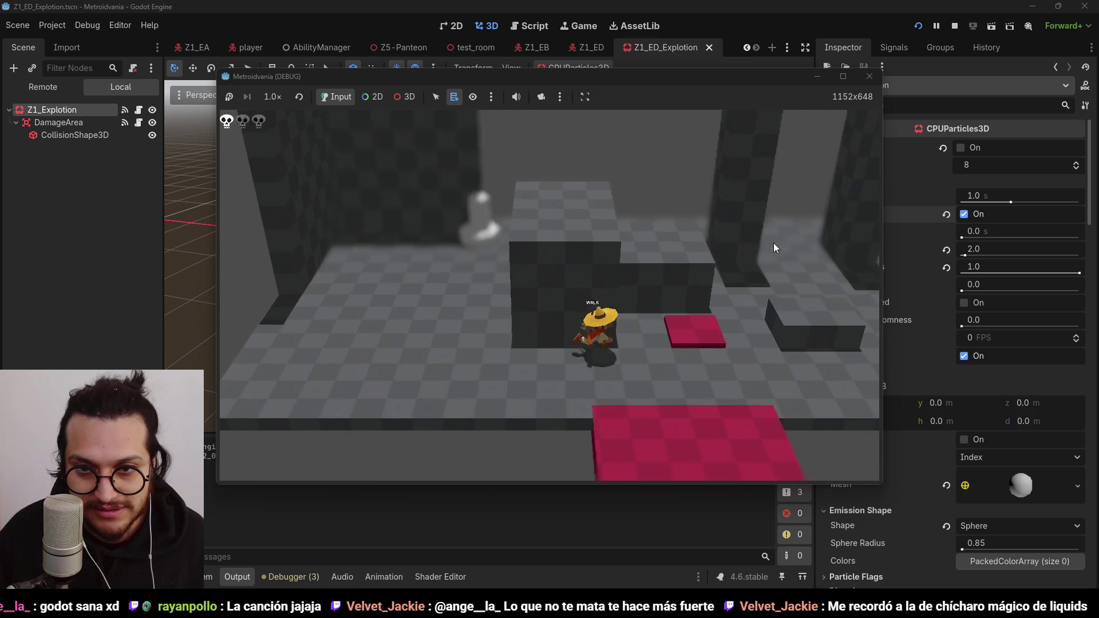
{"action": "key", "text": "w"}
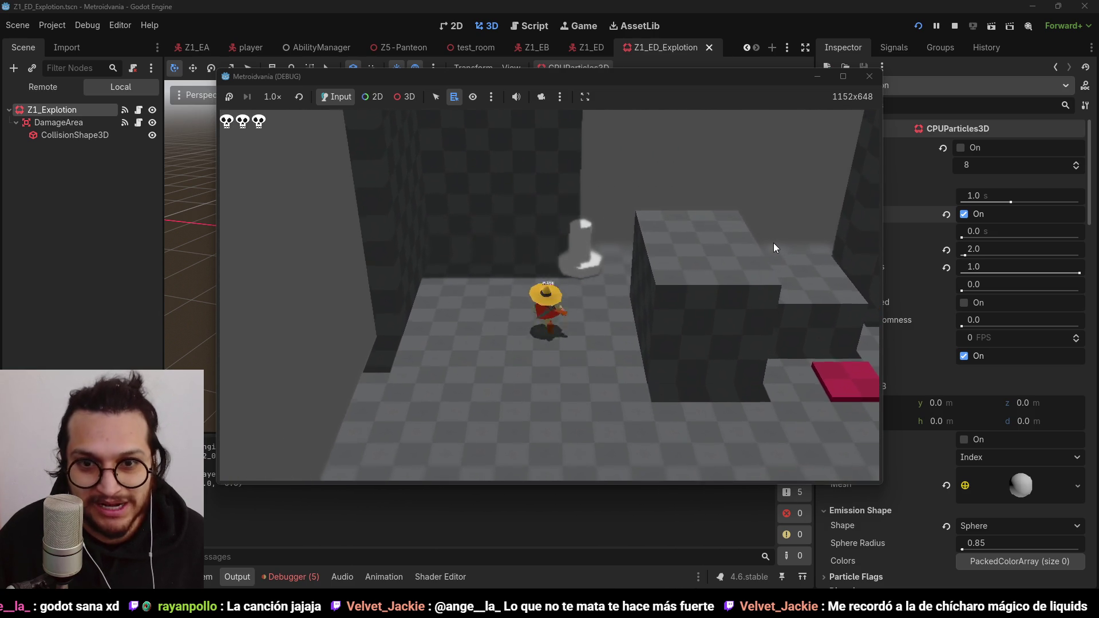
{"action": "left_click", "coordinate": [952, 27]}
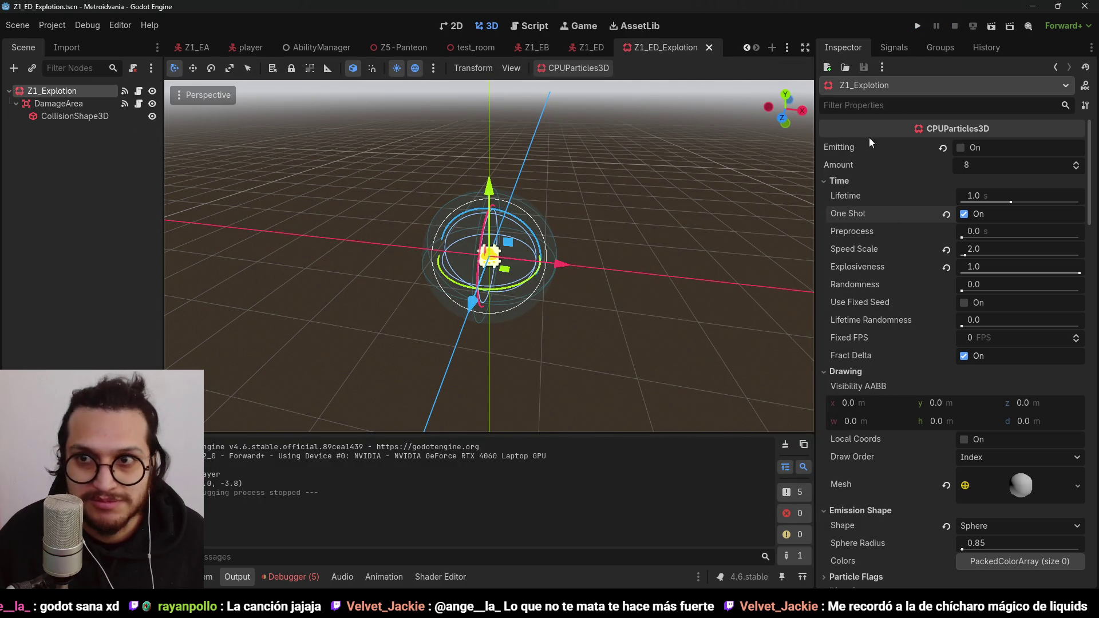
Step: Review the logged errors in free_particle_at_end.gd and the DamageArea script
{"action": "left_click", "coordinate": [311, 574]}
{"action": "left_click", "coordinate": [273, 437]}
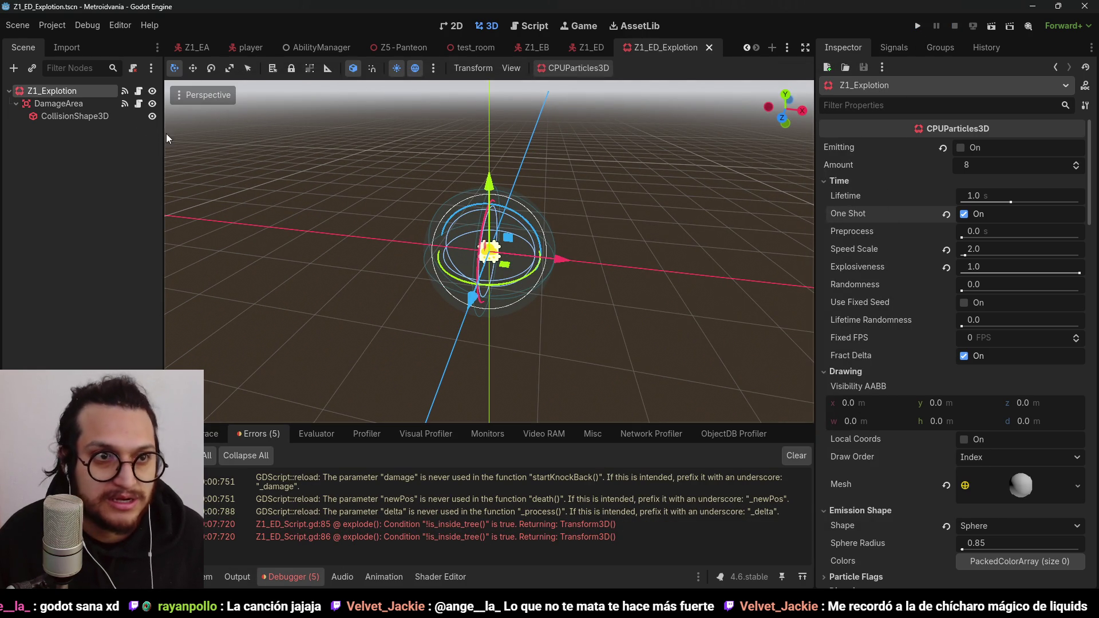
{"action": "left_click", "coordinate": [139, 93]}
{"action": "left_click", "coordinate": [436, 164]}
{"action": "left_click", "coordinate": [139, 104]}
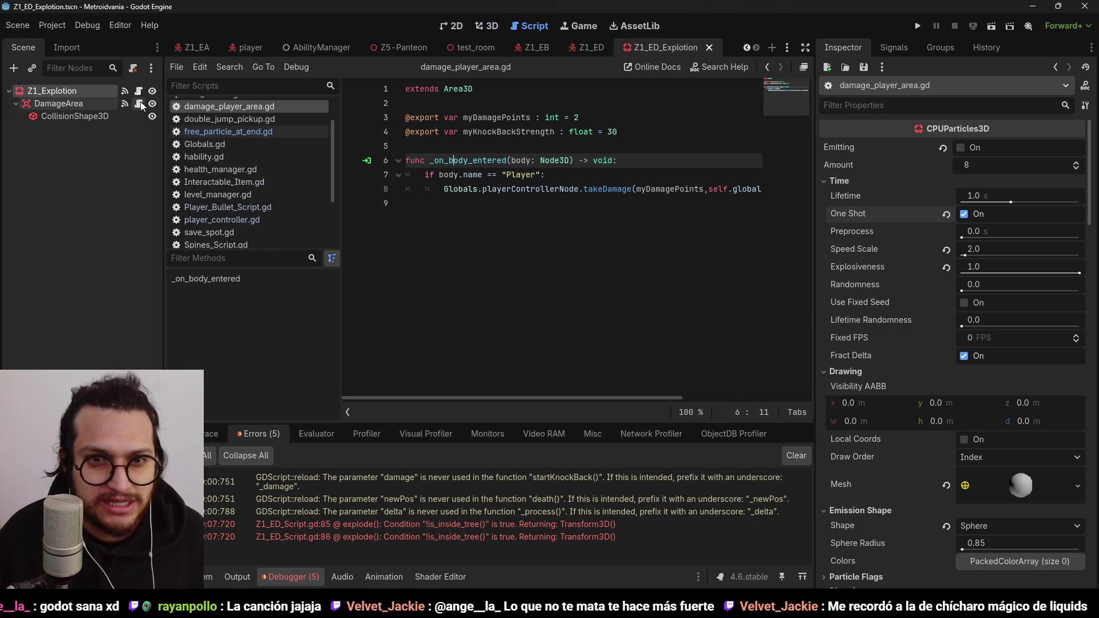
{"action": "left_click", "coordinate": [546, 175]}
Step: Switch to the Z1_ED scene and open Z1_ED_Script.gd at the explode() code
{"action": "left_click", "coordinate": [585, 48]}
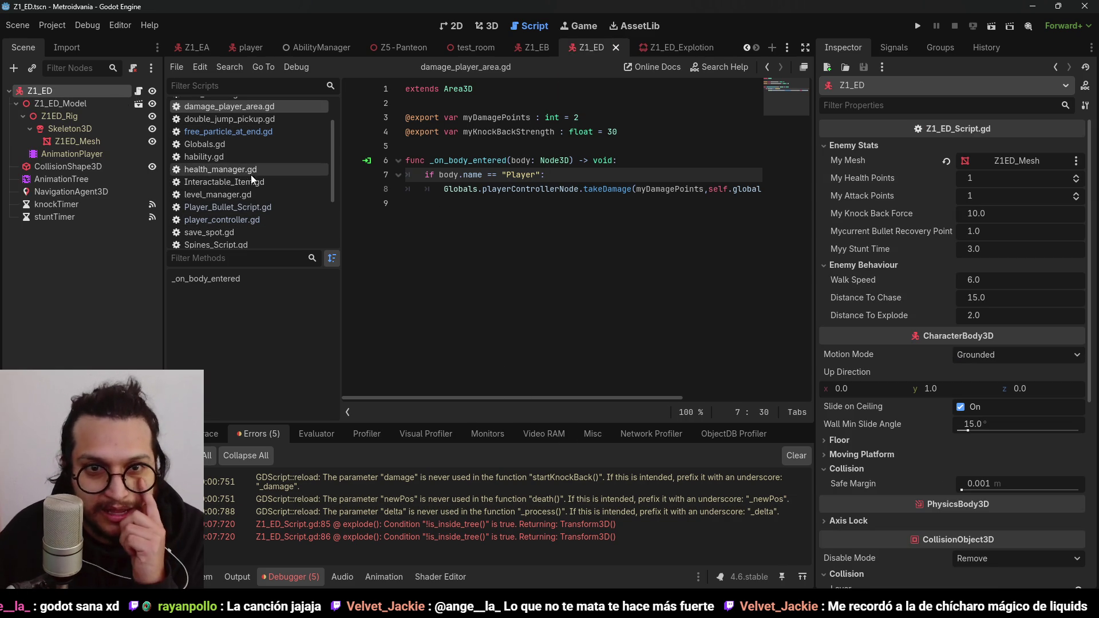
{"action": "left_click", "coordinate": [584, 235]}
{"action": "left_click", "coordinate": [525, 189]}
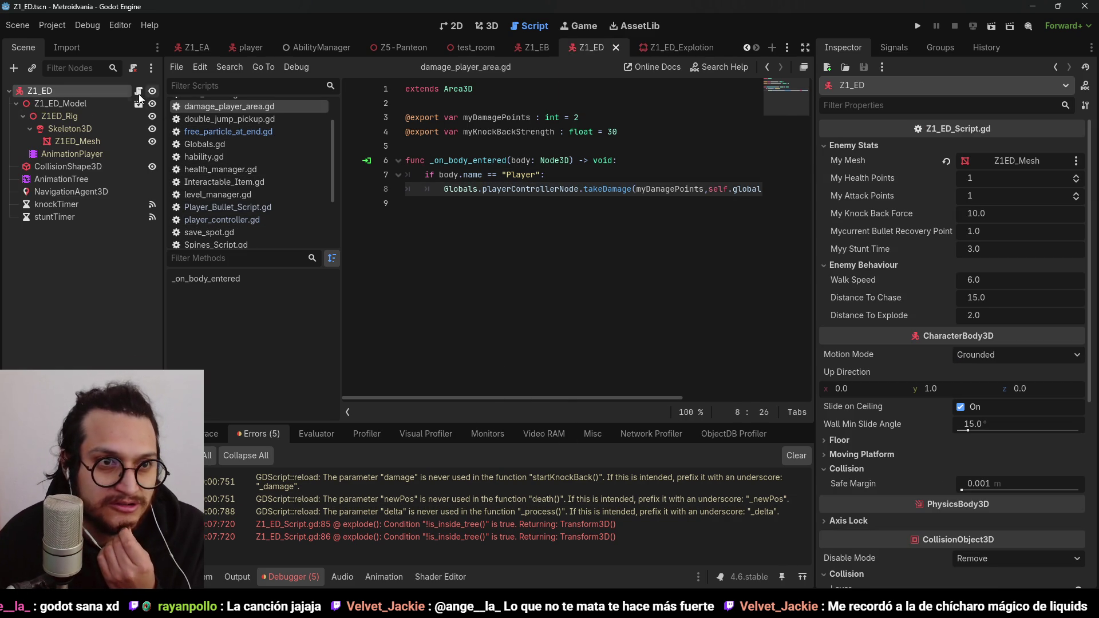
{"action": "left_click", "coordinate": [138, 94]}
{"action": "left_click", "coordinate": [540, 205]}
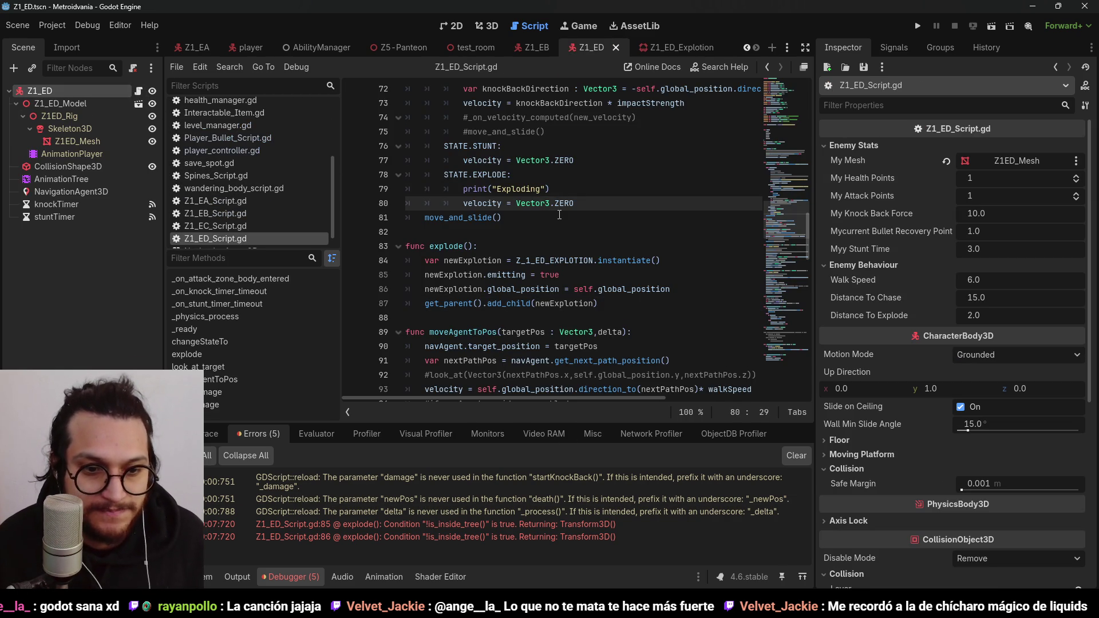
{"action": "scroll", "coordinate": [579, 221], "scroll_direction": "down", "scroll_amount": 15}
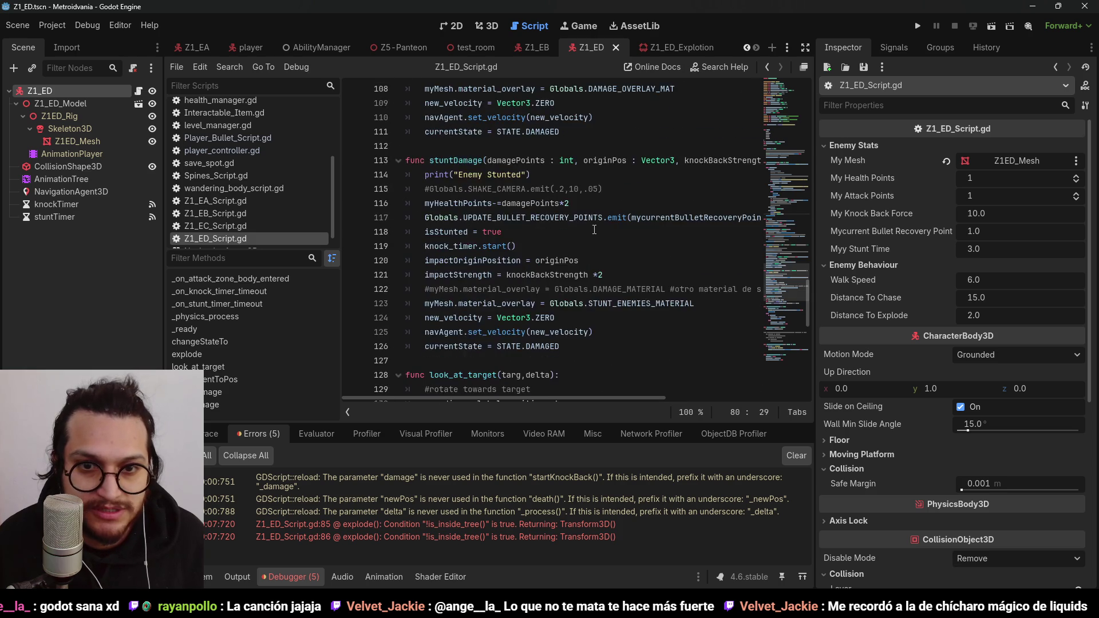
{"action": "scroll", "coordinate": [595, 229], "scroll_direction": "down", "scroll_amount": 7}
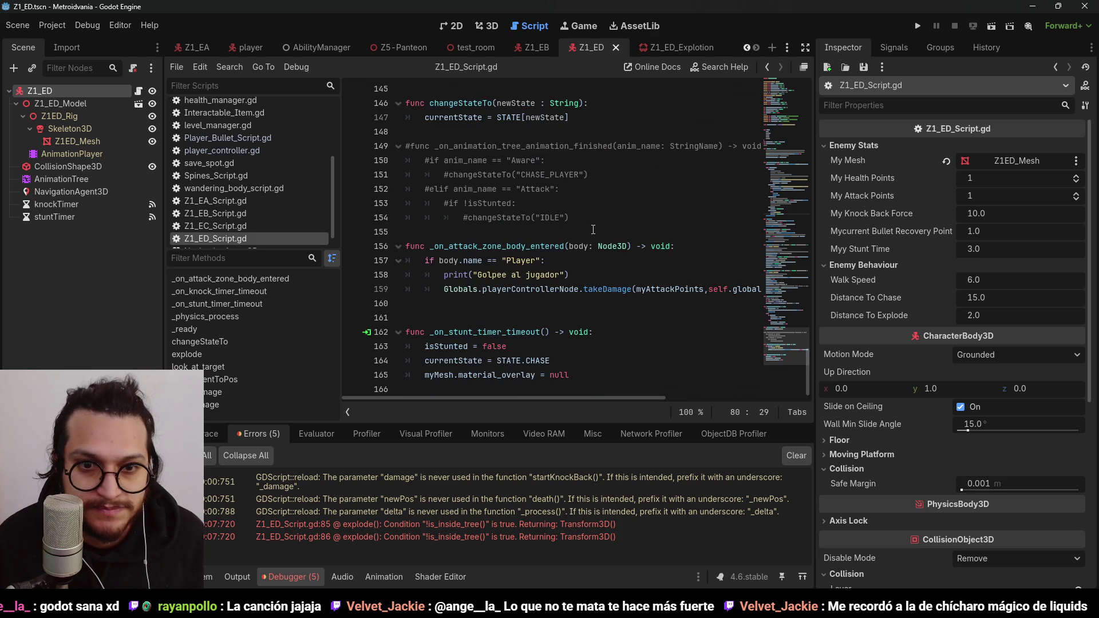
{"action": "scroll", "coordinate": [593, 230], "scroll_direction": "up", "scroll_amount": 17}
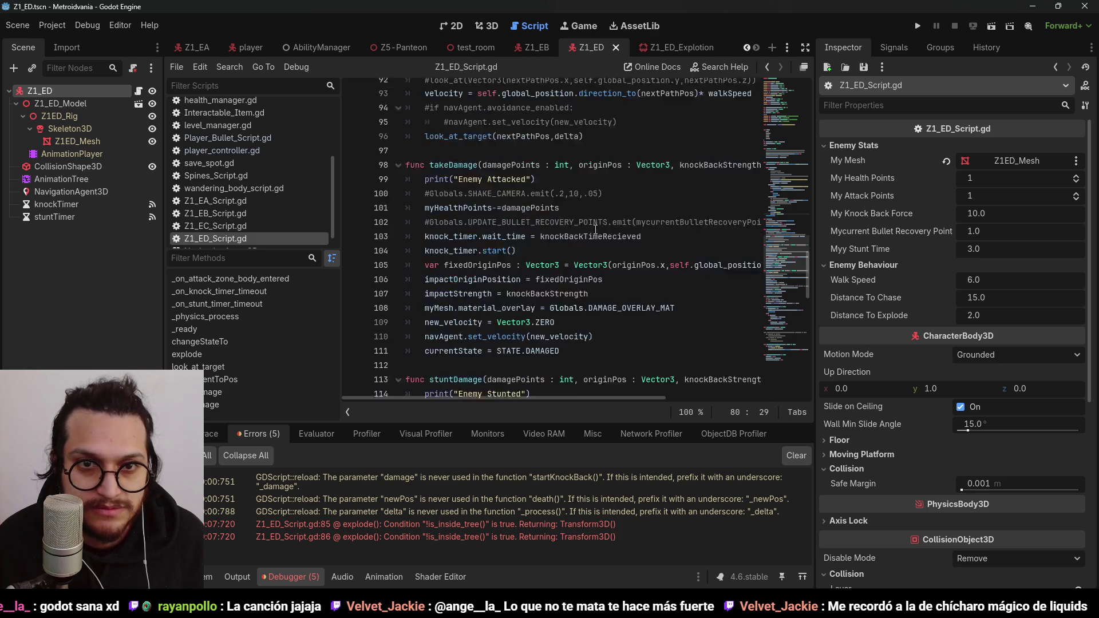
{"action": "scroll", "coordinate": [596, 229], "scroll_direction": "up", "scroll_amount": 6}
Step: Try moving the emitting line below add_child, then restore it under the instantiate line
{"action": "left_click", "coordinate": [616, 219]}
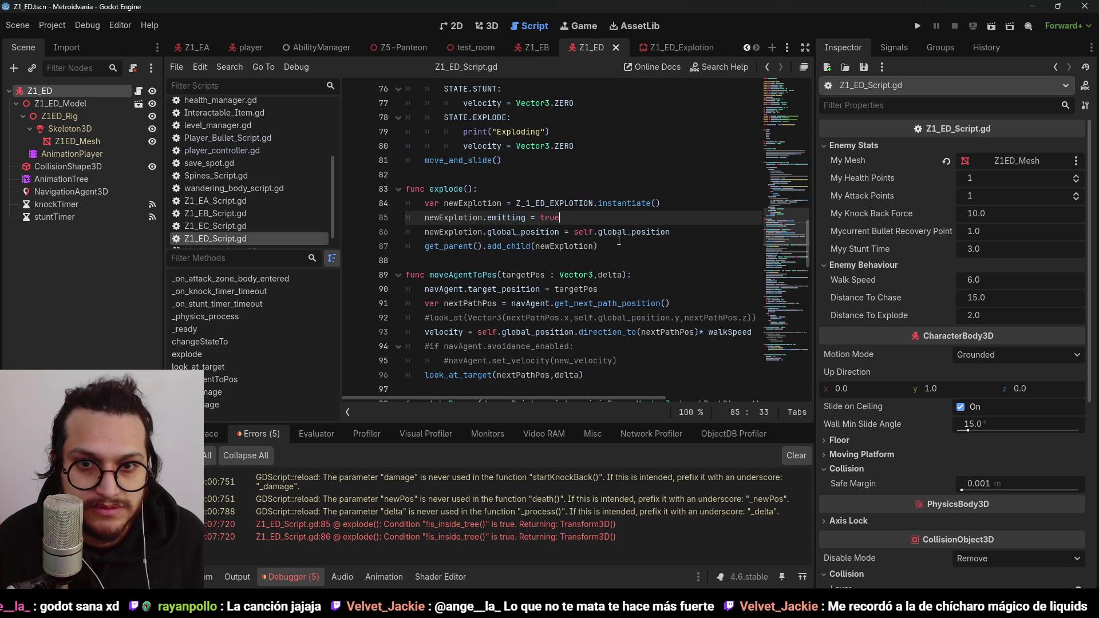
{"action": "left_click", "coordinate": [618, 243]}
{"action": "left_click_drag", "start_coordinate": [626, 223], "coordinate": [448, 218]}
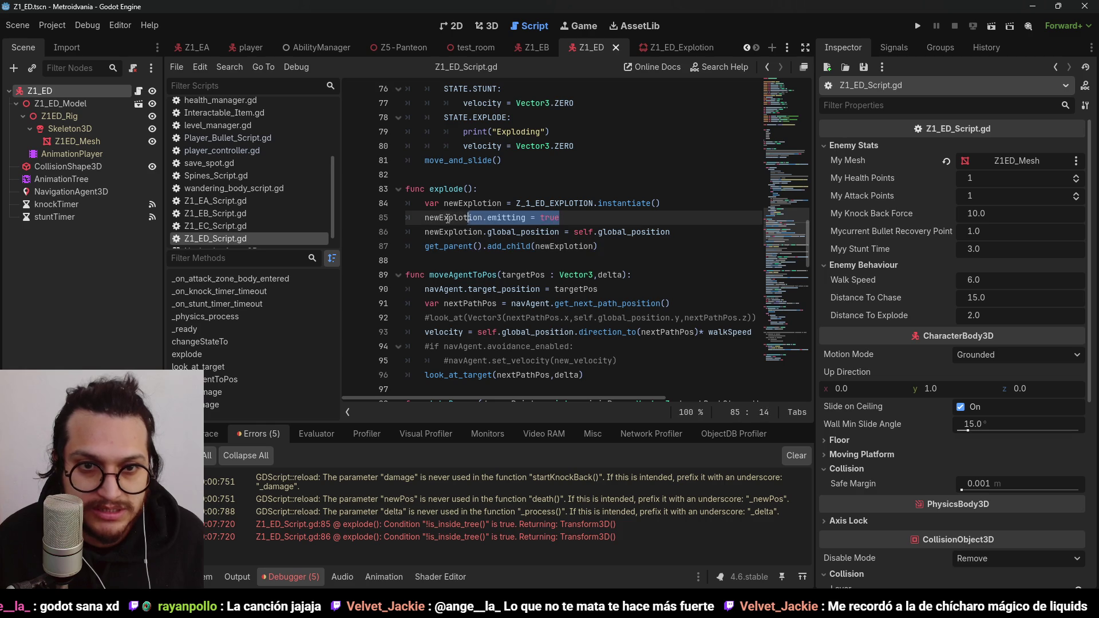
{"action": "key", "text": "BackSpace"}
{"action": "key", "text": "BackSpace"}
{"action": "left_click", "coordinate": [599, 232]}
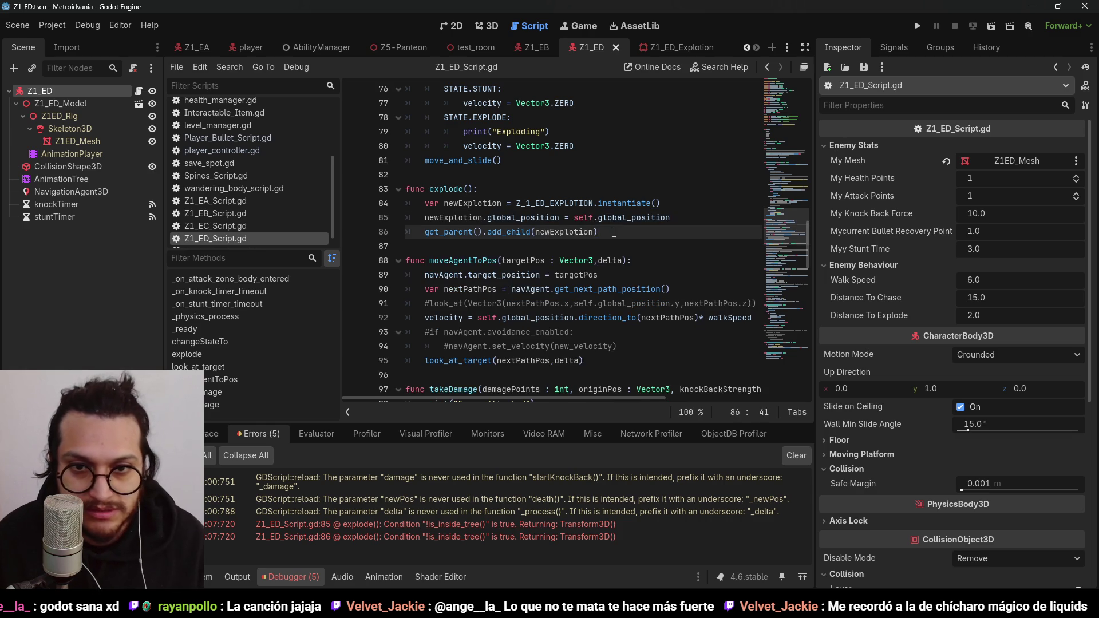
{"action": "key", "text": "Return"}
{"action": "type", "text": "newExplotion.emitting = true"}
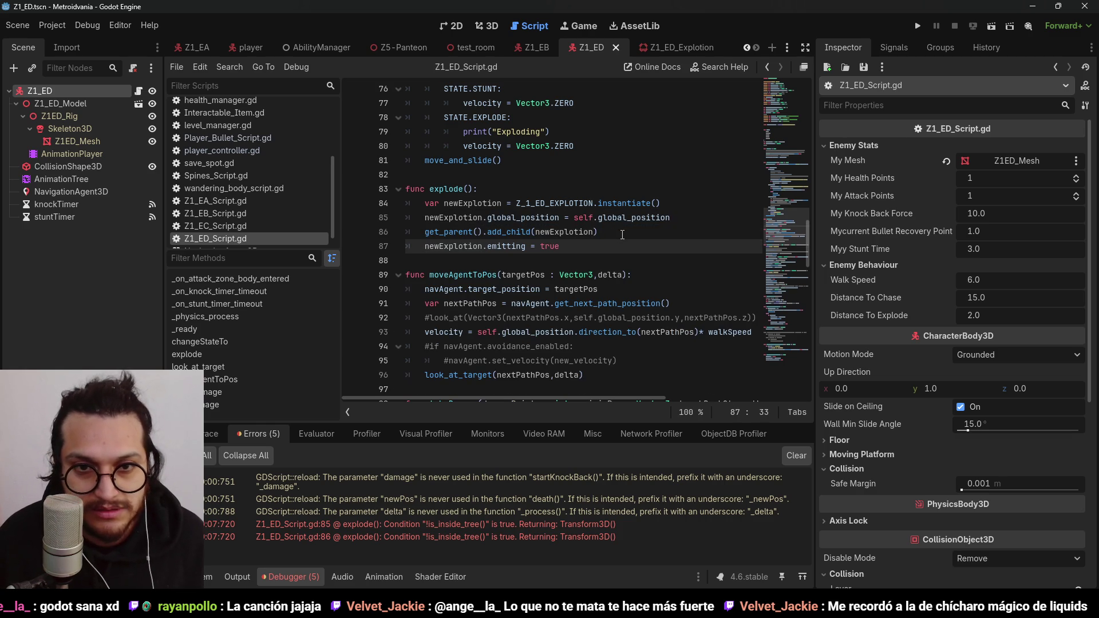
{"action": "left_click_drag", "start_coordinate": [622, 235], "coordinate": [429, 232]}
{"action": "key", "text": "Down"}
{"action": "key", "text": "ctrl+x"}
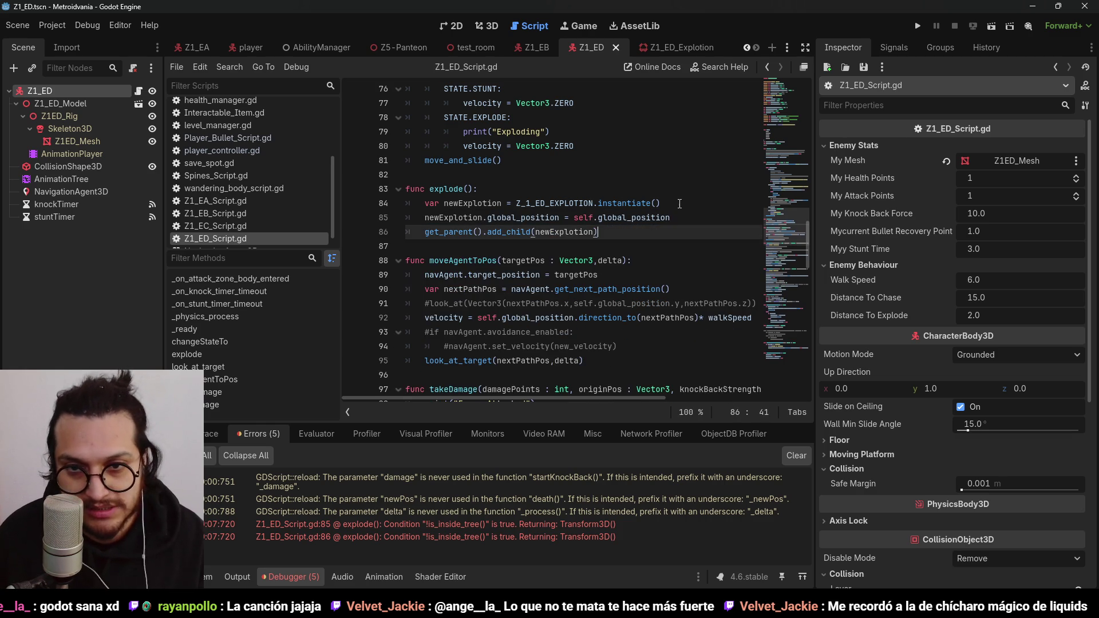
{"action": "left_click", "coordinate": [677, 203]}
{"action": "key", "text": "ctrl+v"}
Step: Add newExplotion.set_deferred("global_position", self.global_position) and save the script
{"action": "key", "text": "Return"}
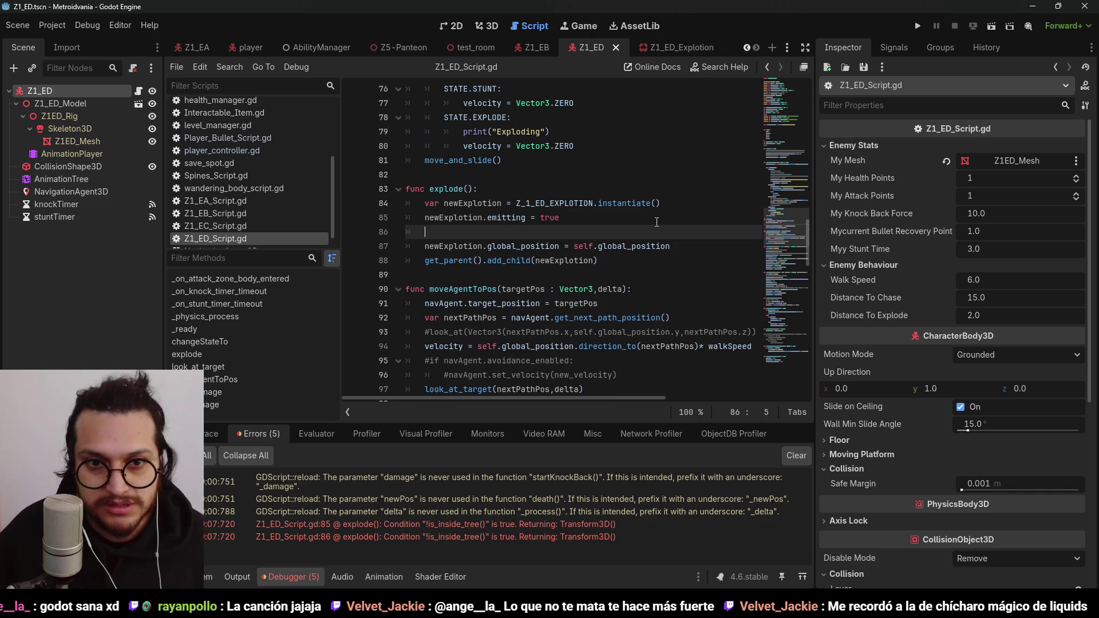
{"action": "type", "text": "nexEx"}
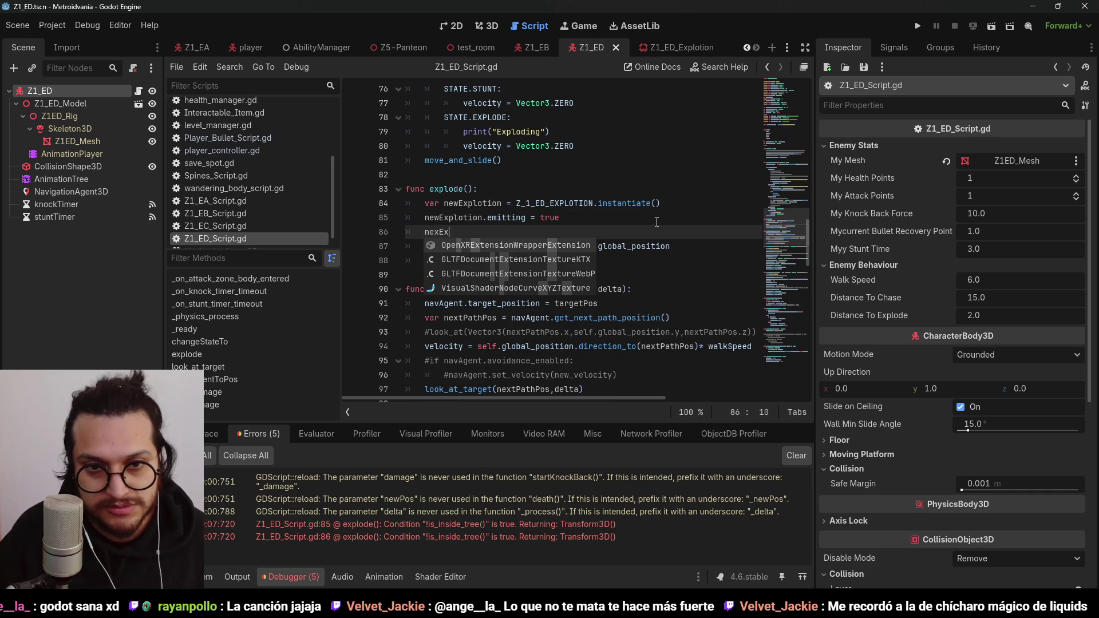
{"action": "type", "text": "plot"}
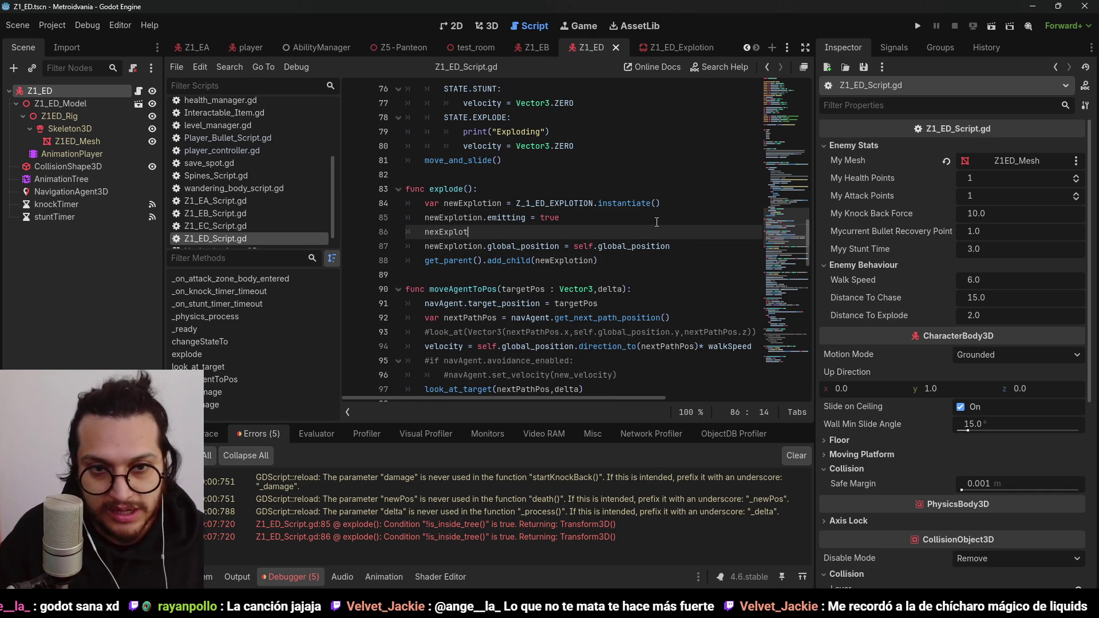
{"action": "type", "text": "E"}
{"action": "key", "text": "Return"}
{"action": "type", "text": "."}
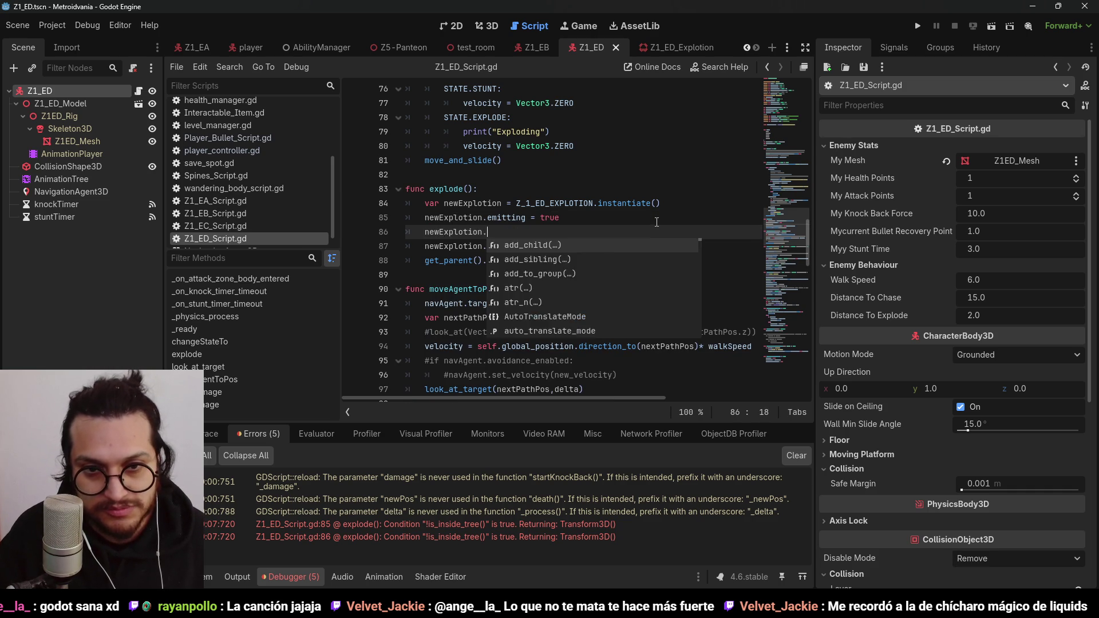
{"action": "type", "text": "set_defer"}
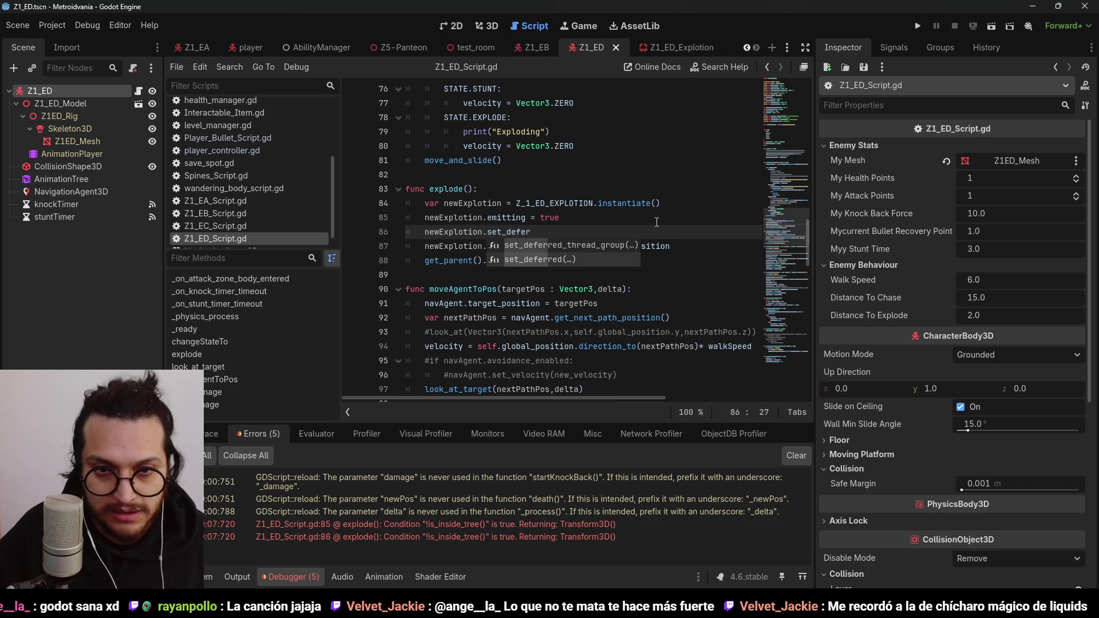
{"action": "key", "text": "Return"}
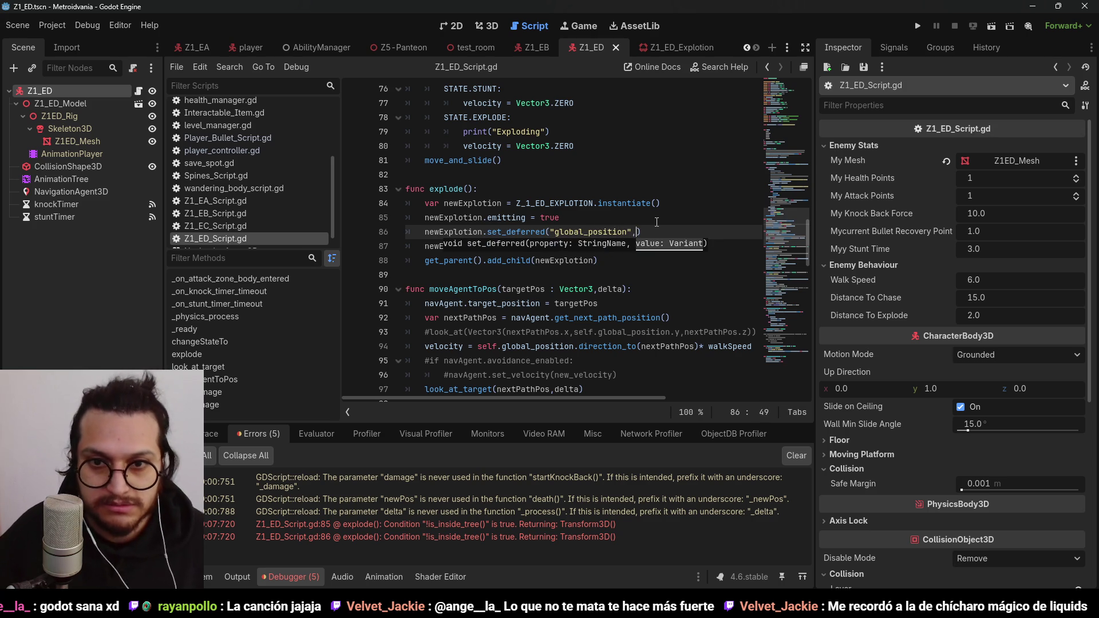
{"action": "left_click_drag", "start_coordinate": [670, 246], "coordinate": [574, 246]}
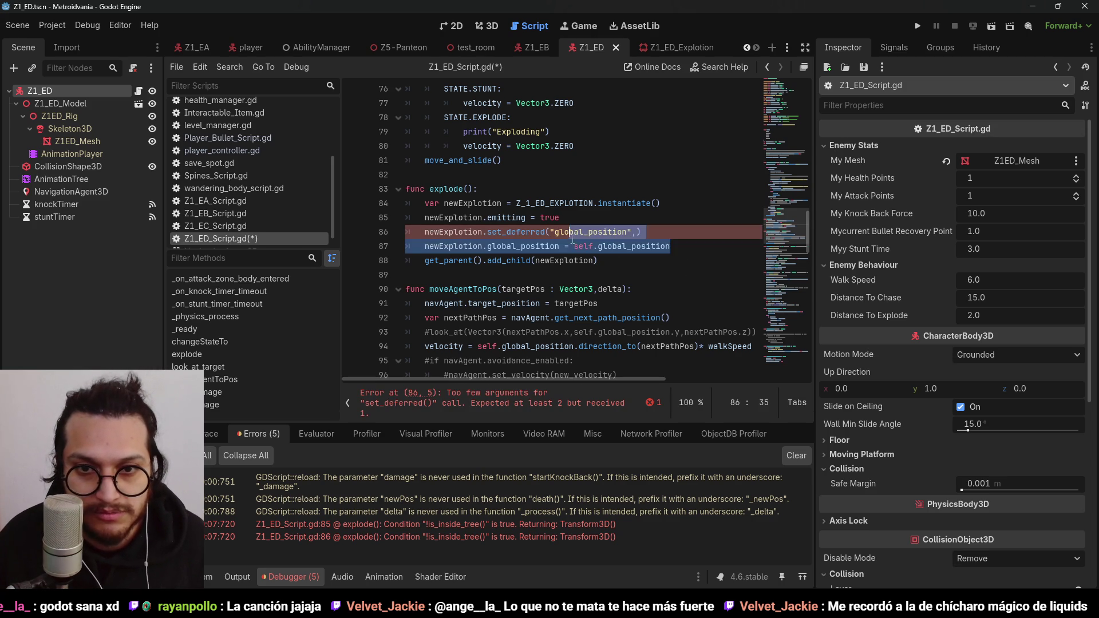
{"action": "left_click", "coordinate": [639, 232]}
{"action": "key", "text": "ctrl+v"}
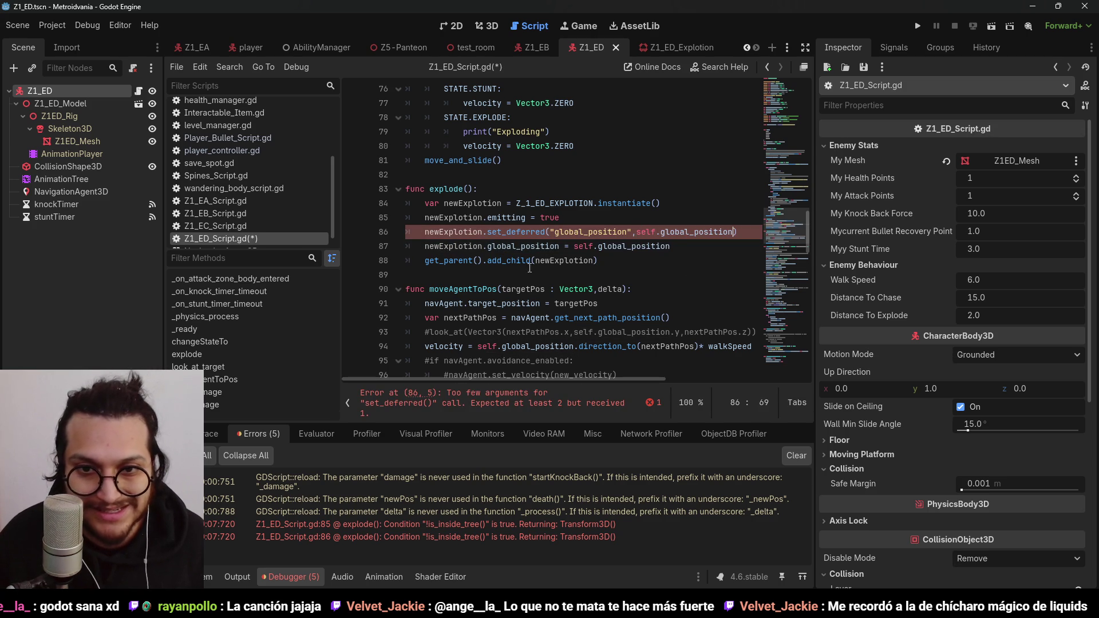
{"action": "left_click", "coordinate": [419, 250]}
{"action": "type", "text": "#"}
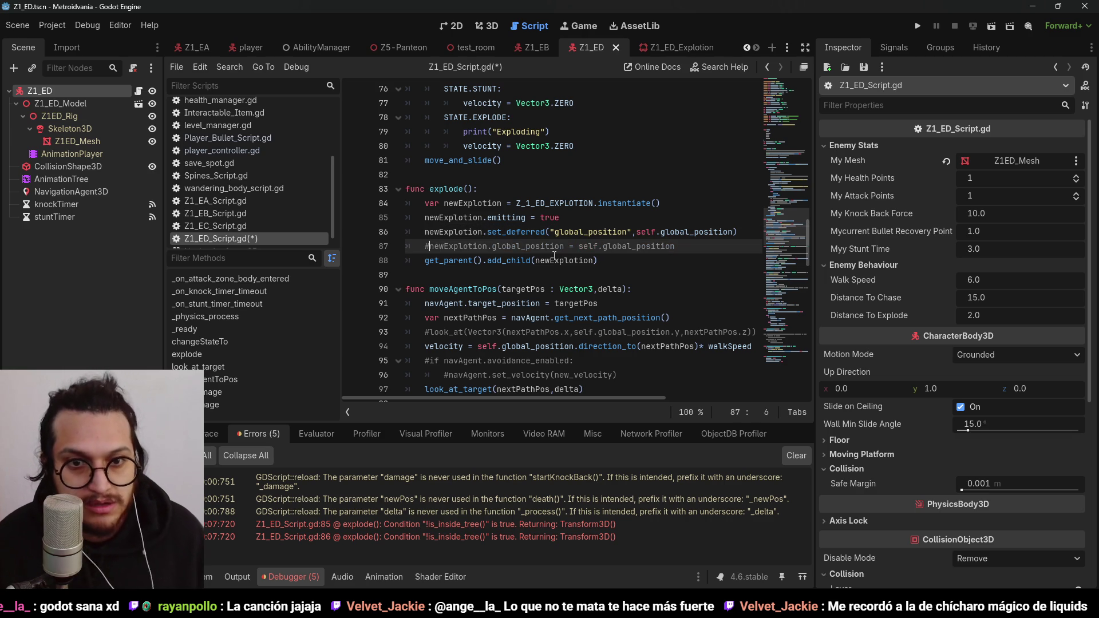
{"action": "key", "text": "ctrl+s"}
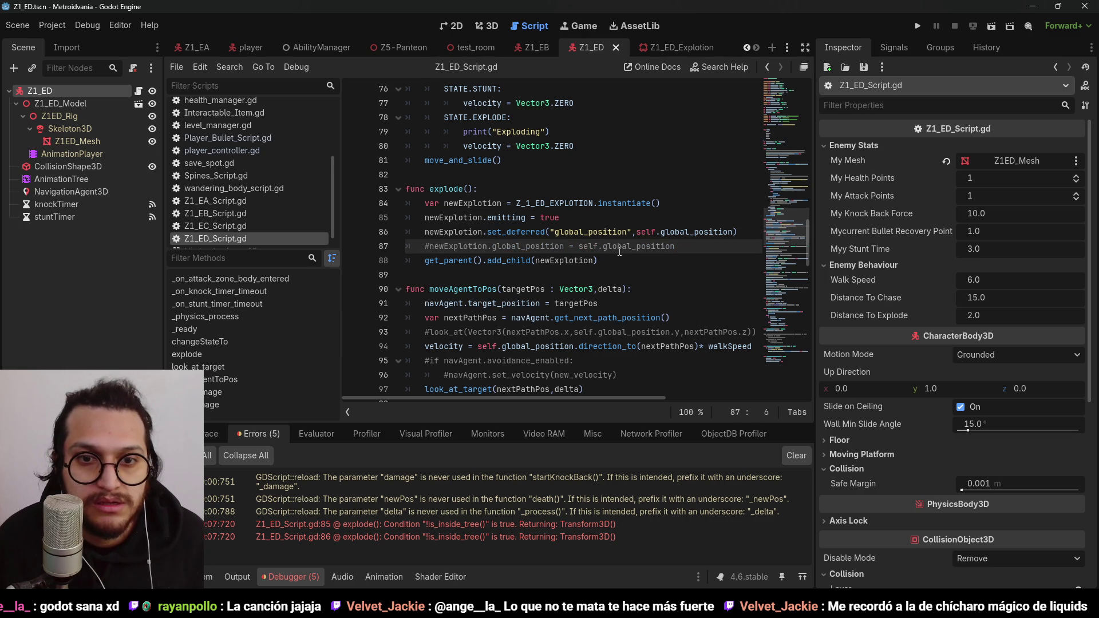
Step: Move newExplotion.emitting = true to a new line after add_child
{"action": "left_click", "coordinate": [590, 220]}
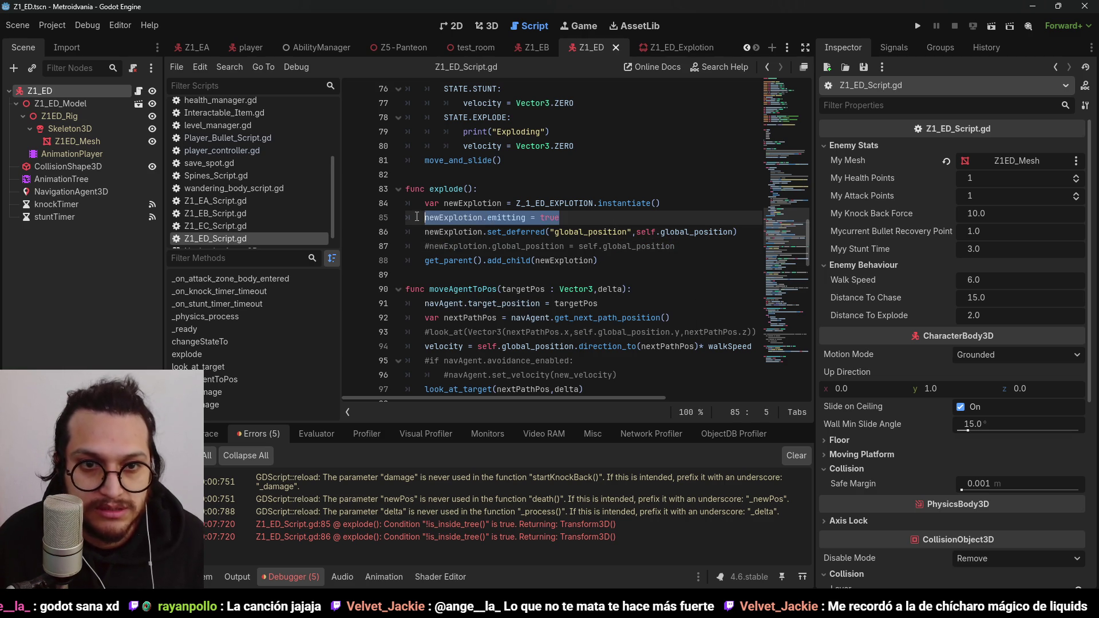
{"action": "key", "text": "BackSpace"}
{"action": "key", "text": "BackSpace"}
{"action": "left_click", "coordinate": [609, 246]}
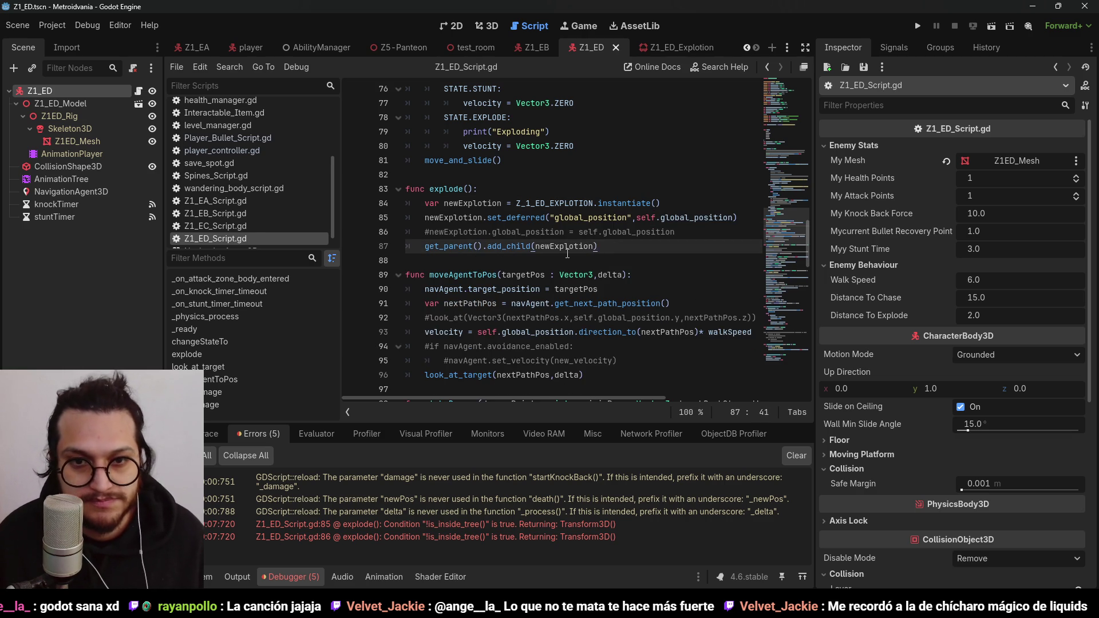
{"action": "key", "text": "Return"}
{"action": "type", "text": "newExplotion.emitting = true"}
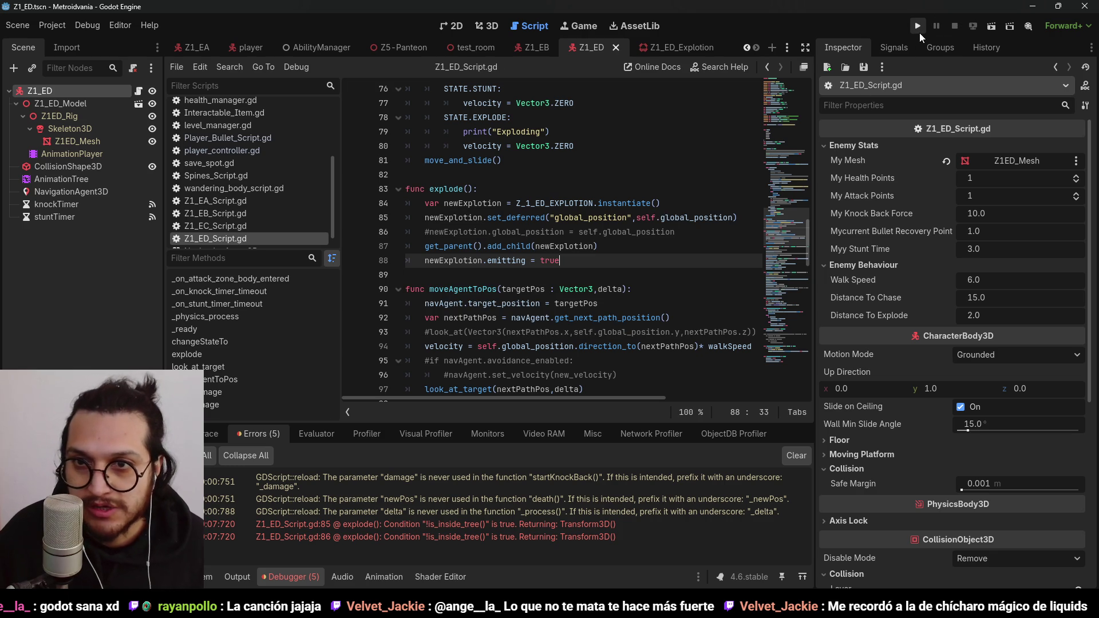
Step: Playtest the explosion twice, walking the player right onto the red pad
{"action": "left_click", "coordinate": [918, 27]}
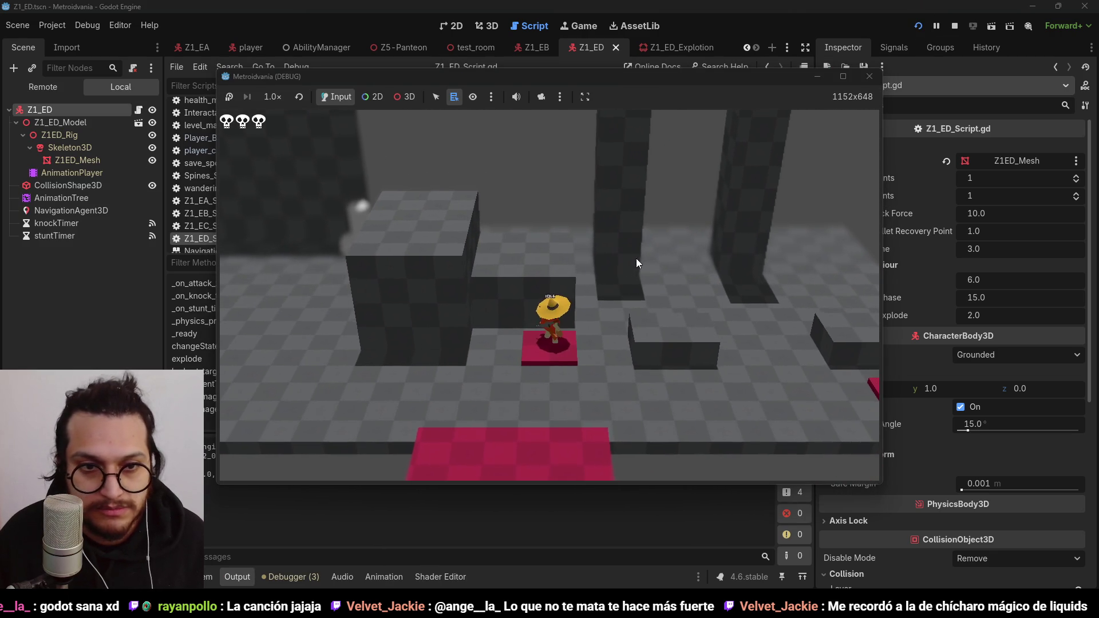
{"action": "left_click", "coordinate": [960, 28]}
{"action": "left_click", "coordinate": [609, 231]}
{"action": "left_click", "coordinate": [719, 218]}
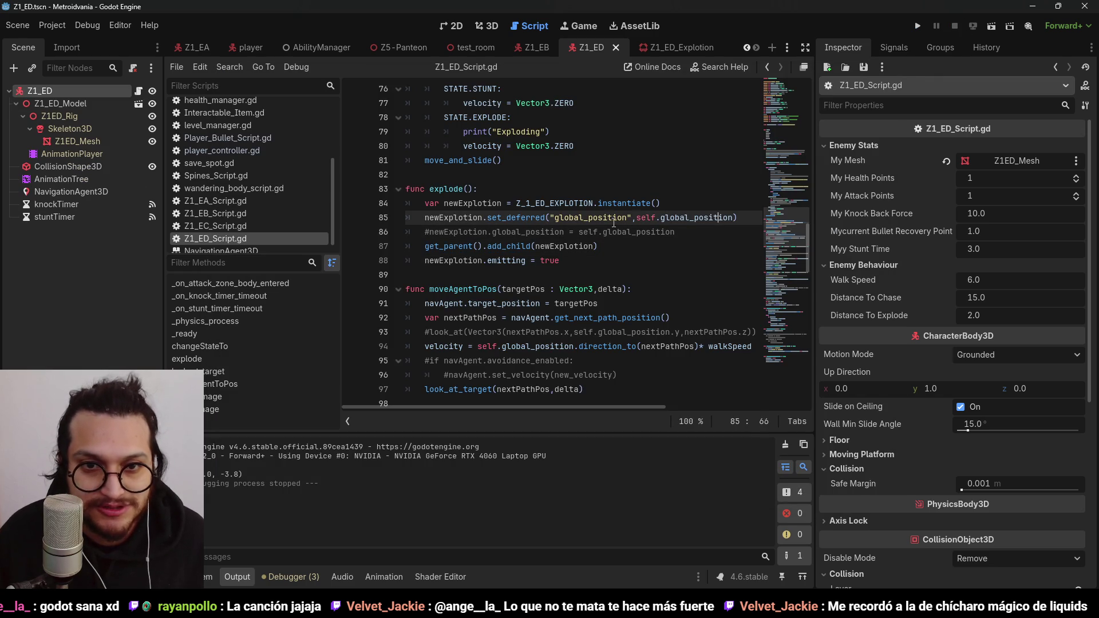
{"action": "key", "text": "F5"}
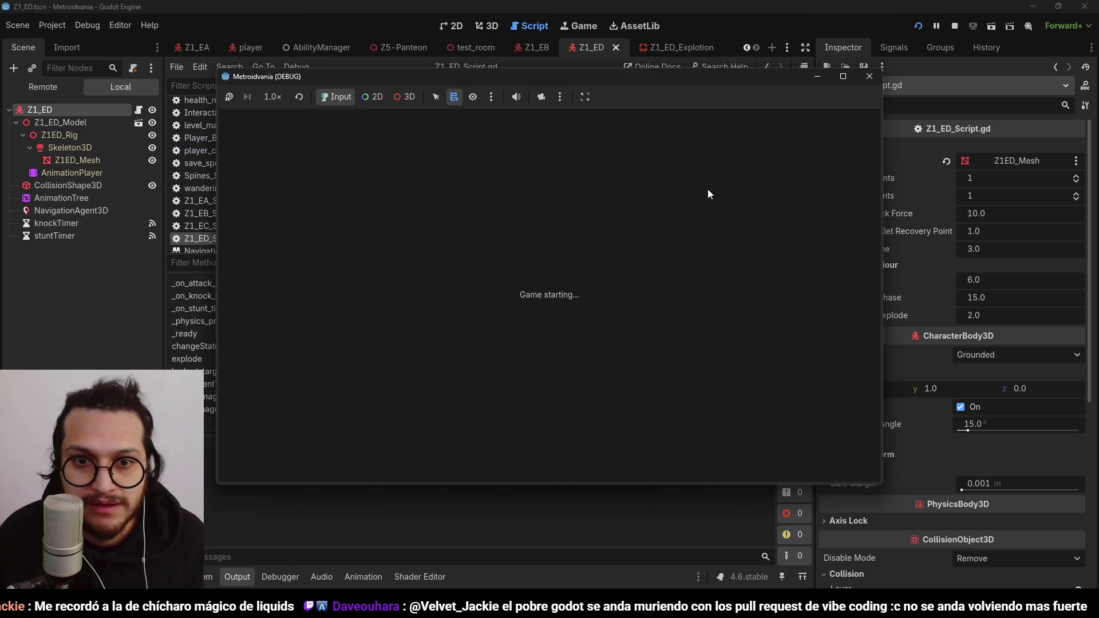
{"action": "key", "text": "Right"}
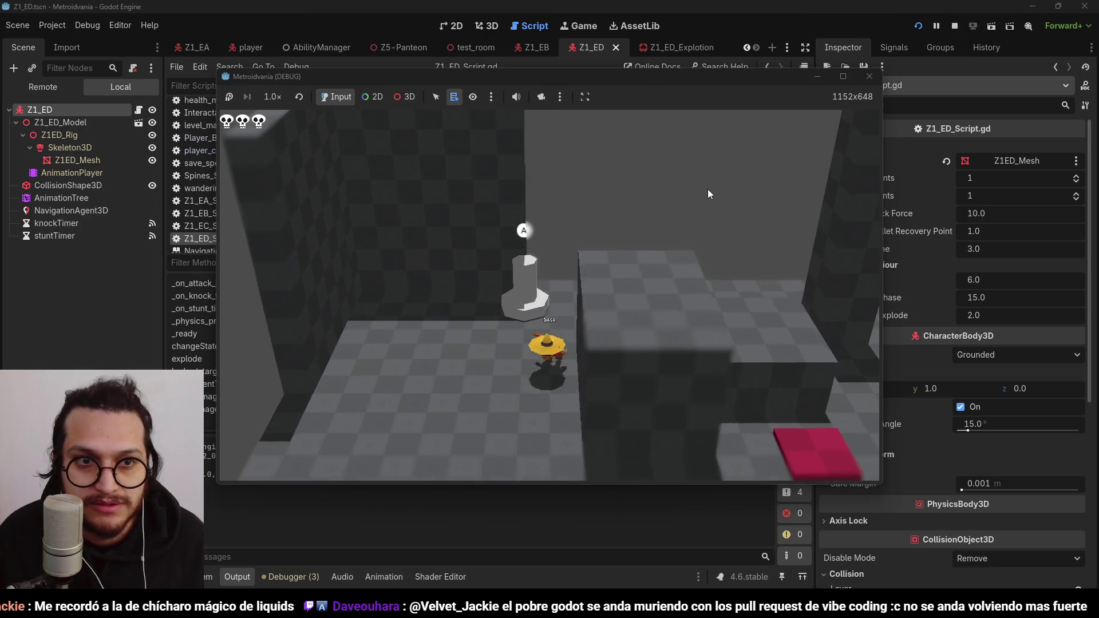
{"action": "key", "text": "Right"}
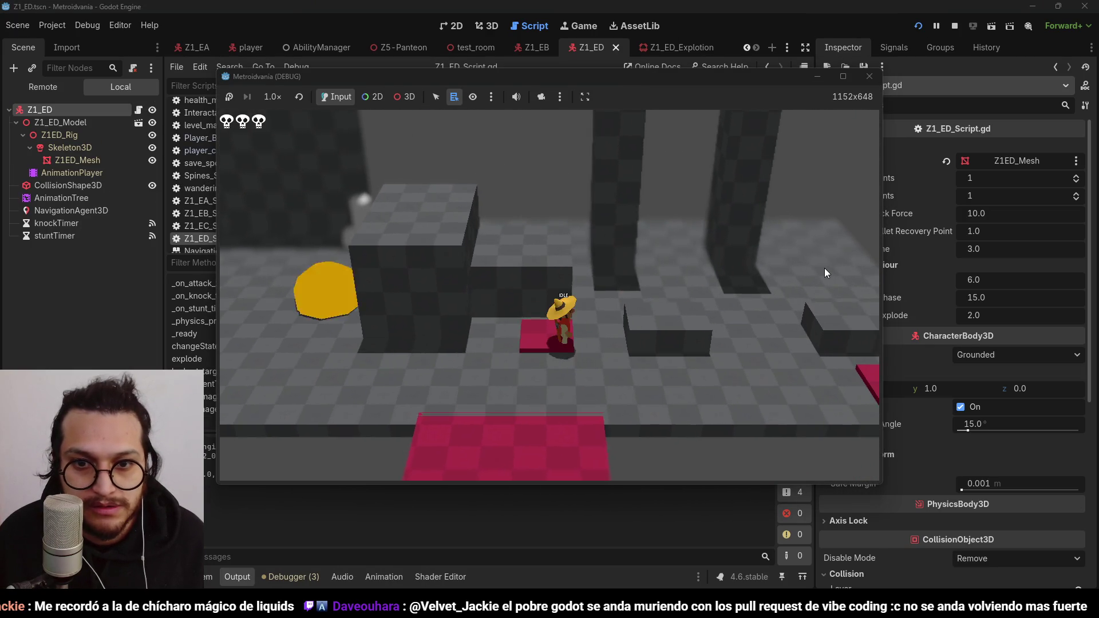
{"action": "left_click", "coordinate": [955, 26]}
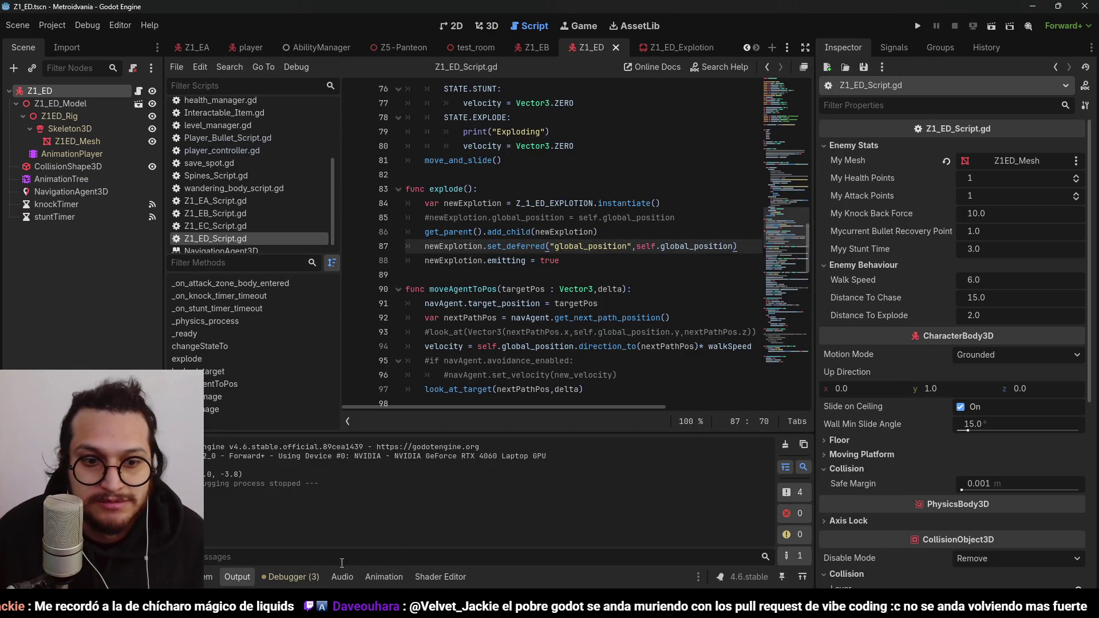
Step: Inspect the add_child, set_deferred and commented position lines in explode()
{"action": "key", "text": "Up"}
{"action": "key", "text": "Left"}
{"action": "key", "text": "Left"}
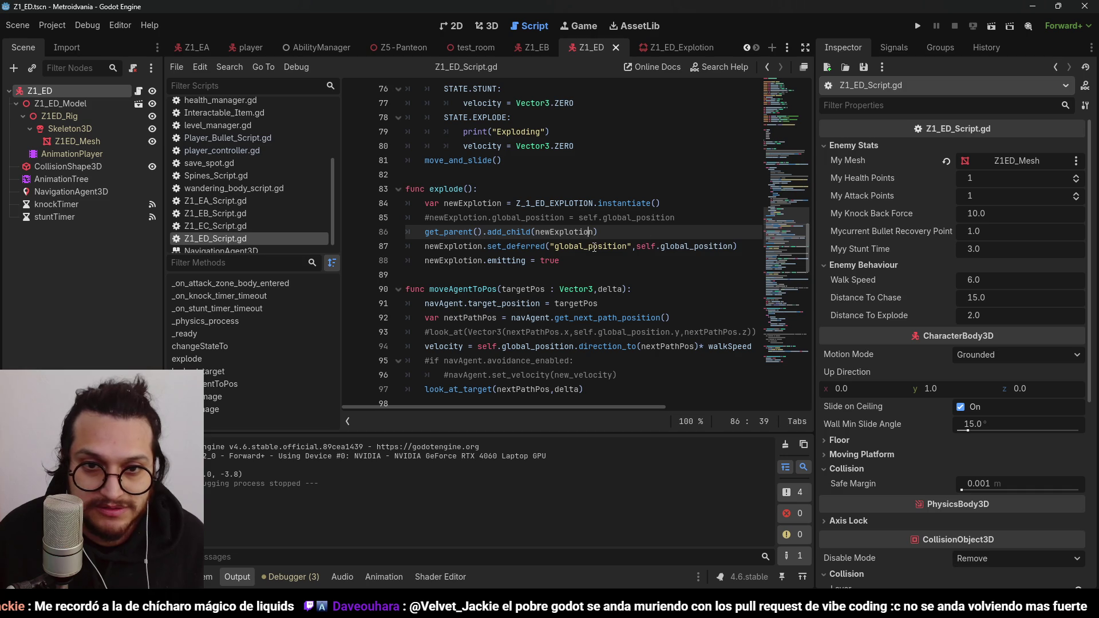
{"action": "left_click", "coordinate": [511, 248]}
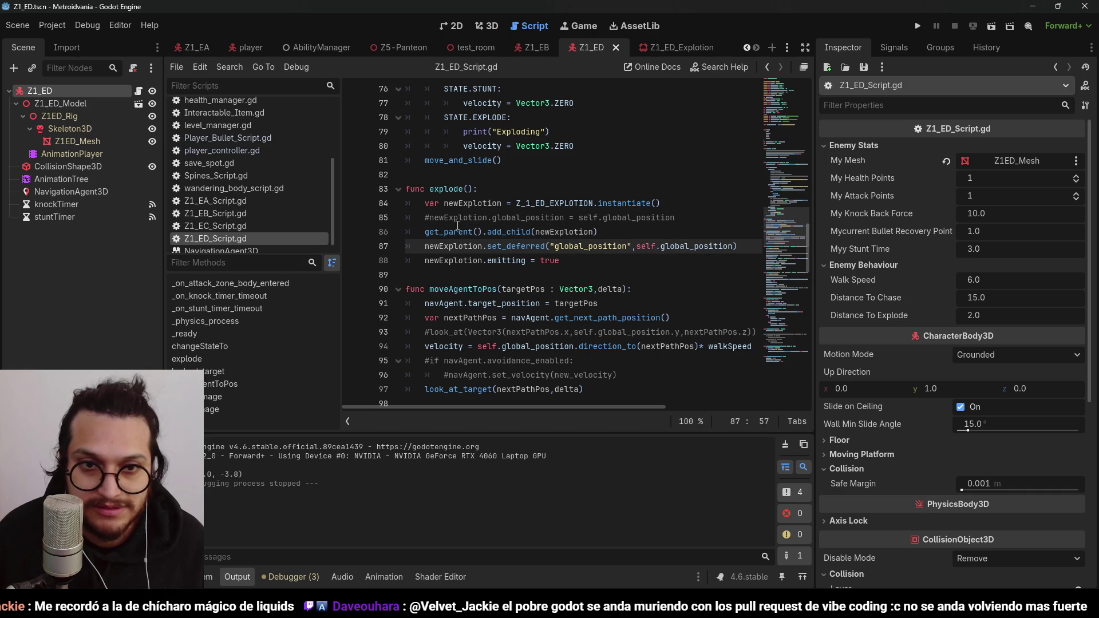
{"action": "left_click", "coordinate": [434, 220]}
{"action": "left_click", "coordinate": [422, 251]}
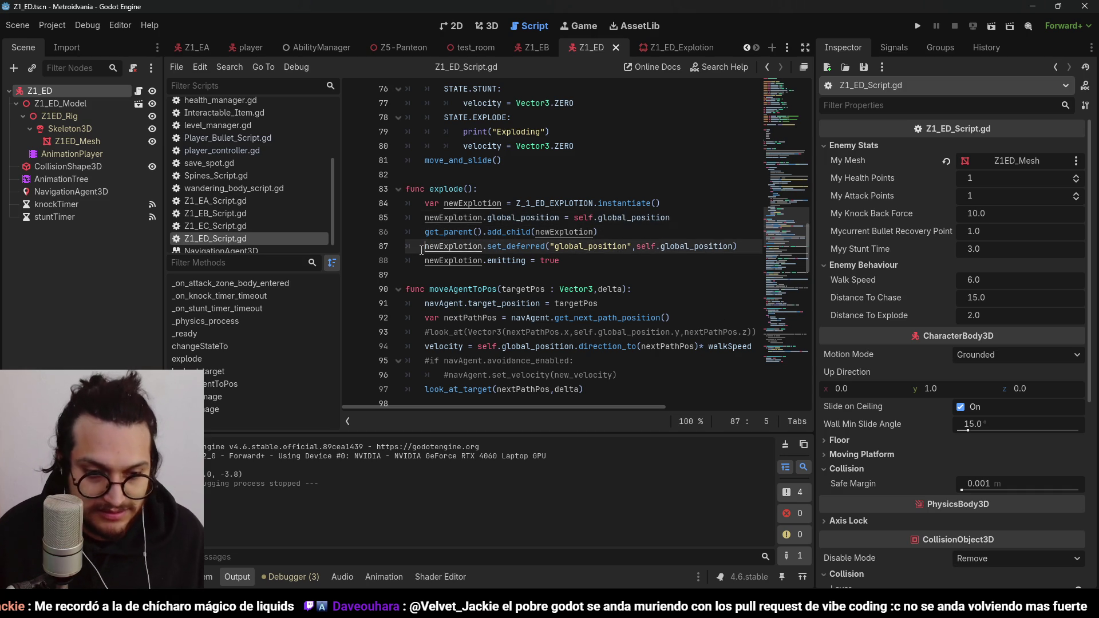
{"action": "type", "text": "#"}
{"action": "left_click", "coordinate": [696, 233]}
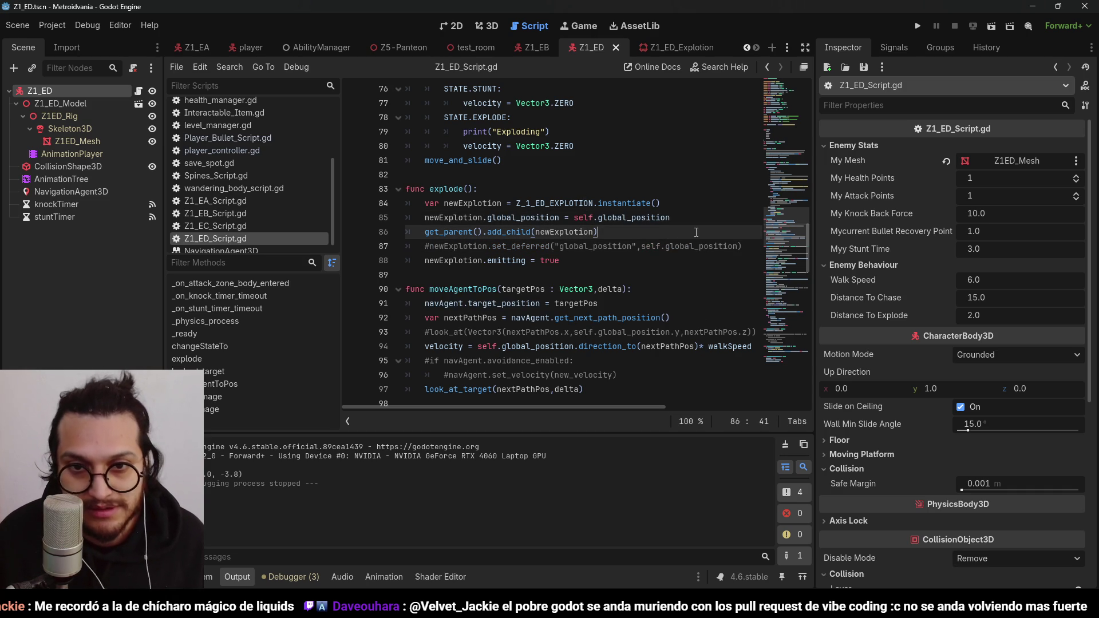
Step: Run the game again, move the player with WASD and jump, then stop
{"action": "left_click", "coordinate": [919, 27]}
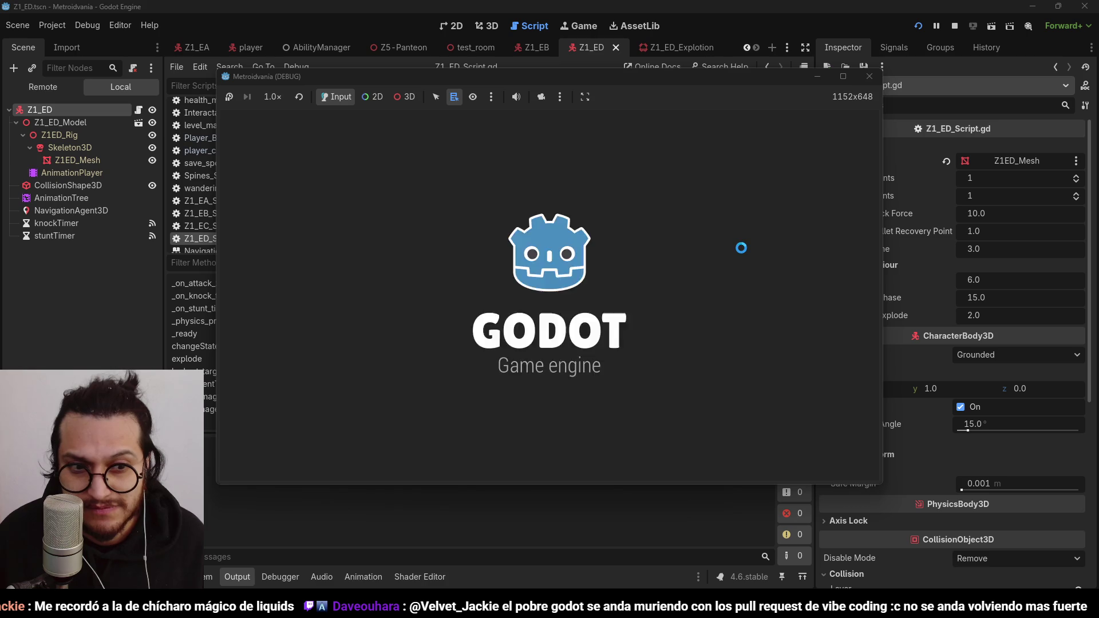
{"action": "key", "text": "w"}
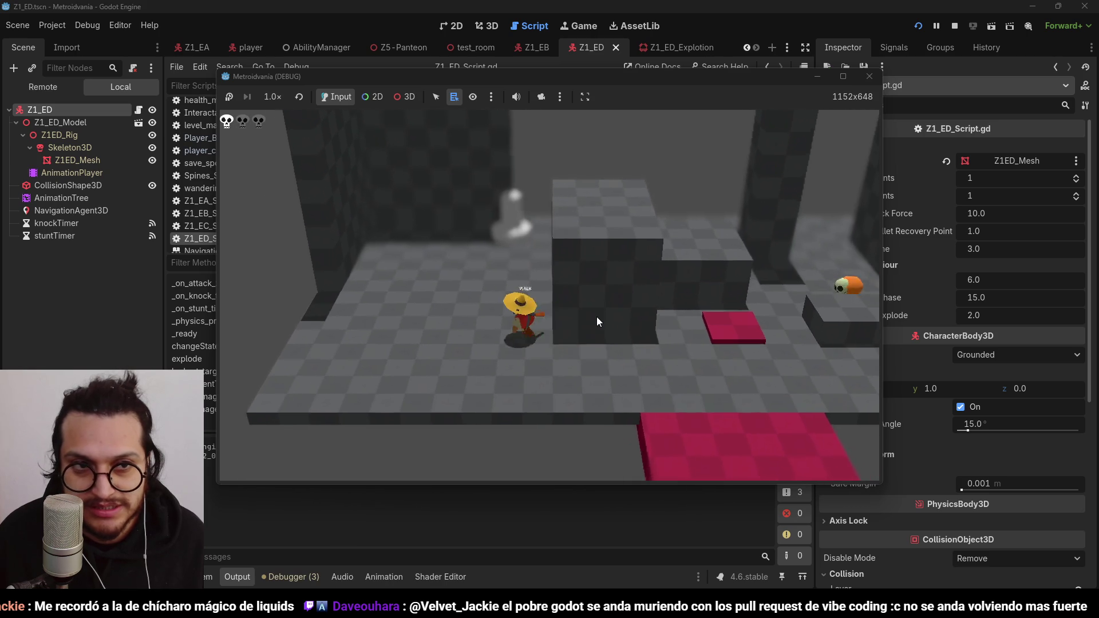
{"action": "key", "text": "space"}
{"action": "key", "text": "s"}
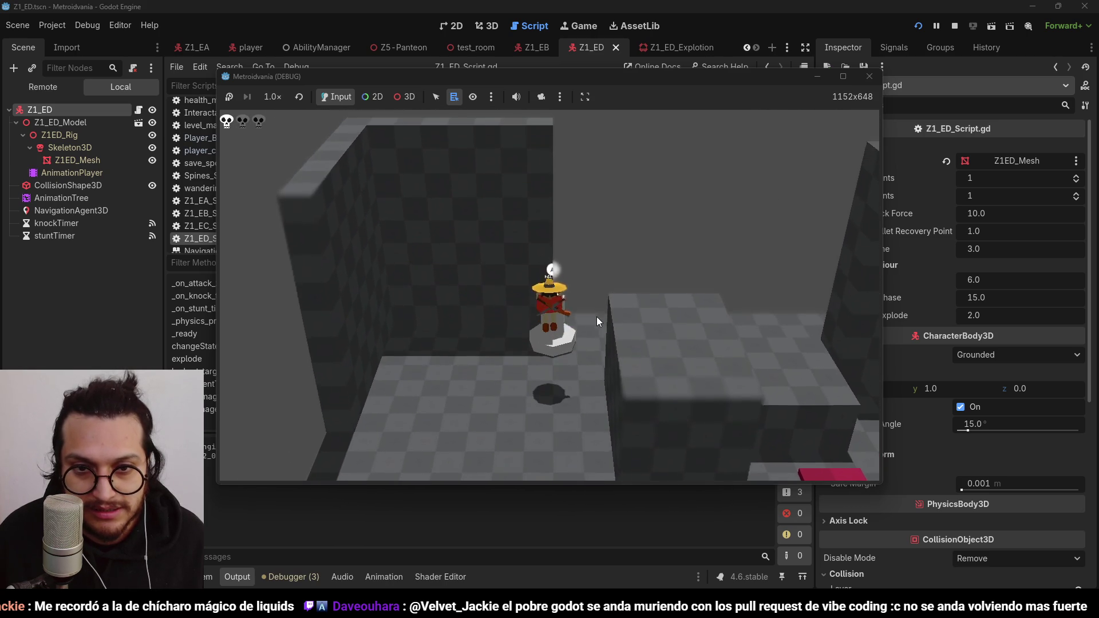
{"action": "key", "text": "a"}
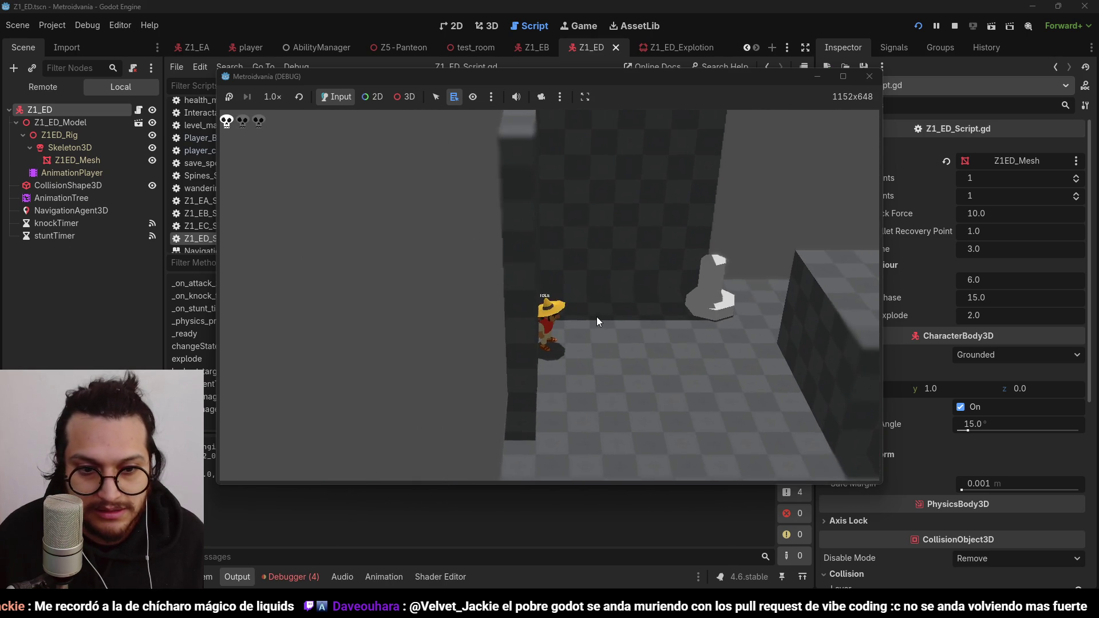
{"action": "key", "text": "d"}
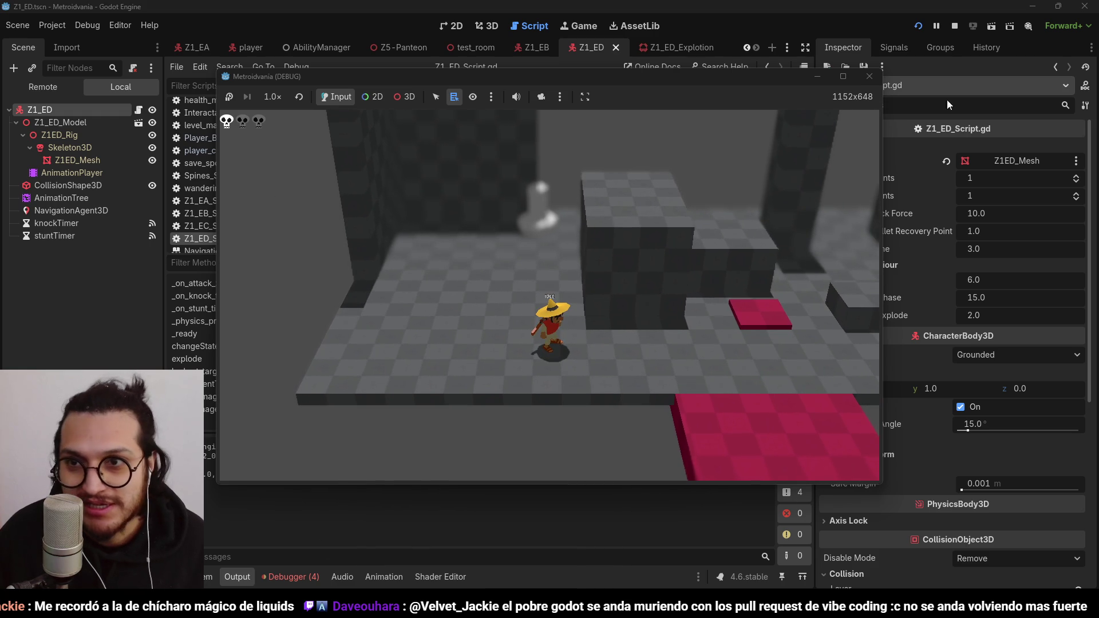
{"action": "left_click", "coordinate": [957, 28]}
Step: Review the four errors, tracing them to explode() and its call in the chase state
{"action": "left_click", "coordinate": [272, 576]}
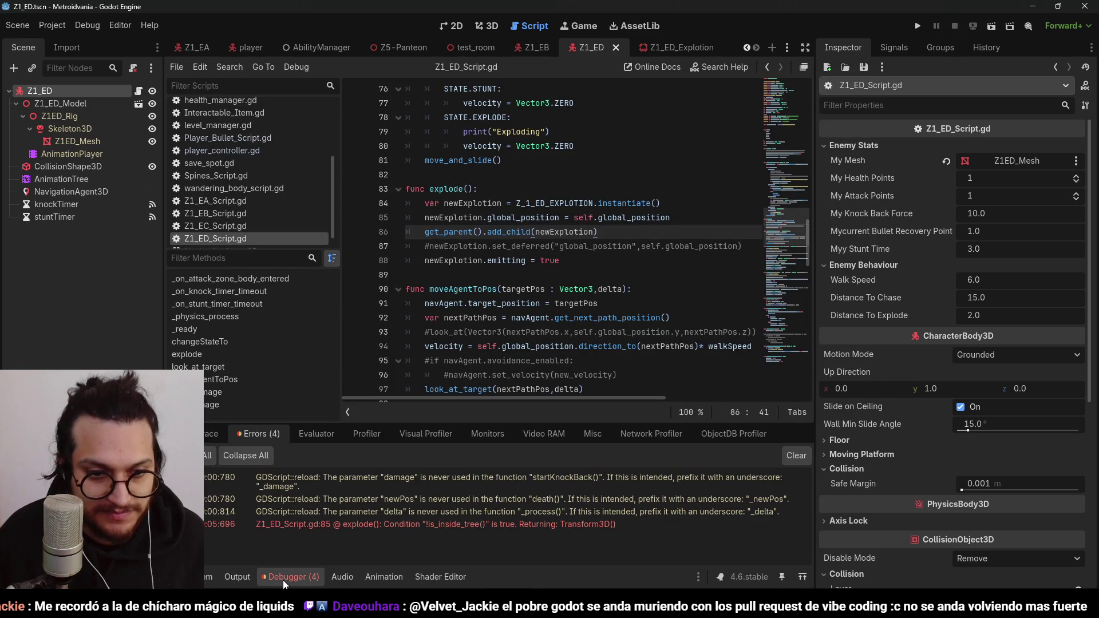
{"action": "left_click", "coordinate": [455, 525]}
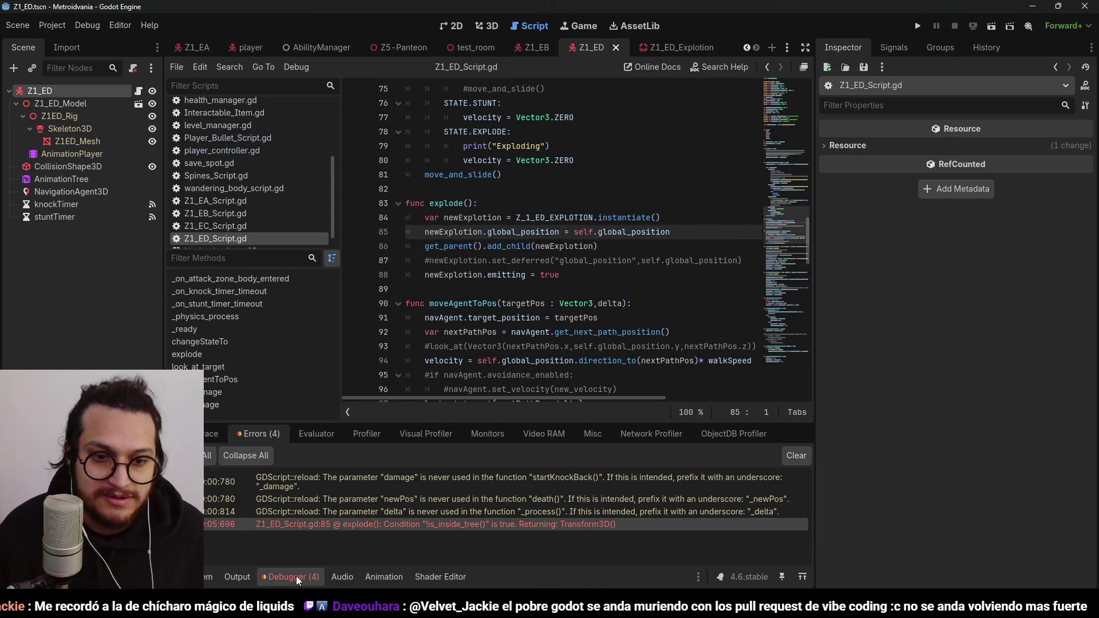
{"action": "left_click", "coordinate": [296, 576]}
{"action": "left_click", "coordinate": [608, 192]}
{"action": "double_click", "coordinate": [669, 231]}
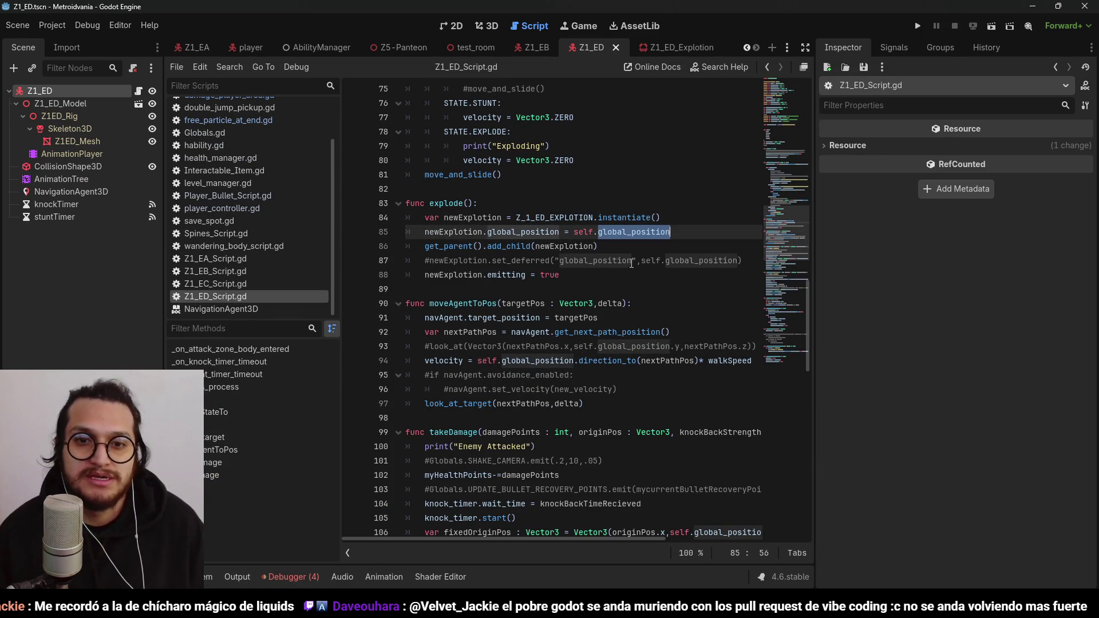
{"action": "left_click", "coordinate": [573, 247]}
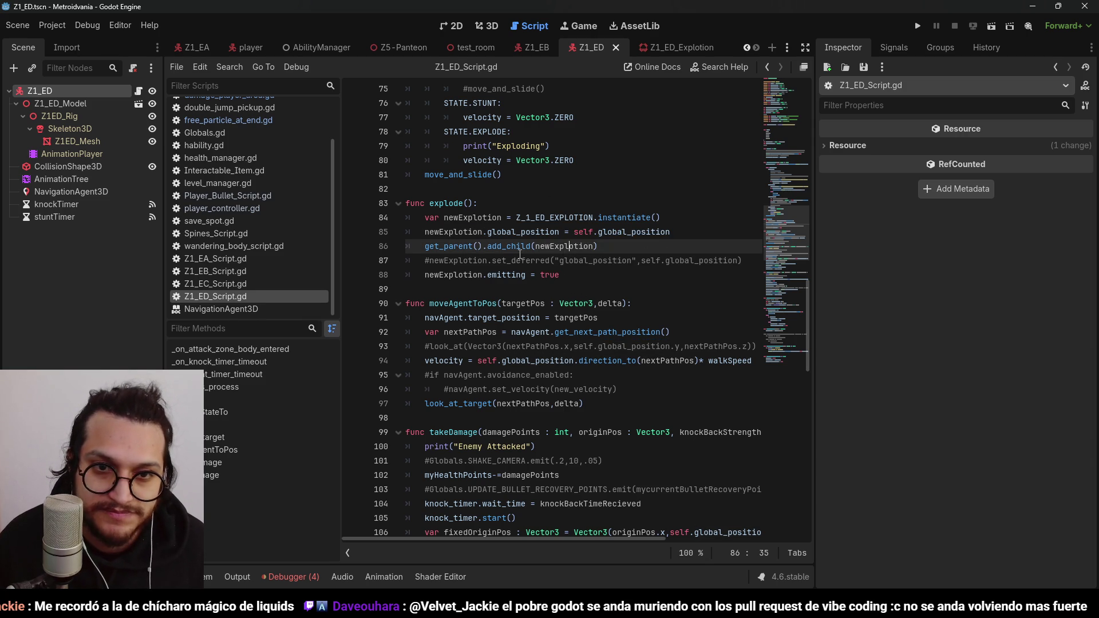
{"action": "left_click", "coordinate": [450, 204]}
{"action": "scroll", "coordinate": [612, 289], "scroll_direction": "up", "scroll_amount": 5}
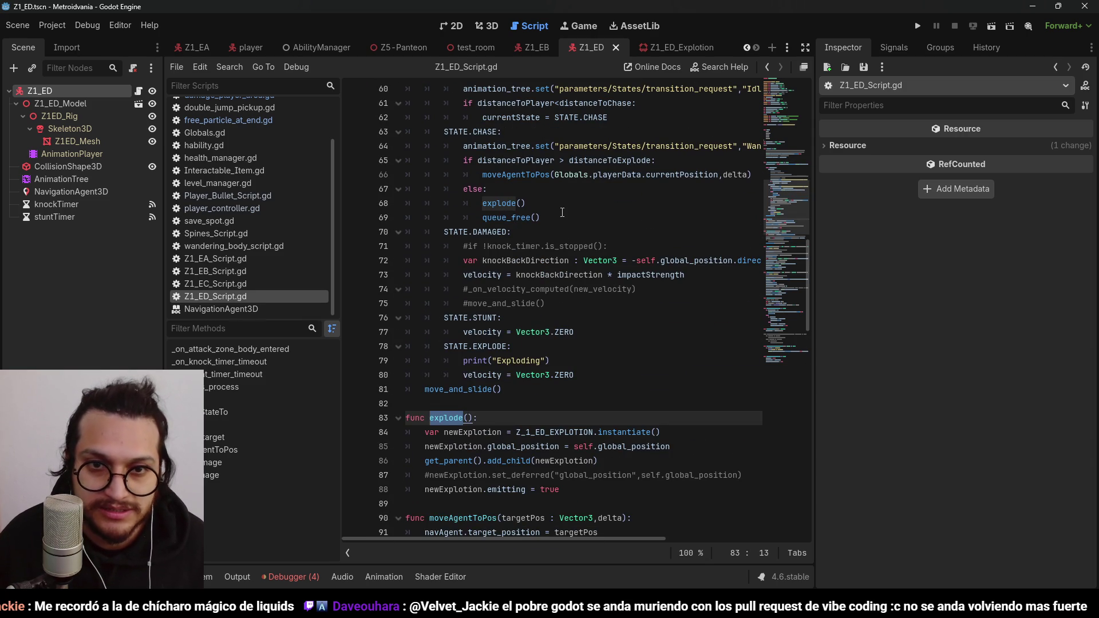
{"action": "left_click", "coordinate": [562, 212]}
{"action": "left_click", "coordinate": [630, 461]}
{"action": "left_click", "coordinate": [632, 447]}
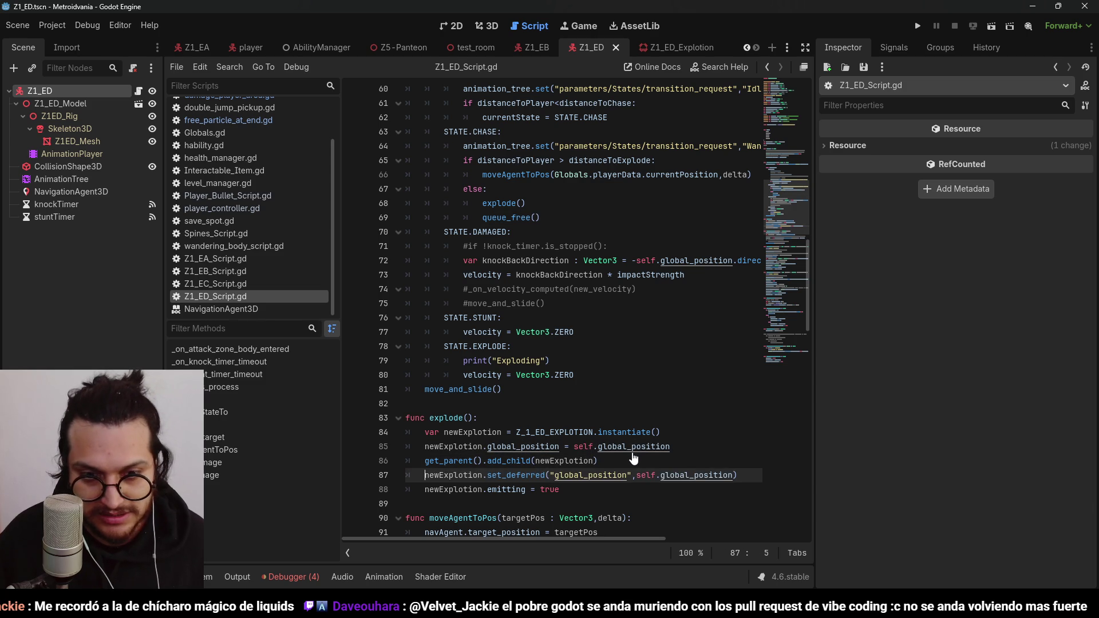
Step: Change line 69 to call_deferred("queue_free") using autocomplete
{"action": "left_click", "coordinate": [483, 216]}
{"action": "type", "text": "call_de"}
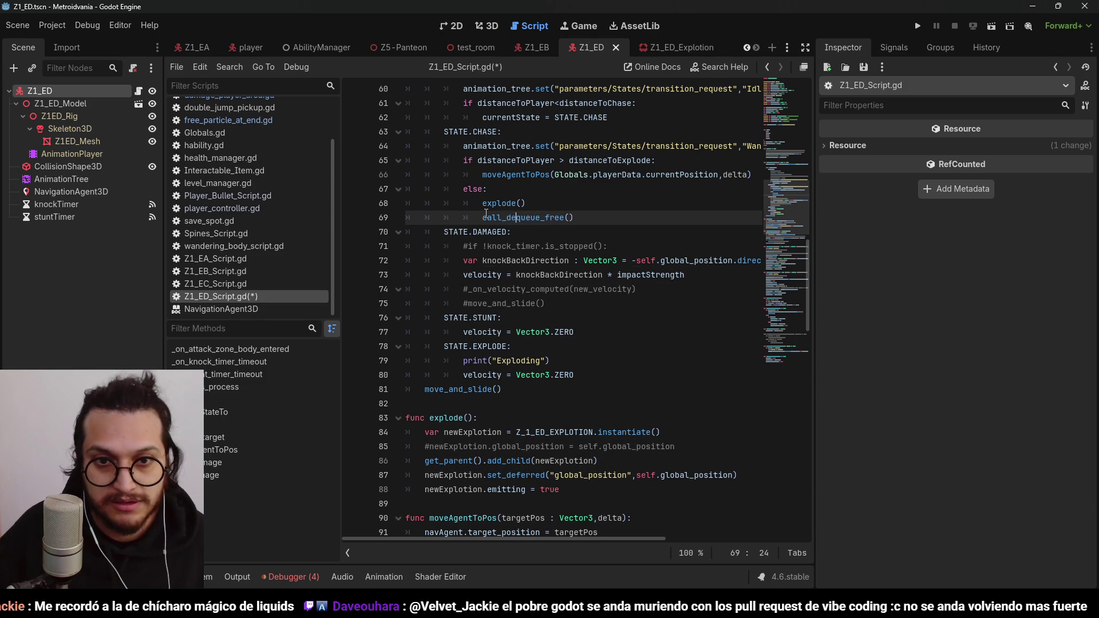
{"action": "key", "text": "Down"}
{"action": "key", "text": "Tab"}
{"action": "type", "text": "que"}
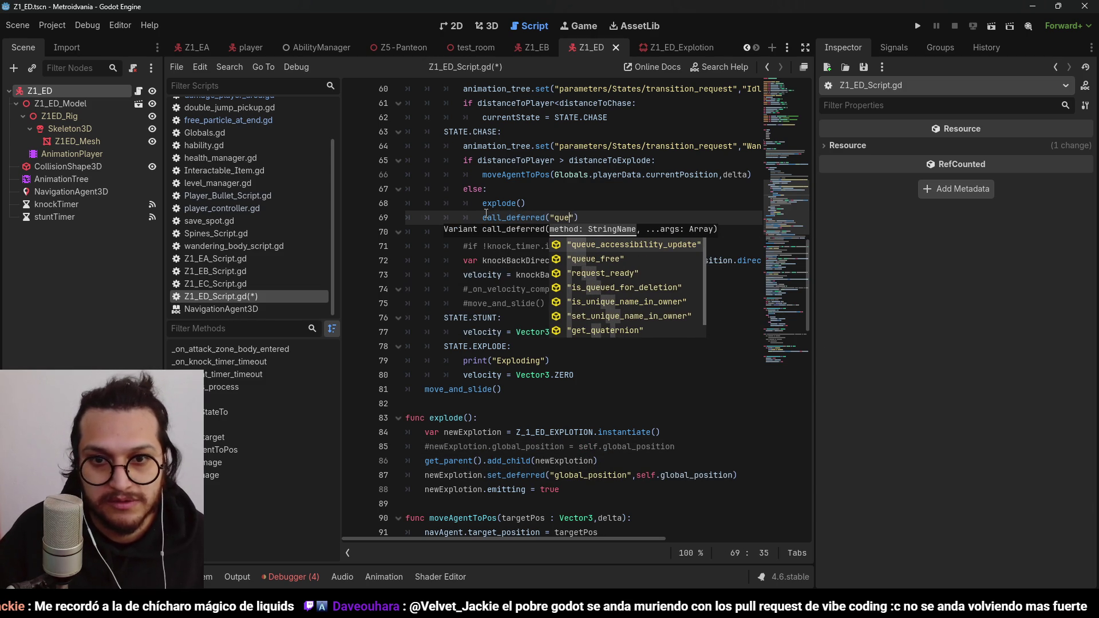
{"action": "key", "text": "Down"}
{"action": "key", "text": "Tab"}
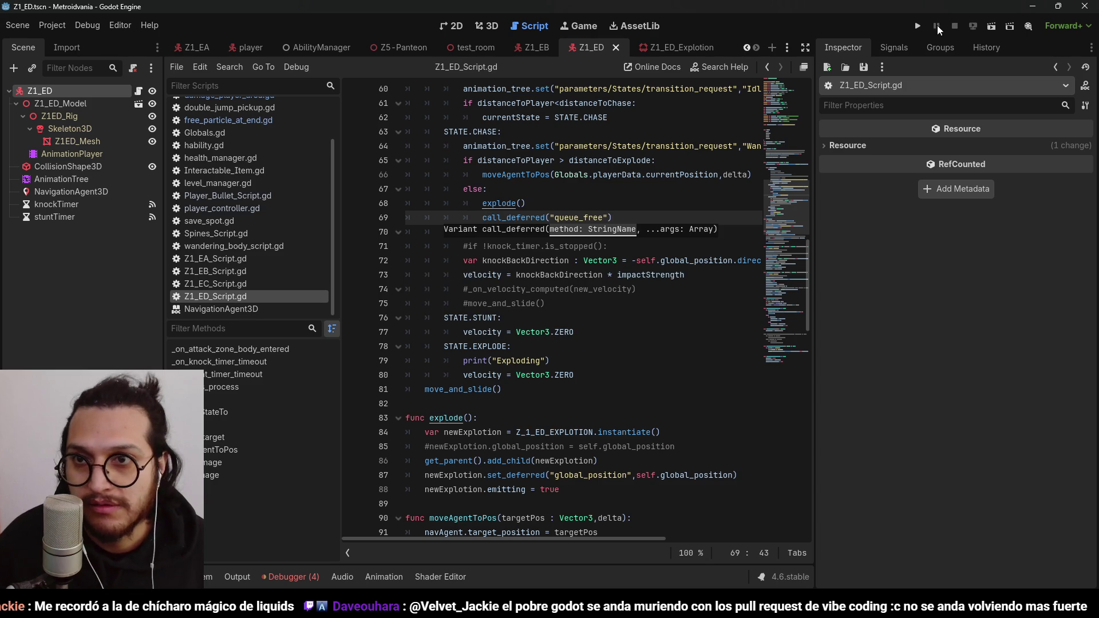
{"action": "left_click", "coordinate": [918, 26]}
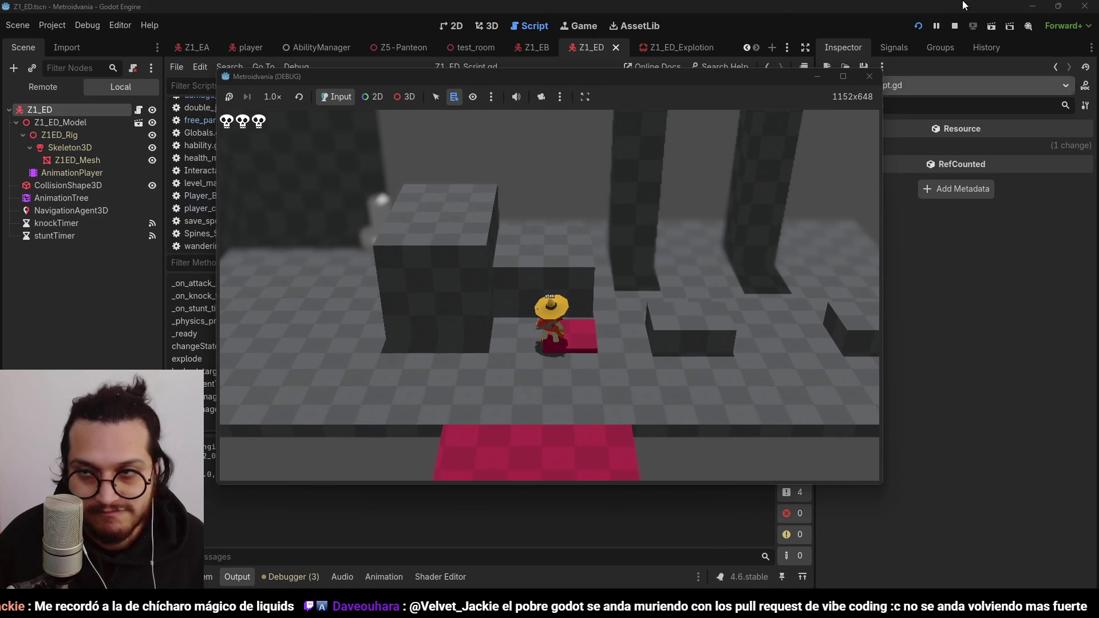
{"action": "left_click", "coordinate": [955, 26]}
{"action": "left_click", "coordinate": [586, 179]}
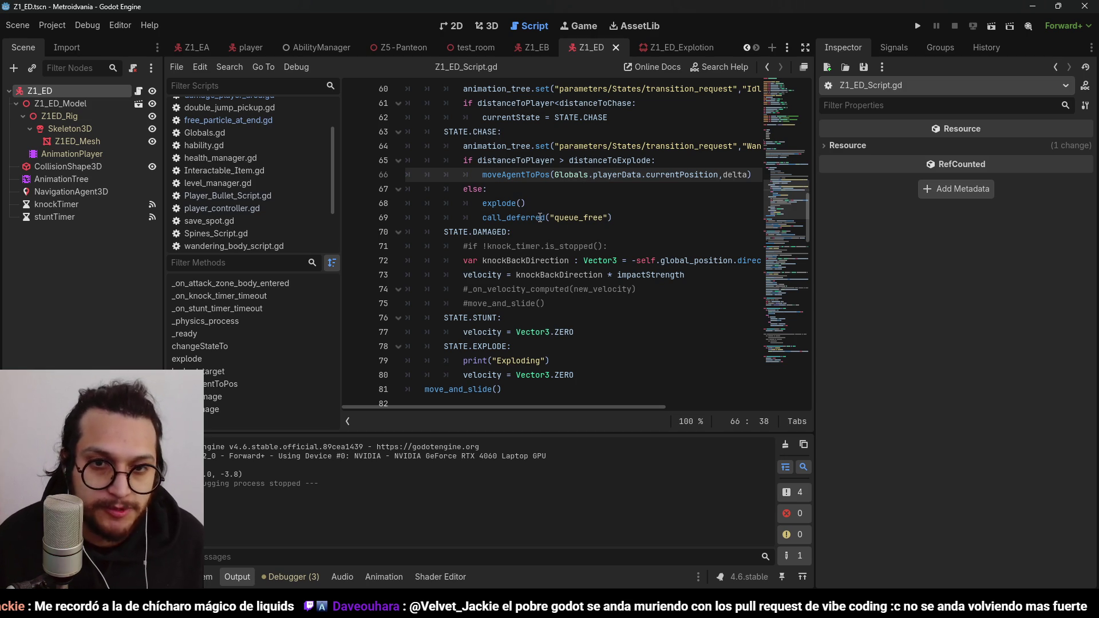
Step: Scroll through Z1_ED_Script.gd and undo back to the last edit in explode()
{"action": "scroll", "coordinate": [541, 219], "scroll_direction": "down", "scroll_amount": 3}
{"action": "scroll", "coordinate": [535, 276], "scroll_direction": "down", "scroll_amount": 5}
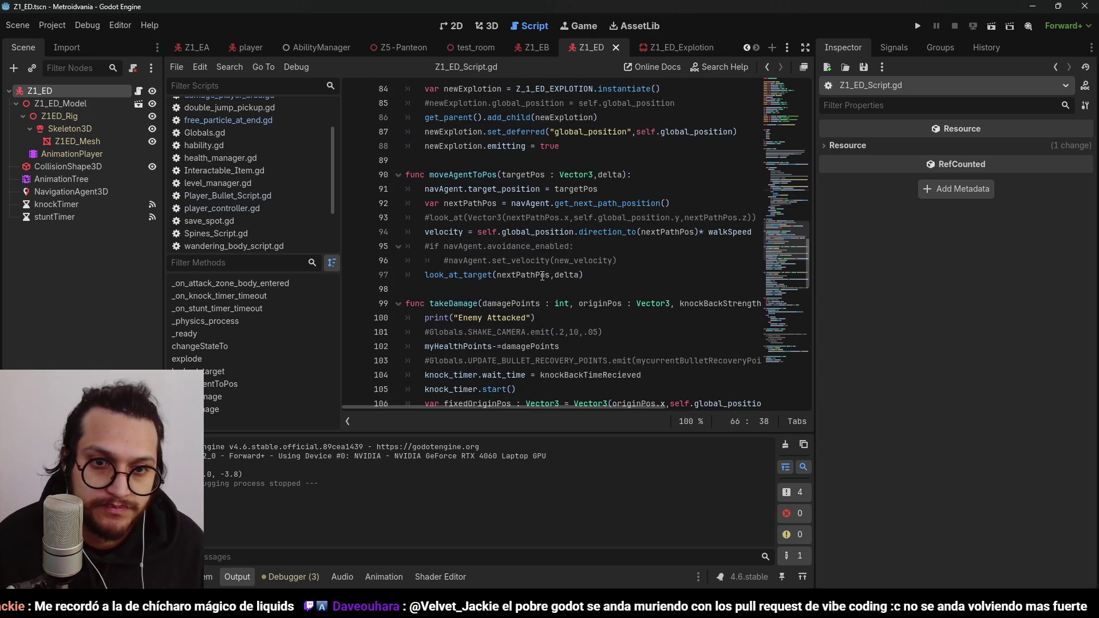
{"action": "scroll", "coordinate": [543, 277], "scroll_direction": "down", "scroll_amount": 5}
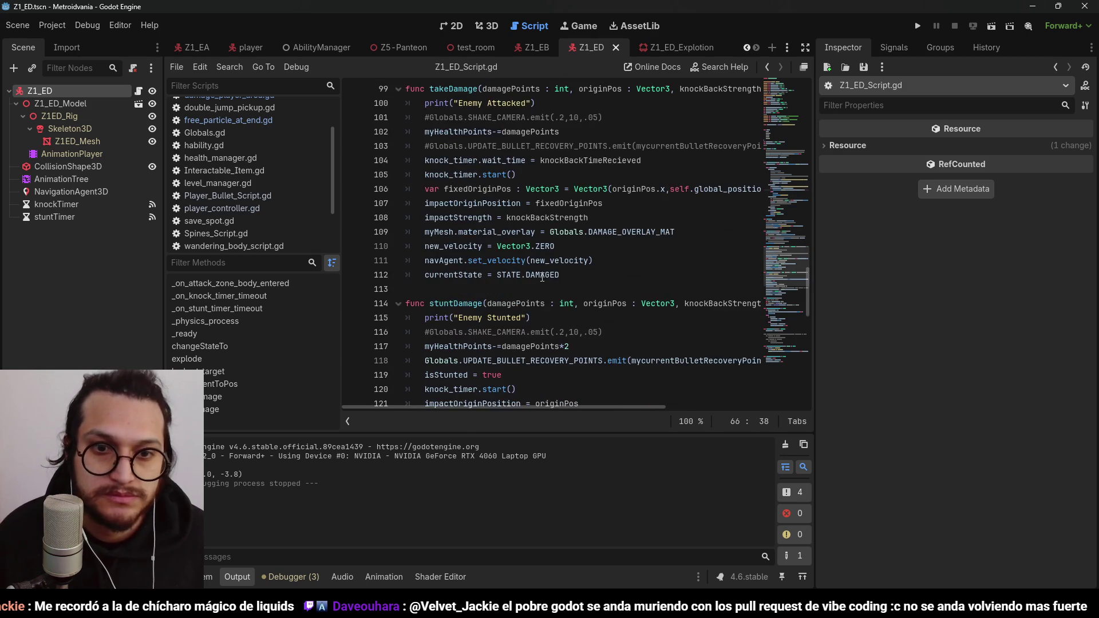
{"action": "scroll", "coordinate": [543, 277], "scroll_direction": "down", "scroll_amount": 9}
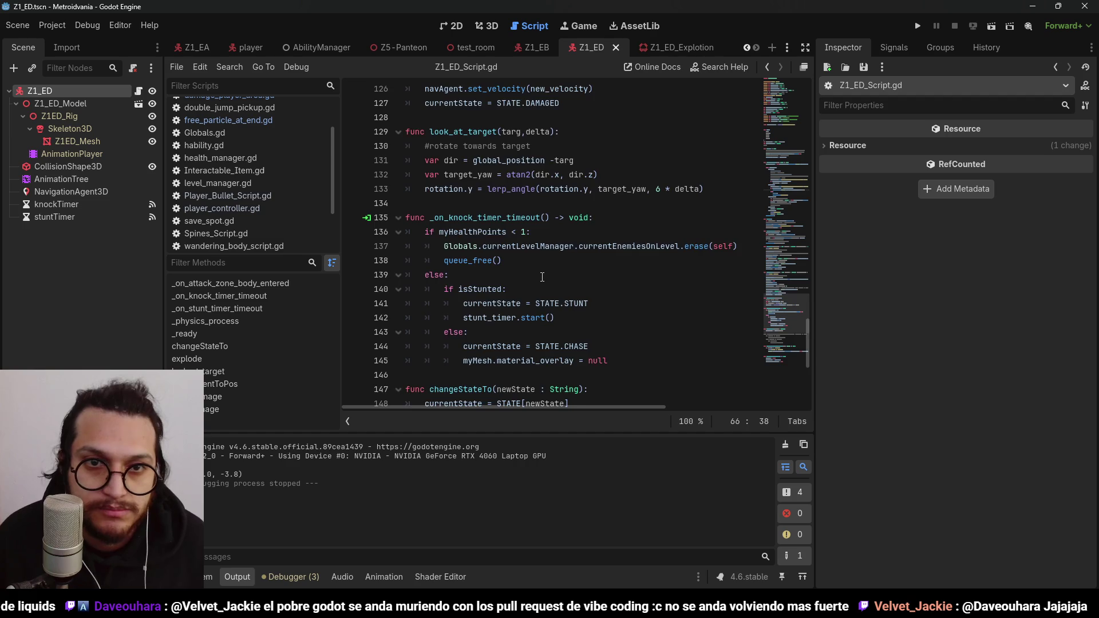
{"action": "scroll", "coordinate": [543, 277], "scroll_direction": "down", "scroll_amount": 6}
{"action": "scroll", "coordinate": [542, 277], "scroll_direction": "up", "scroll_amount": 11}
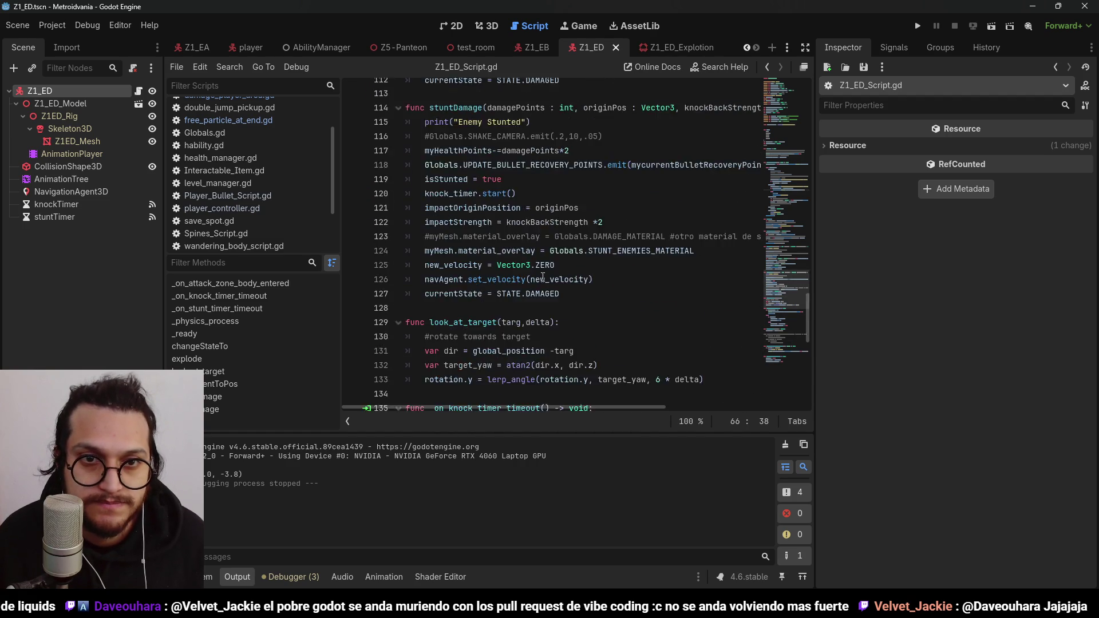
{"action": "scroll", "coordinate": [543, 276], "scroll_direction": "up", "scroll_amount": 11}
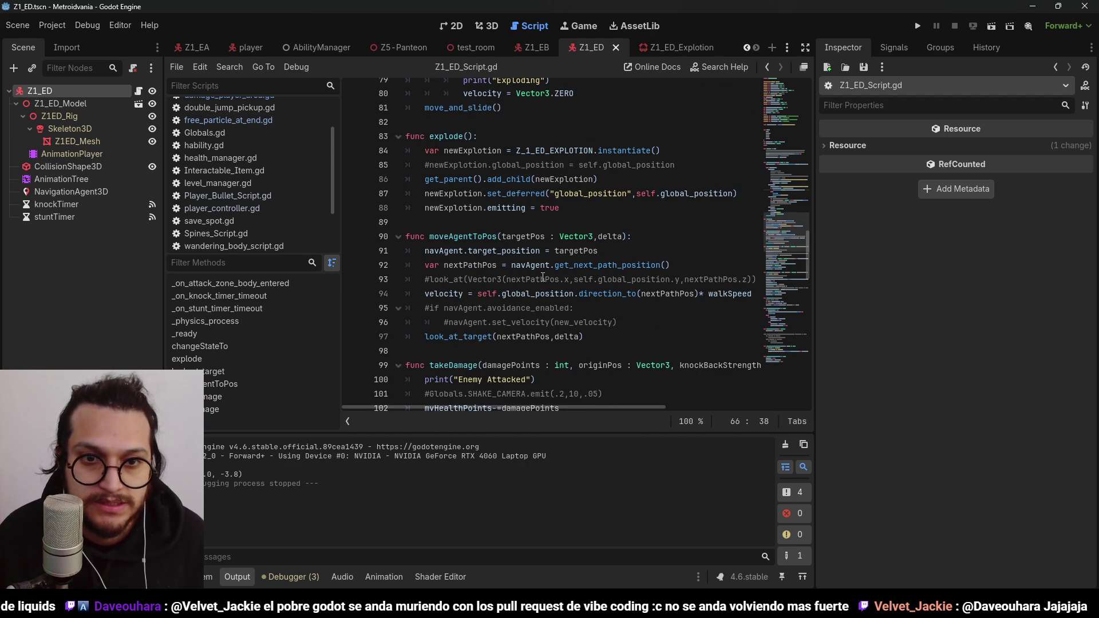
{"action": "scroll", "coordinate": [543, 276], "scroll_direction": "up", "scroll_amount": 1}
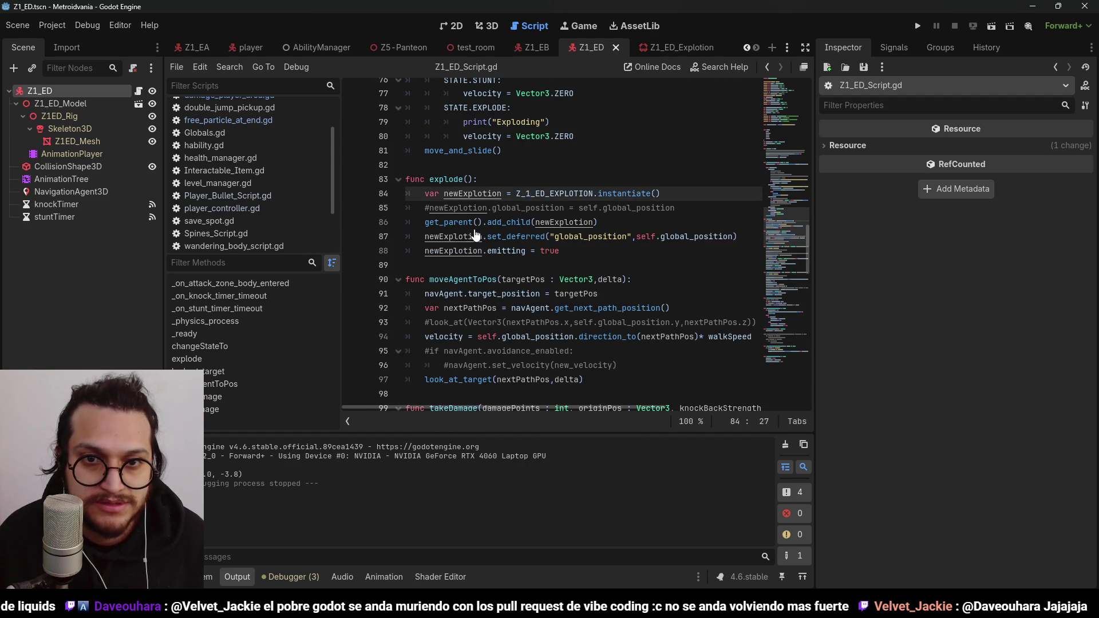
{"action": "key", "text": "ctrl+z"}
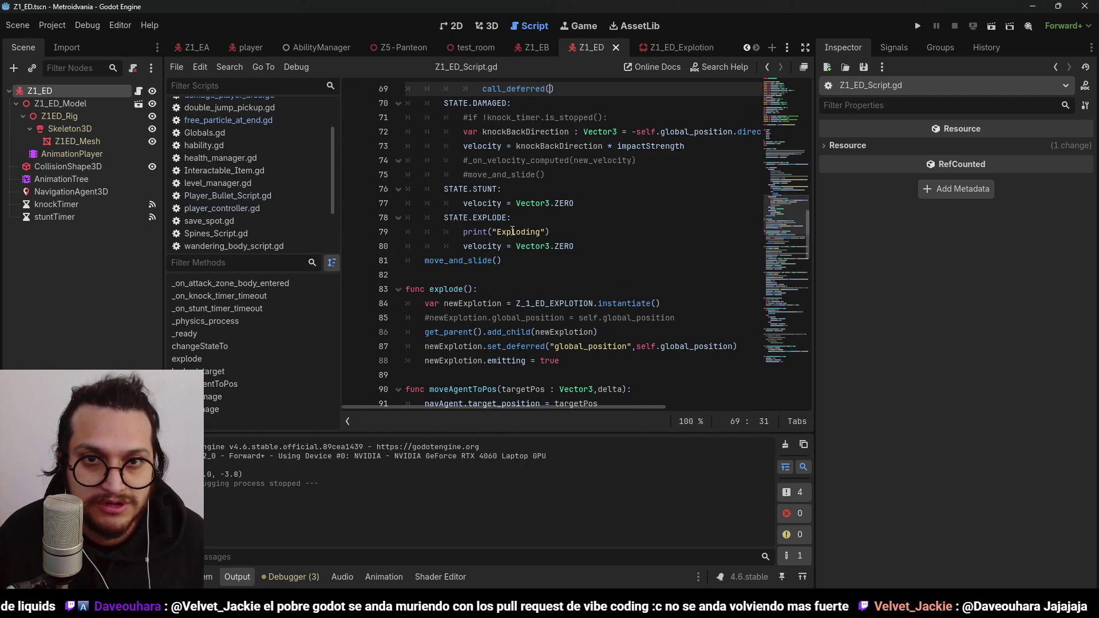
{"action": "scroll", "coordinate": [546, 277], "scroll_direction": "down", "scroll_amount": 2}
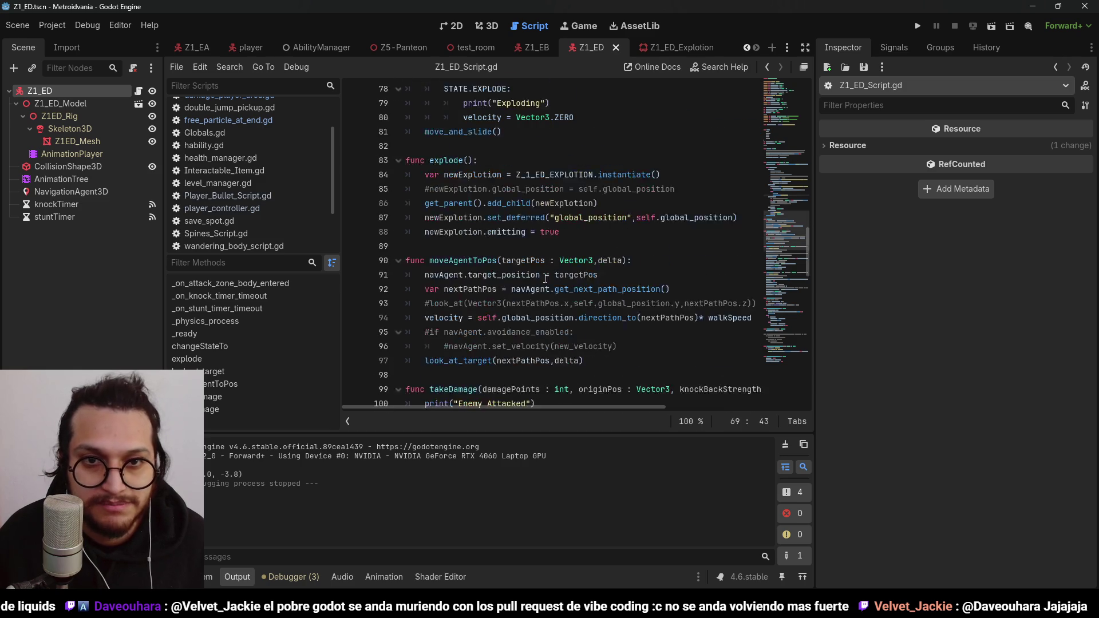
Step: Restore the direct global_position line and move emitting = true above add_child
{"action": "left_click", "coordinate": [546, 232]}
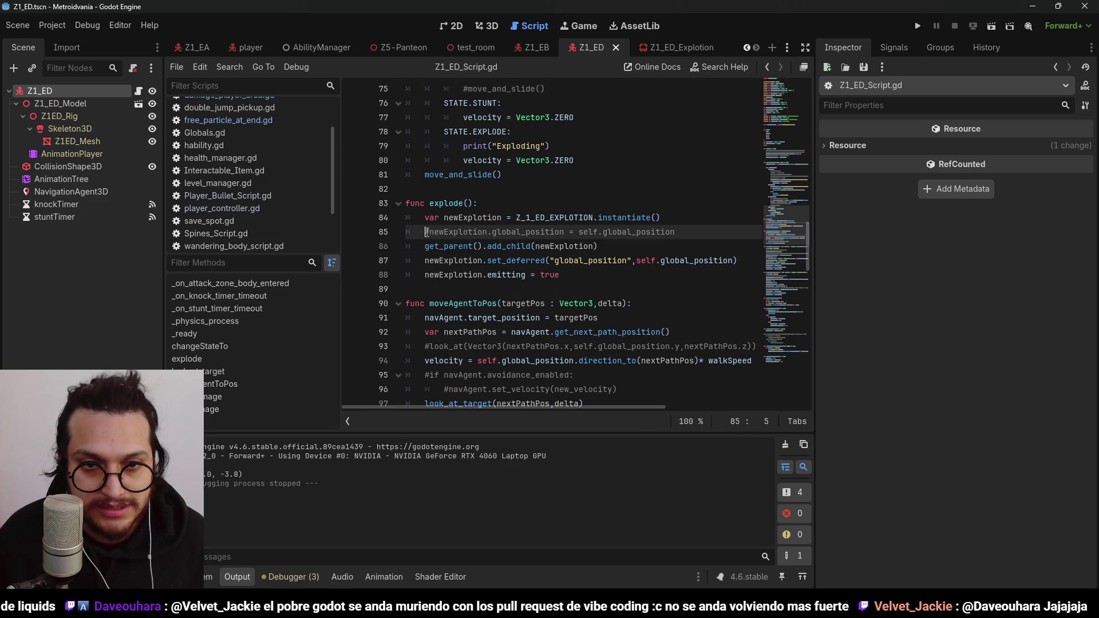
{"action": "left_click", "coordinate": [424, 261]}
{"action": "type", "text": "#"}
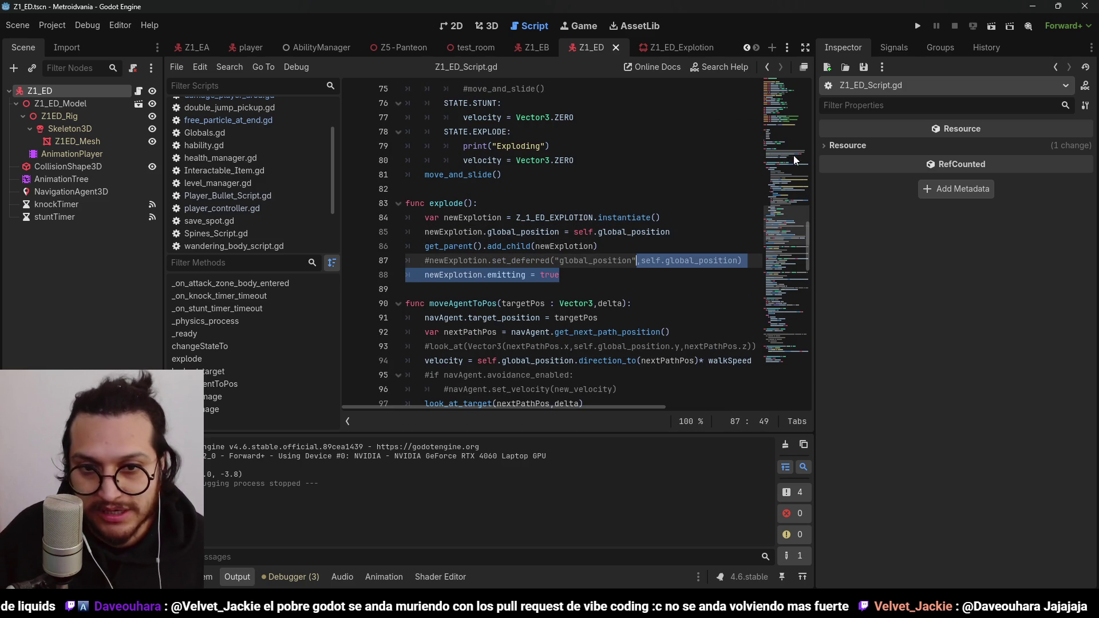
{"action": "left_click", "coordinate": [580, 262]}
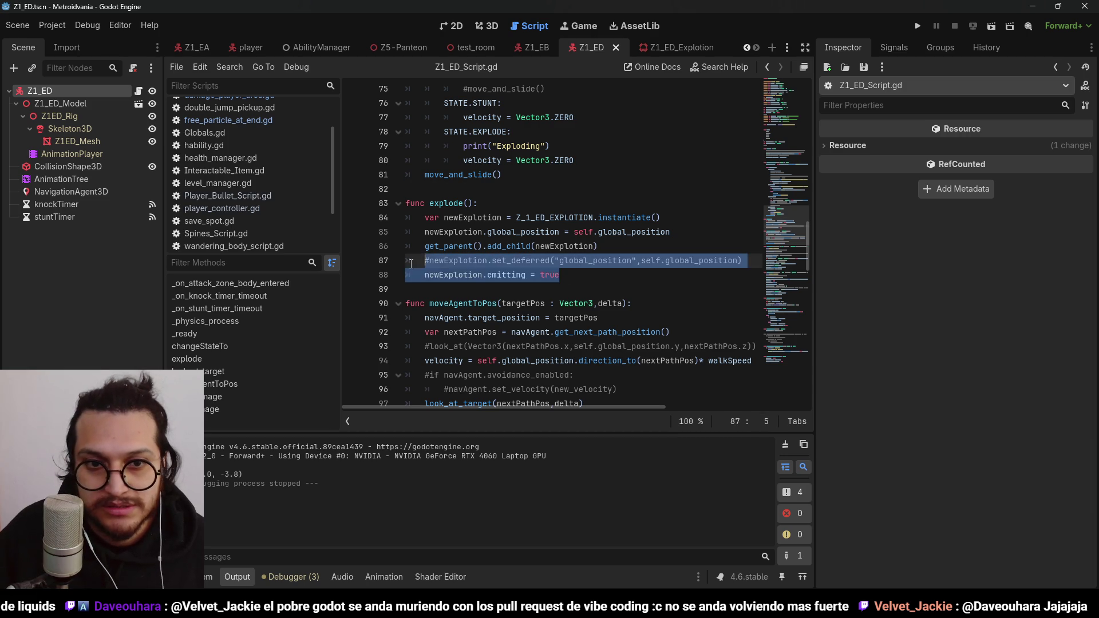
{"action": "left_click_drag", "start_coordinate": [411, 263], "coordinate": [421, 273]}
{"action": "key", "text": "alt+Up"}
{"action": "key", "text": "alt+Up"}
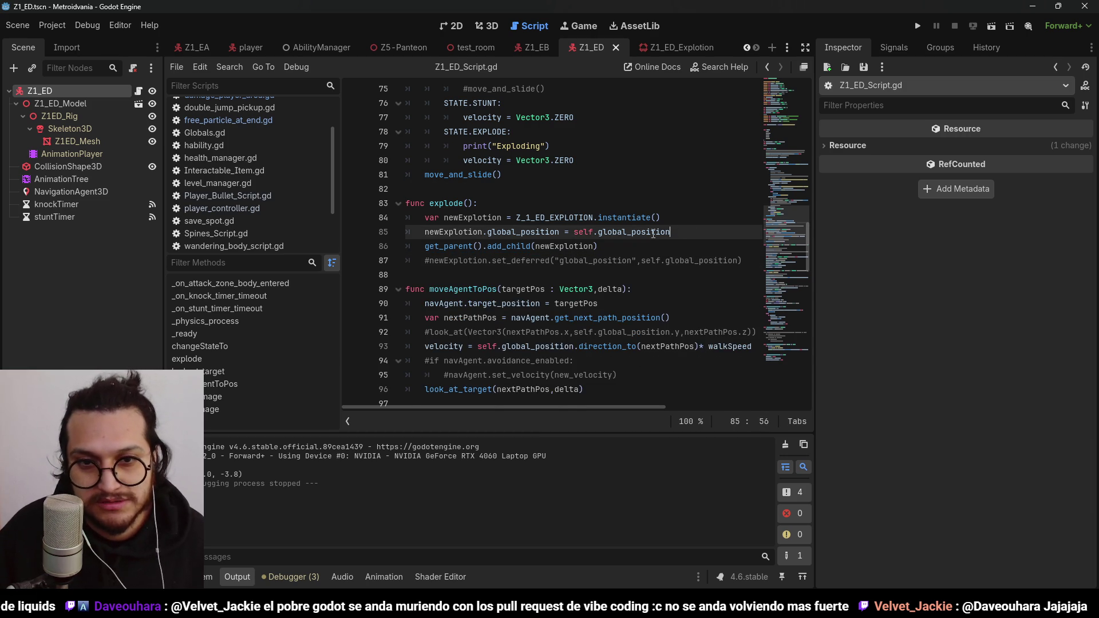
Step: Playtest by walking onto the red pad, then review the exported enemy values
{"action": "left_click", "coordinate": [917, 26]}
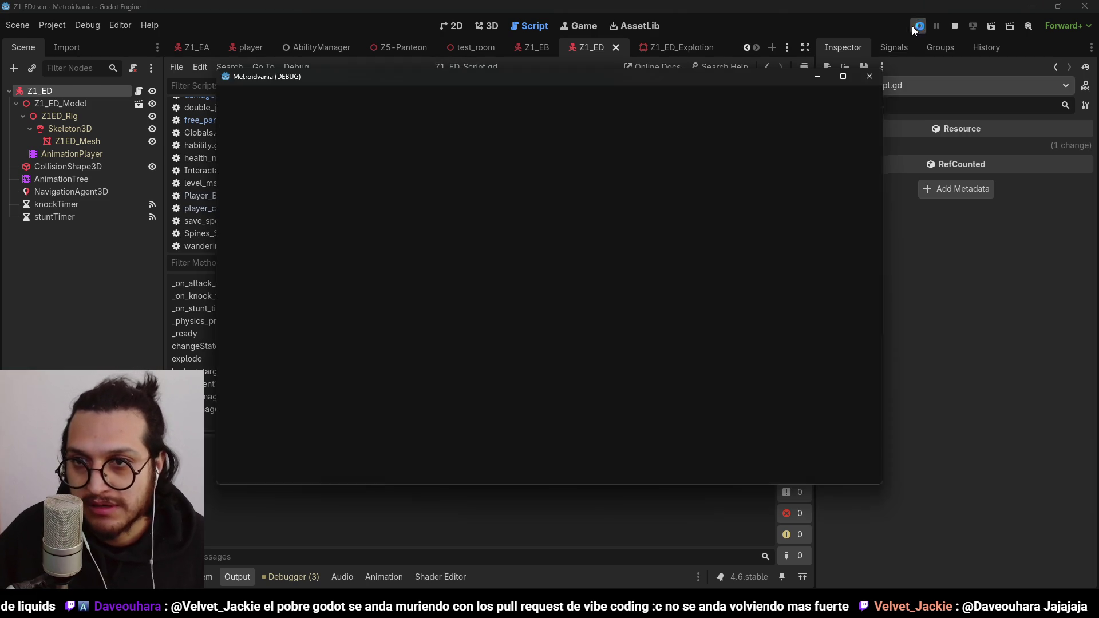
{"action": "key", "text": "d"}
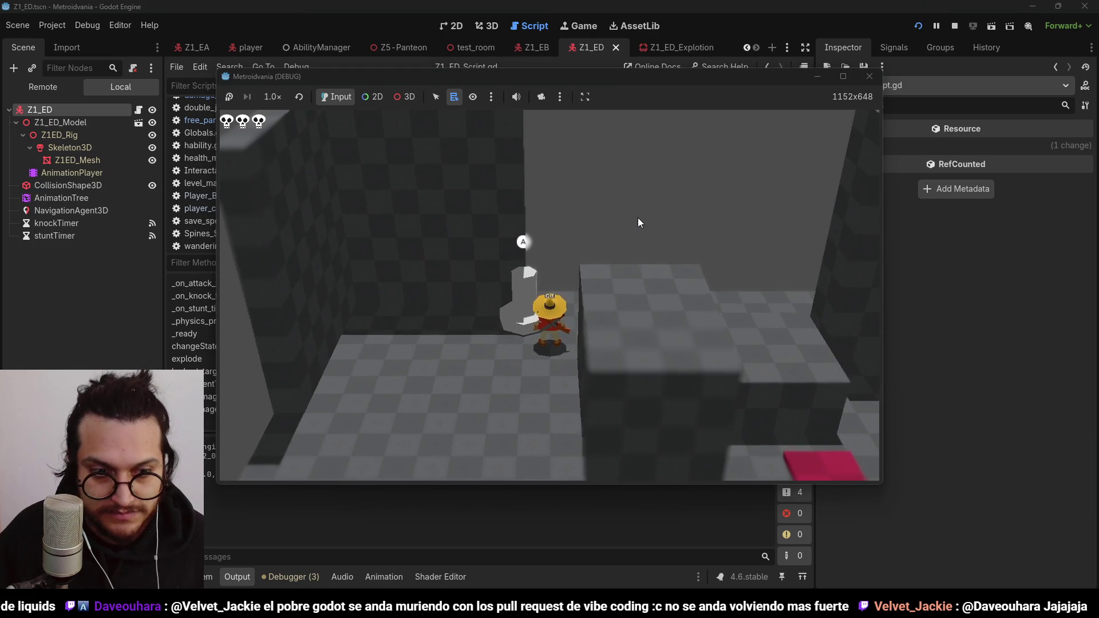
{"action": "key", "text": "d"}
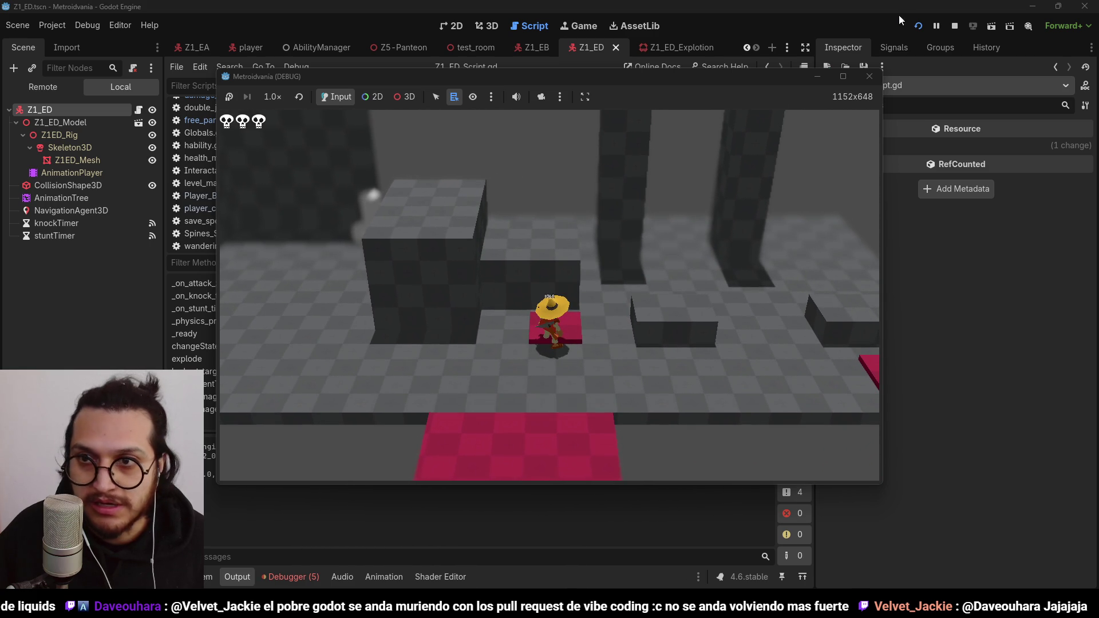
{"action": "left_click", "coordinate": [964, 25]}
{"action": "scroll", "coordinate": [558, 193], "scroll_direction": "up", "scroll_amount": 19}
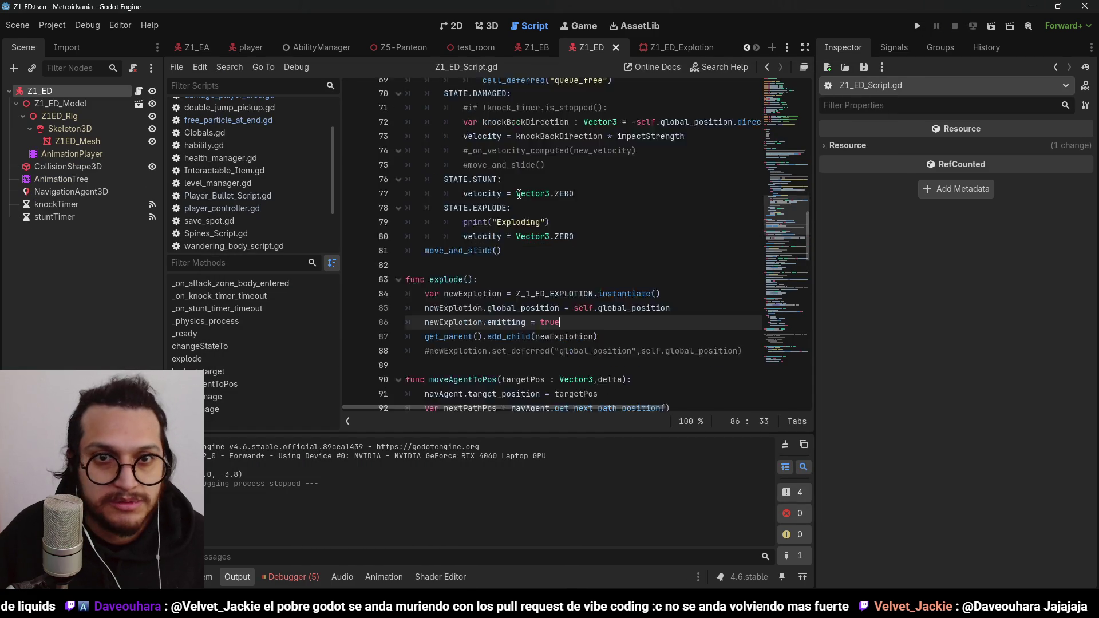
{"action": "scroll", "coordinate": [558, 193], "scroll_direction": "up", "scroll_amount": 6}
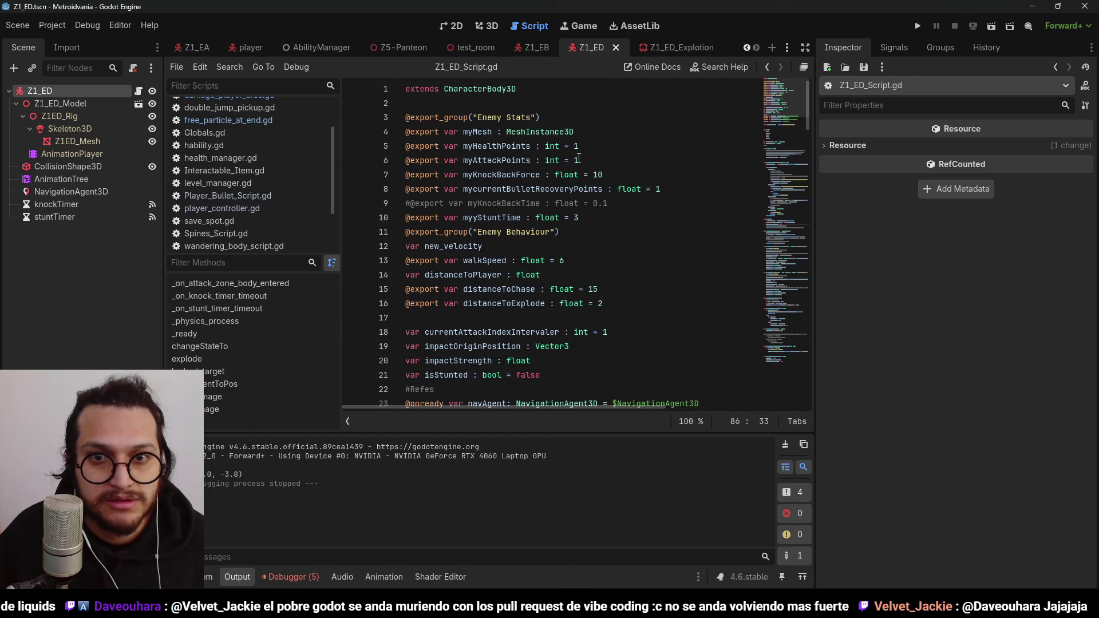
{"action": "left_click", "coordinate": [555, 176]}
{"action": "scroll", "coordinate": [571, 244], "scroll_direction": "down", "scroll_amount": 1}
{"action": "type", "text": "1"}
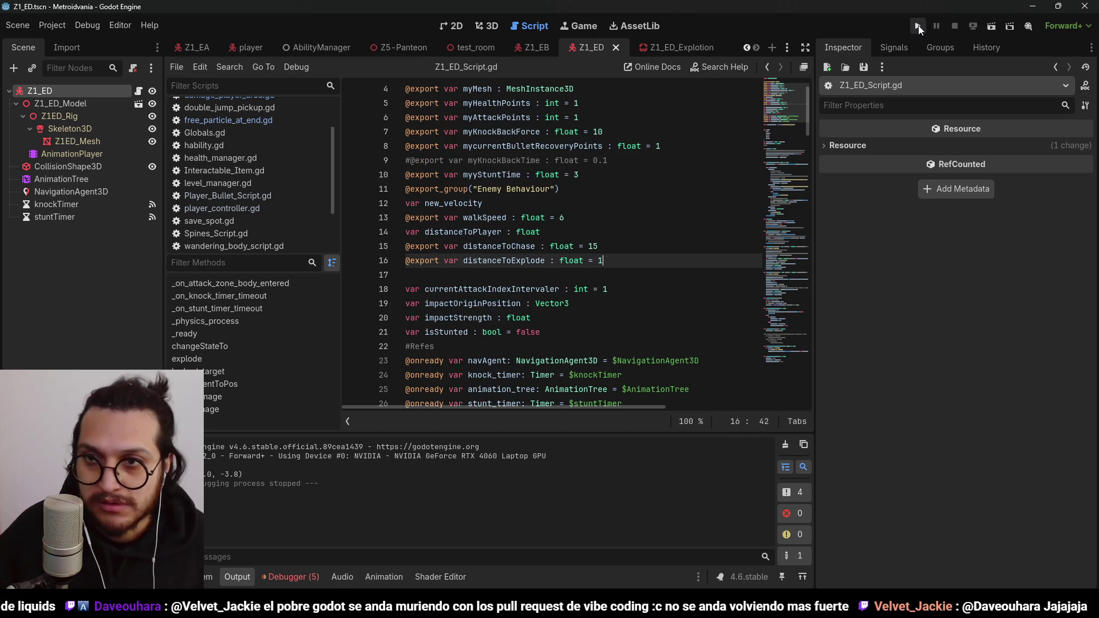
Step: Run the game twice more, walking the player around before stopping
{"action": "left_click", "coordinate": [919, 27]}
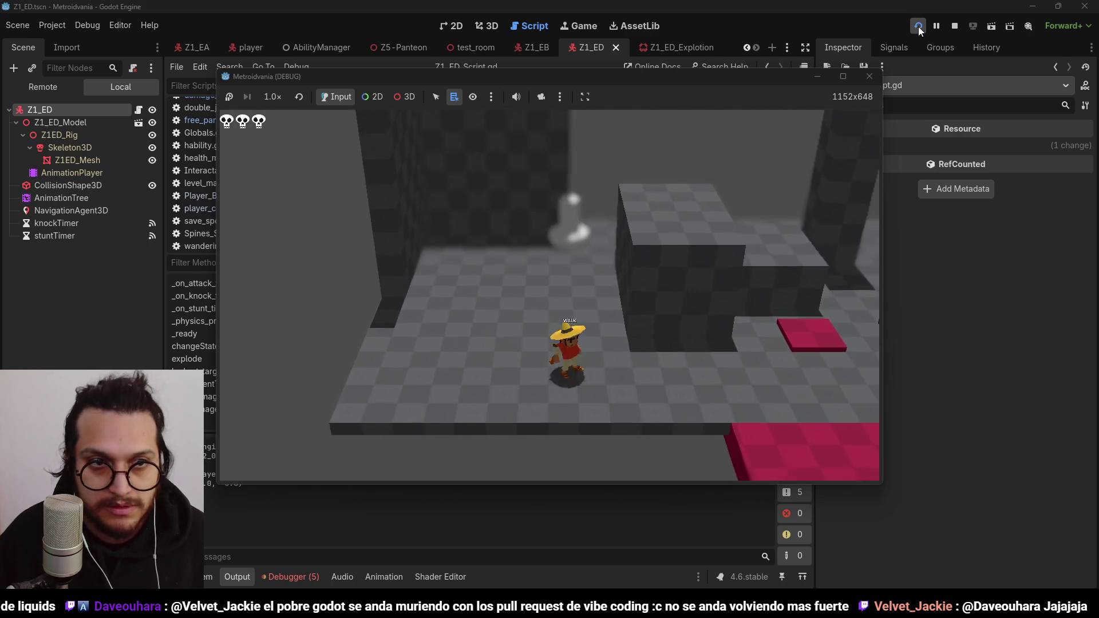
{"action": "left_click", "coordinate": [954, 26]}
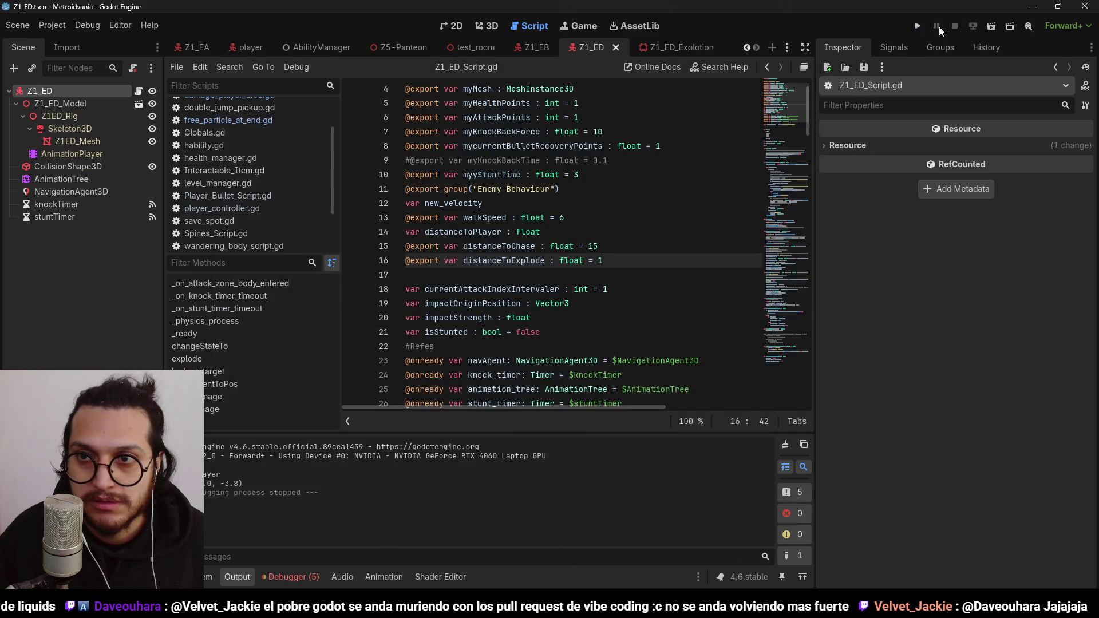
{"action": "left_click", "coordinate": [918, 25]}
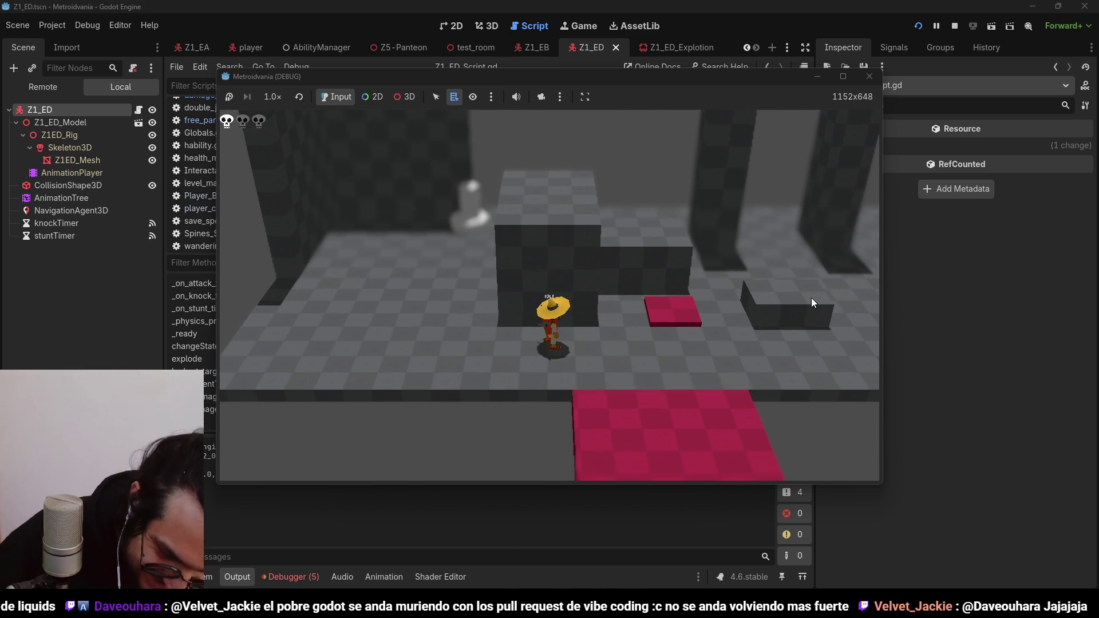
{"action": "key", "text": "a"}
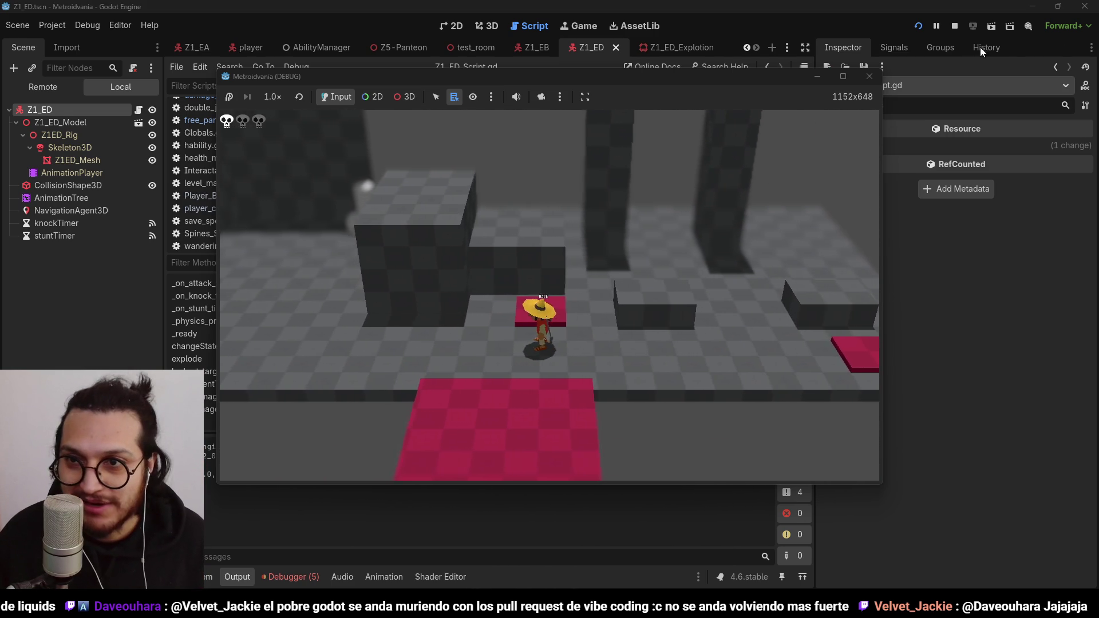
{"action": "left_click", "coordinate": [870, 76]}
Step: Place the global_position and emitting lines after add_child and fix their indentation
{"action": "scroll", "coordinate": [575, 319], "scroll_direction": "down", "scroll_amount": 20}
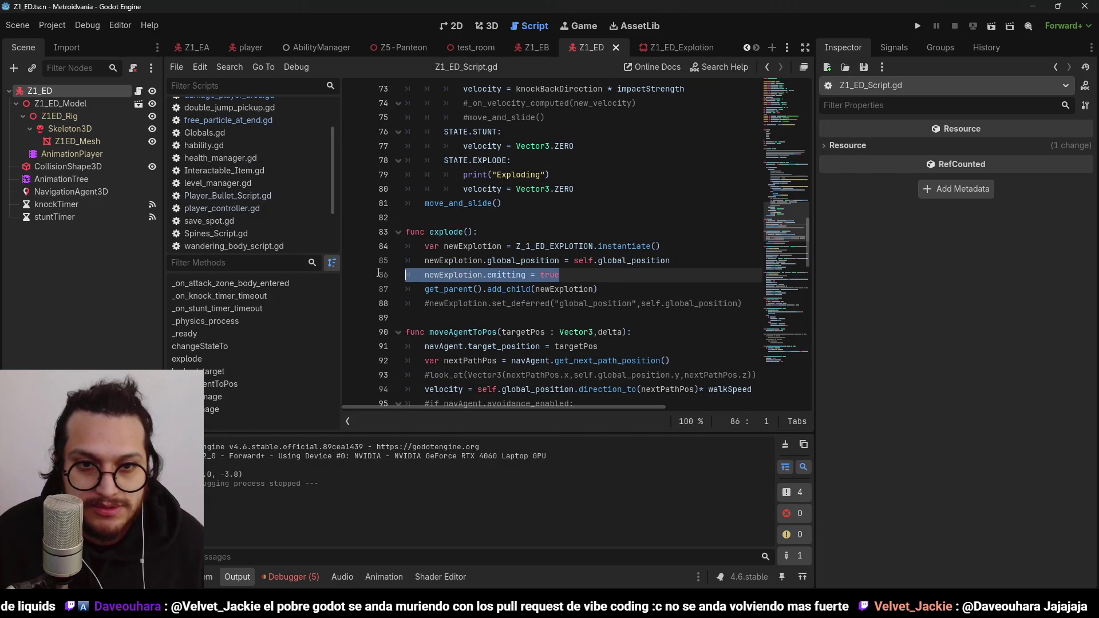
{"action": "key", "text": "BackSpace"}
{"action": "key", "text": "BackSpace"}
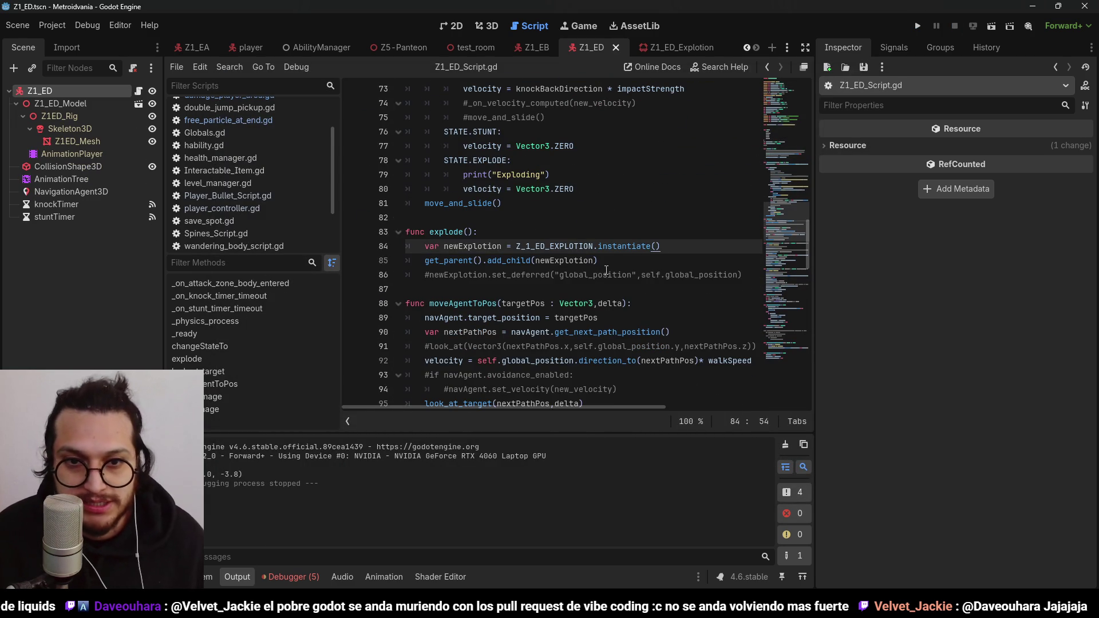
{"action": "left_click", "coordinate": [607, 270]}
{"action": "key", "text": "ctrl+z"}
{"action": "key", "text": "ctrl+z"}
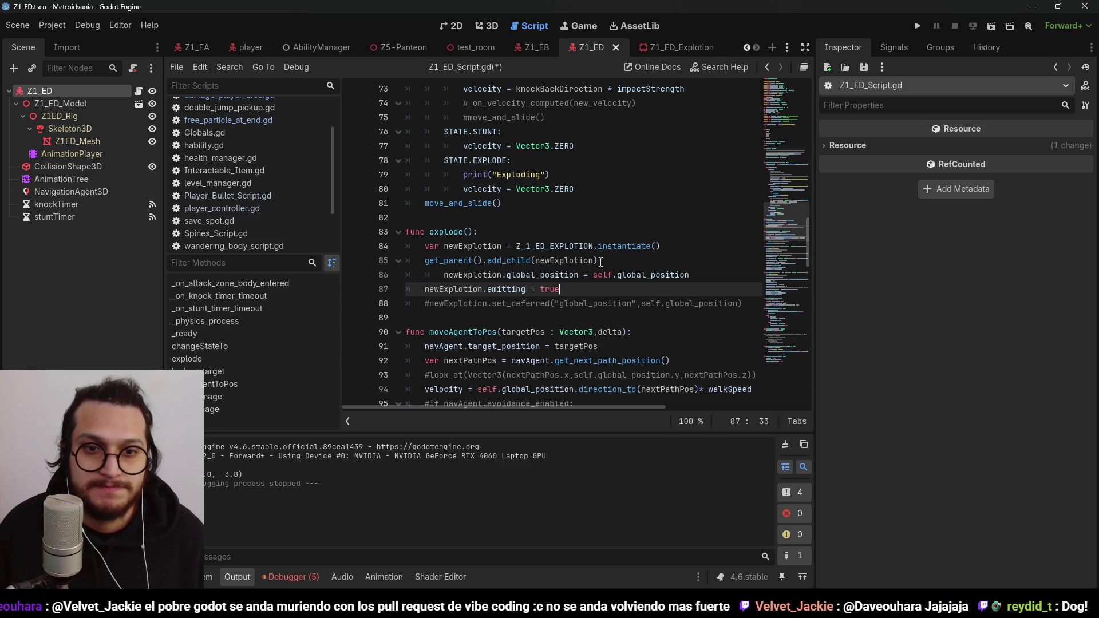
{"action": "left_click", "coordinate": [439, 275]}
{"action": "key", "text": "BackSpace"}
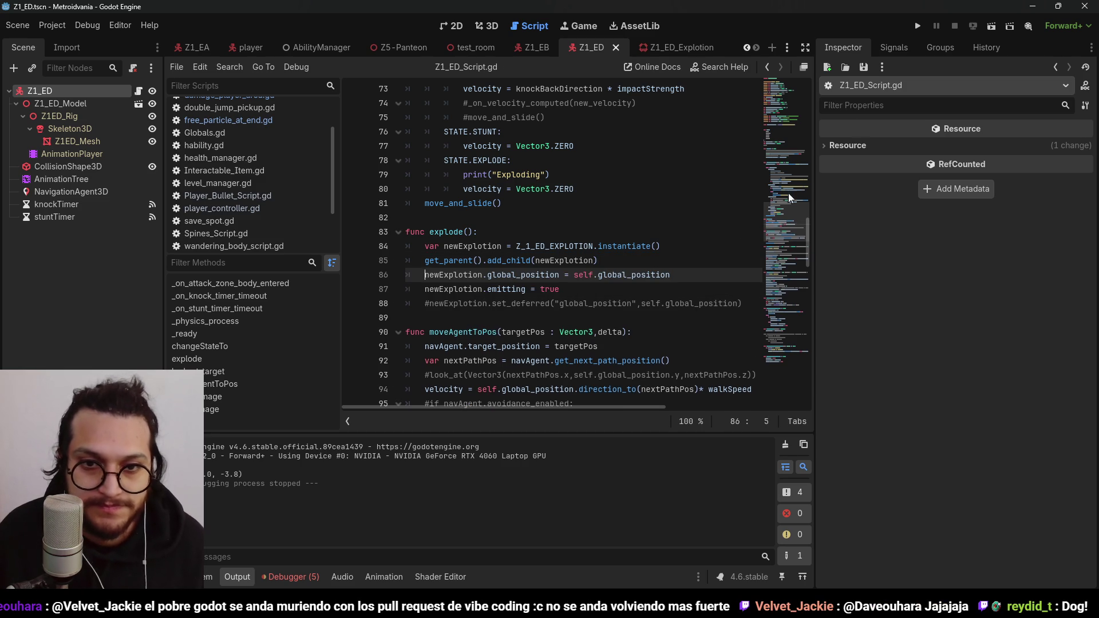
Step: Playtest the reordered explode() code, restarting once, then stop the game
{"action": "left_click", "coordinate": [919, 25]}
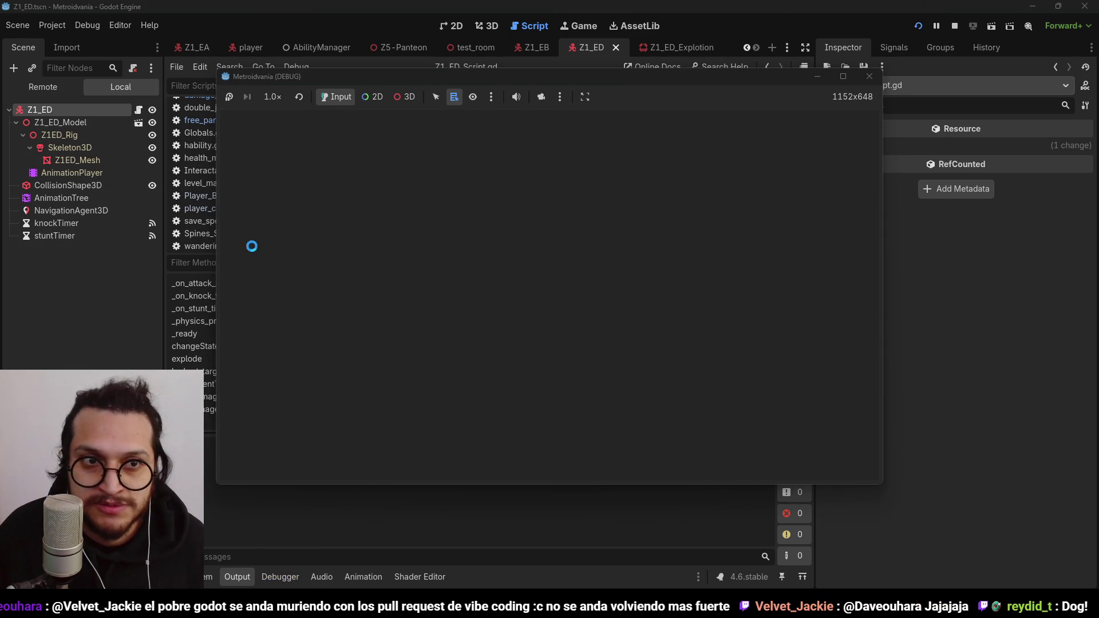
{"action": "key", "text": "s"}
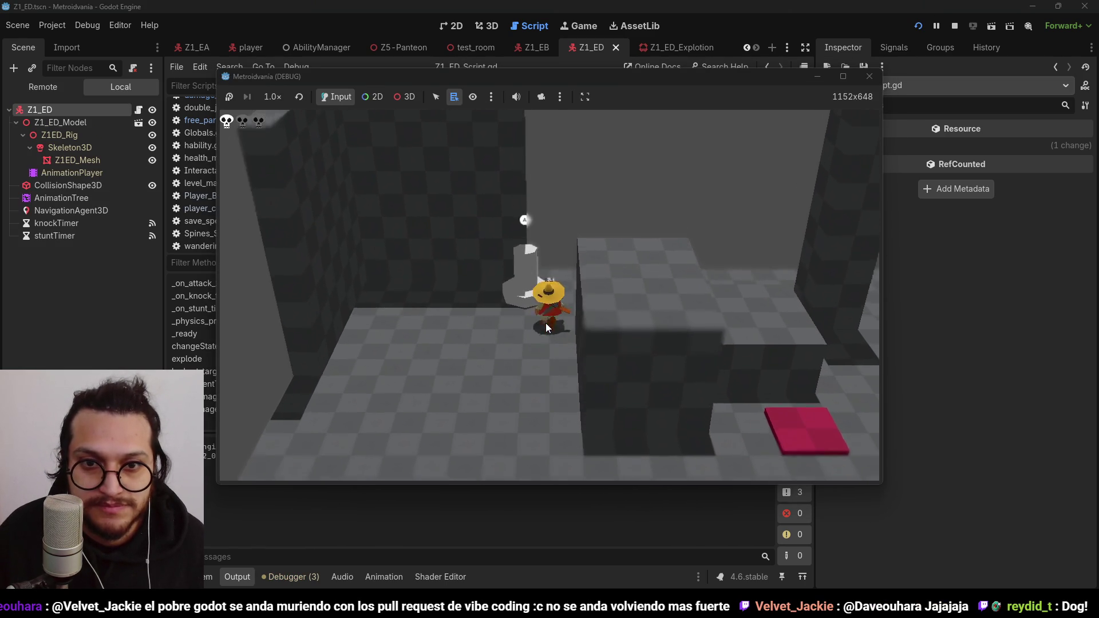
{"action": "key", "text": "s"}
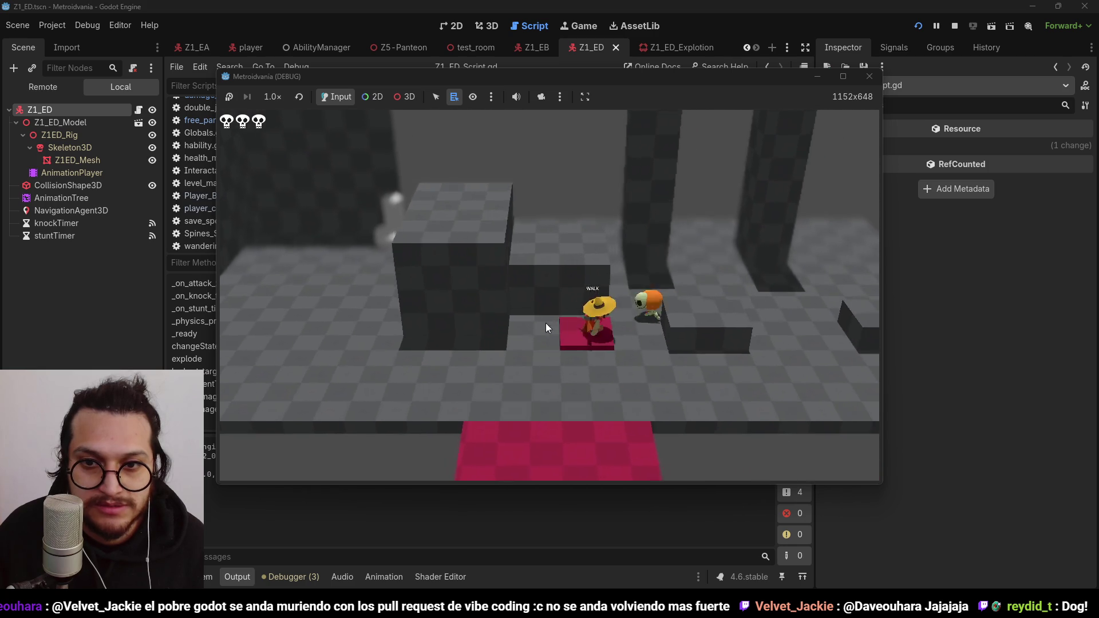
{"action": "key", "text": "w"}
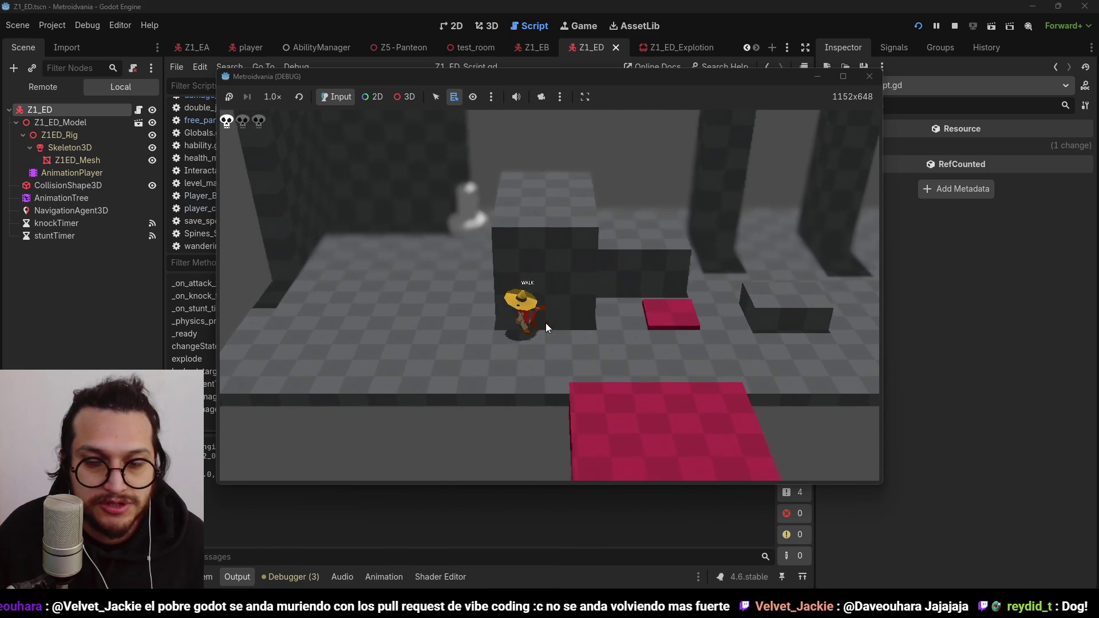
{"action": "left_click", "coordinate": [955, 26]}
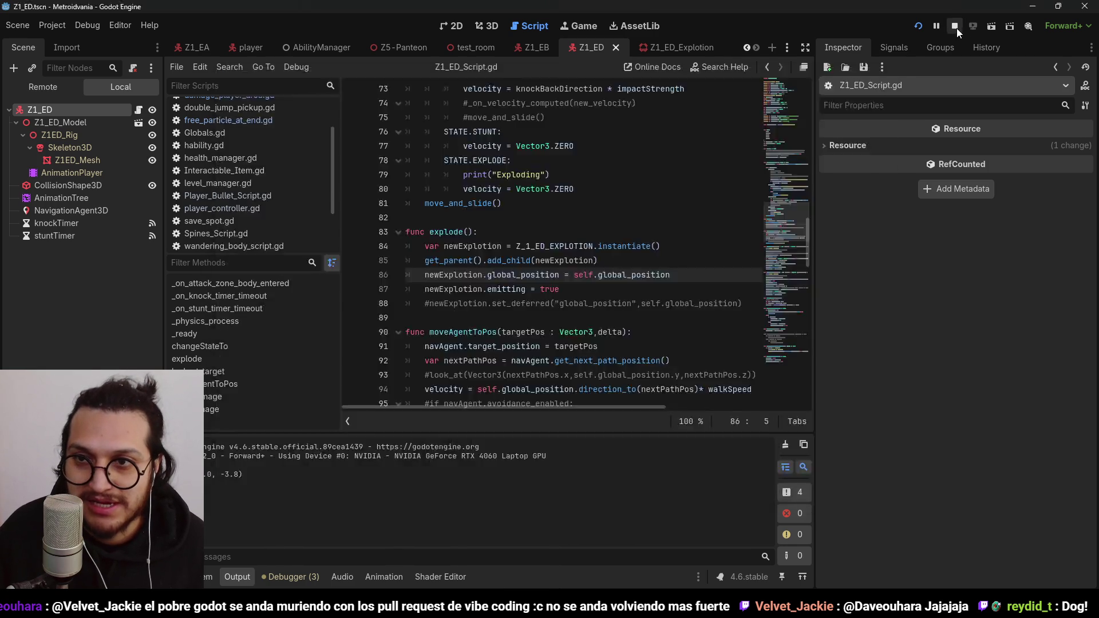
{"action": "left_click", "coordinate": [919, 25]}
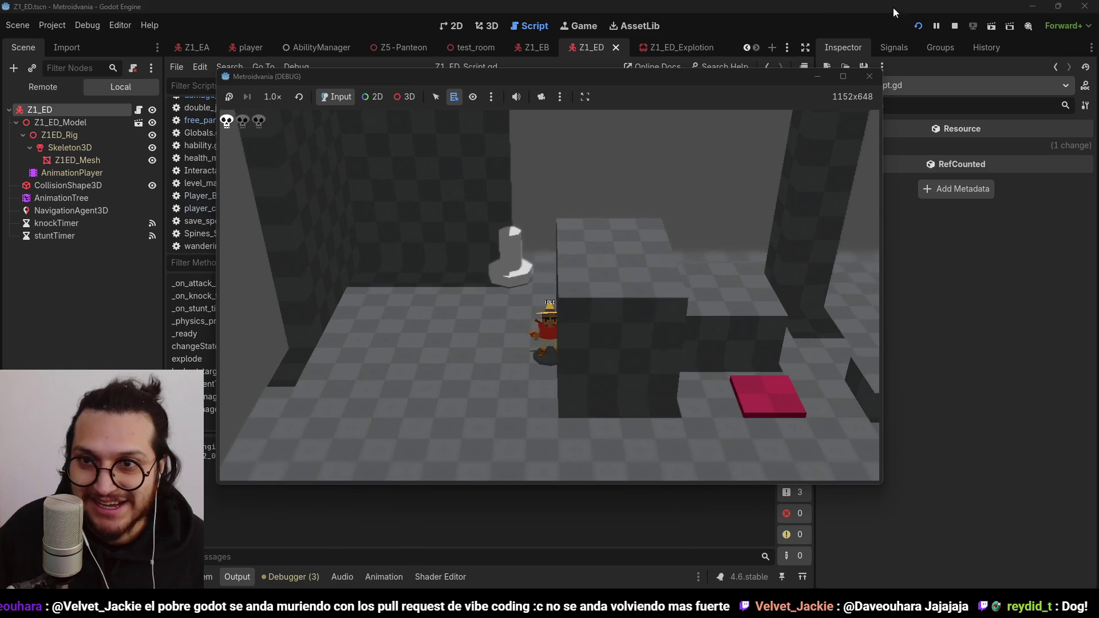
{"action": "left_click", "coordinate": [955, 26]}
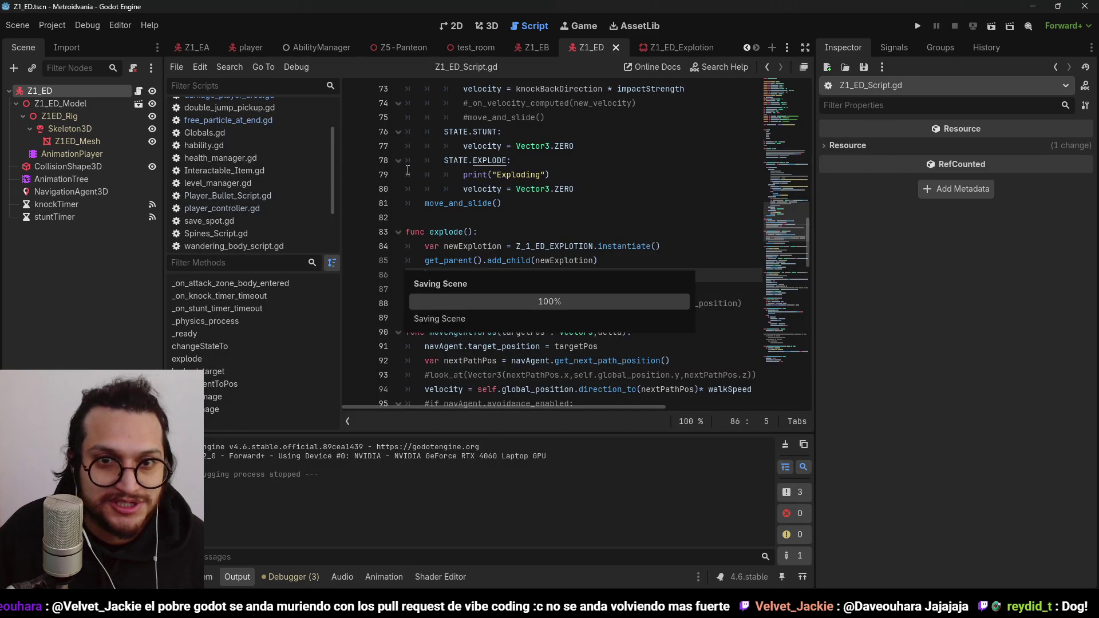
Step: Duplicate Z1_ED in test_room into Z1_ED2 and Z1_ED3, offset along Z and X, and start a playtest
{"action": "left_click", "coordinate": [475, 41]}
{"action": "scroll", "coordinate": [465, 275], "scroll_direction": "up", "scroll_amount": 5}
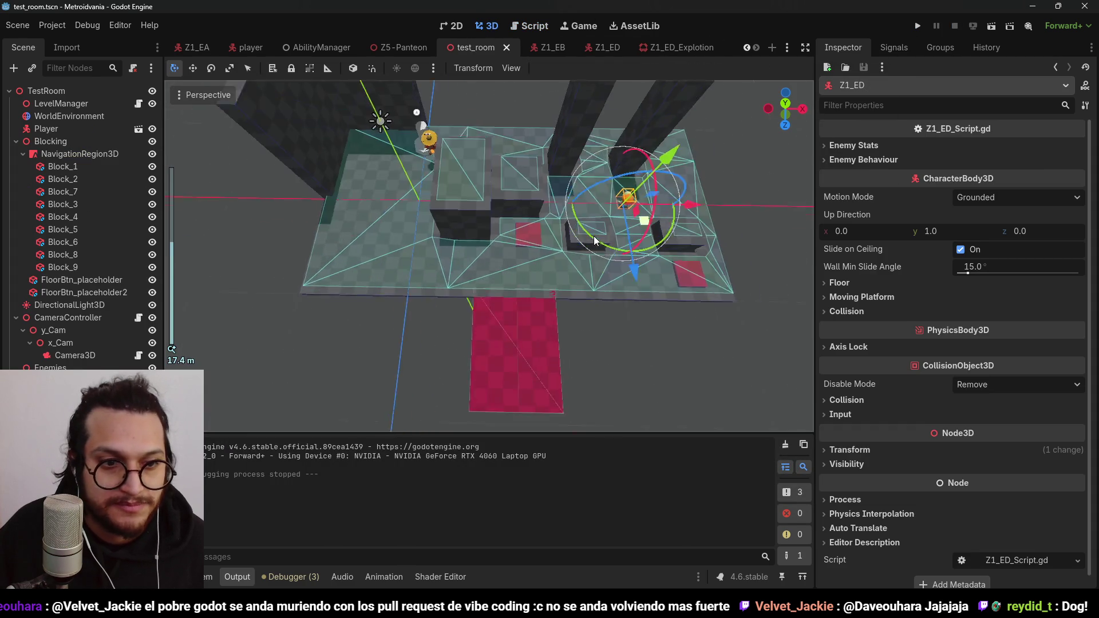
{"action": "key", "text": "ctrl+d"}
{"action": "key", "text": "f"}
{"action": "scroll", "coordinate": [483, 265], "scroll_direction": "up", "scroll_amount": 2}
{"action": "left_click_drag", "start_coordinate": [475, 329], "coordinate": [475, 347]}
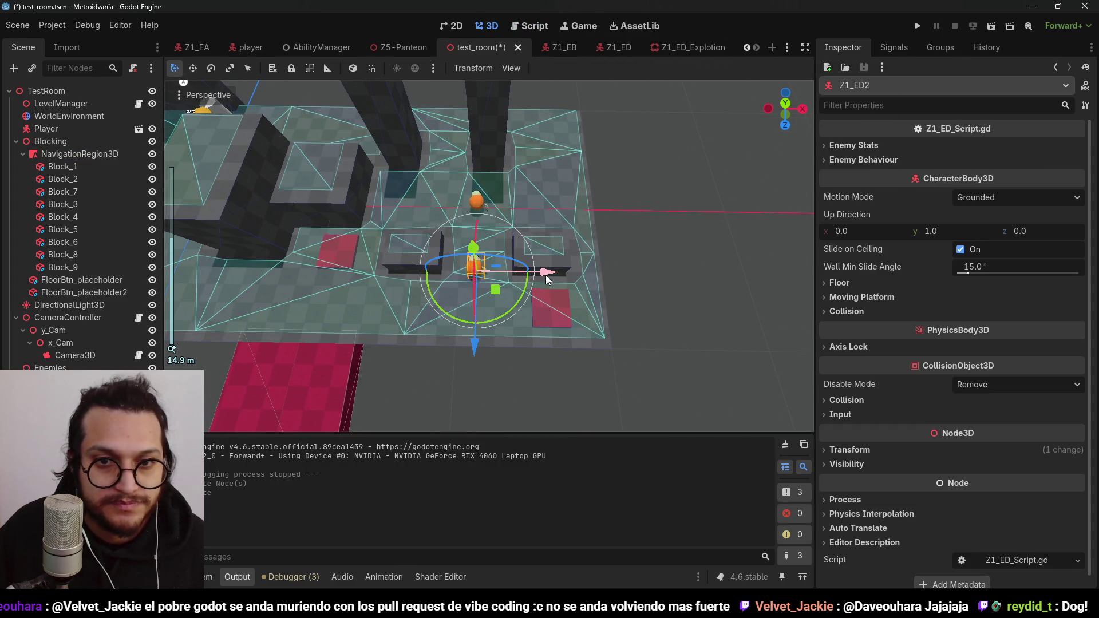
{"action": "key", "text": "f"}
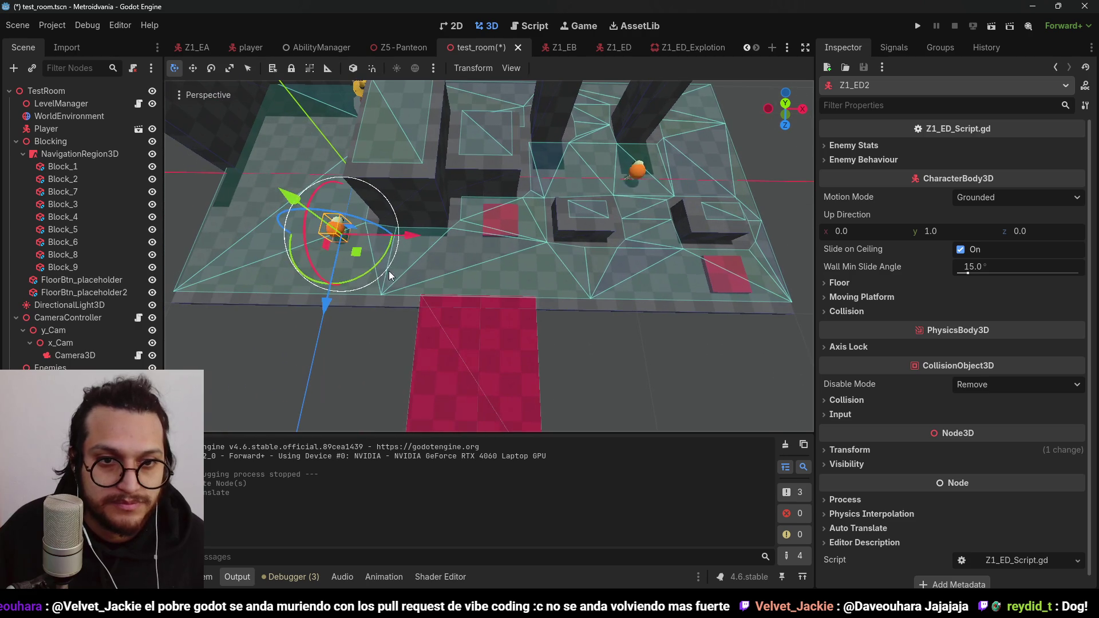
{"action": "mouse_move", "coordinate": [432, 241]}
{"action": "left_mouse_down"}
{"action": "mouse_move", "coordinate": [760, 263]}
{"action": "mouse_move", "coordinate": [585, 286]}
{"action": "mouse_move", "coordinate": [544, 232]}
{"action": "left_mouse_up"}
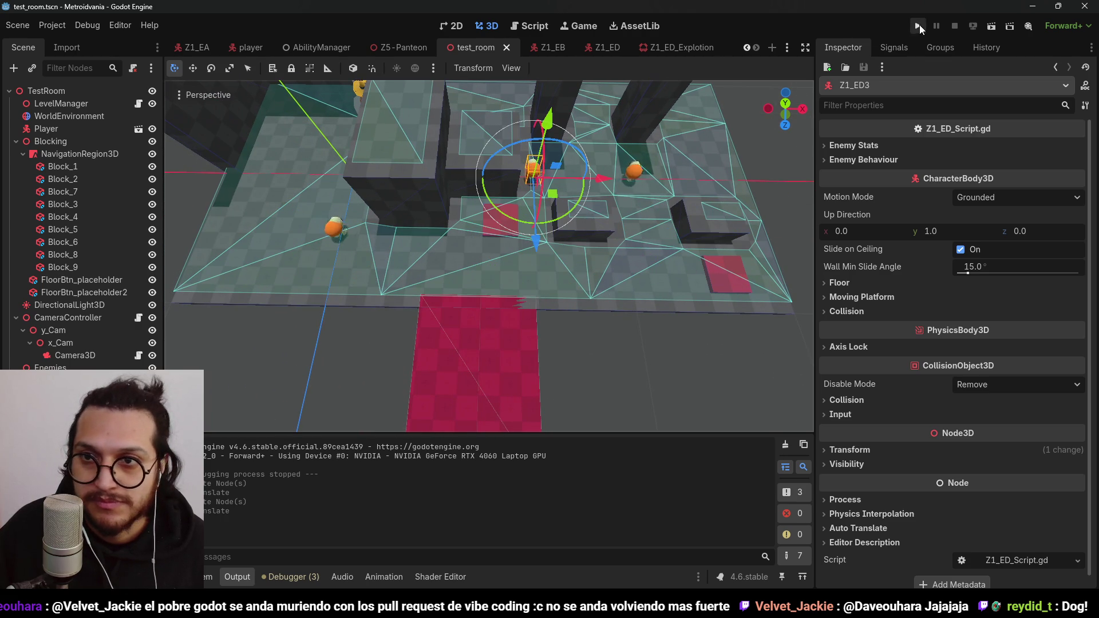
{"action": "left_click", "coordinate": [919, 27]}
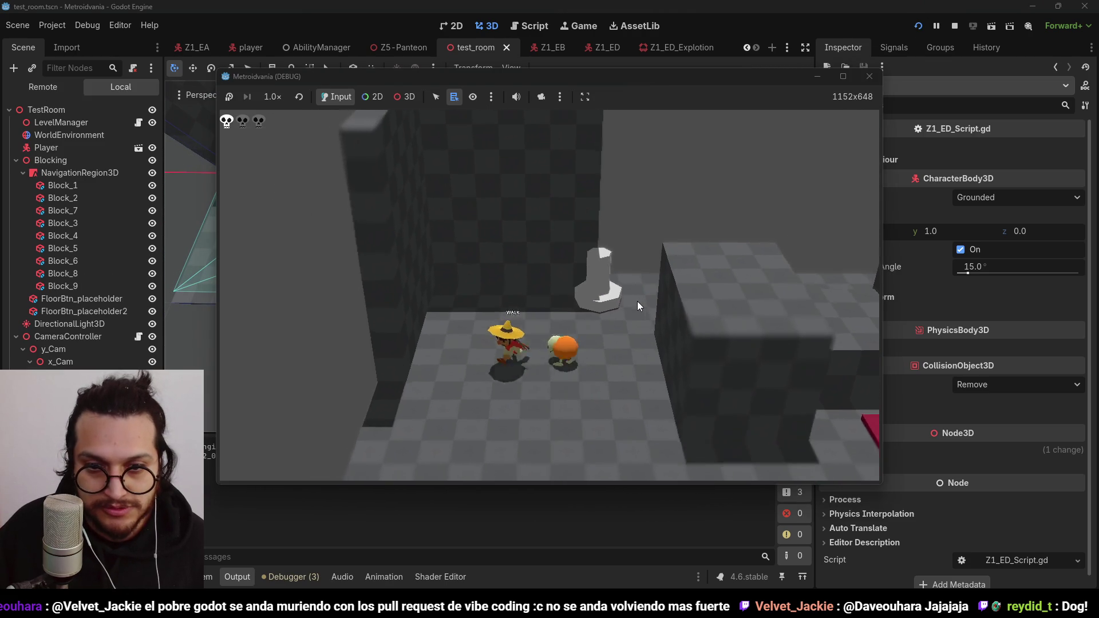
Step: Walk the player right through test_room, luring the enemies into orange explosions, then stop
{"action": "key", "text": "d"}
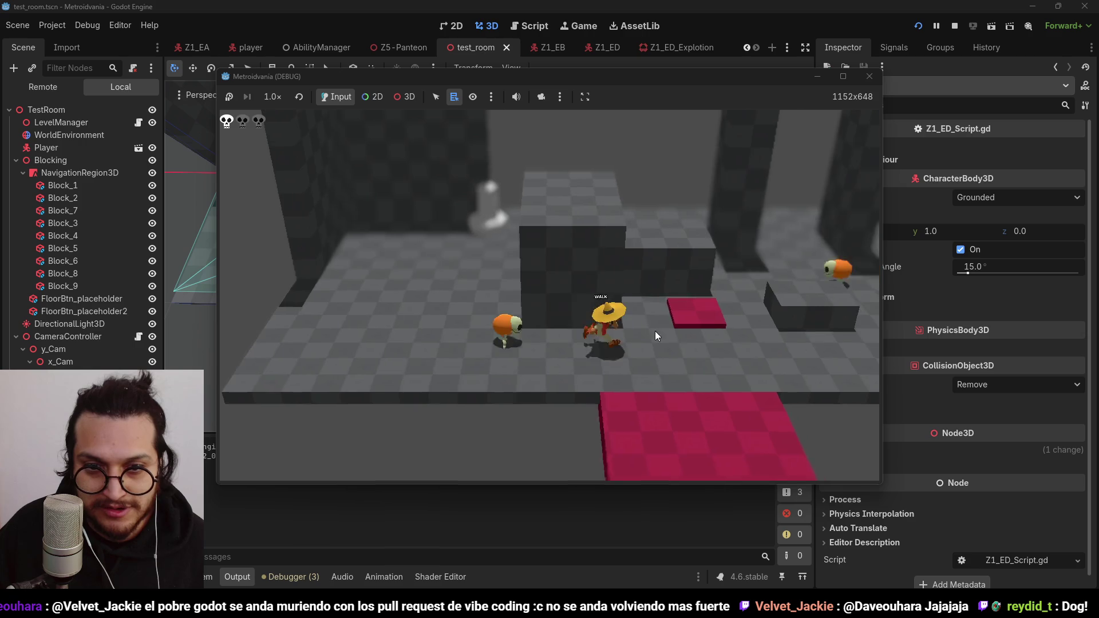
{"action": "key", "text": "d"}
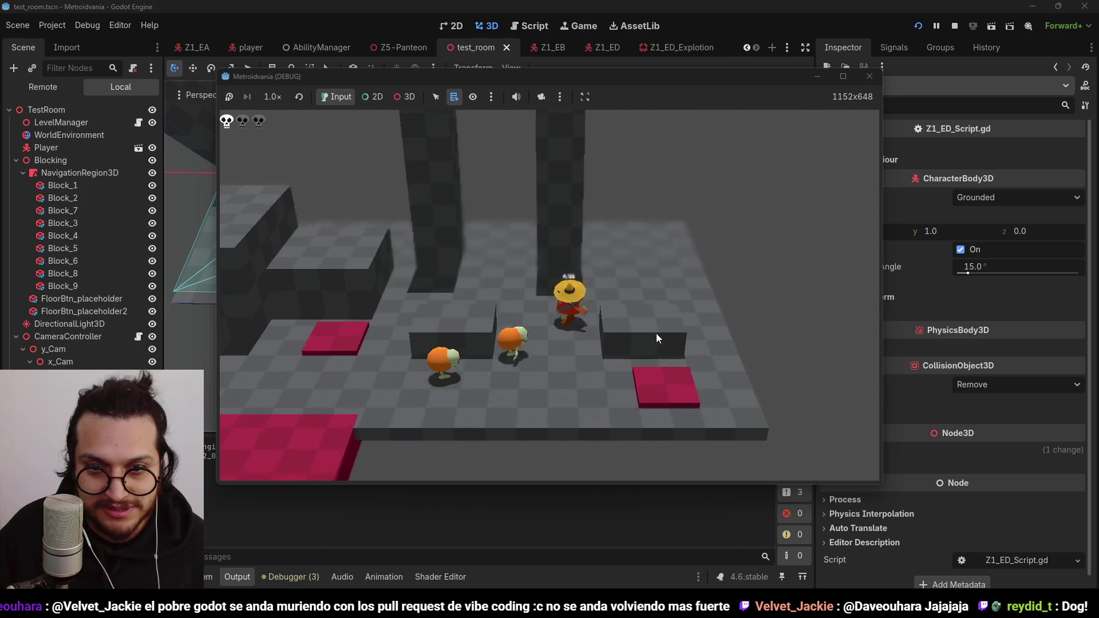
{"action": "key", "text": "d"}
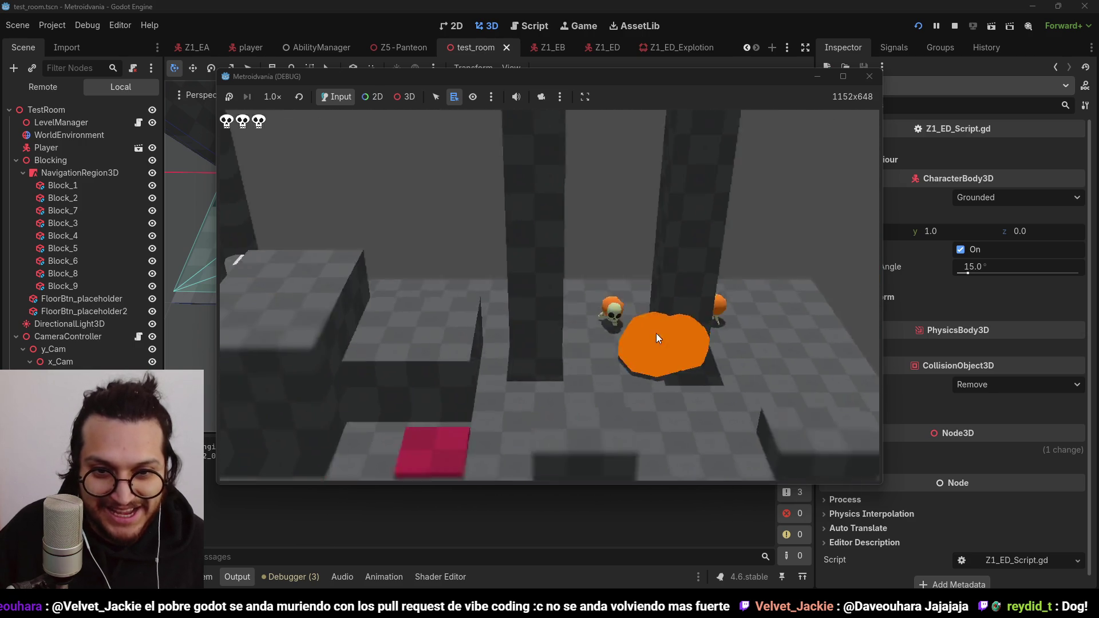
{"action": "key", "text": "d"}
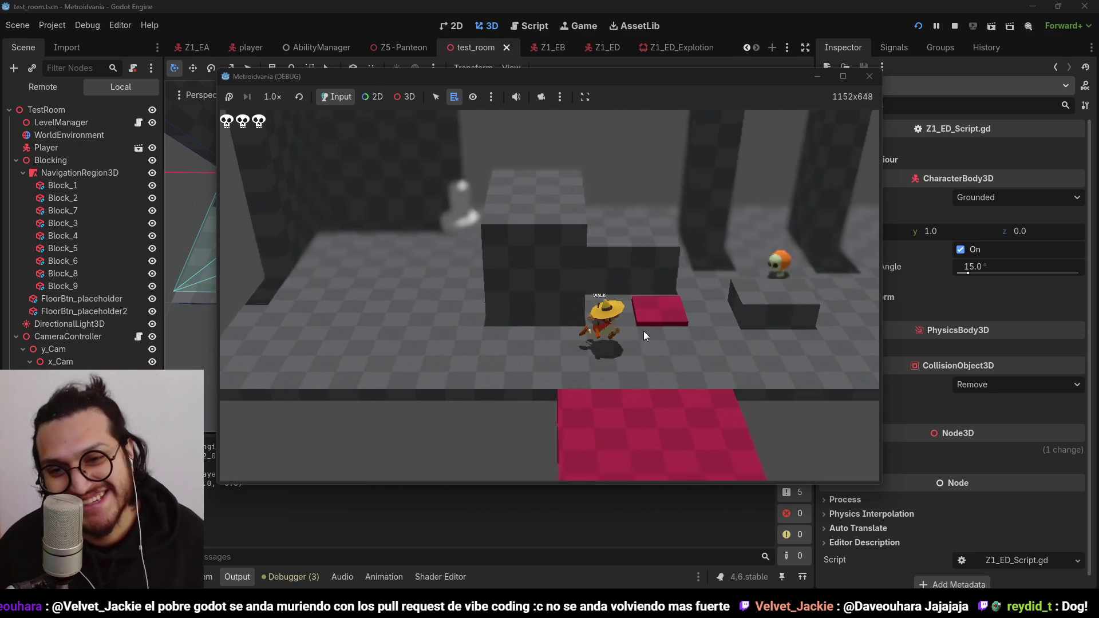
{"action": "key", "text": "d"}
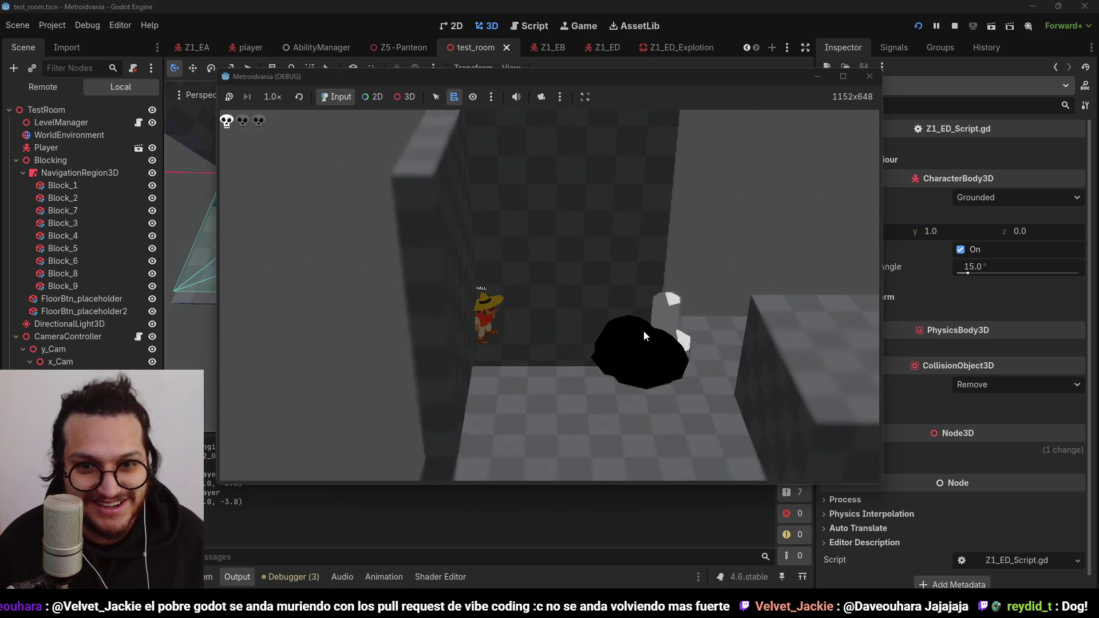
{"action": "key", "text": "d"}
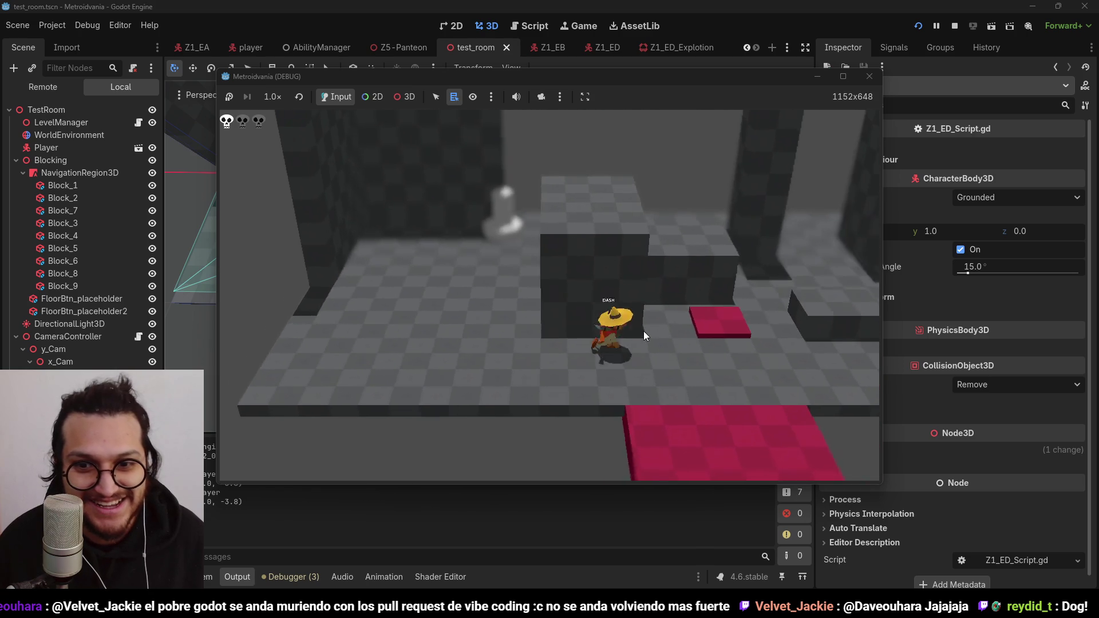
{"action": "left_click", "coordinate": [954, 29]}
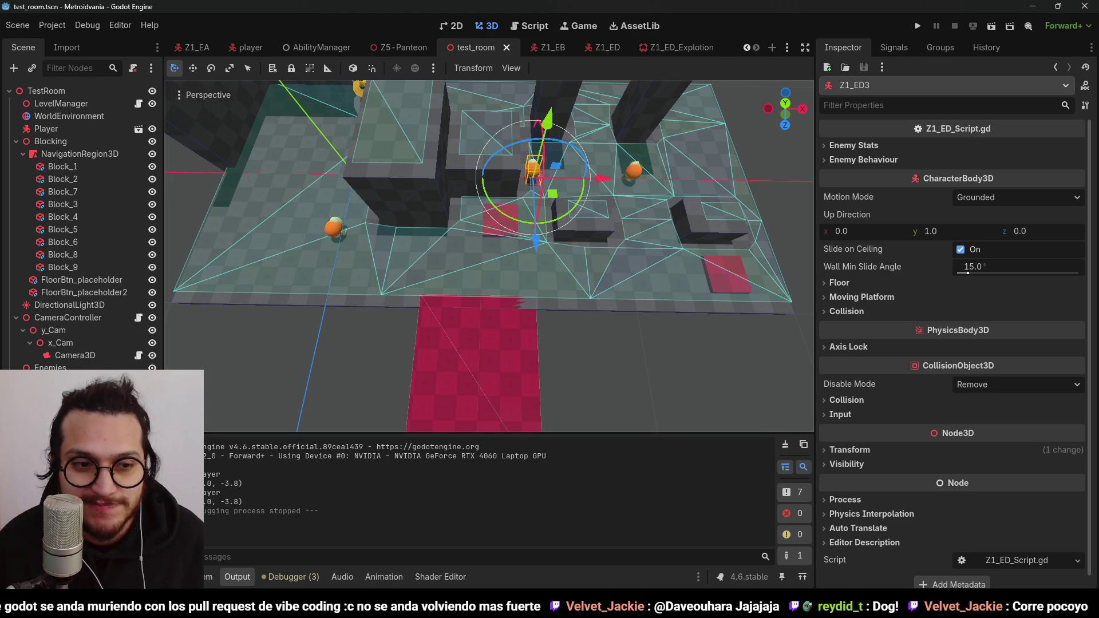
Step: Show the Z1_ED script and select its walkSpeed value of 6
{"action": "left_click", "coordinate": [529, 25]}
{"action": "scroll", "coordinate": [616, 239], "scroll_direction": "up", "scroll_amount": 20}
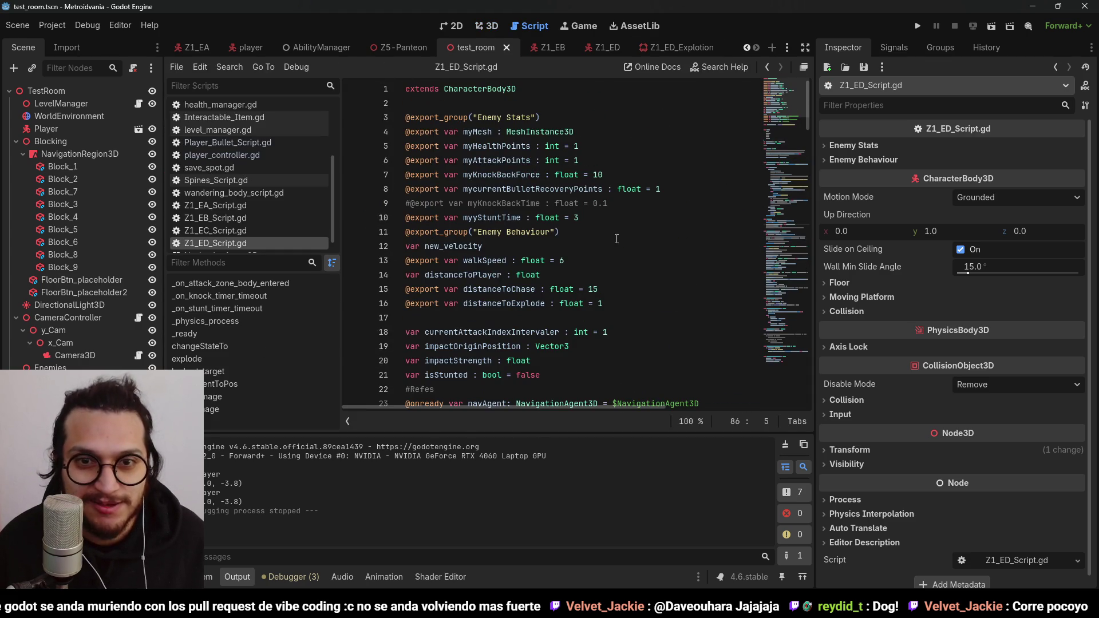
{"action": "scroll", "coordinate": [583, 223], "scroll_direction": "down", "scroll_amount": 1}
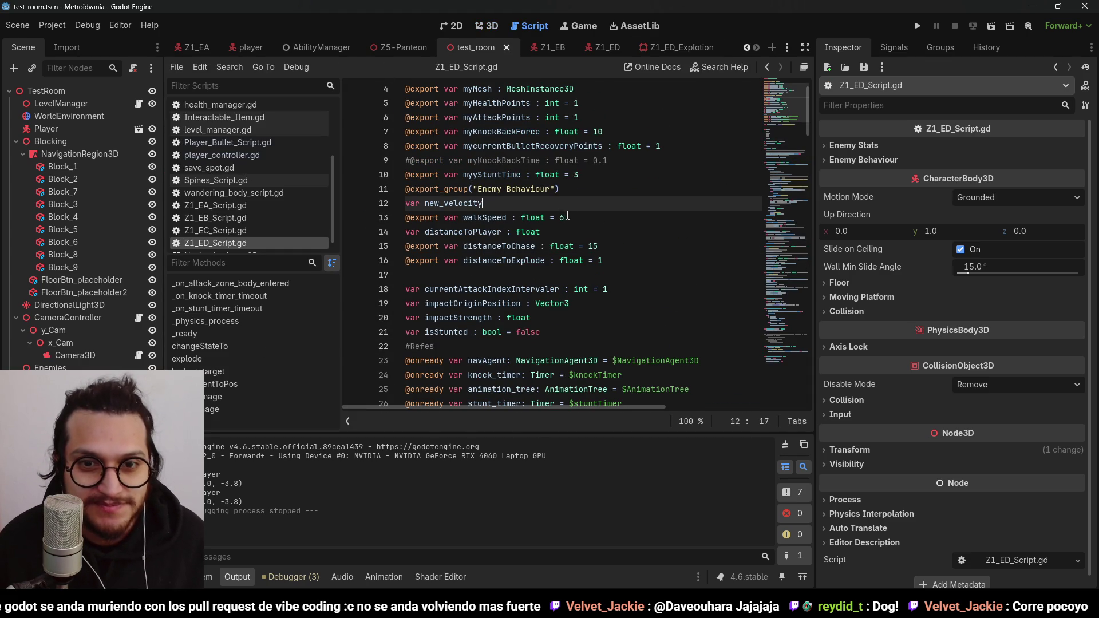
{"action": "double_click", "coordinate": [562, 217]}
{"action": "type", "text": "7"}
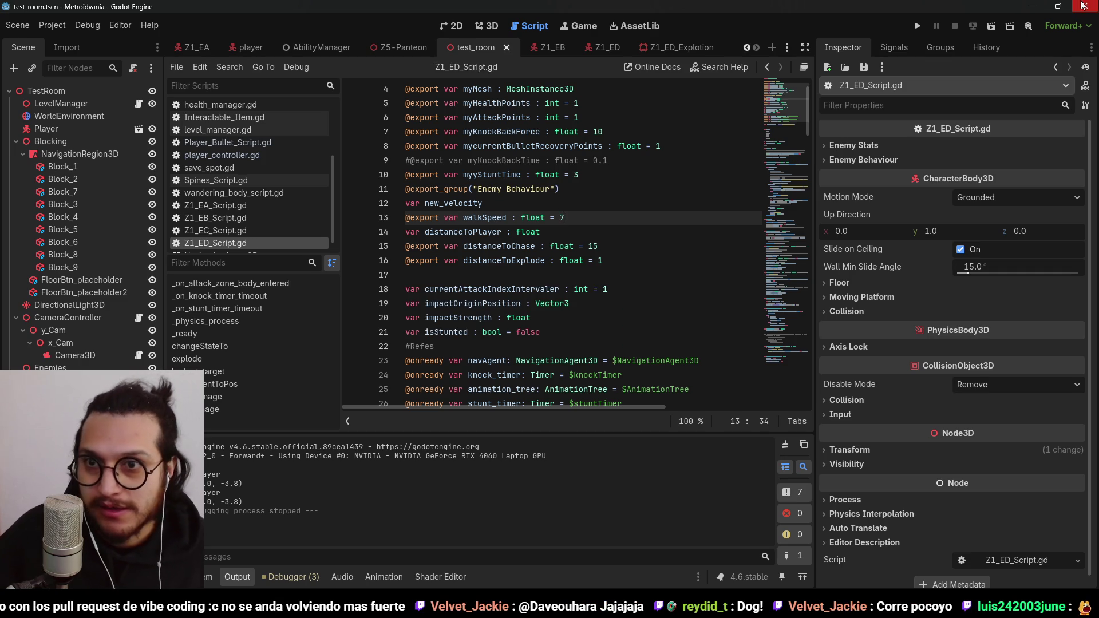
Step: Playtest with the new walk speed, walking forward until an orange enemy approaches, then stop
{"action": "left_click", "coordinate": [917, 27]}
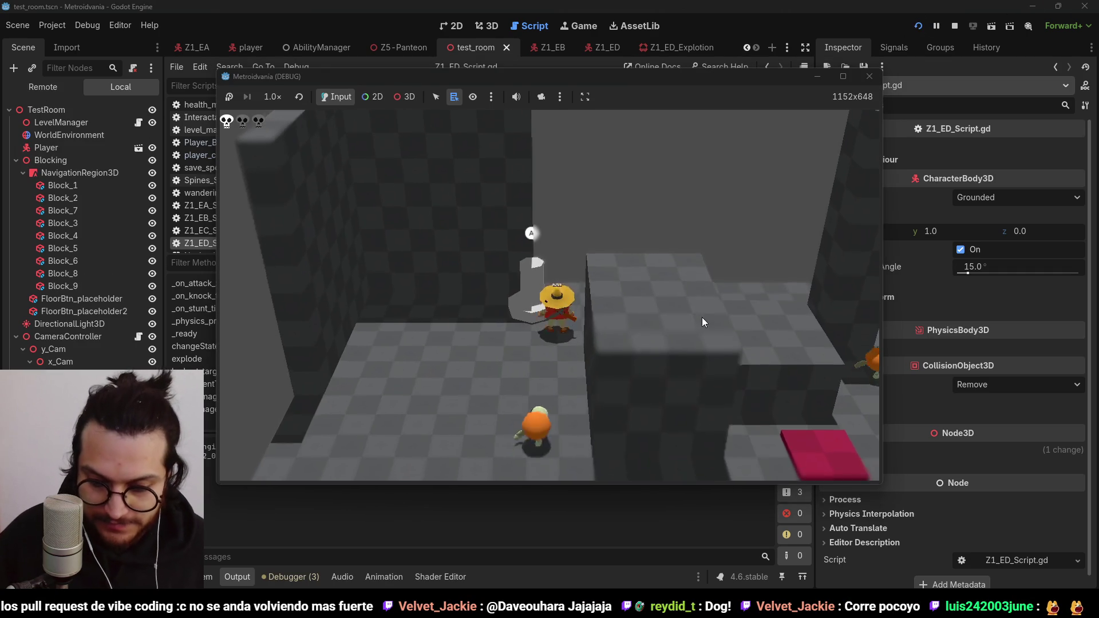
{"action": "key", "text": "w"}
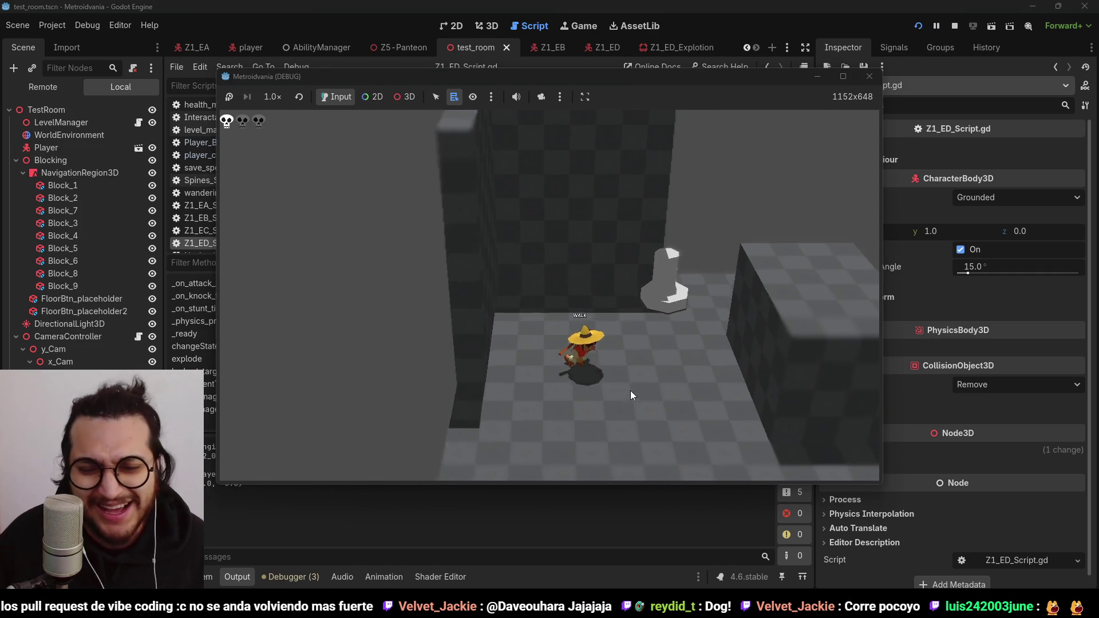
{"action": "key", "text": "w"}
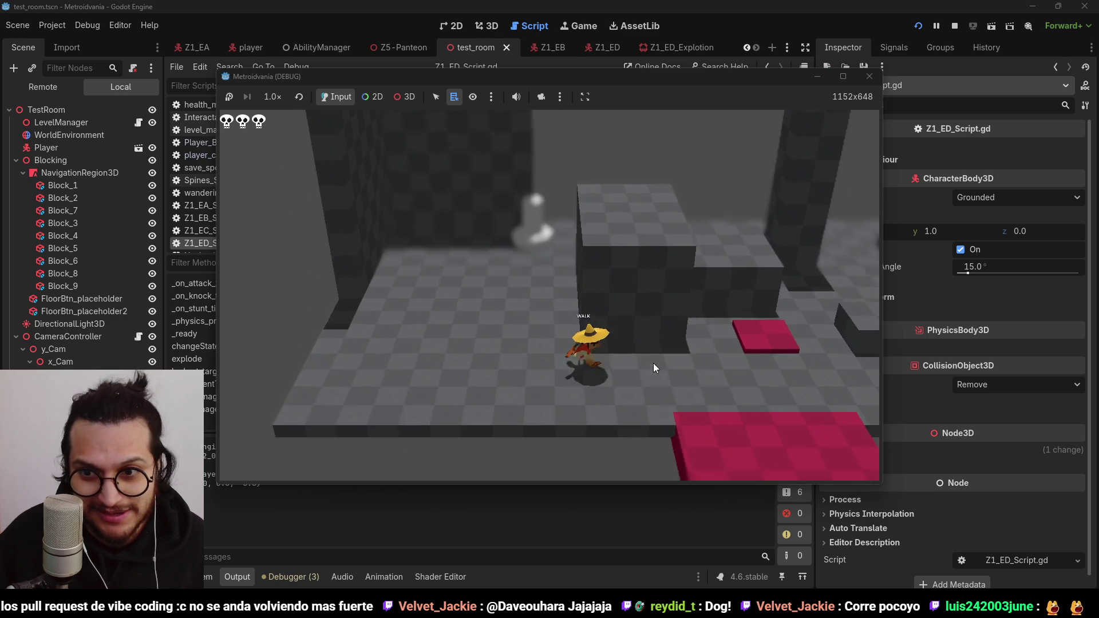
{"action": "key", "text": "w"}
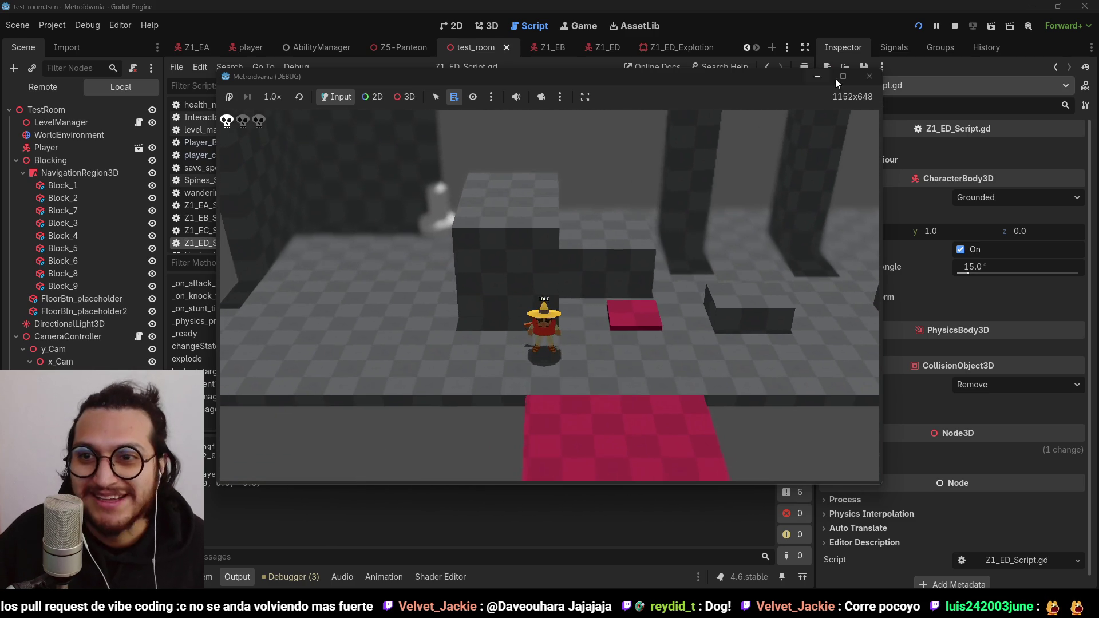
{"action": "left_click", "coordinate": [958, 30]}
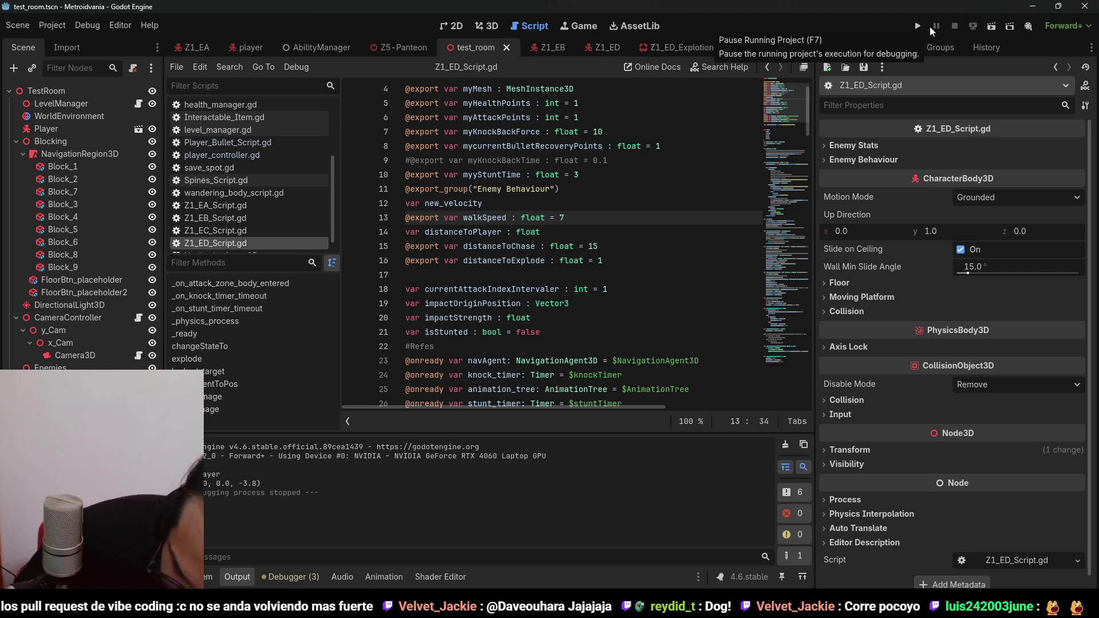
Step: Playtest test_room again, walking past the orange enemies, pillars and raised block, then stop
{"action": "left_click", "coordinate": [919, 27]}
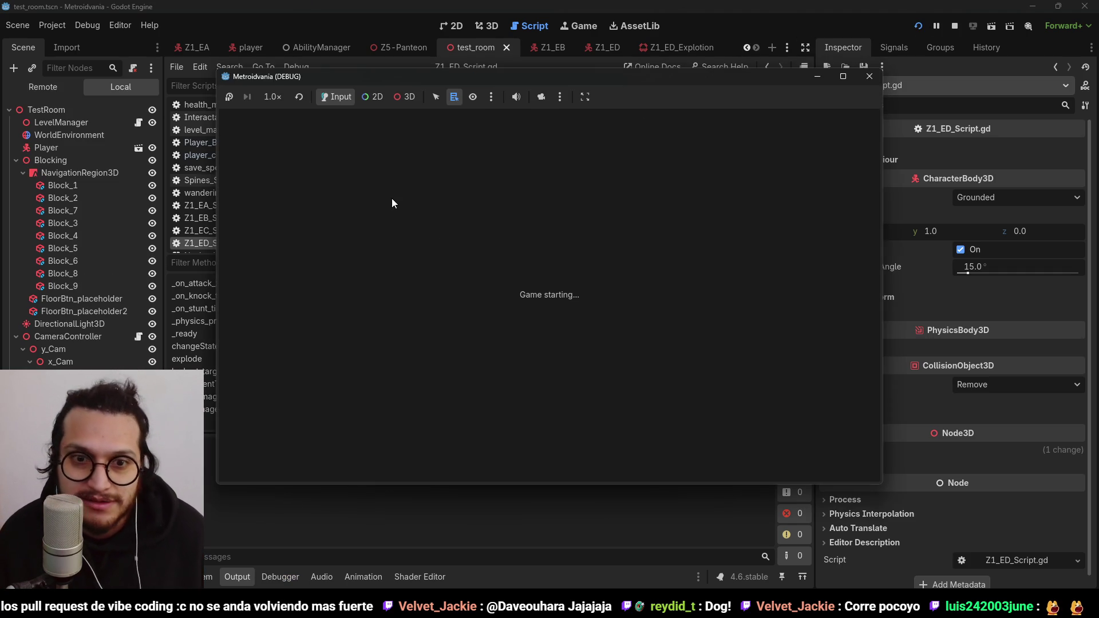
{"action": "key", "text": "a"}
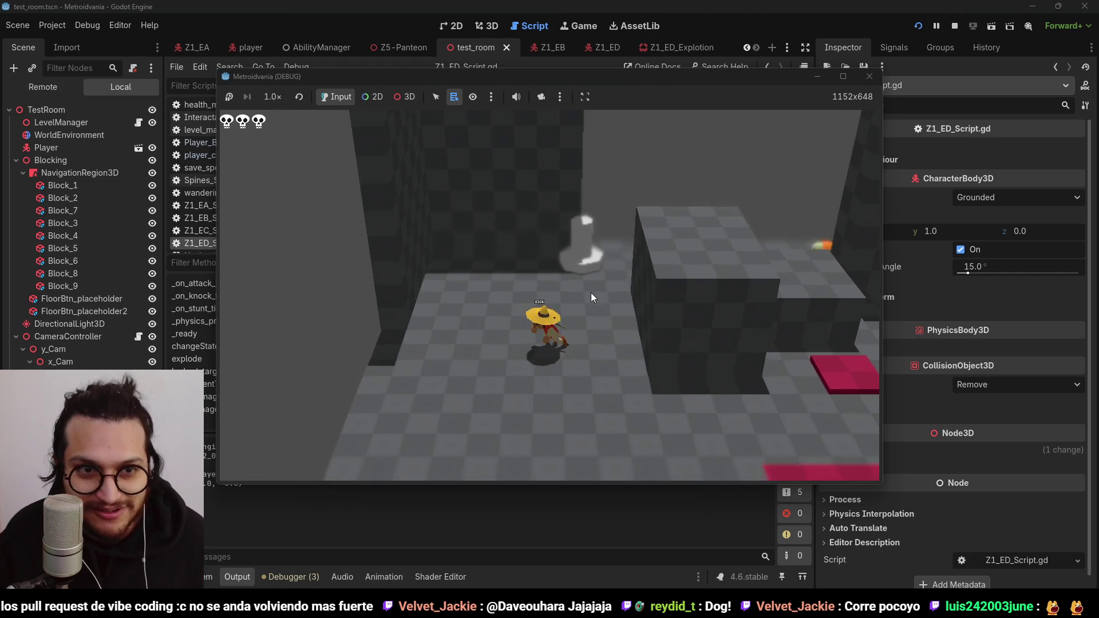
{"action": "key", "text": "d"}
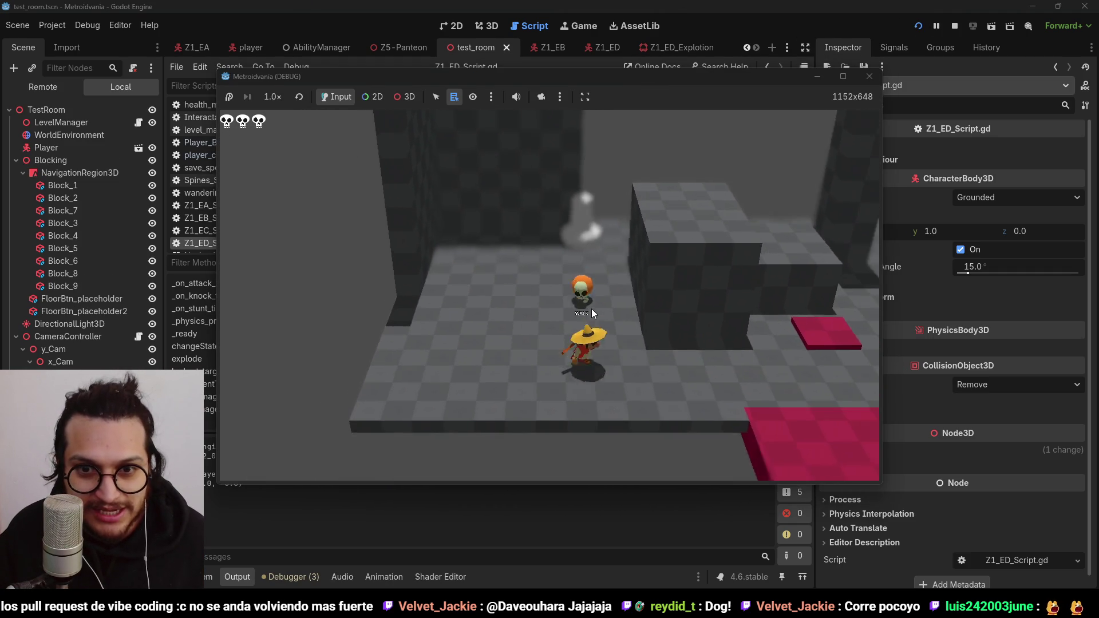
{"action": "key", "text": "w"}
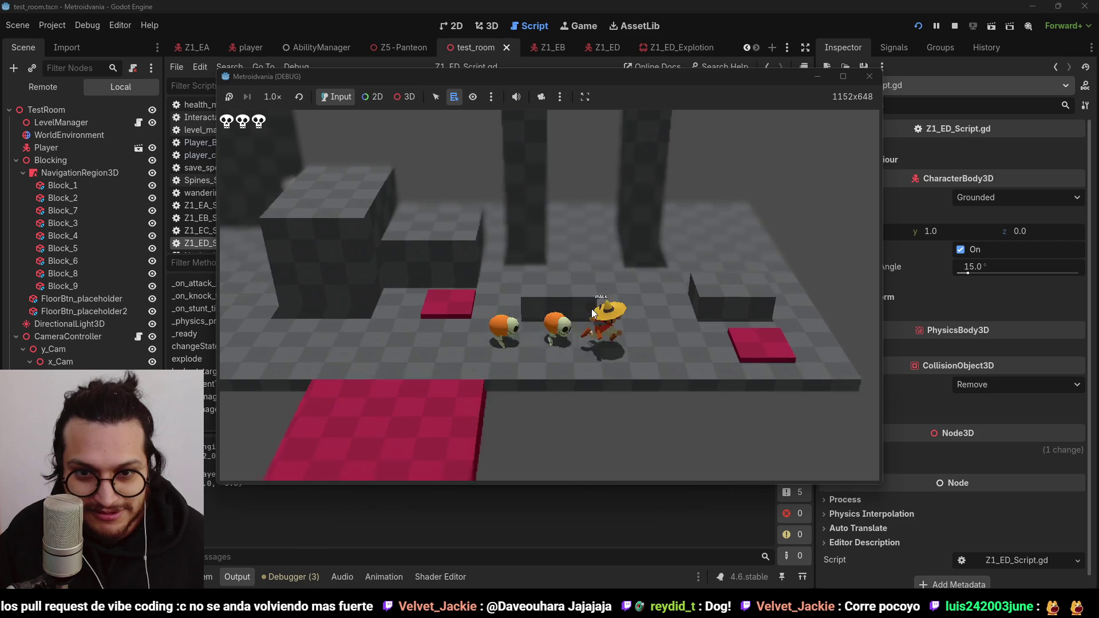
{"action": "key", "text": "a"}
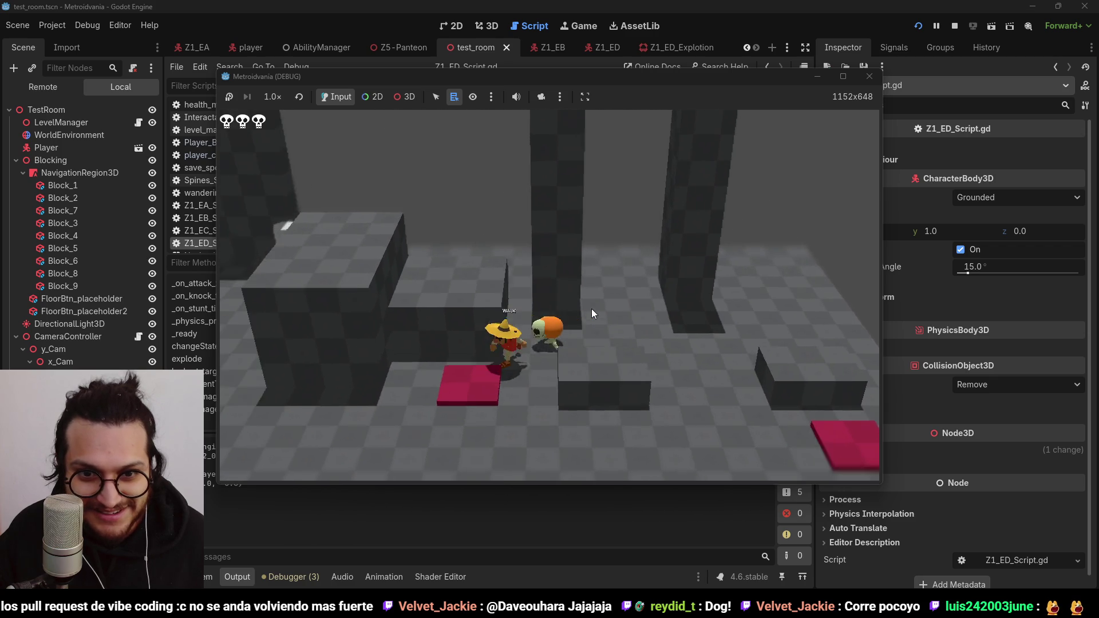
{"action": "key", "text": "w"}
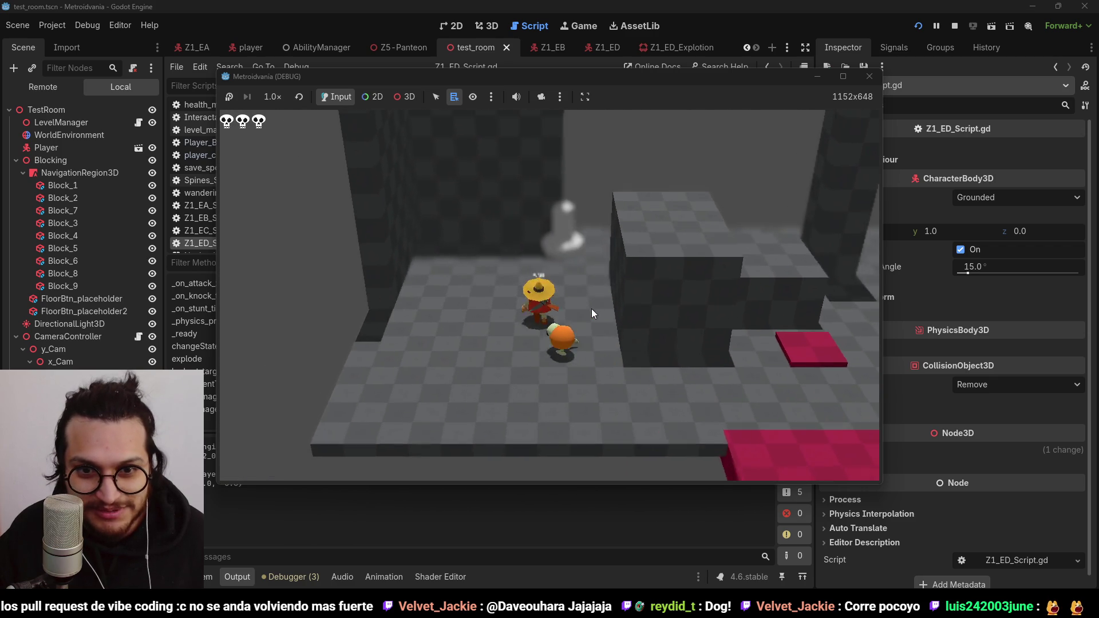
{"action": "key", "text": "w"}
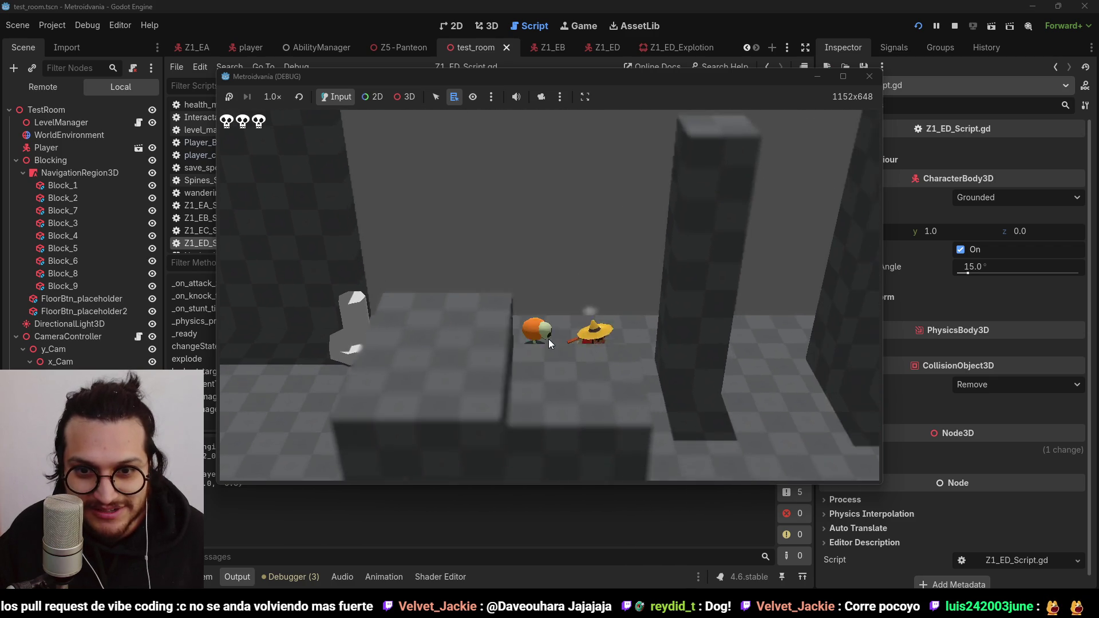
{"action": "key", "text": "w"}
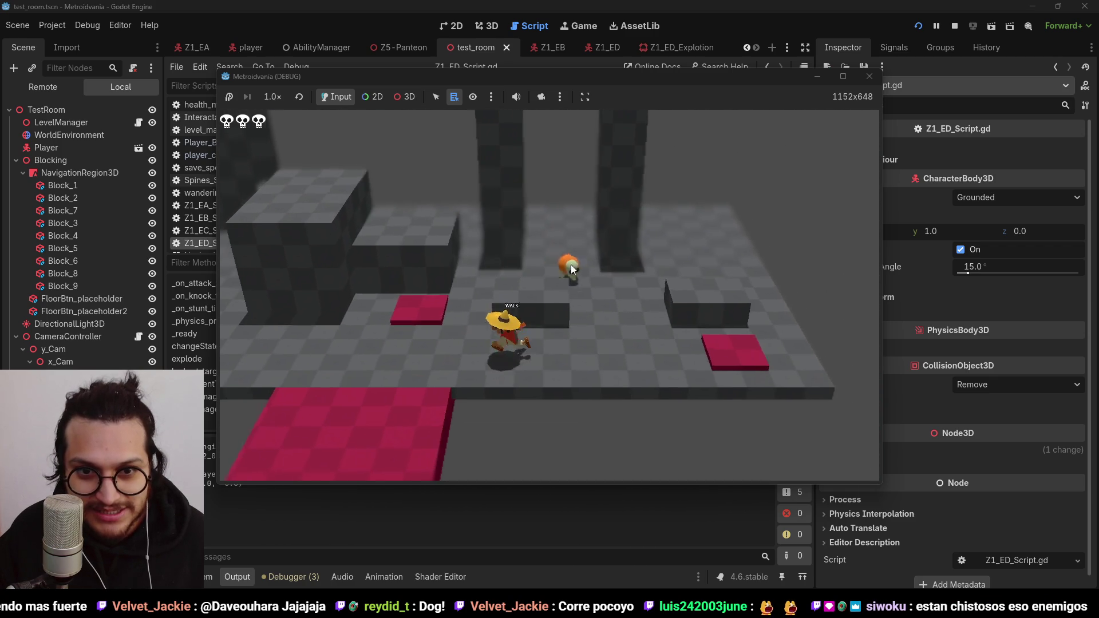
{"action": "key", "text": "w"}
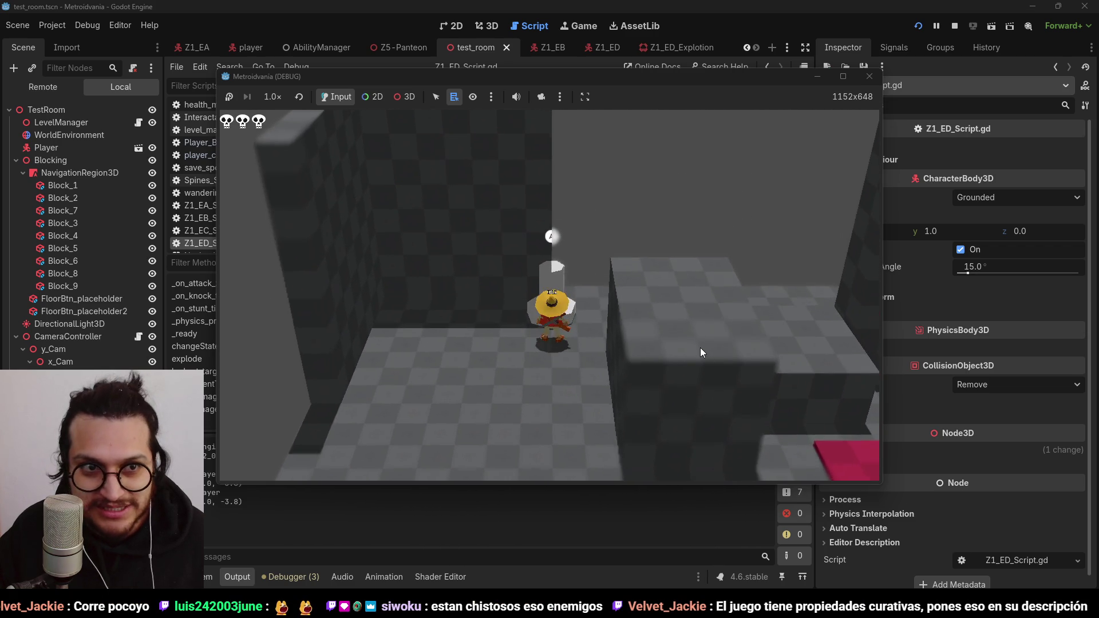
{"action": "left_click", "coordinate": [953, 26]}
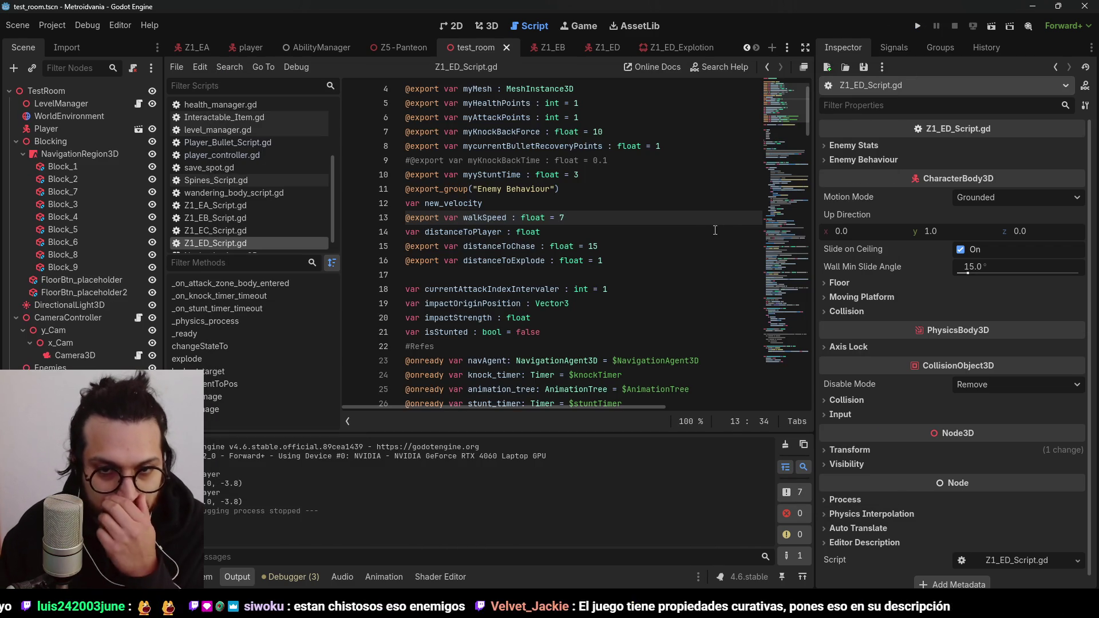
Step: Save the scene, then read through Z1_EA_Script.gd in the Z1_EA enemy scene
{"action": "key", "text": "ctrl+s"}
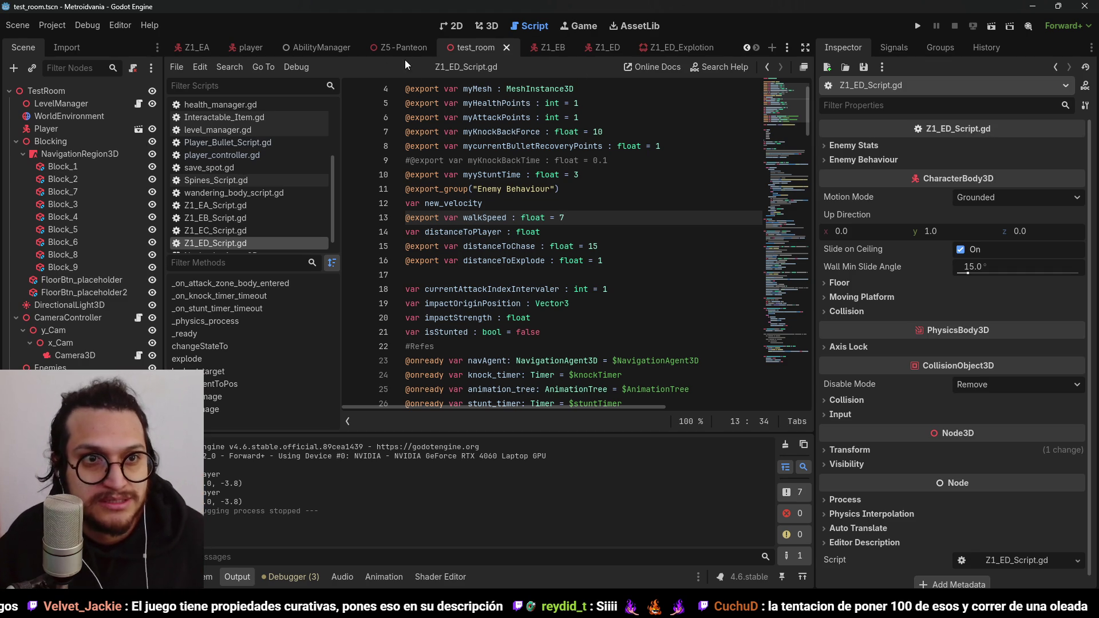
{"action": "left_click", "coordinate": [197, 47]}
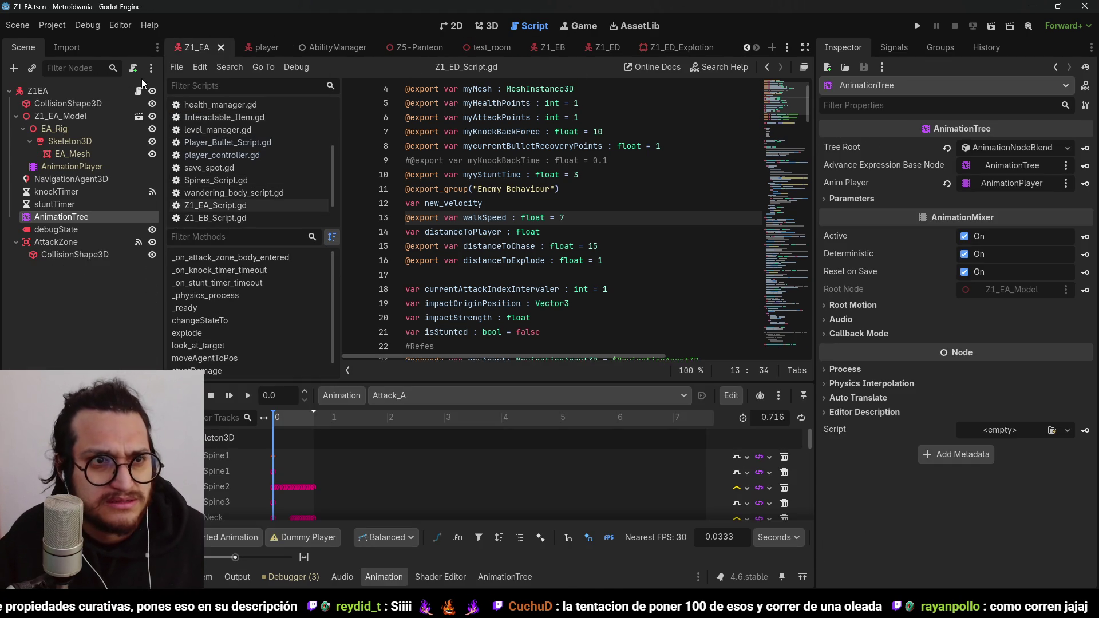
{"action": "left_click", "coordinate": [138, 91]}
{"action": "scroll", "coordinate": [613, 264], "scroll_direction": "down", "scroll_amount": 15}
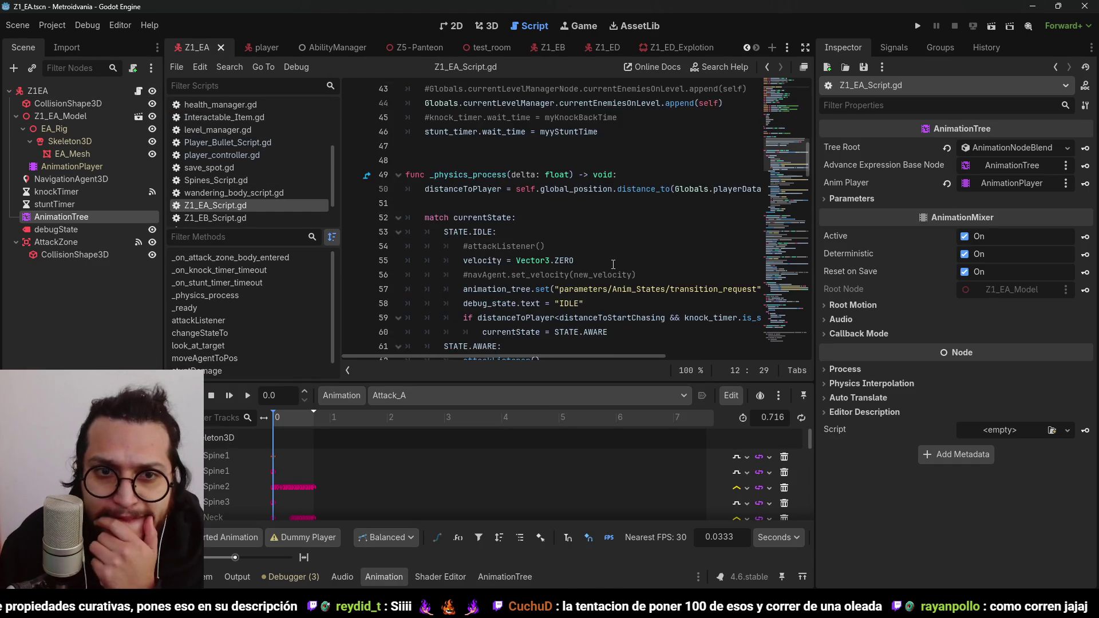
{"action": "scroll", "coordinate": [609, 264], "scroll_direction": "down", "scroll_amount": 20}
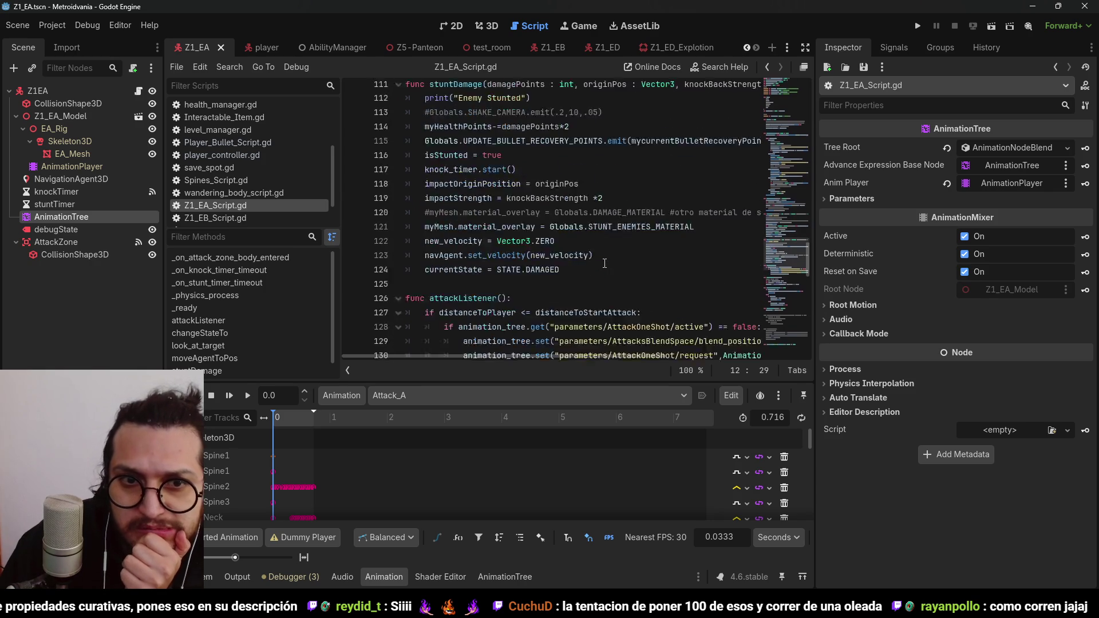
{"action": "scroll", "coordinate": [605, 263], "scroll_direction": "down", "scroll_amount": 4}
{"action": "scroll", "coordinate": [605, 264], "scroll_direction": "down", "scroll_amount": 10}
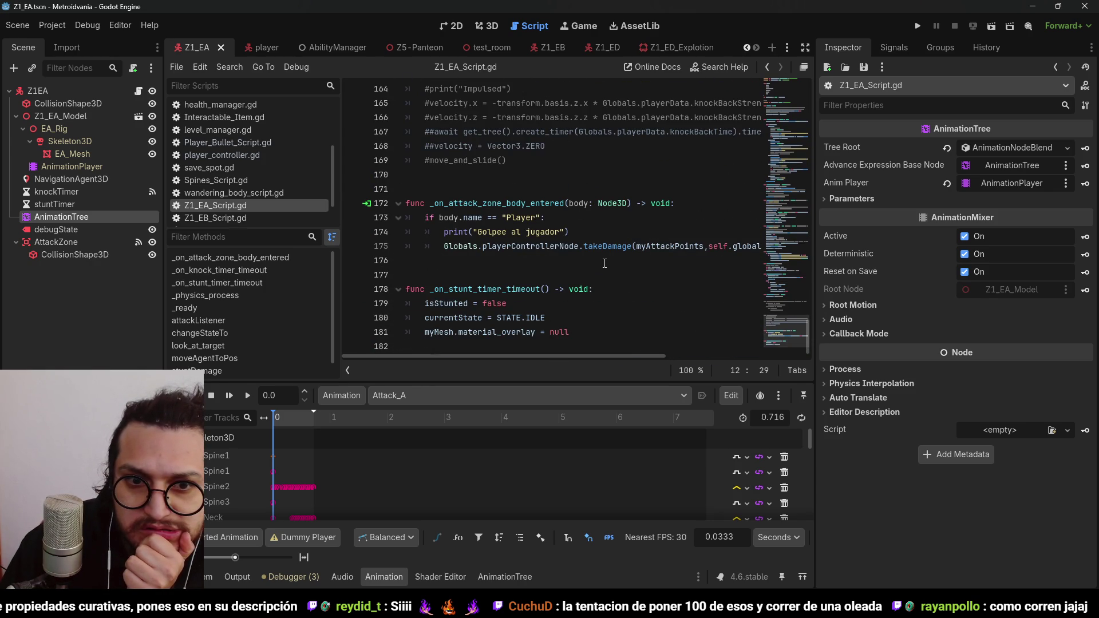
{"action": "scroll", "coordinate": [604, 263], "scroll_direction": "up", "scroll_amount": 14}
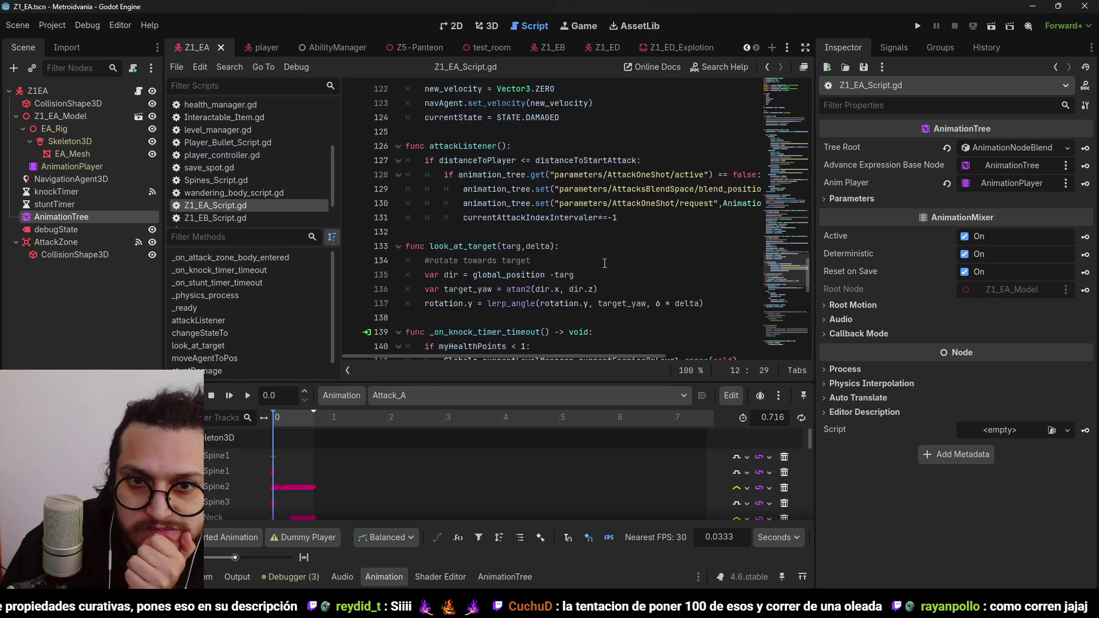
{"action": "scroll", "coordinate": [604, 263], "scroll_direction": "up", "scroll_amount": 5}
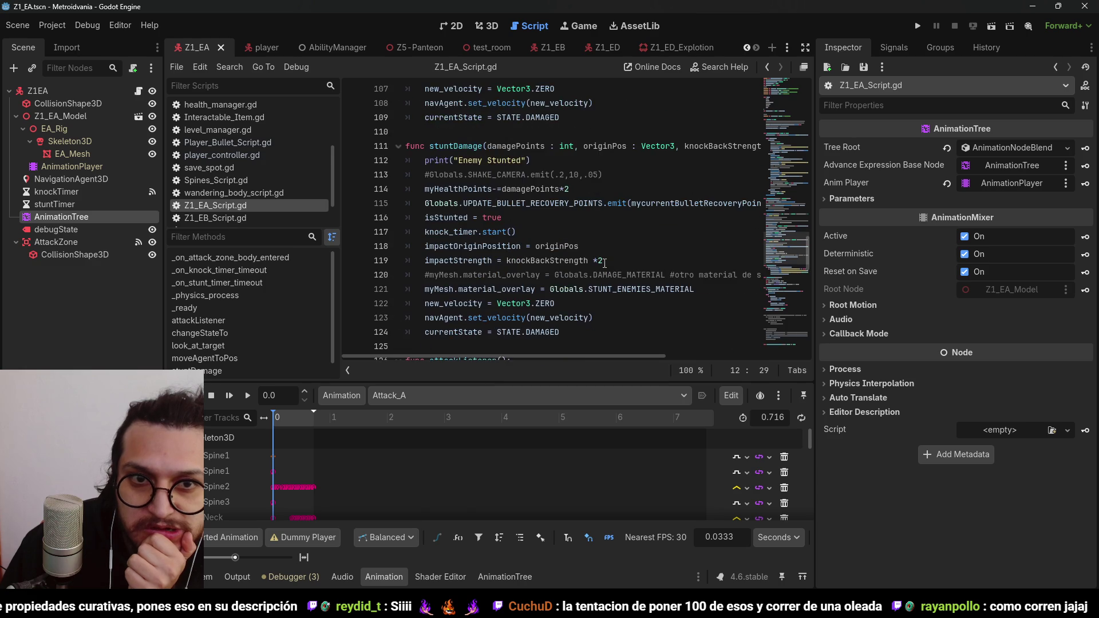
{"action": "scroll", "coordinate": [605, 263], "scroll_direction": "up", "scroll_amount": 9}
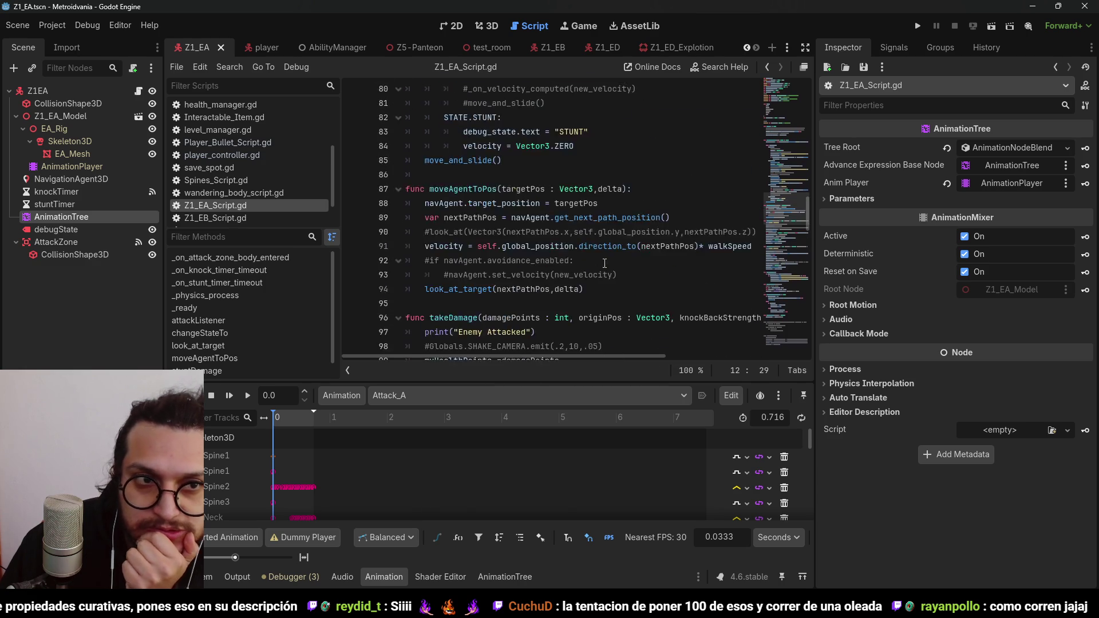
{"action": "scroll", "coordinate": [605, 263], "scroll_direction": "up", "scroll_amount": 14}
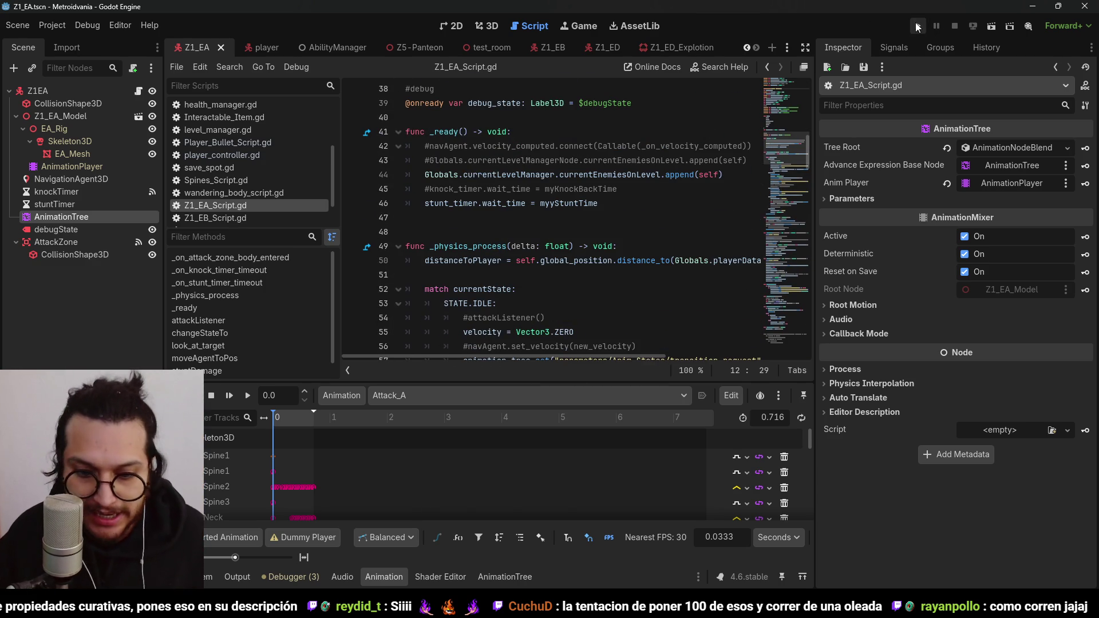
Step: Run the project from the Z1_EA scene to playtest the enemies, then stop it
{"action": "left_click", "coordinate": [918, 27]}
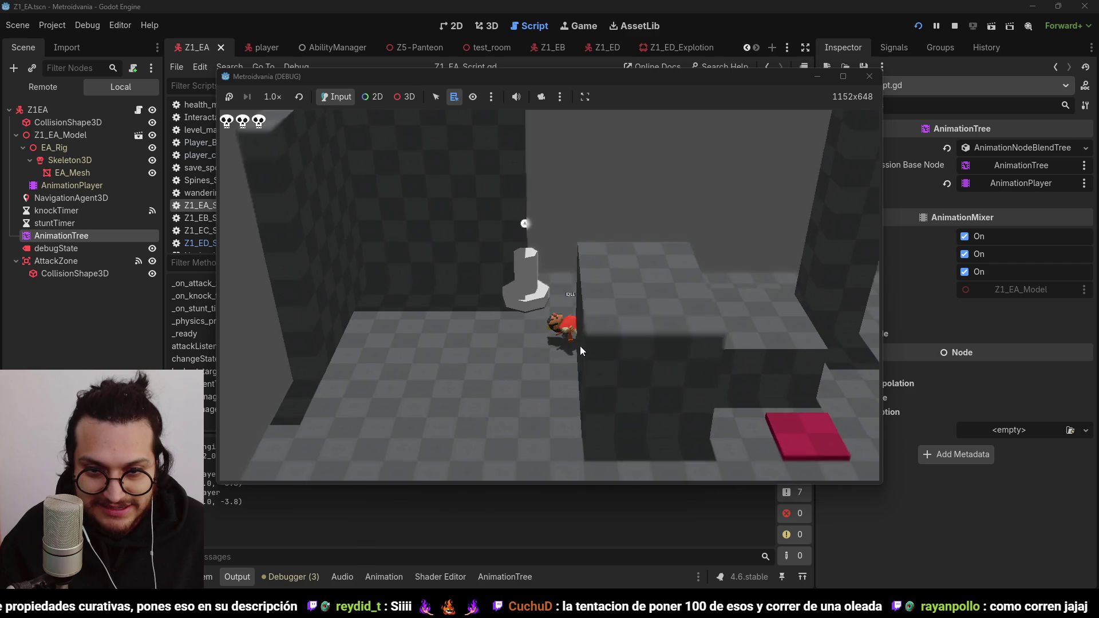
{"action": "left_click", "coordinate": [957, 30]}
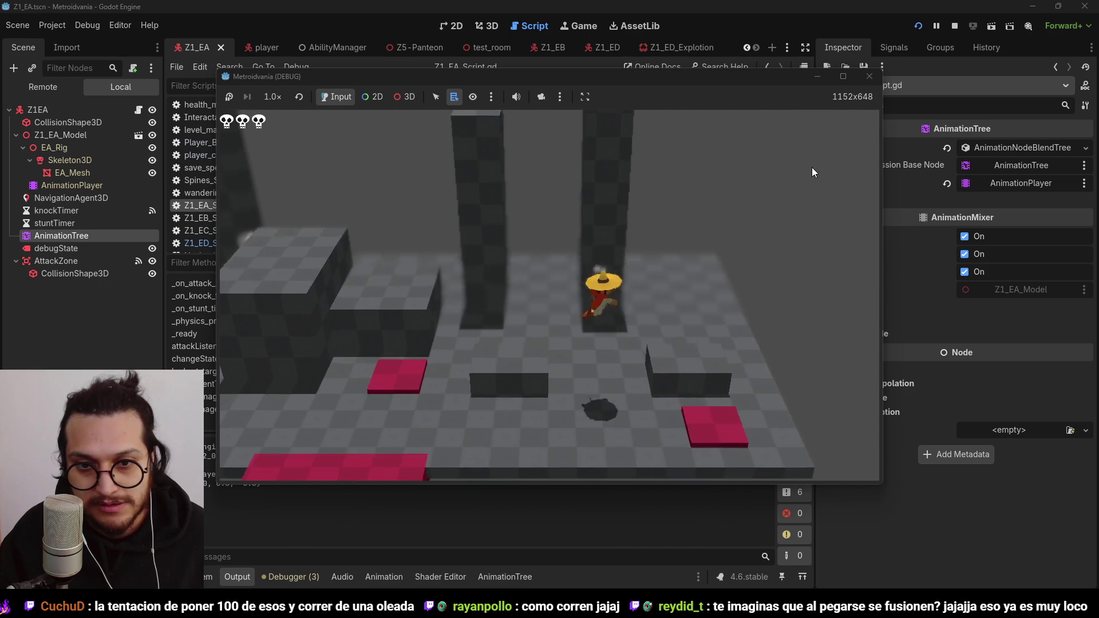
Step: Reload the running game, then stop it
{"action": "left_click", "coordinate": [955, 25]}
{"action": "key", "text": "F5"}
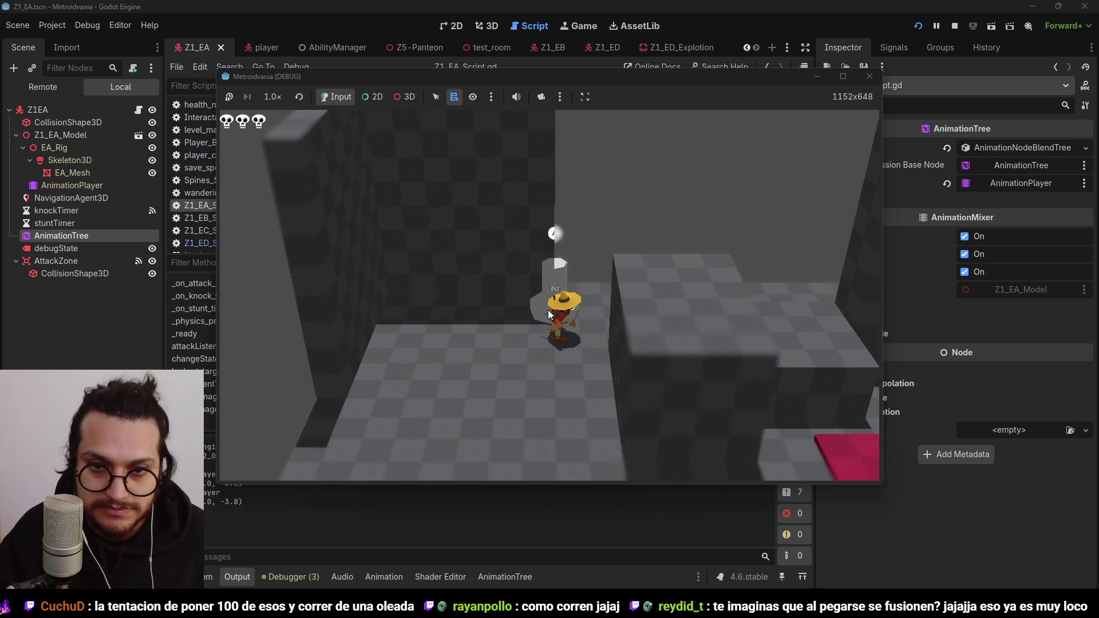
{"action": "left_click", "coordinate": [954, 26]}
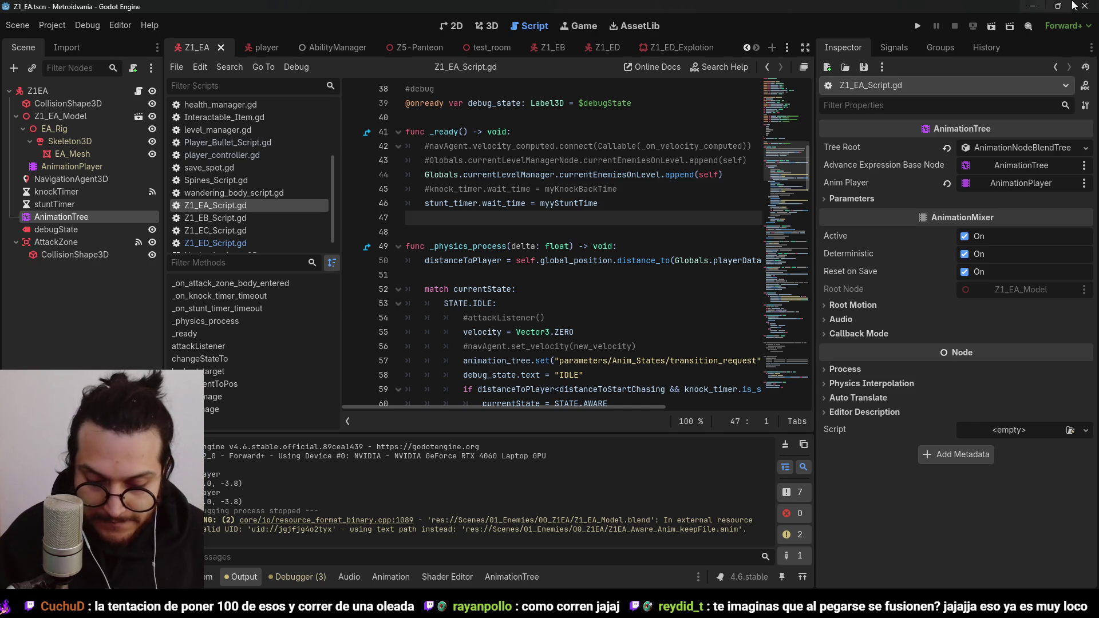
Step: Relaunch the game, walk the player forward toward the enemies, and stop it
{"action": "left_click", "coordinate": [915, 27]}
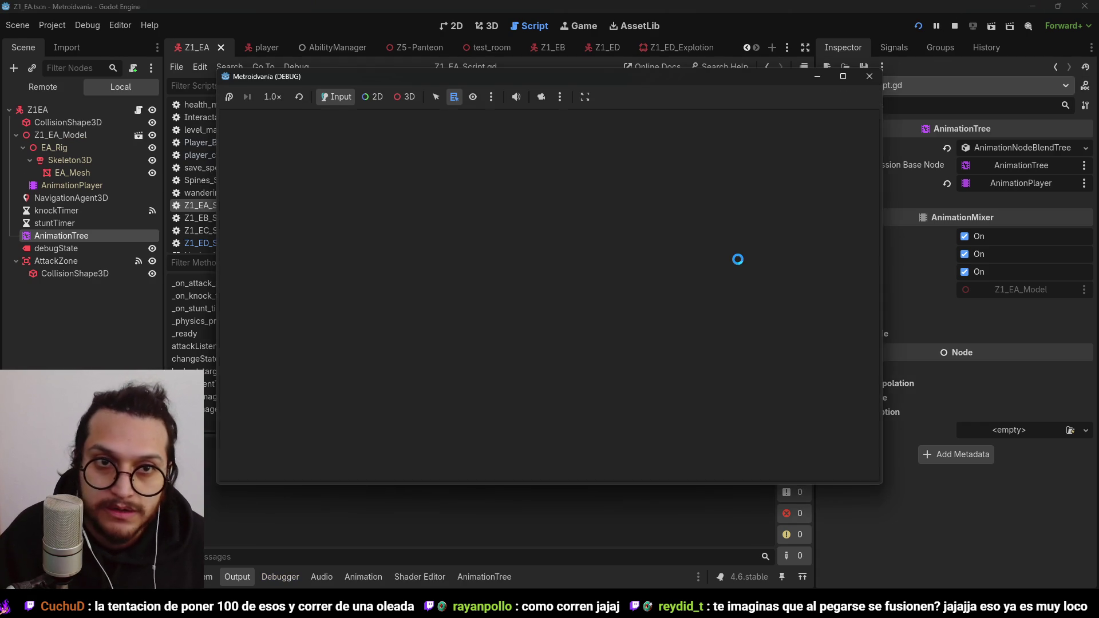
{"action": "key", "text": "w"}
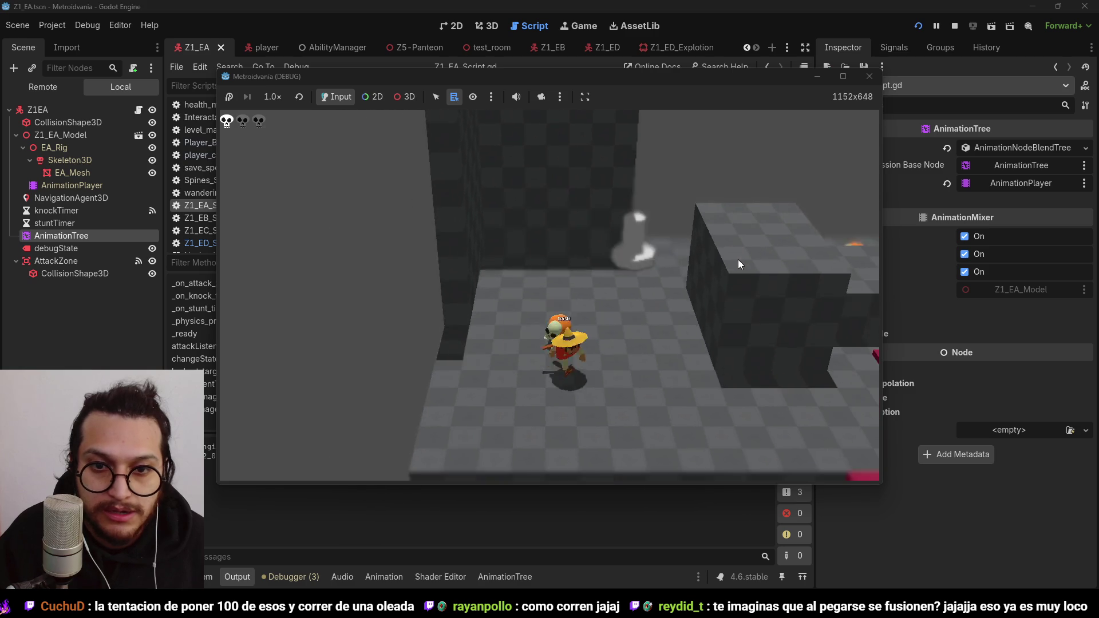
{"action": "key", "text": "w"}
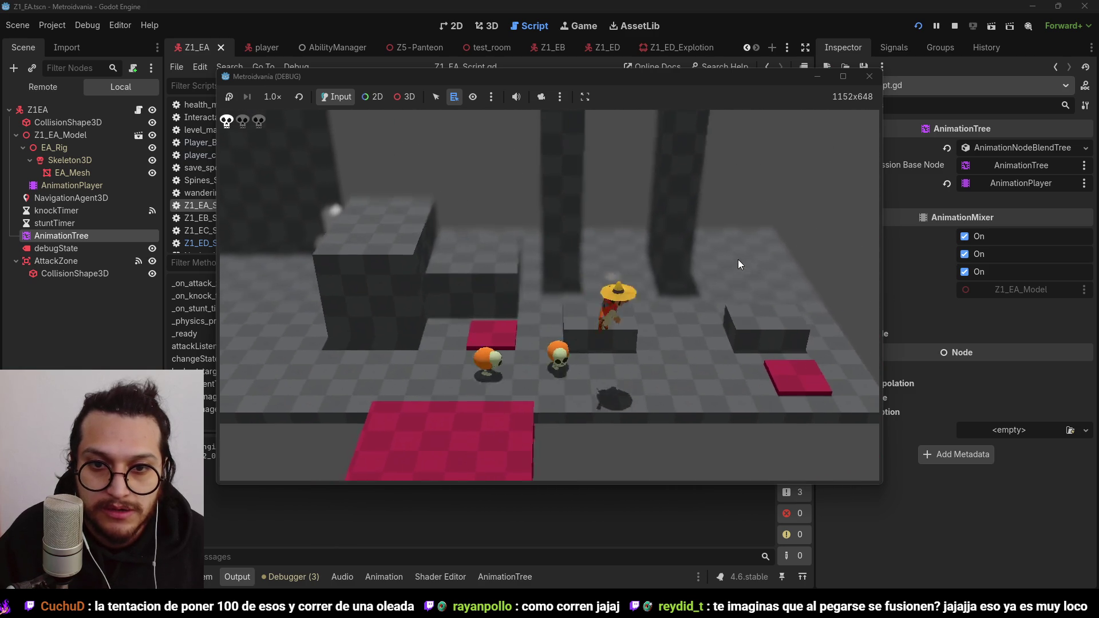
{"action": "key", "text": "w"}
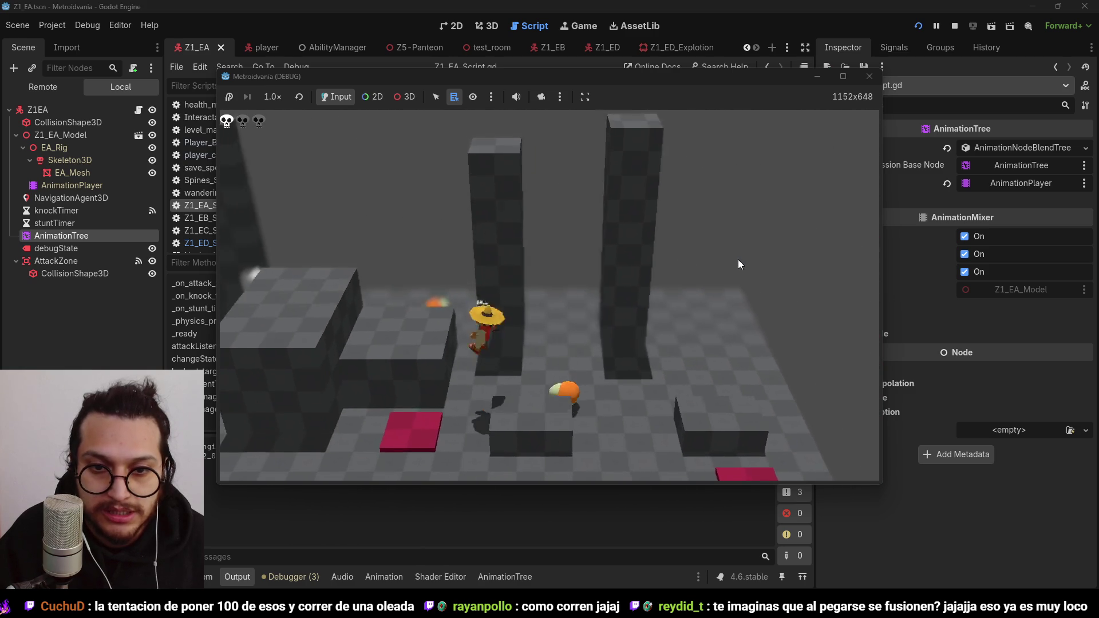
{"action": "key", "text": "w"}
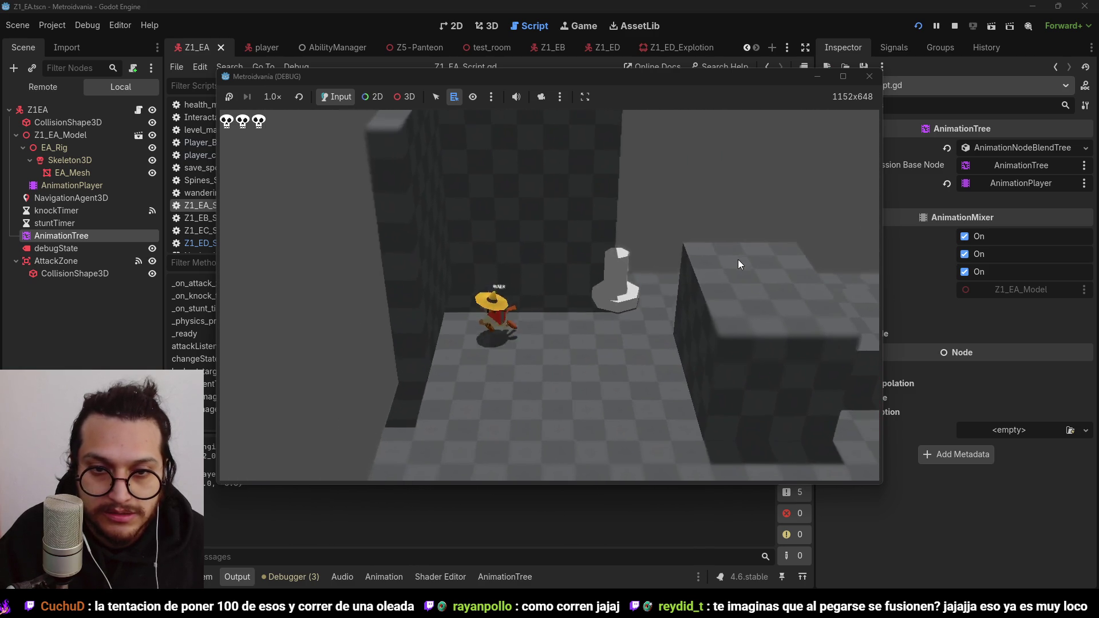
{"action": "key", "text": "w"}
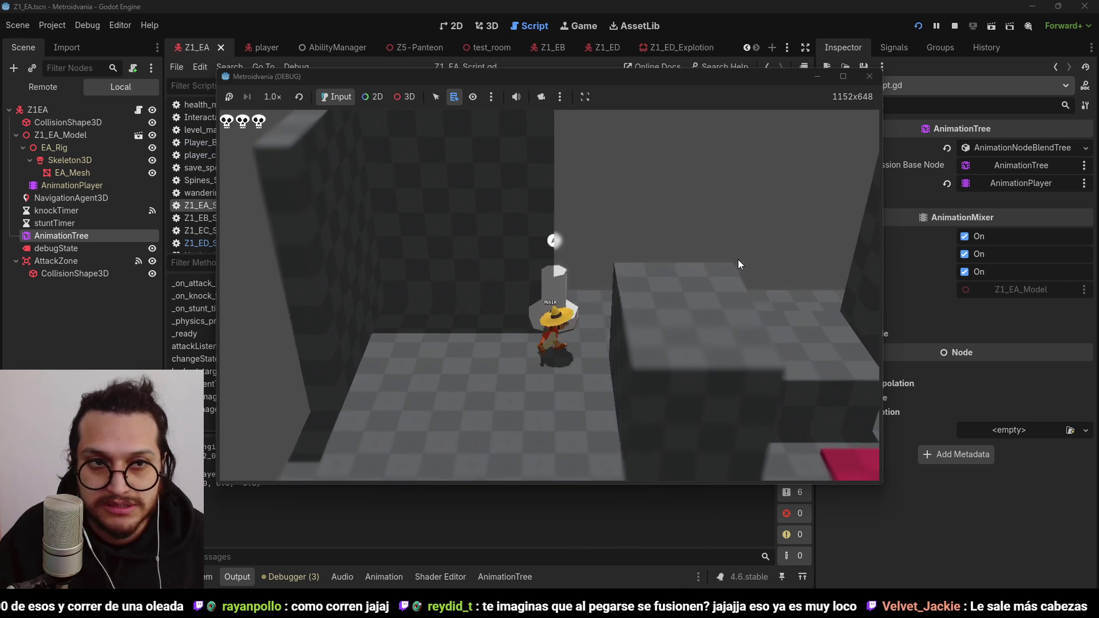
{"action": "left_click", "coordinate": [954, 25]}
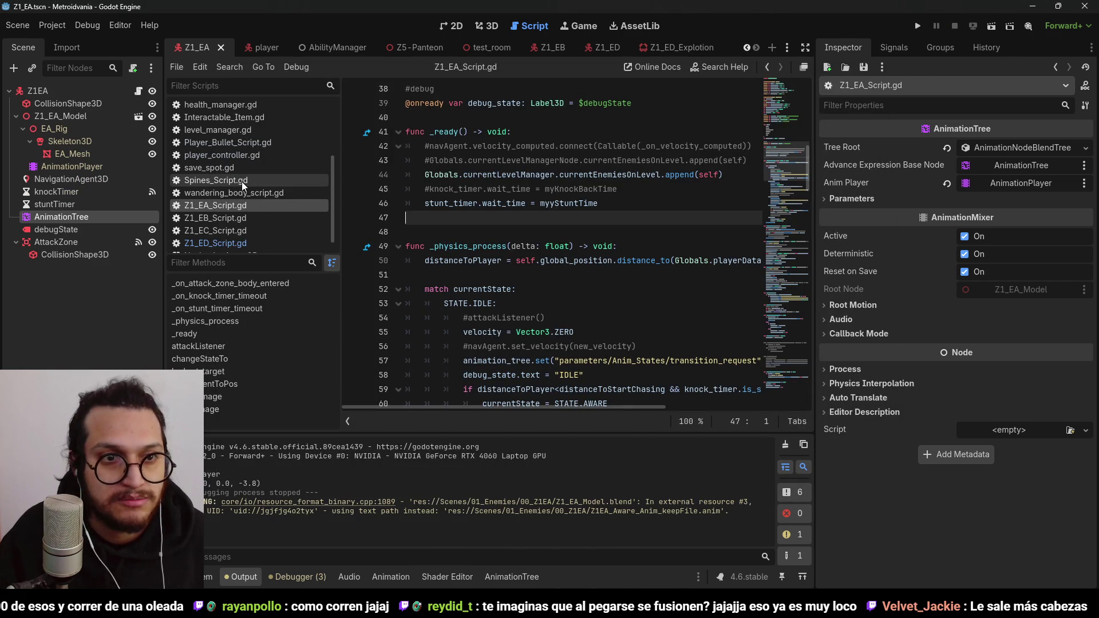
Step: Review currentBullets, currentPosition and groundPoundDamagePoints in Globals.gd's playerData
{"action": "scroll", "coordinate": [232, 159], "scroll_direction": "up", "scroll_amount": 4}
{"action": "left_click", "coordinate": [240, 184]}
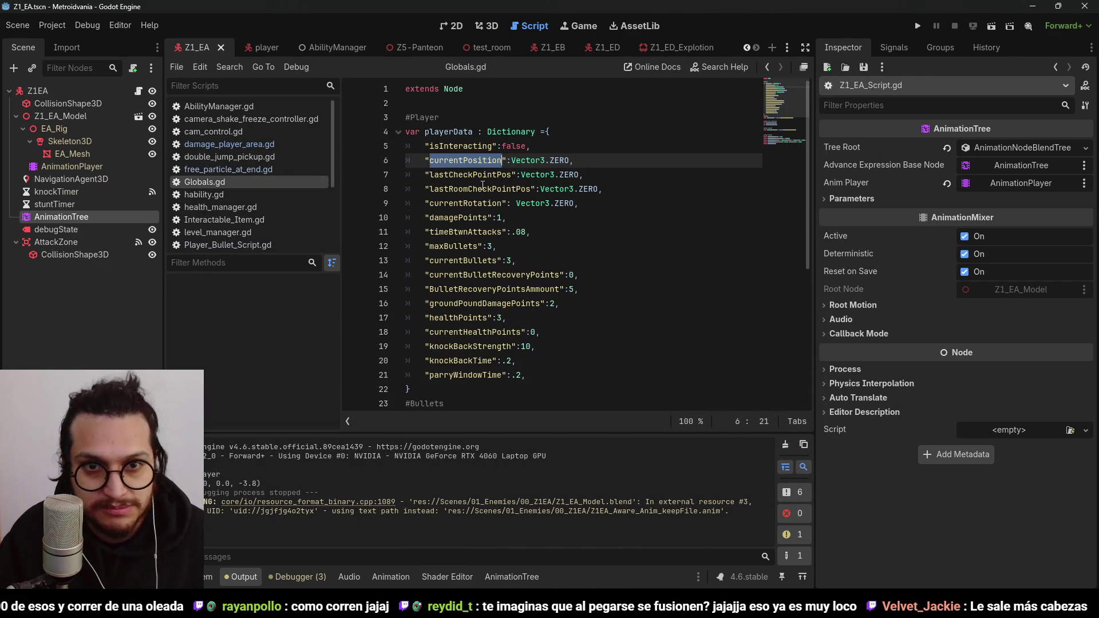
{"action": "left_click", "coordinate": [582, 183]}
{"action": "left_click", "coordinate": [488, 232]}
{"action": "left_click", "coordinate": [476, 261]}
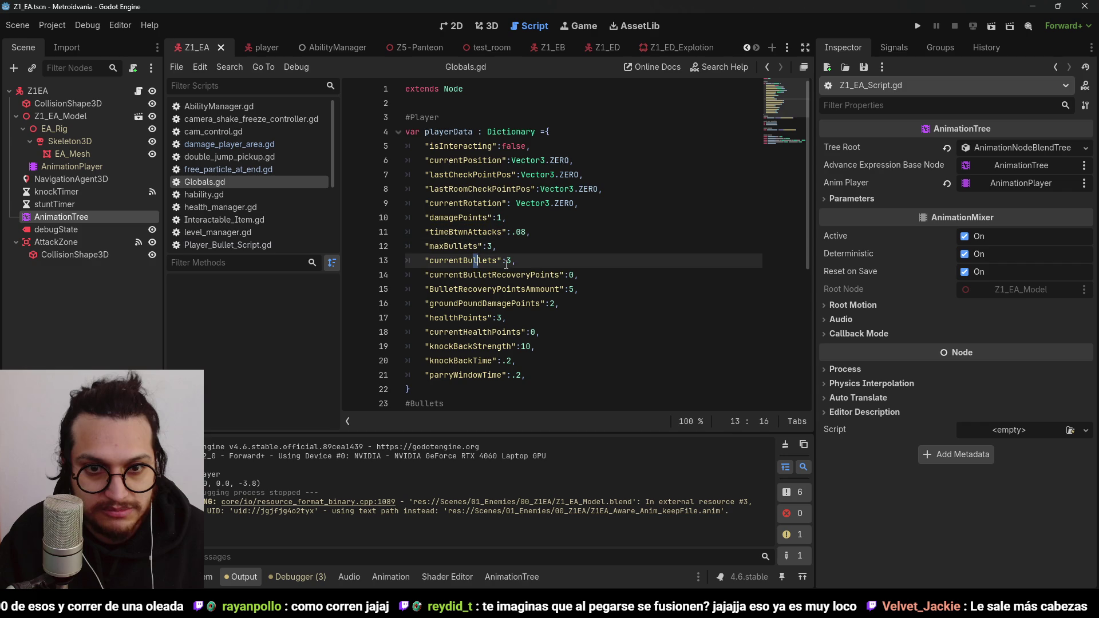
{"action": "left_click", "coordinate": [501, 246]}
{"action": "left_click", "coordinate": [468, 161]}
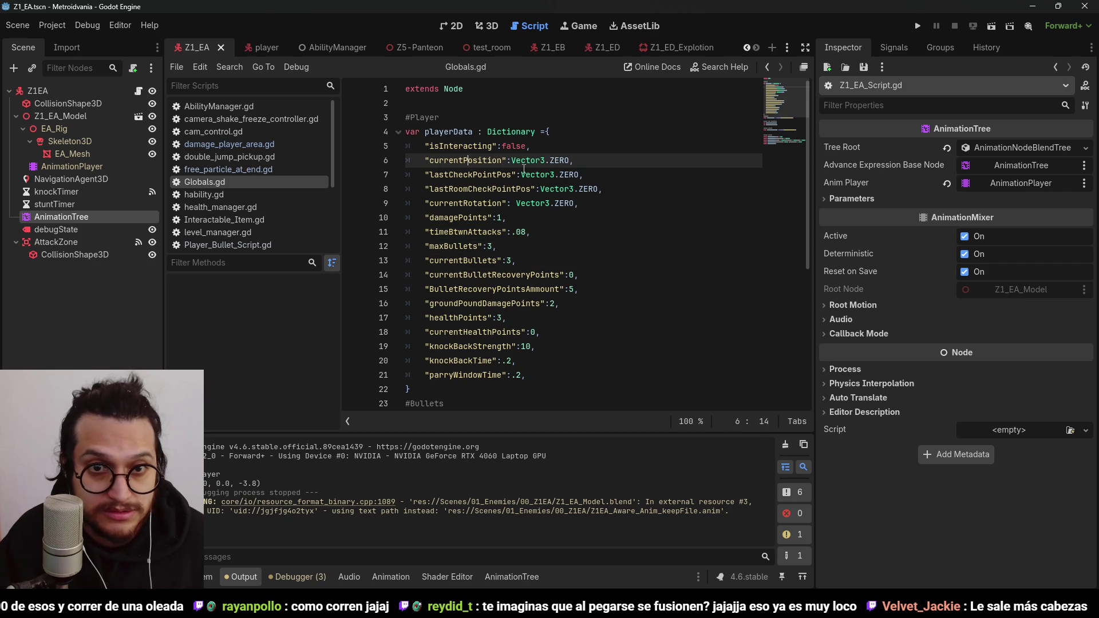
{"action": "left_click", "coordinate": [484, 189]}
{"action": "left_click", "coordinate": [481, 218]}
{"action": "left_click", "coordinate": [478, 260]}
{"action": "left_click", "coordinate": [588, 317]}
{"action": "left_click", "coordinate": [567, 303]}
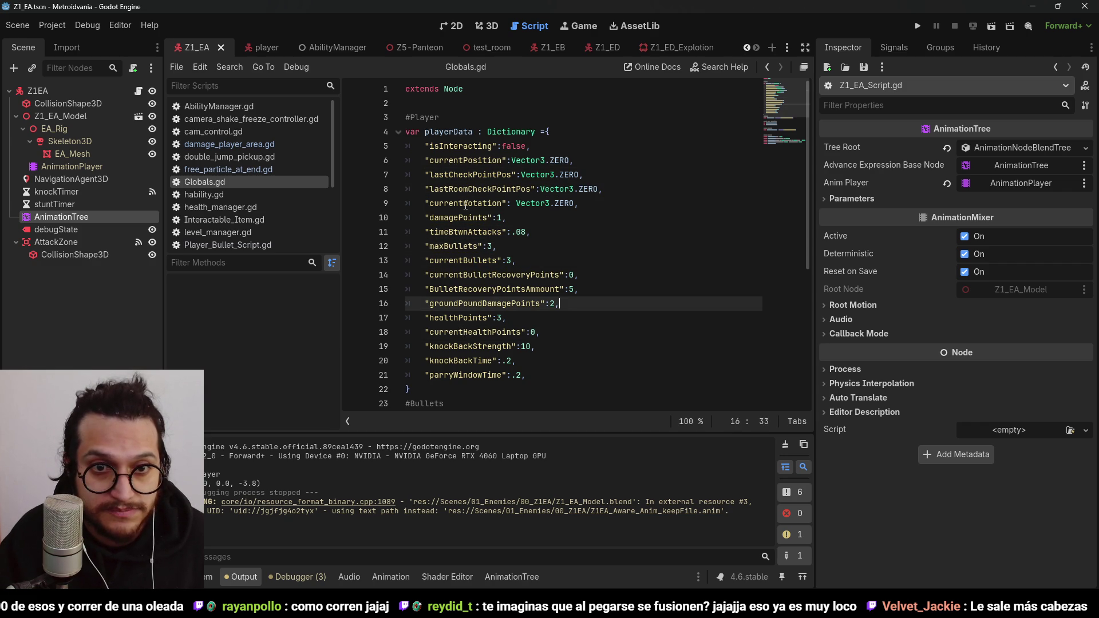
Step: Check lastRoomCheckPointPos, healthPoints and currentHealthPoints, then switch to the player scene
{"action": "left_click", "coordinate": [460, 189]}
{"action": "left_click", "coordinate": [476, 220]}
{"action": "left_click", "coordinate": [464, 261]}
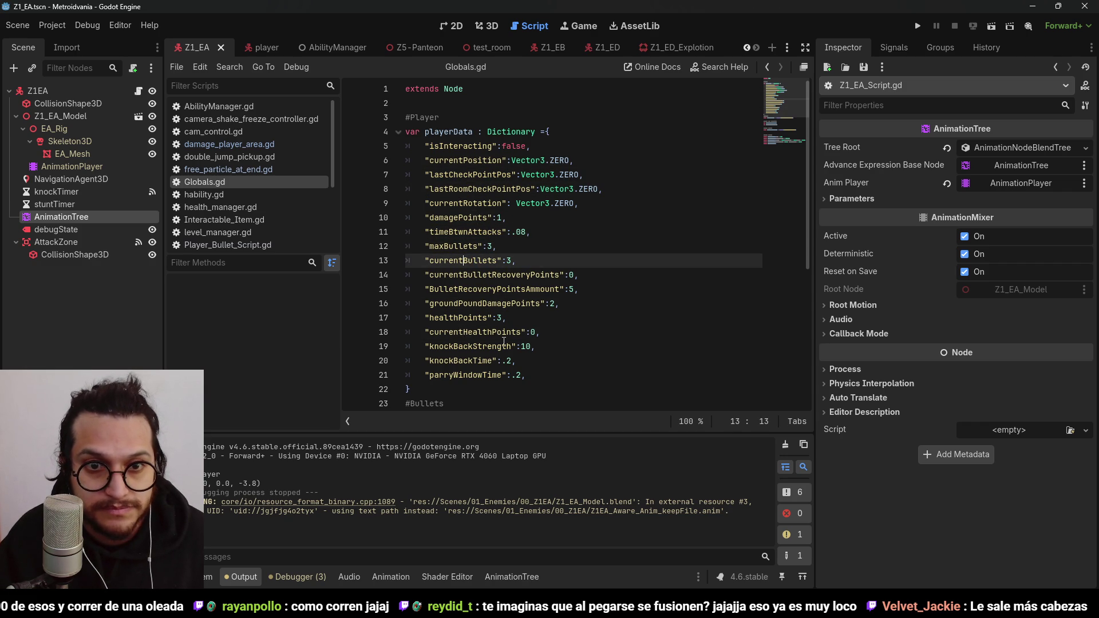
{"action": "left_click", "coordinate": [464, 318]}
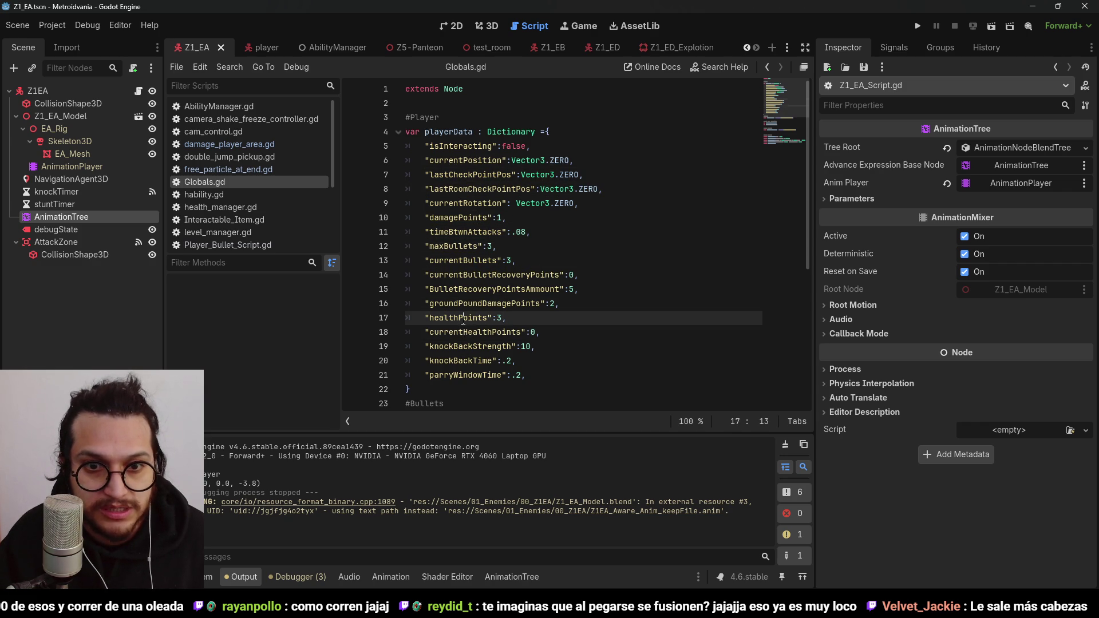
{"action": "left_click", "coordinate": [516, 333]}
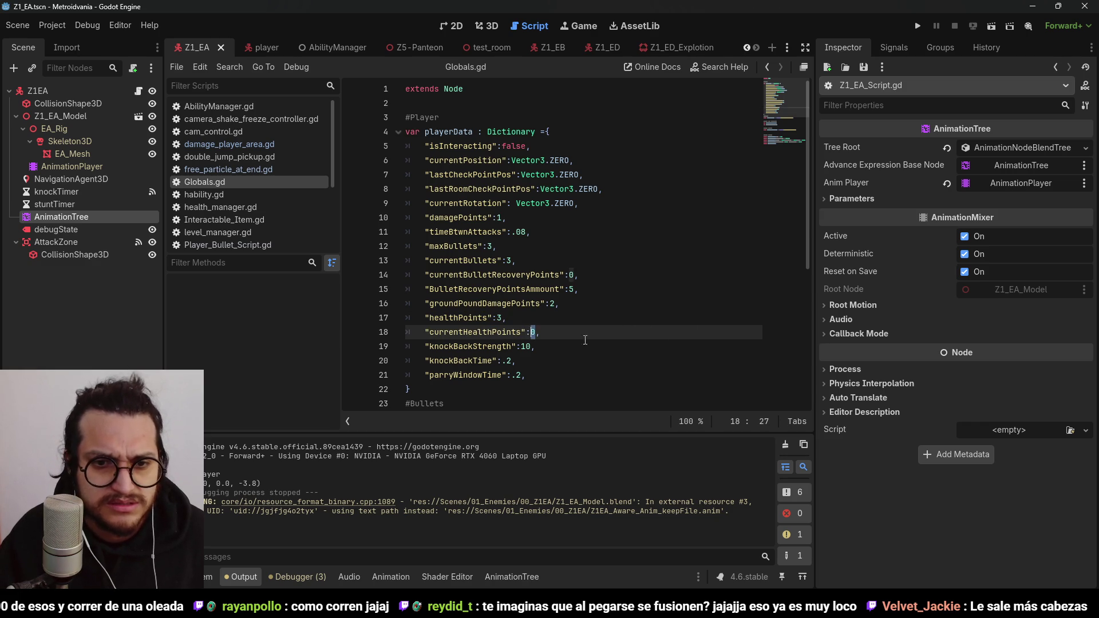
{"action": "left_click", "coordinate": [498, 304]}
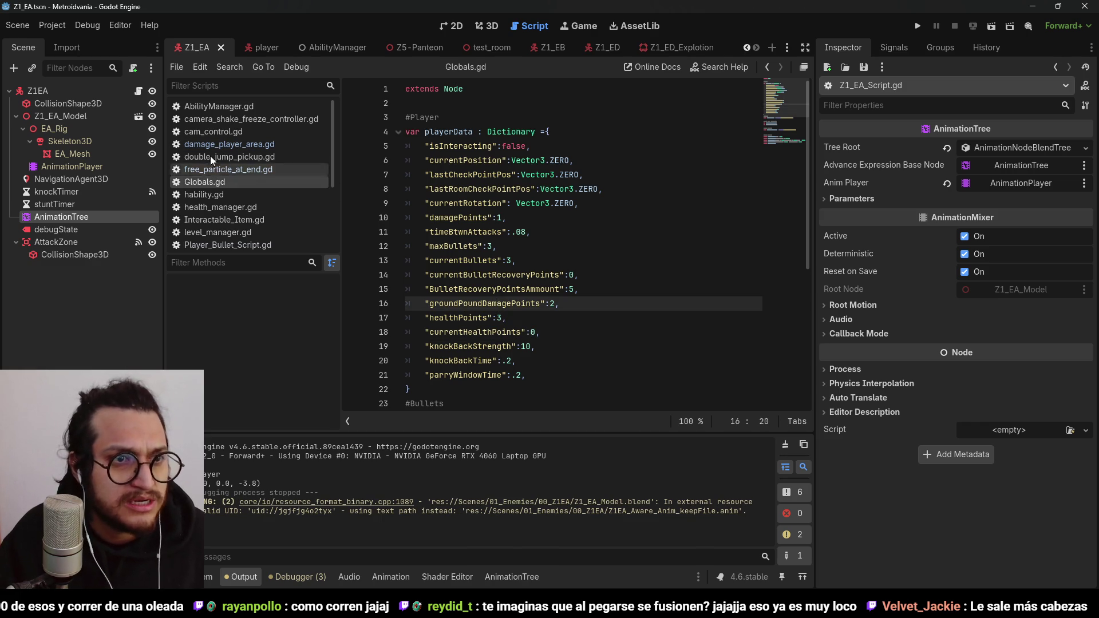
{"action": "left_click", "coordinate": [263, 48]}
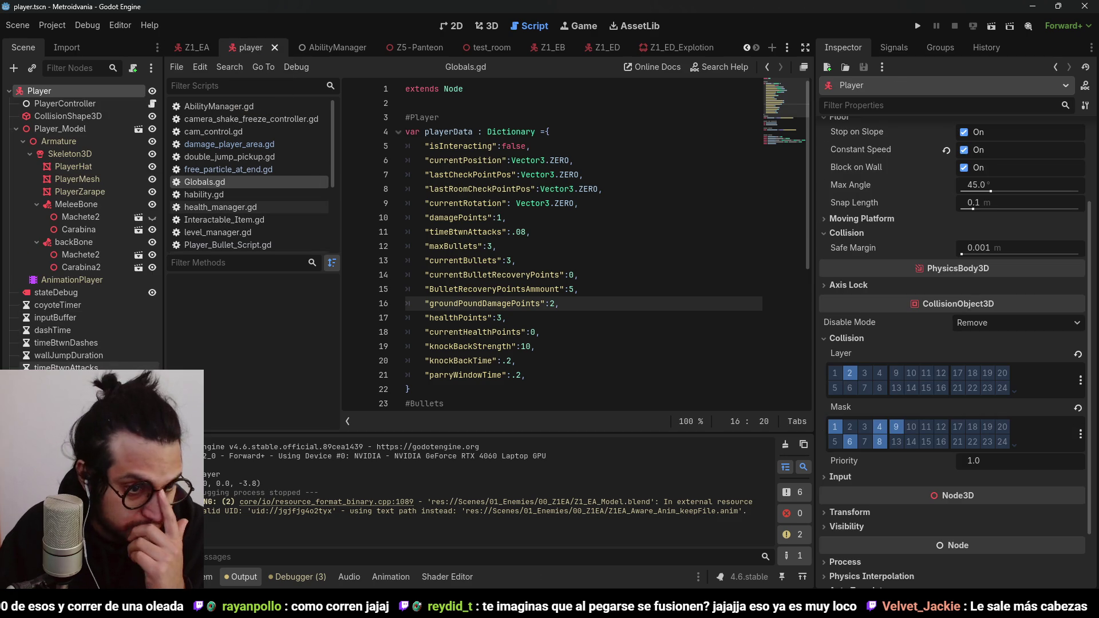
Step: View the takeDamage function in player_controller.gd
{"action": "left_click", "coordinate": [153, 103]}
{"action": "scroll", "coordinate": [523, 279], "scroll_direction": "up", "scroll_amount": 3}
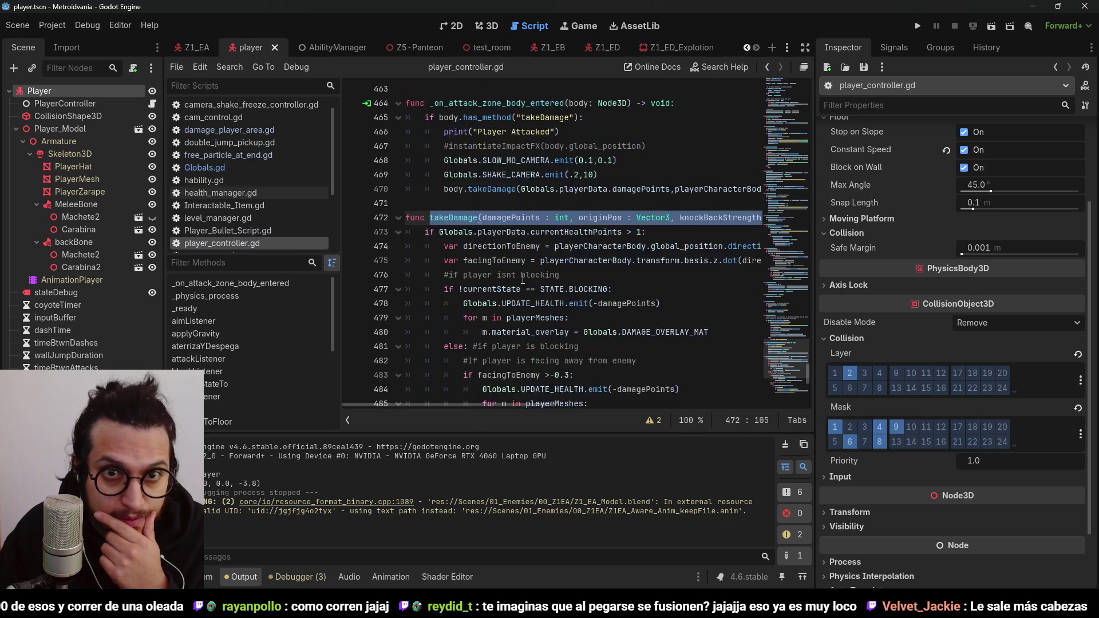
{"action": "scroll", "coordinate": [523, 279], "scroll_direction": "up", "scroll_amount": 2}
{"action": "scroll", "coordinate": [593, 270], "scroll_direction": "up", "scroll_amount": 13}
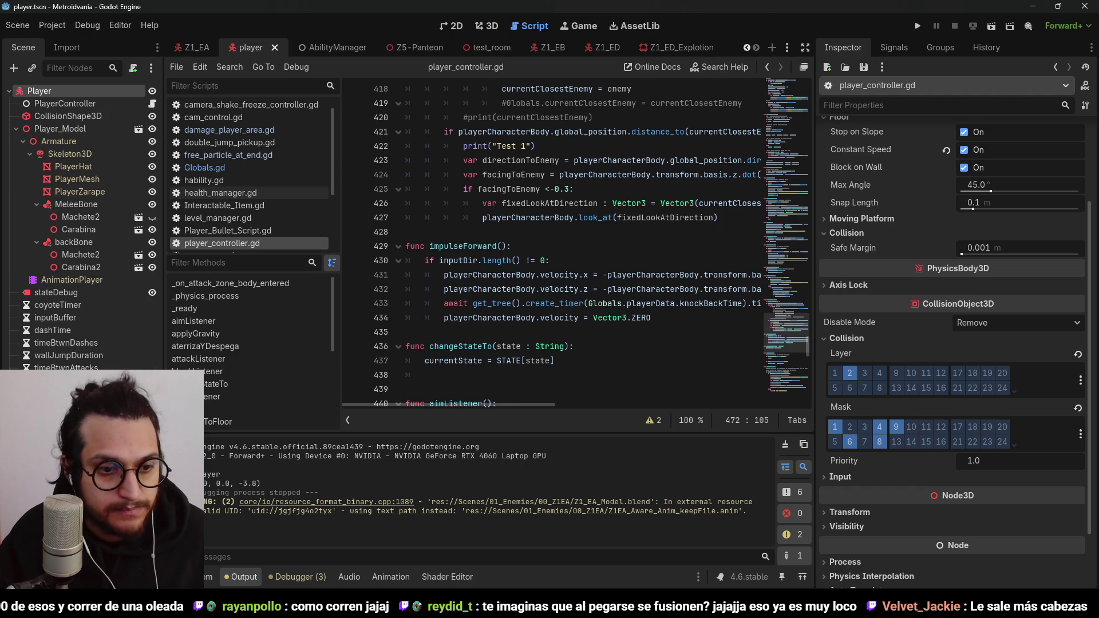
Step: Inspect line 9 of health_manager.gd, where currentHealthPoints is set from healthPoints in _ready
{"action": "left_click", "coordinate": [220, 193]}
{"action": "left_click", "coordinate": [646, 319]}
{"action": "scroll", "coordinate": [616, 331], "scroll_direction": "up", "scroll_amount": 2}
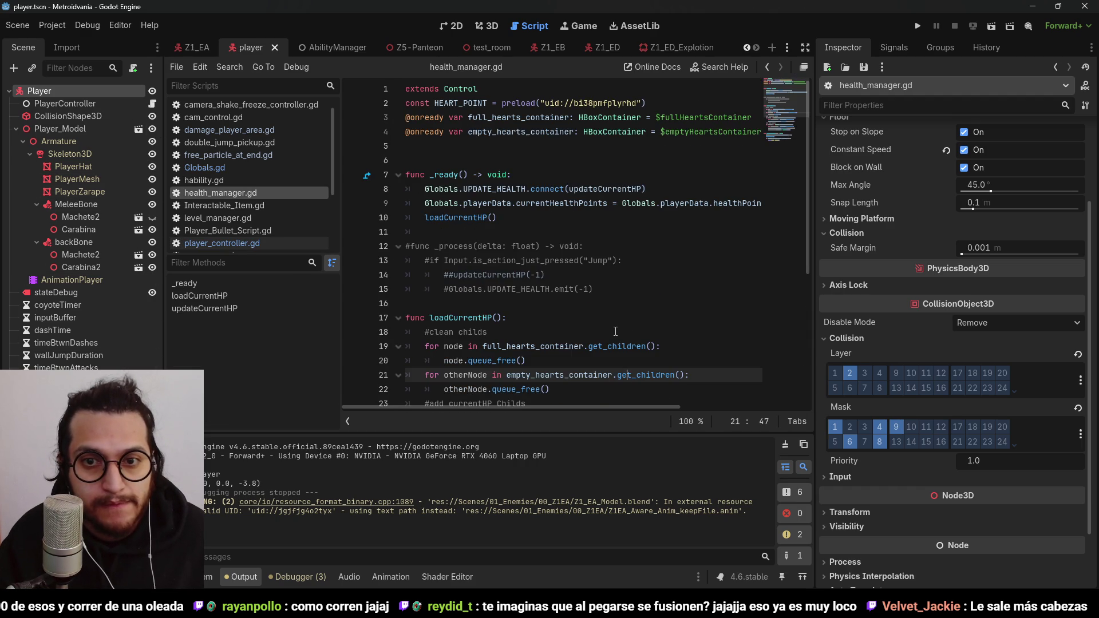
{"action": "left_click", "coordinate": [579, 204]}
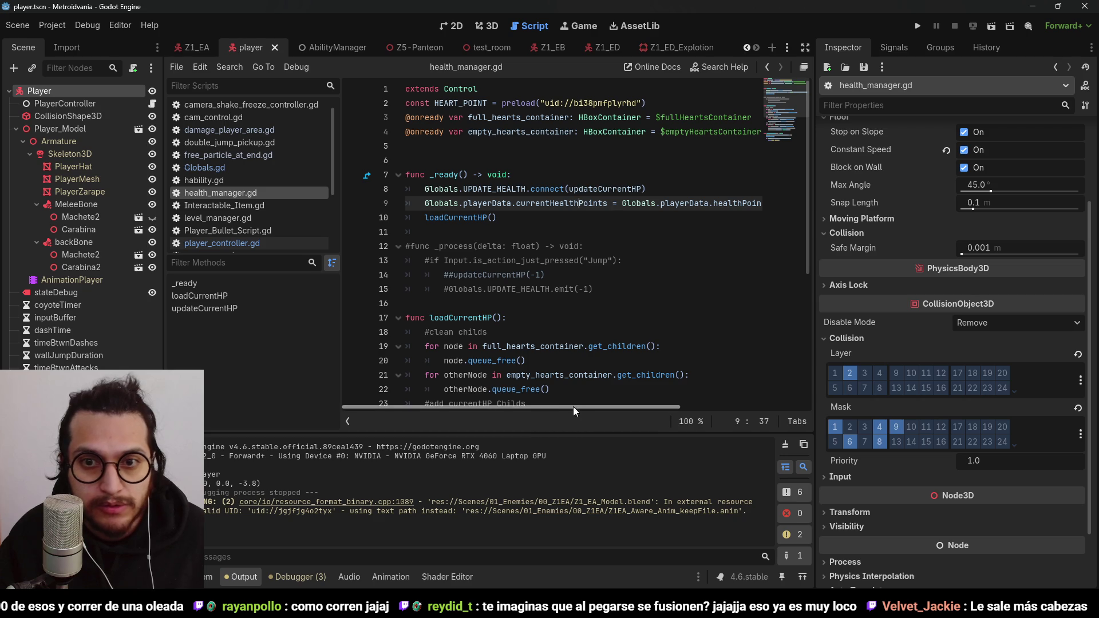
{"action": "left_click_drag", "start_coordinate": [573, 406], "coordinate": [730, 394]}
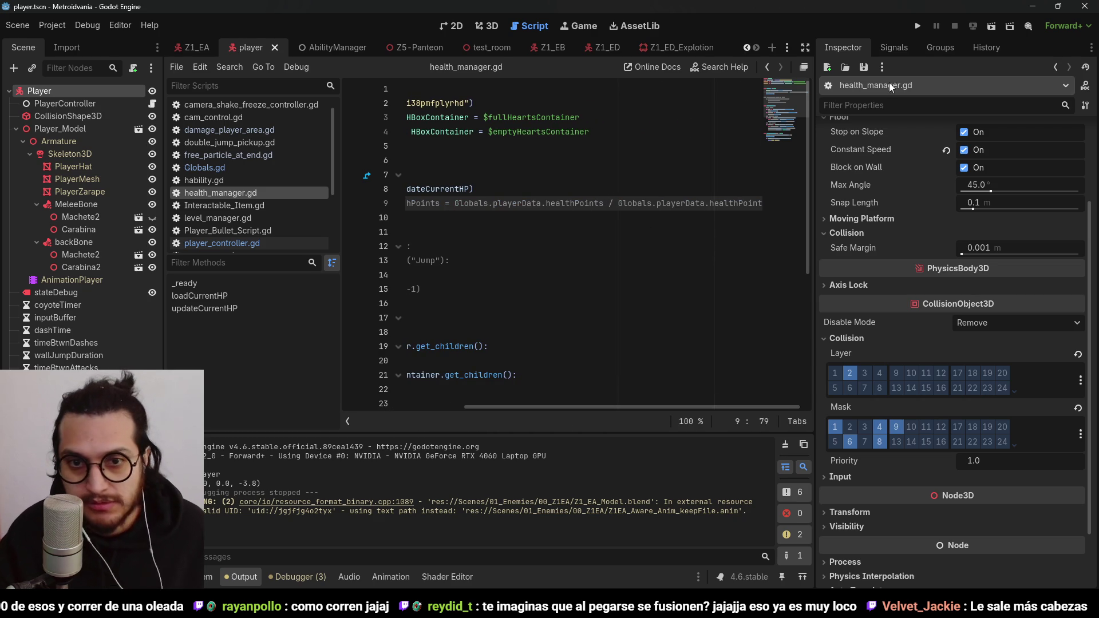
Step: Playtest by walking the character toward the red pad, stop, then view the 24 changes in GitHub Desktop
{"action": "left_click", "coordinate": [919, 27]}
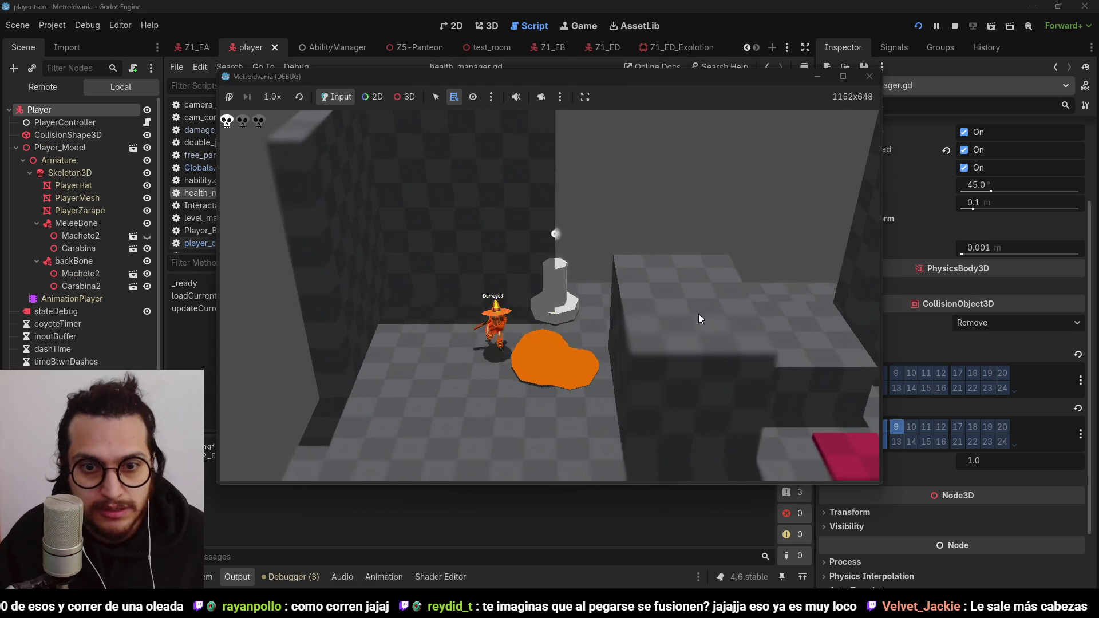
{"action": "key", "text": "d"}
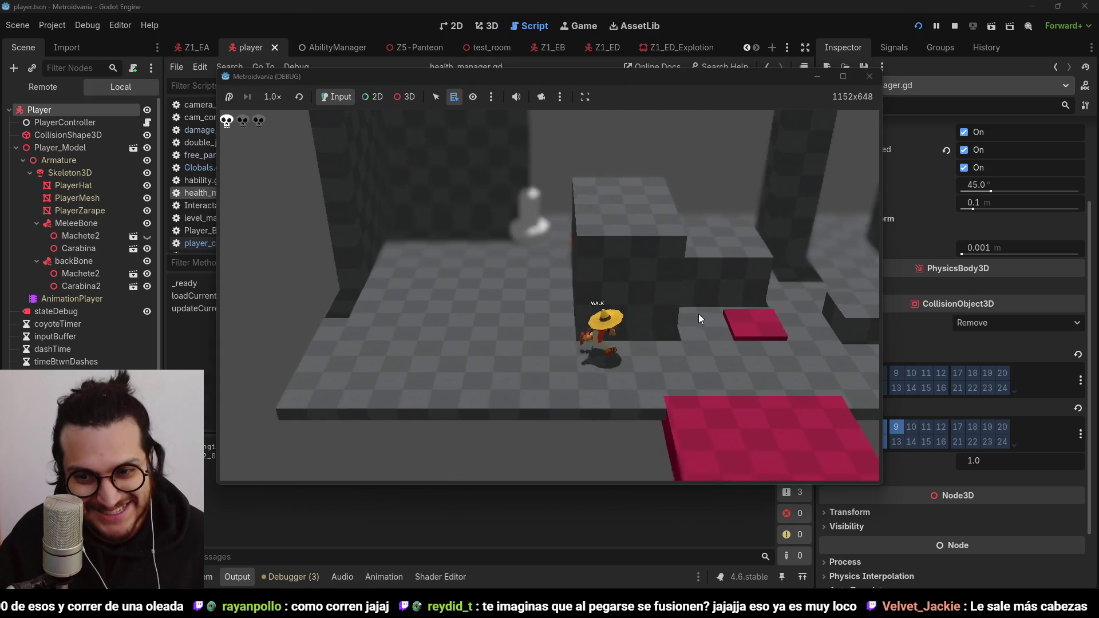
{"action": "key", "text": "w"}
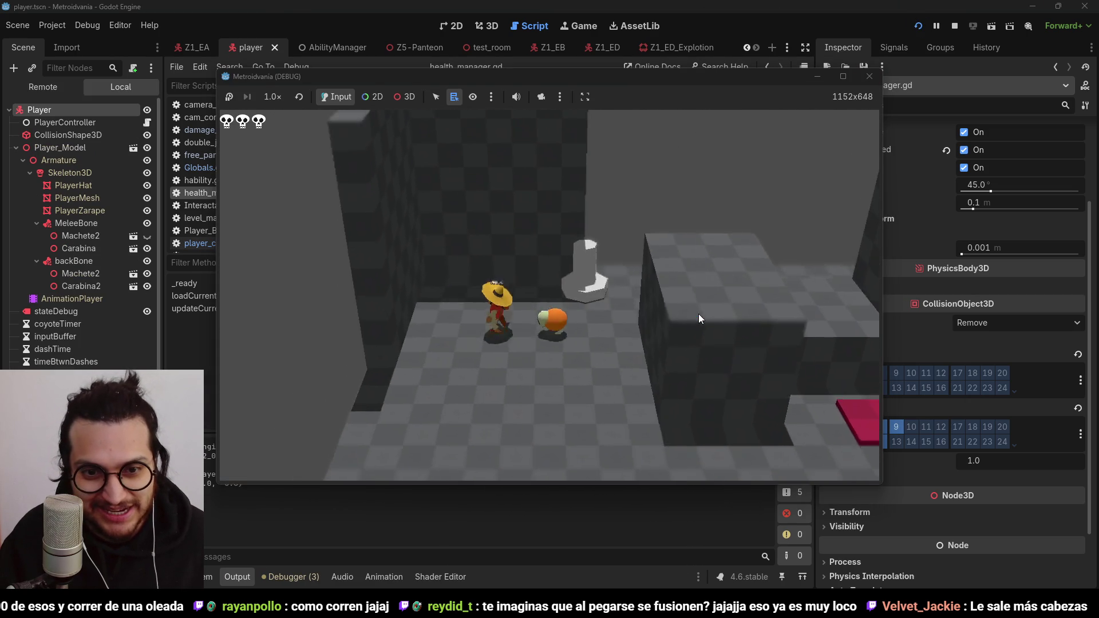
{"action": "key", "text": "s"}
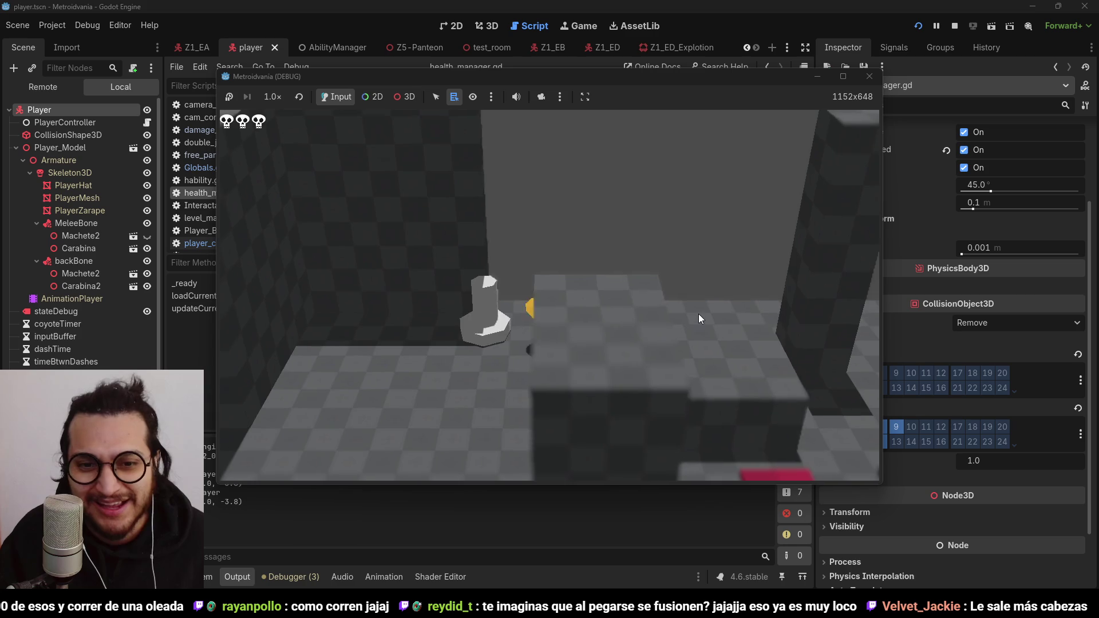
{"action": "left_click", "coordinate": [956, 24]}
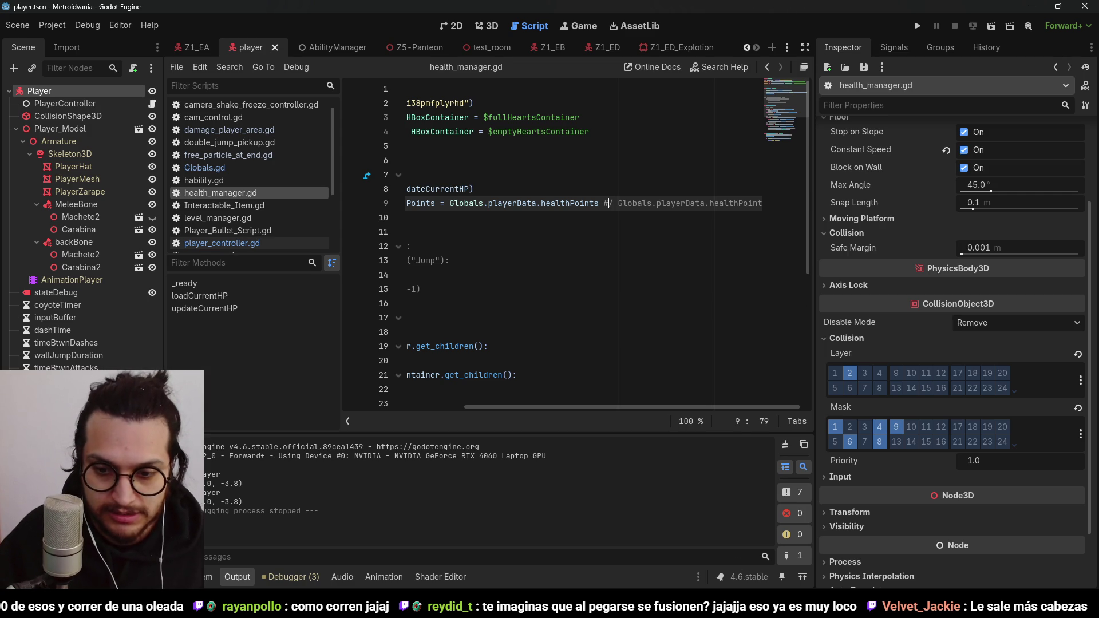
{"action": "key", "text": "alt+Tab"}
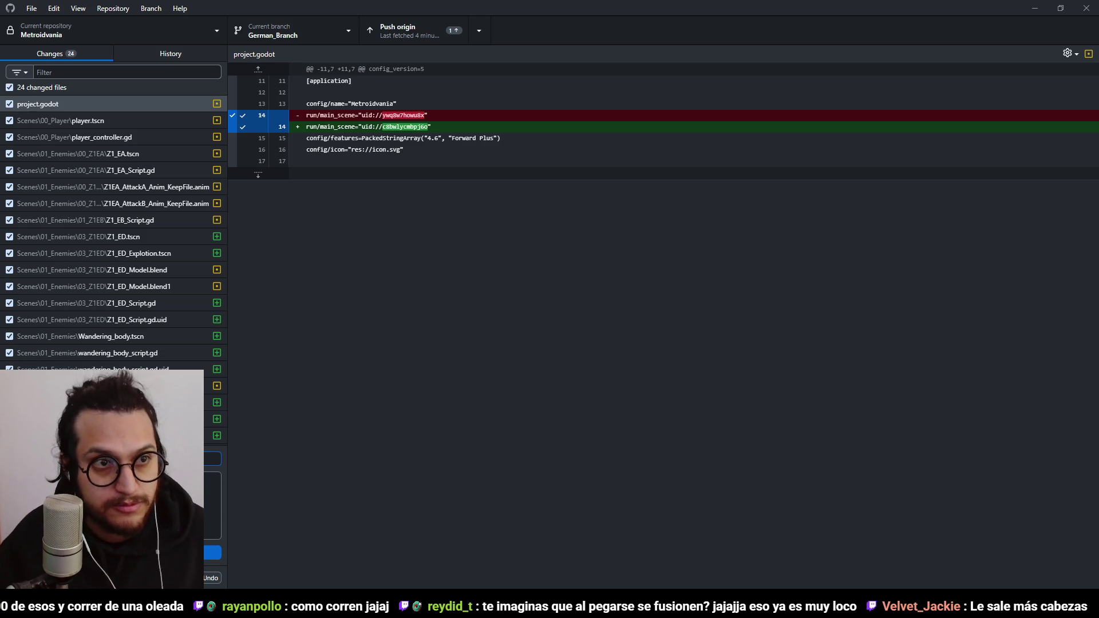
Step: Commit all changes on German_Branch, push to origin, and minimize GitHub Desktop
{"action": "key", "text": "ctrl+Return"}
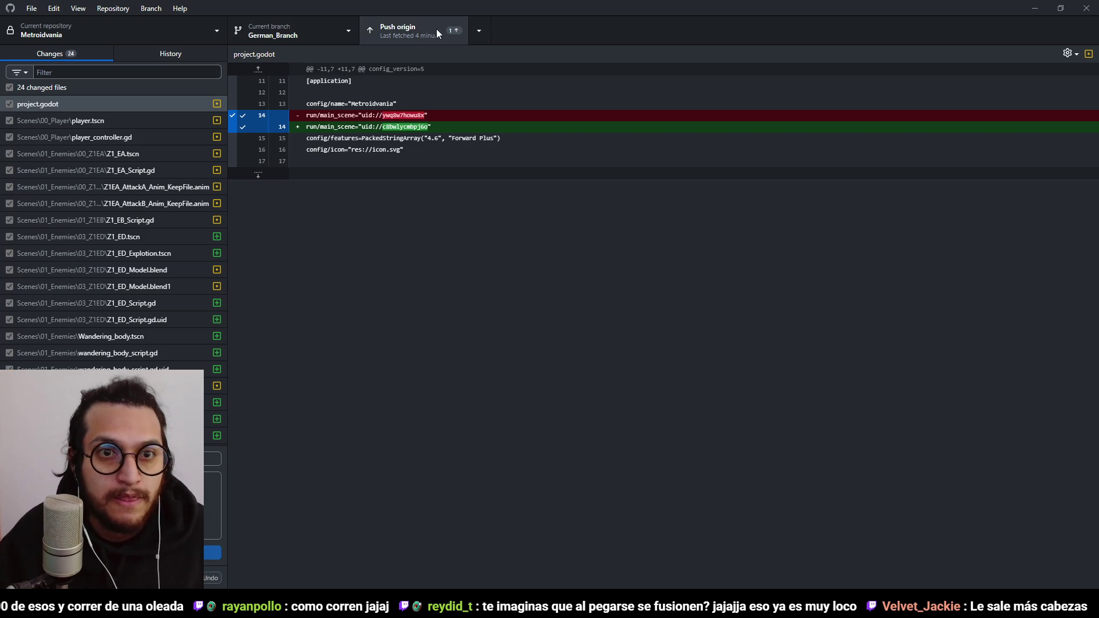
{"action": "left_click", "coordinate": [438, 30]}
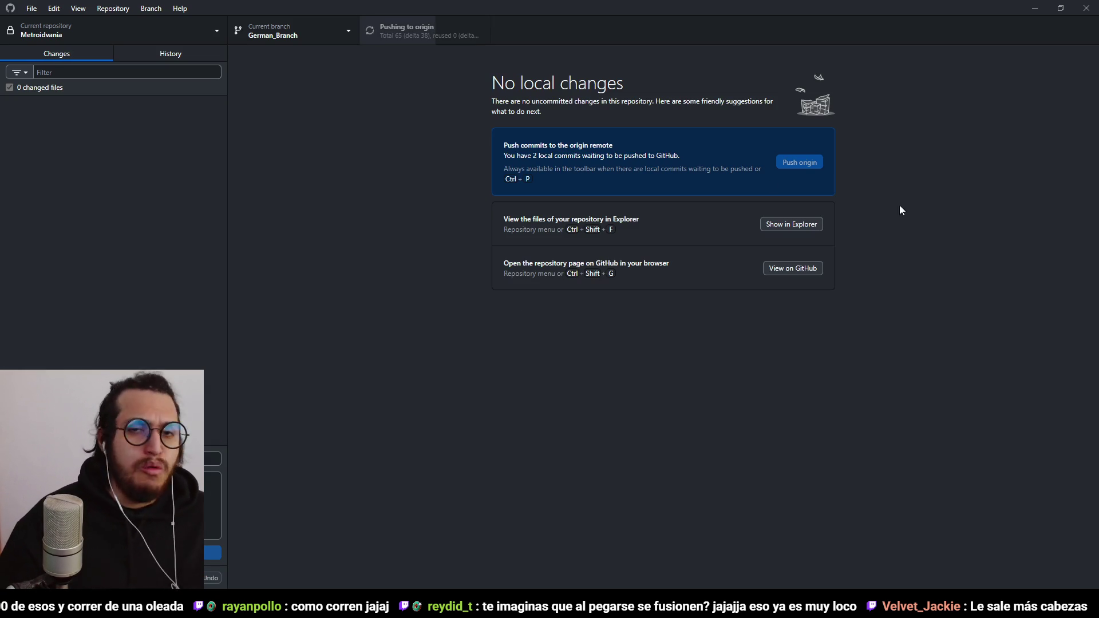
{"action": "left_click", "coordinate": [1035, 9]}
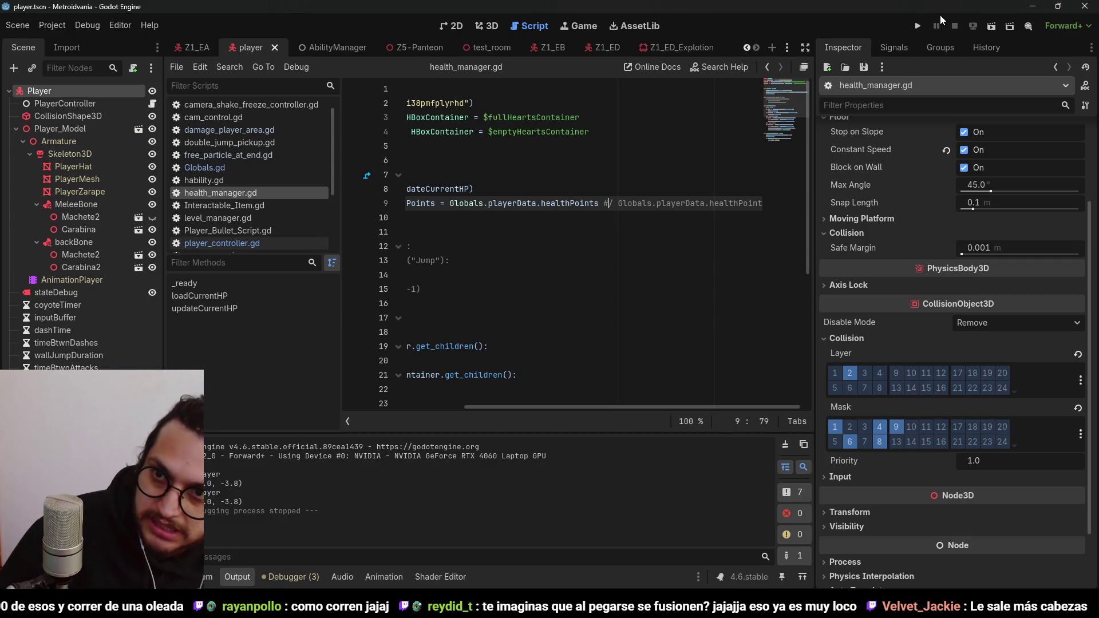
Step: Run the game once more, then close it with F8
{"action": "left_click", "coordinate": [918, 27]}
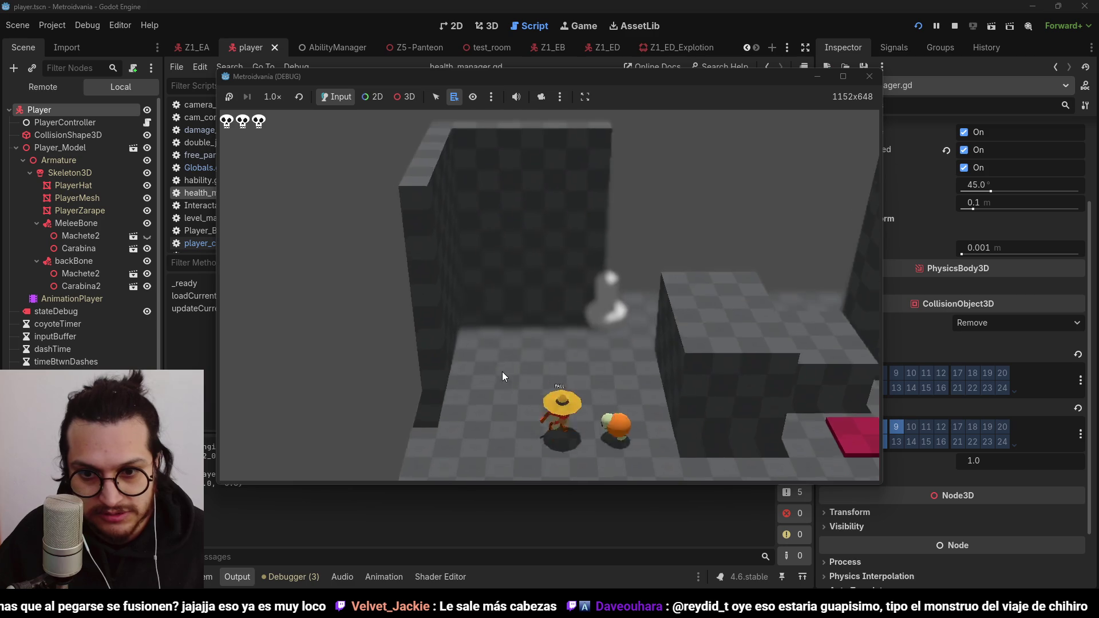
{"action": "key", "text": "F8"}
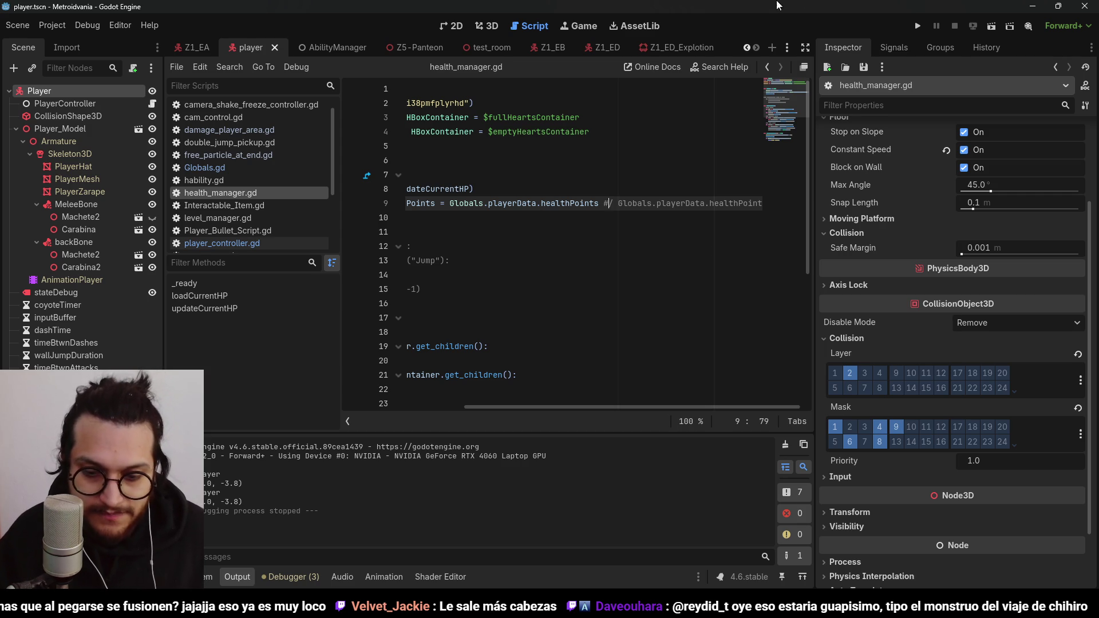
Step: Walk the character left past the enemies and pink tiles, dashing and jumping toward the white statue
{"action": "left_click", "coordinate": [916, 27]}
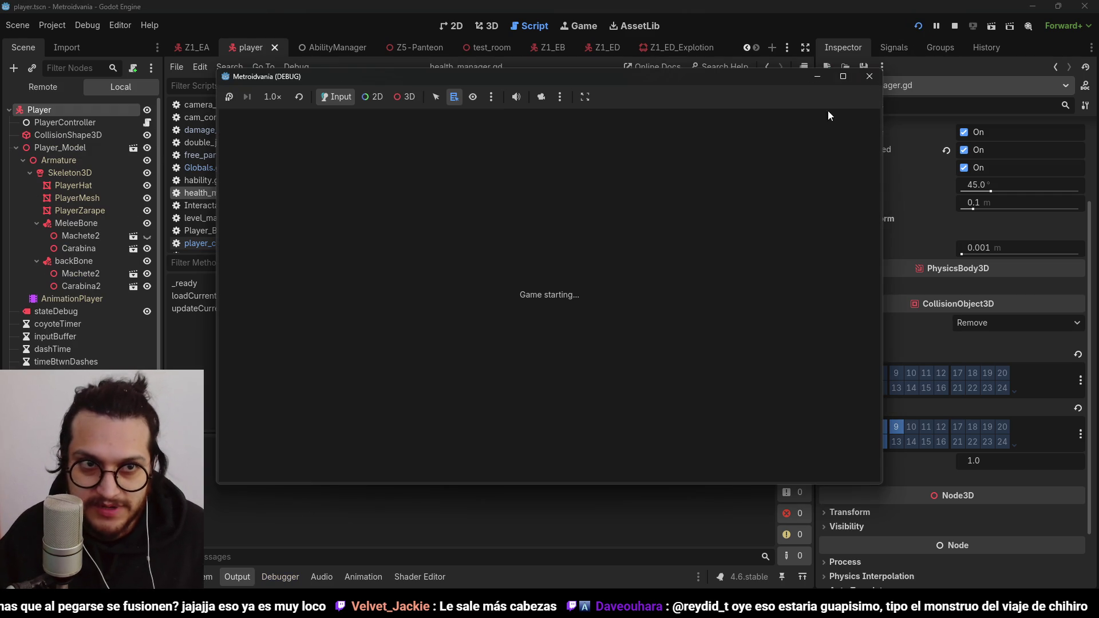
{"action": "key", "text": "a"}
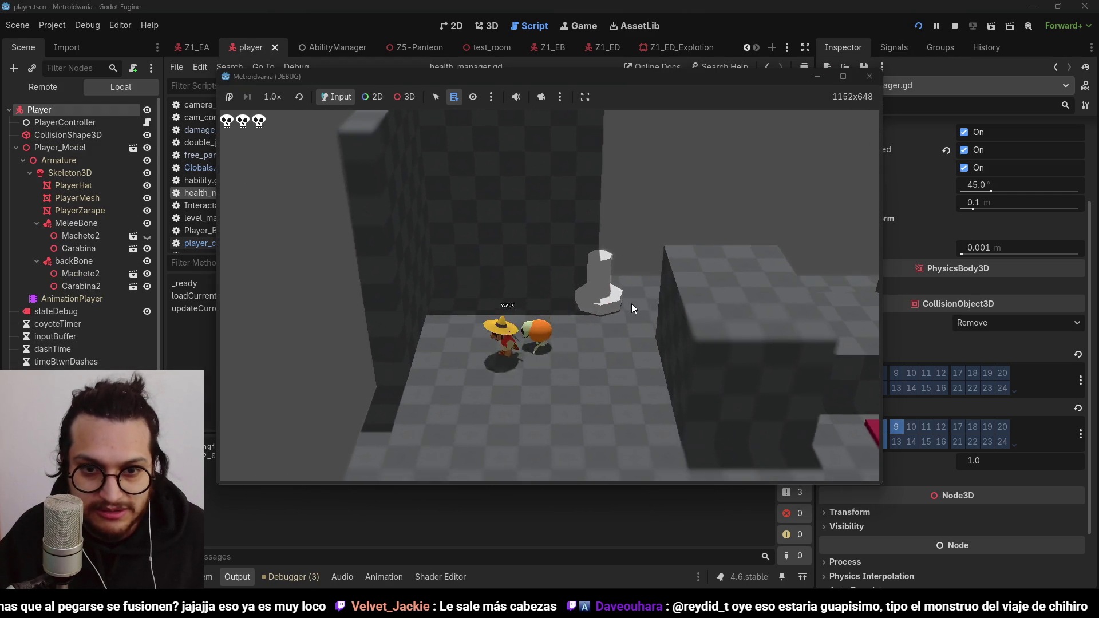
{"action": "key", "text": "a"}
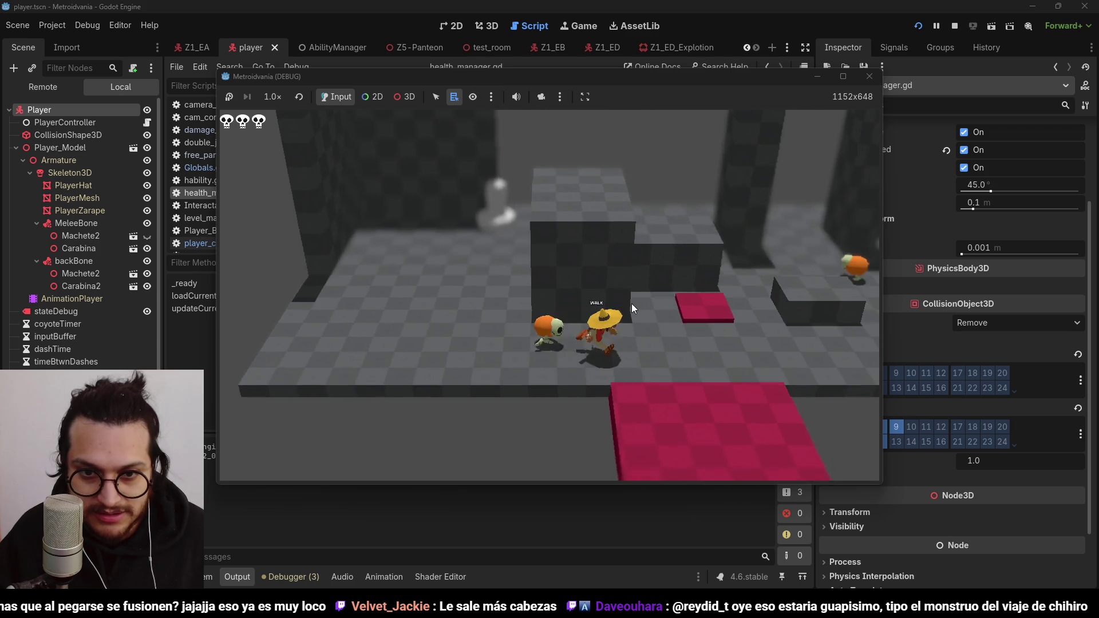
{"action": "key", "text": "a"}
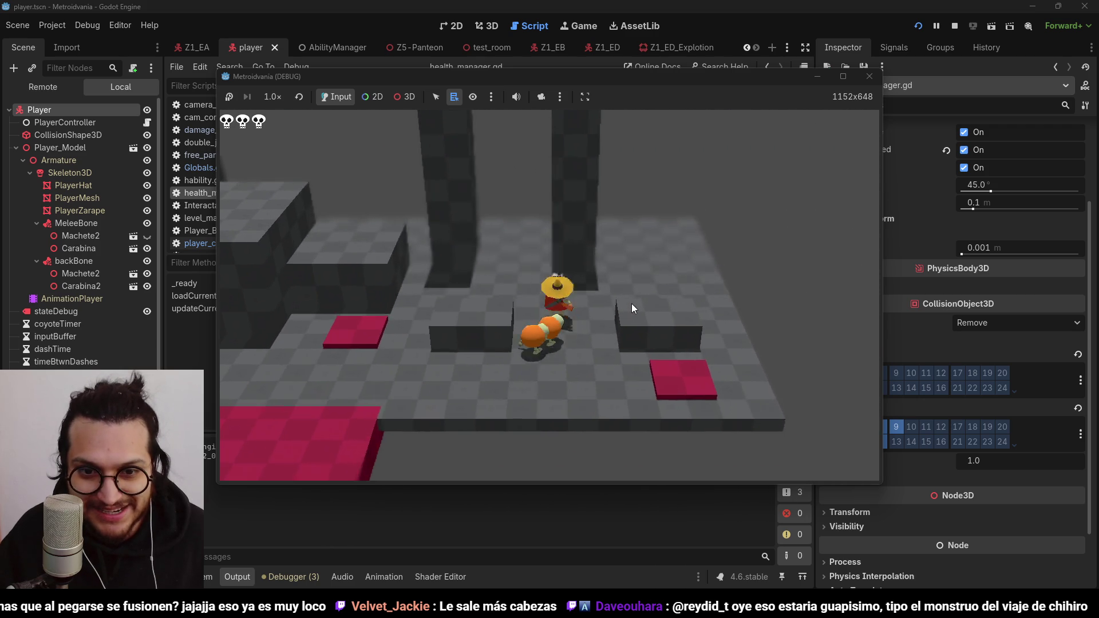
{"action": "key", "text": "a"}
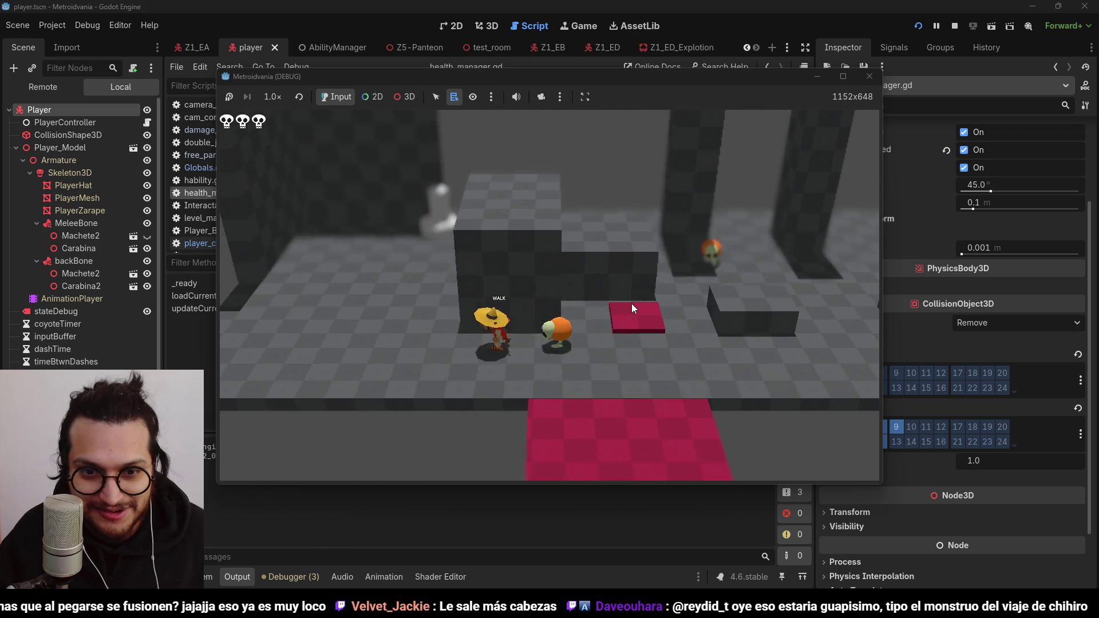
{"action": "key", "text": "d"}
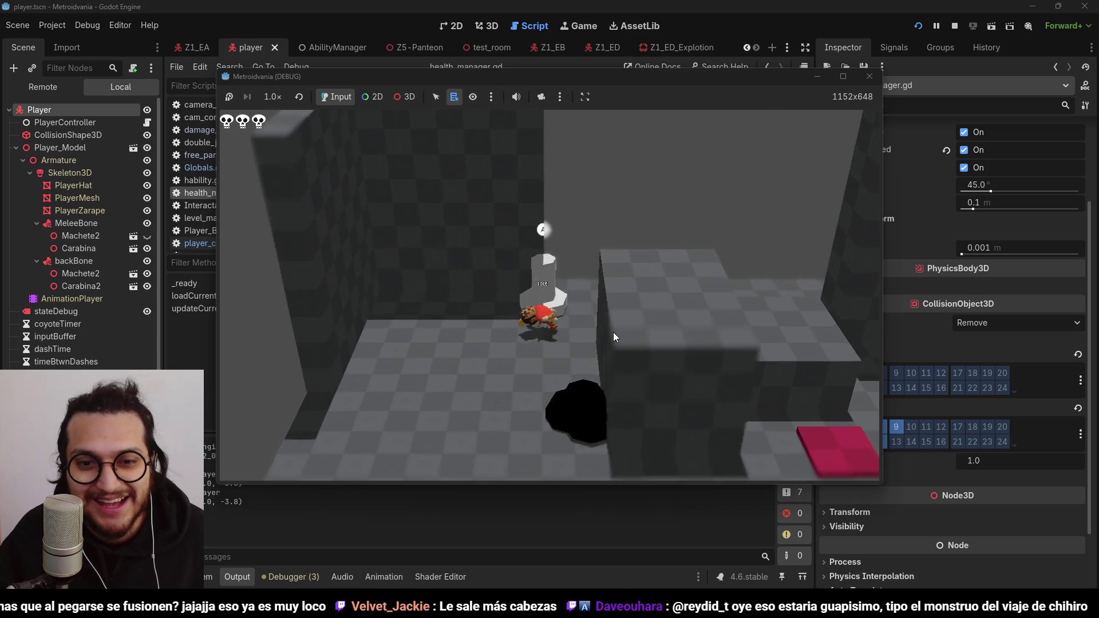
{"action": "key", "text": "shift"}
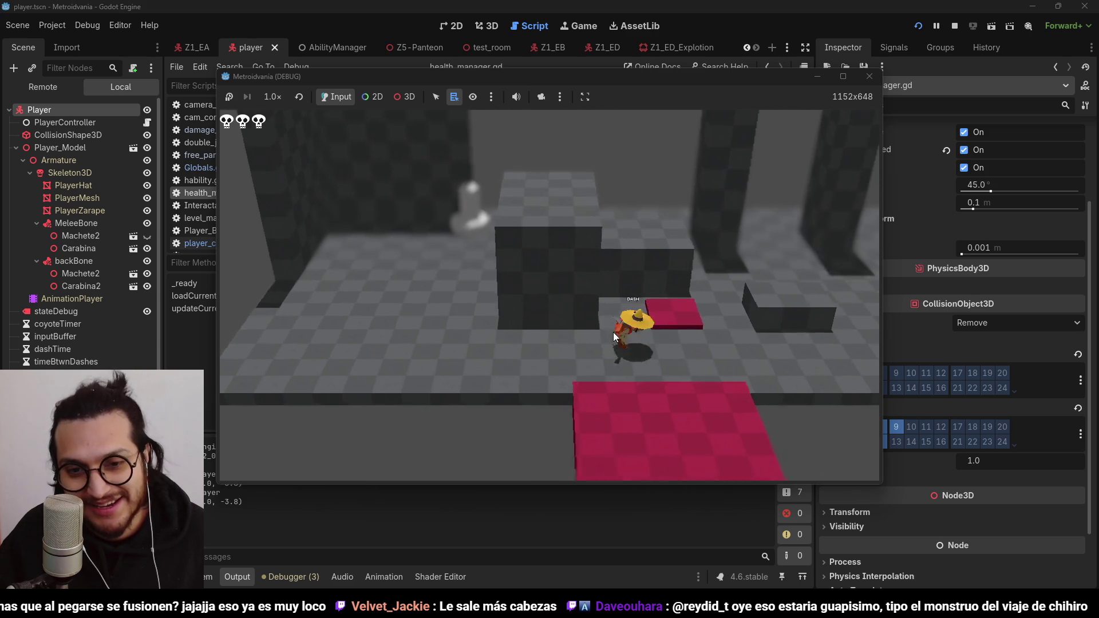
{"action": "key", "text": "space"}
{"action": "key", "text": "a"}
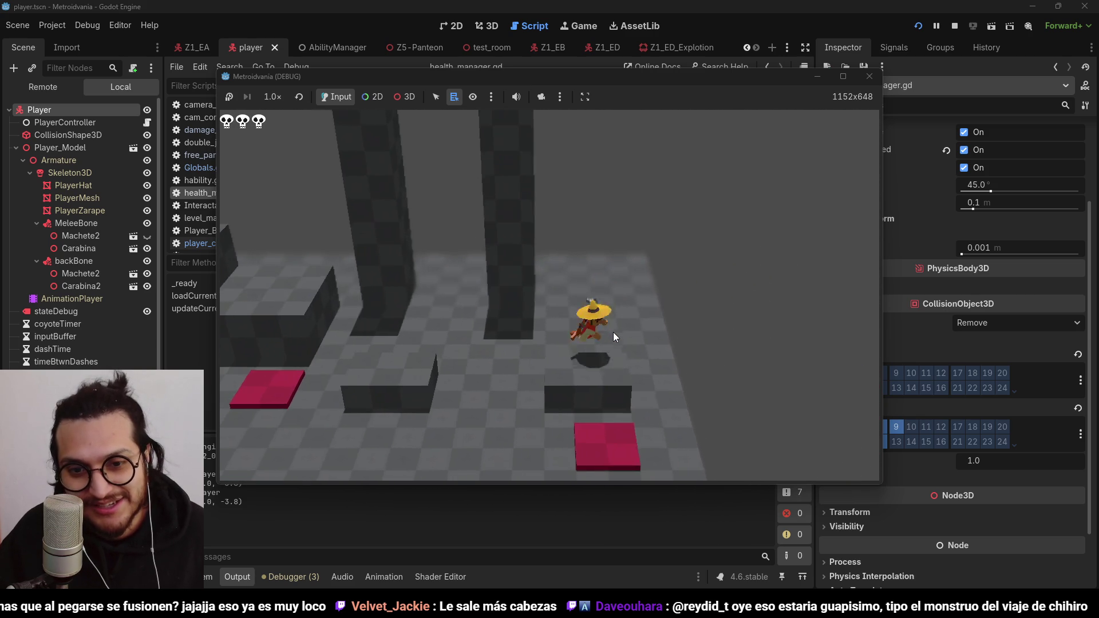
{"action": "key", "text": "a"}
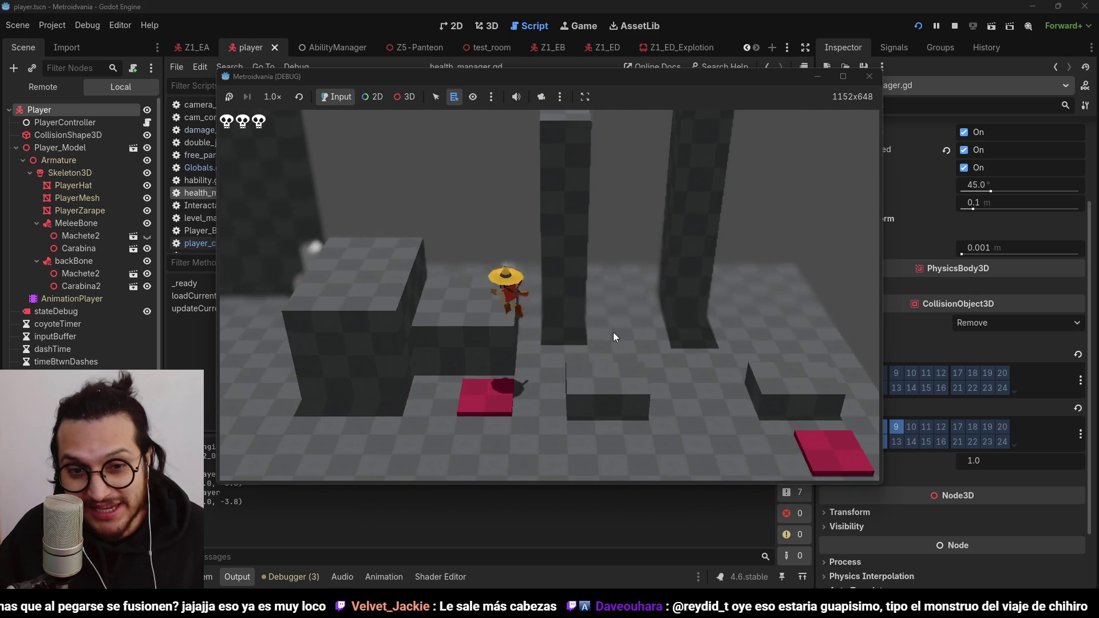
{"action": "key", "text": "a"}
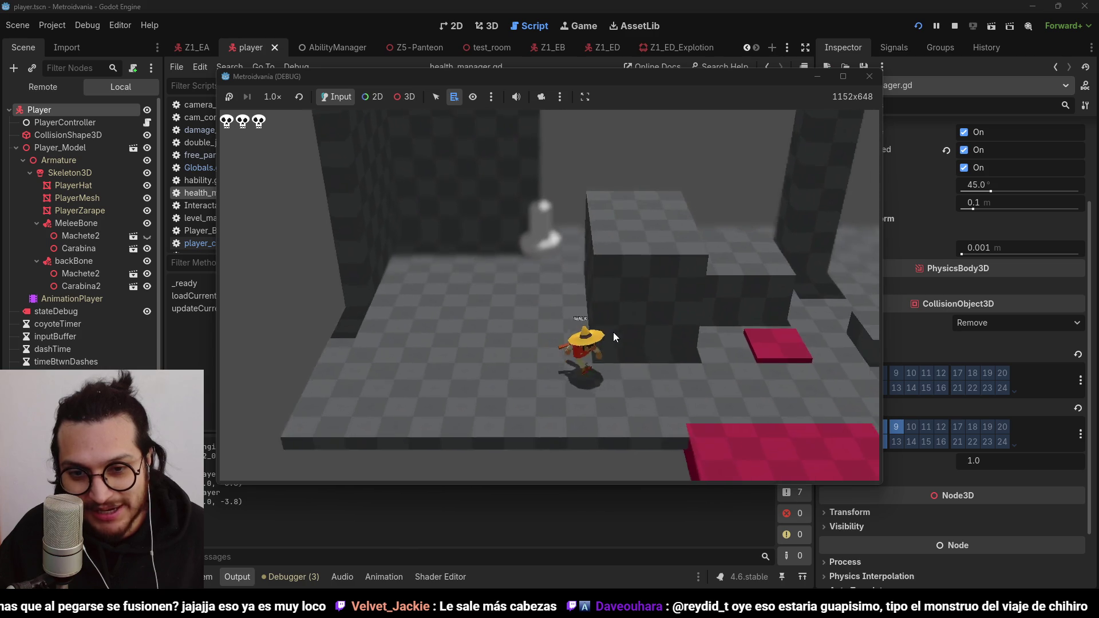
{"action": "key", "text": "a"}
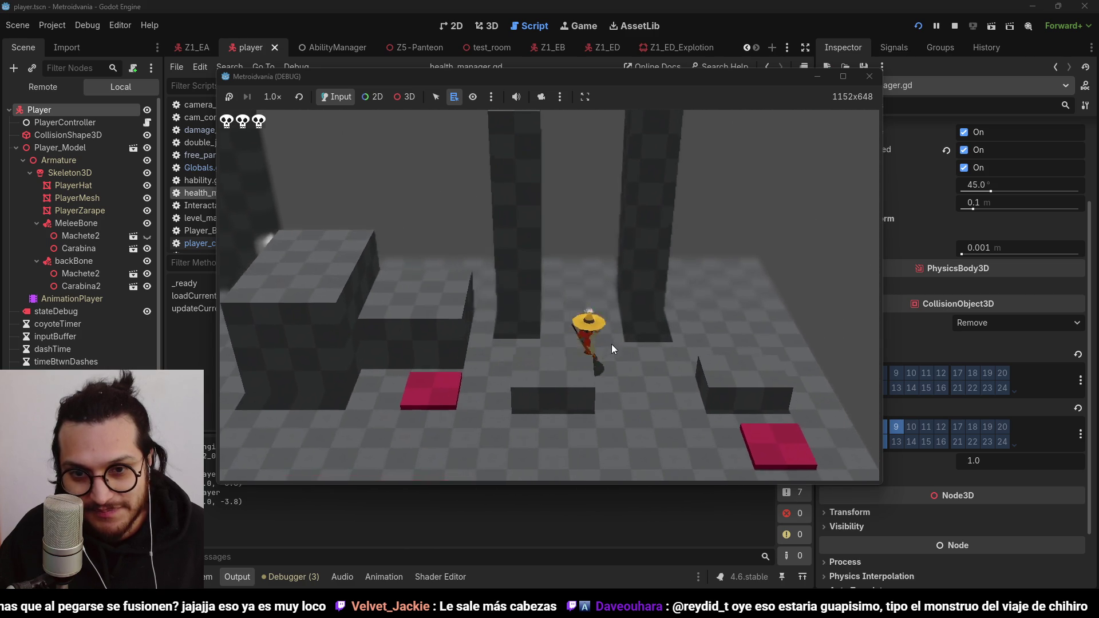
{"action": "key", "text": "a"}
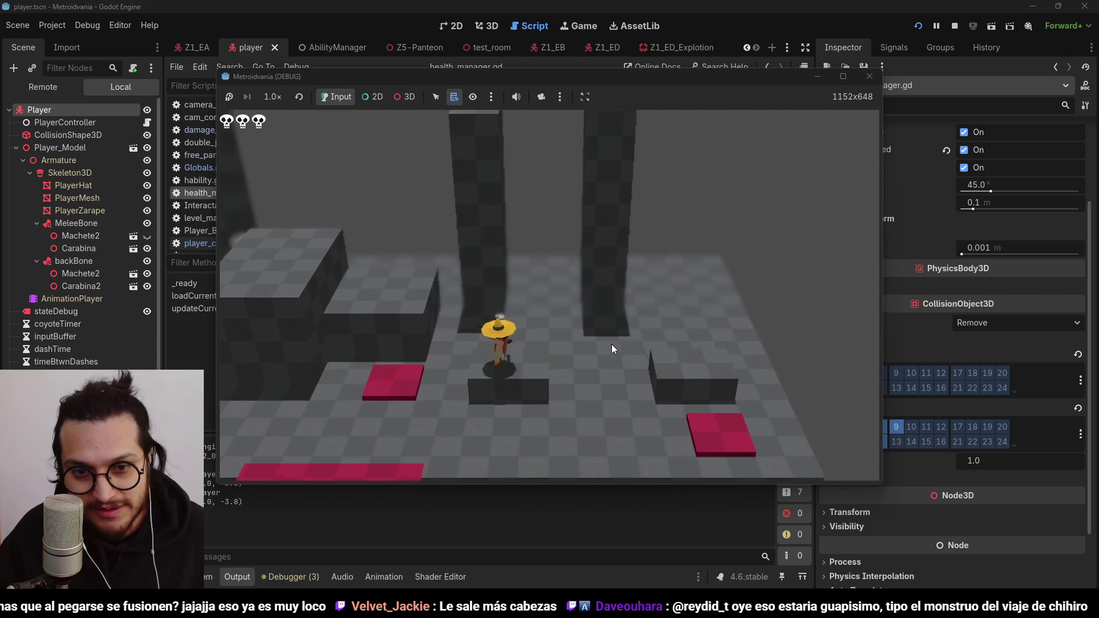
{"action": "key", "text": "a"}
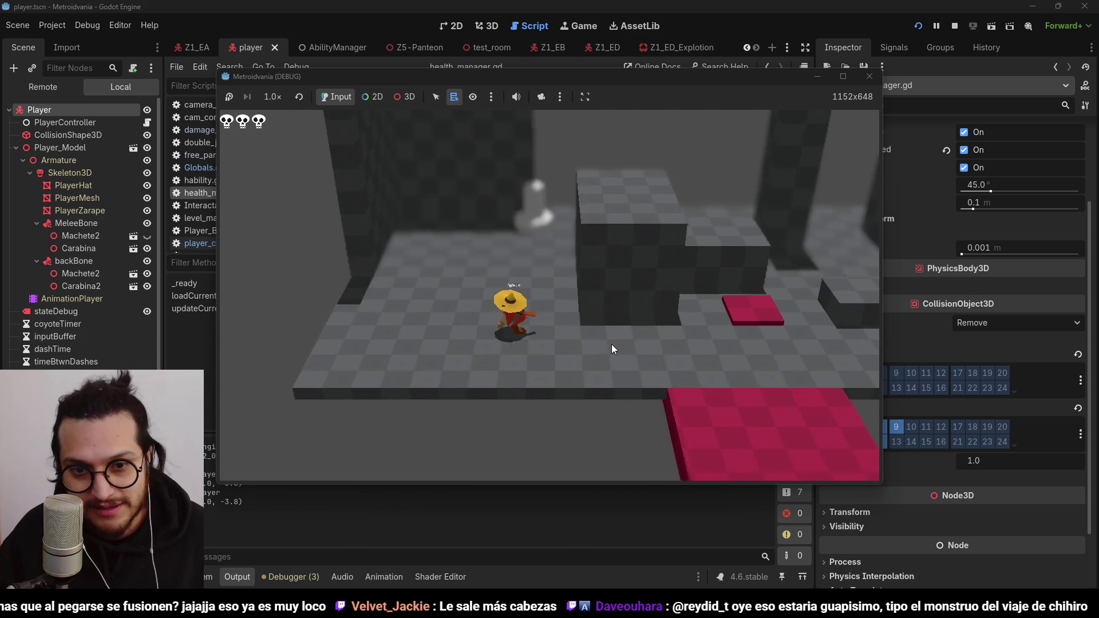
{"action": "key", "text": "a"}
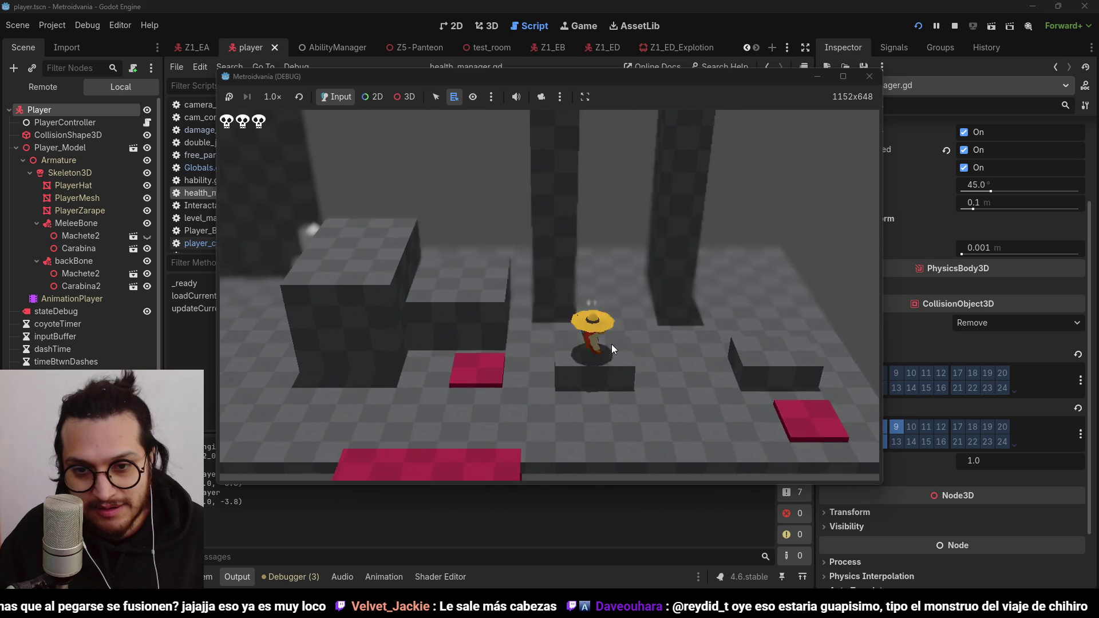
{"action": "key", "text": "a"}
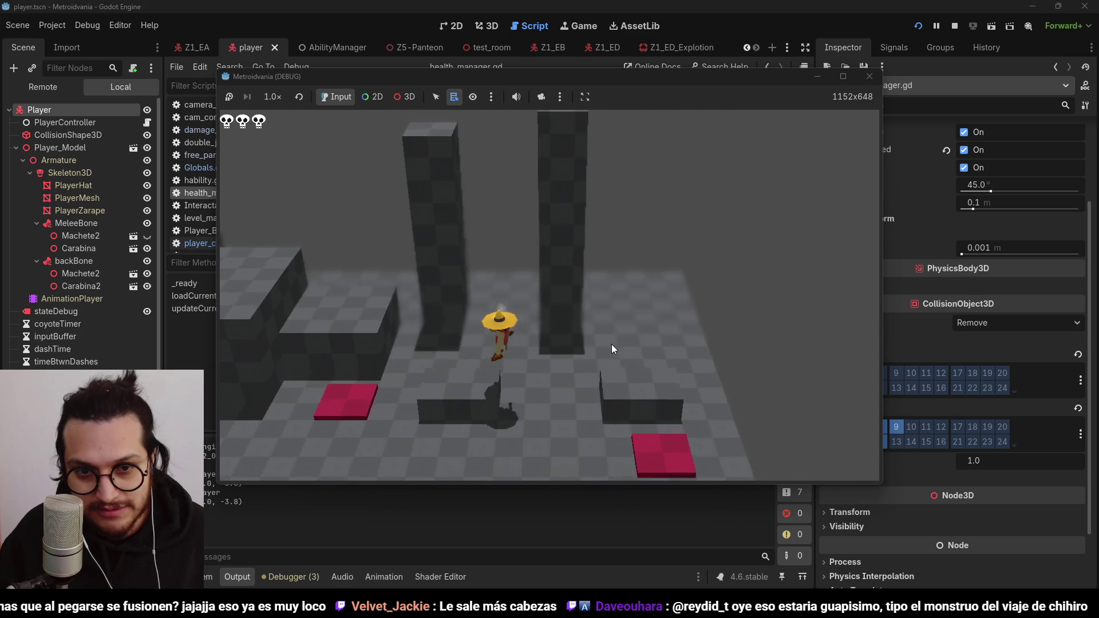
{"action": "key", "text": "a"}
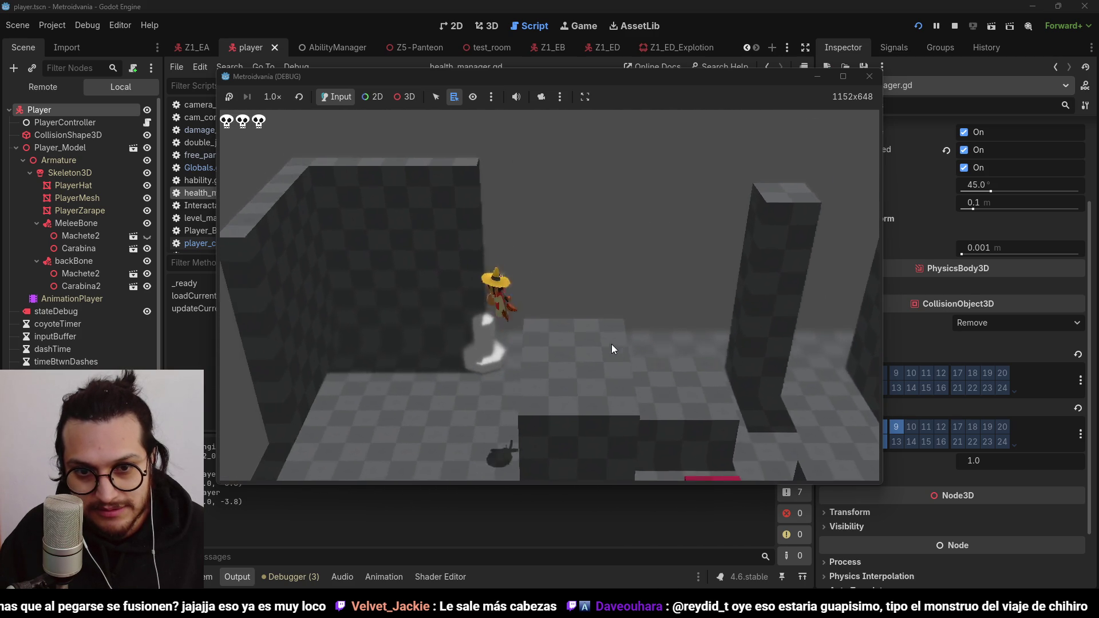
{"action": "key", "text": "a"}
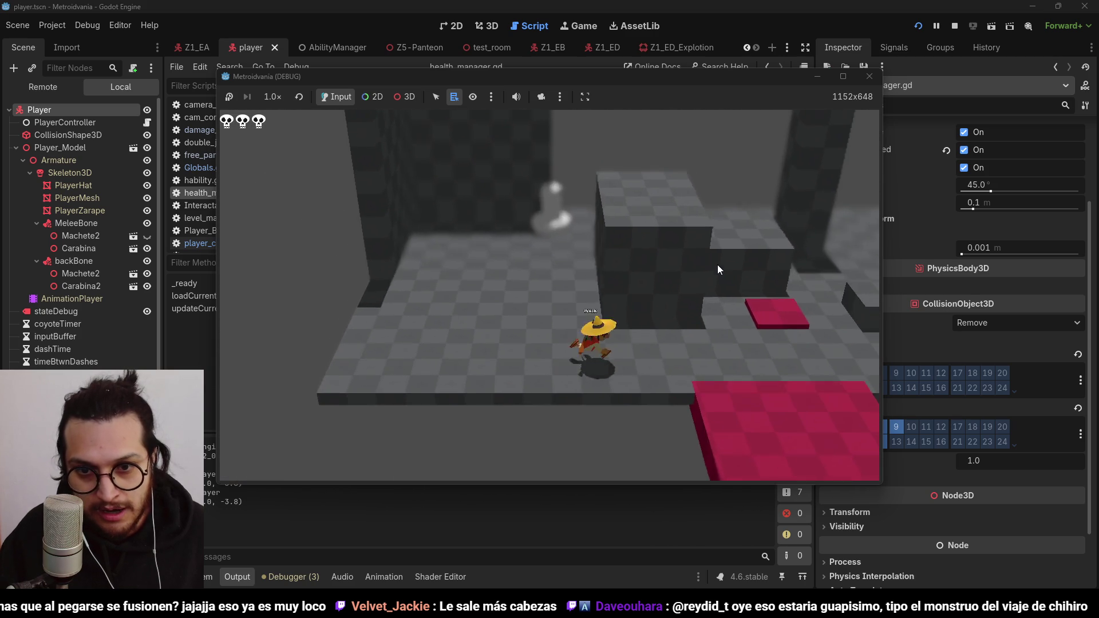
Step: Jump between pillars, wall-jump off a block, and land on top of a tall pillar
{"action": "key", "text": "space"}
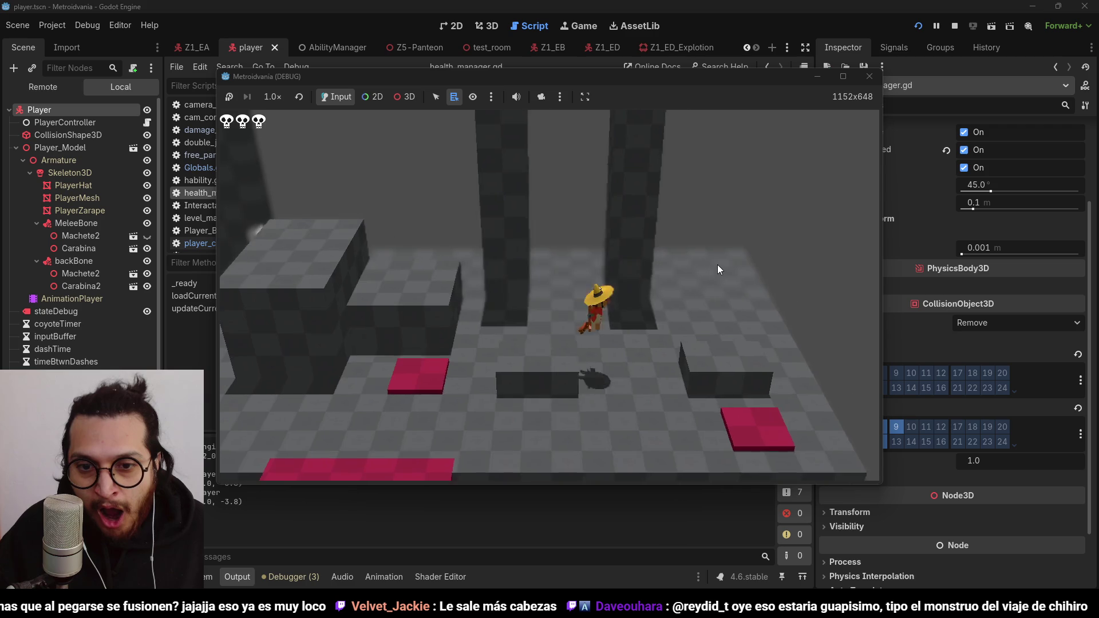
{"action": "key", "text": "a"}
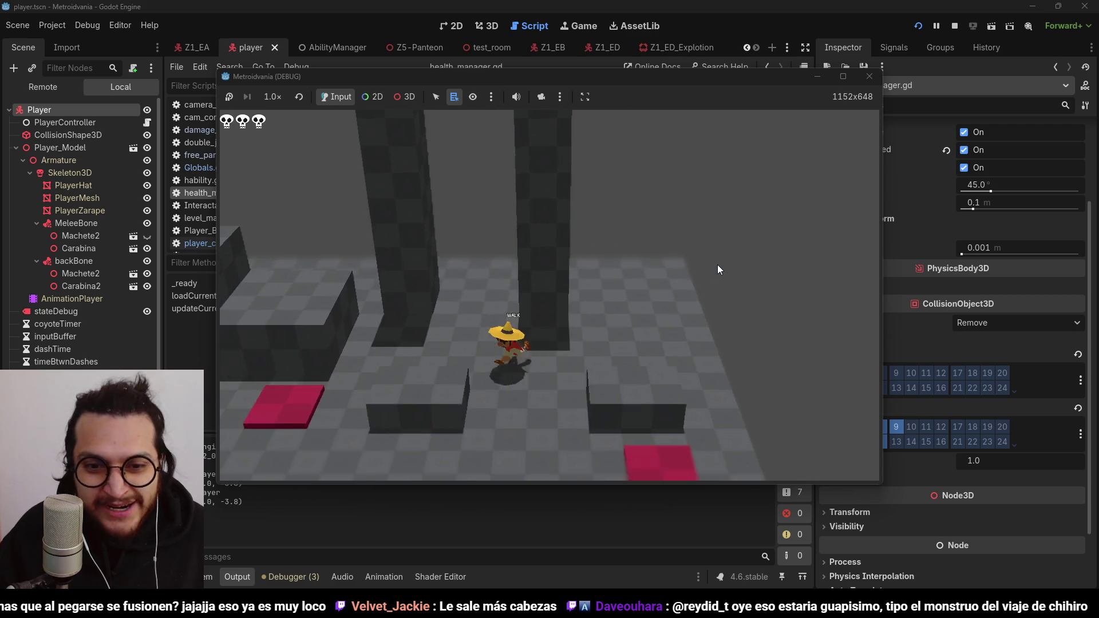
{"action": "key", "text": "space"}
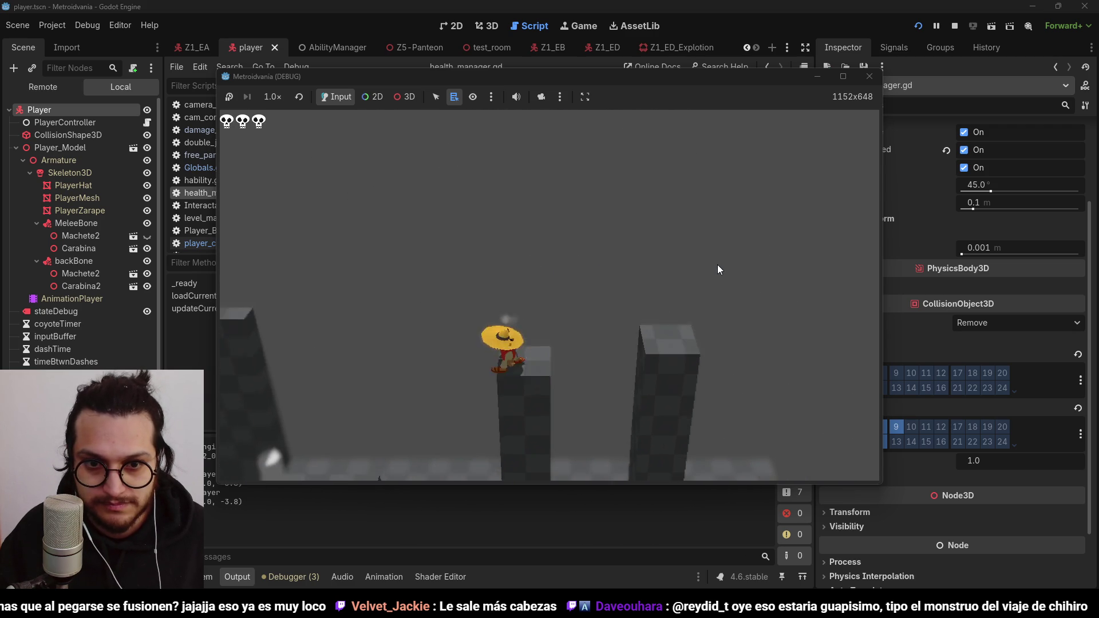
{"action": "key", "text": "a"}
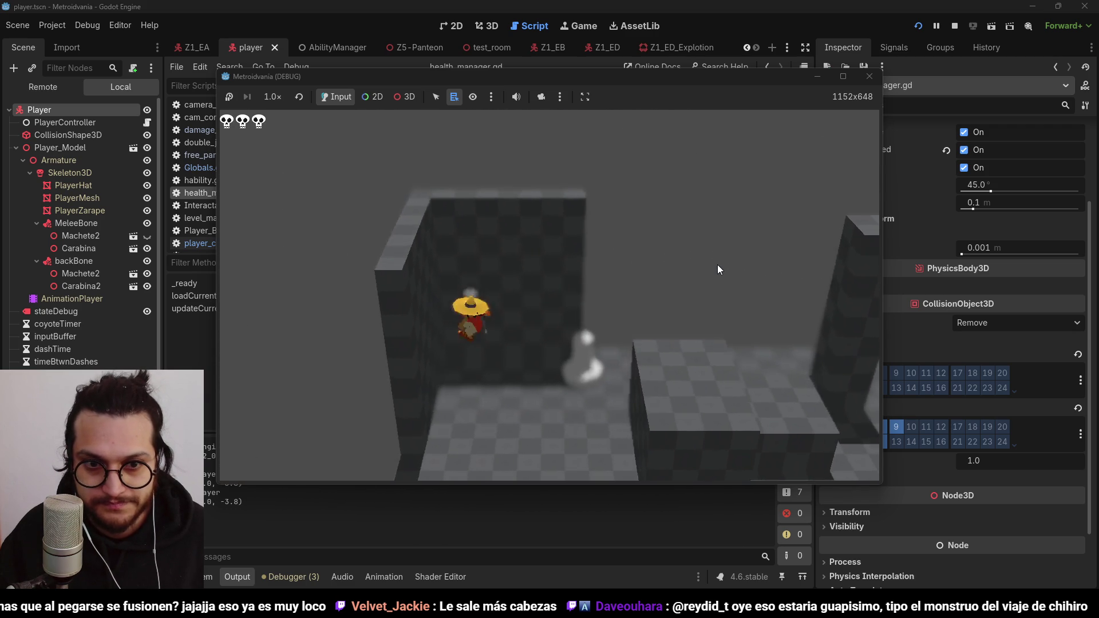
{"action": "key", "text": "space"}
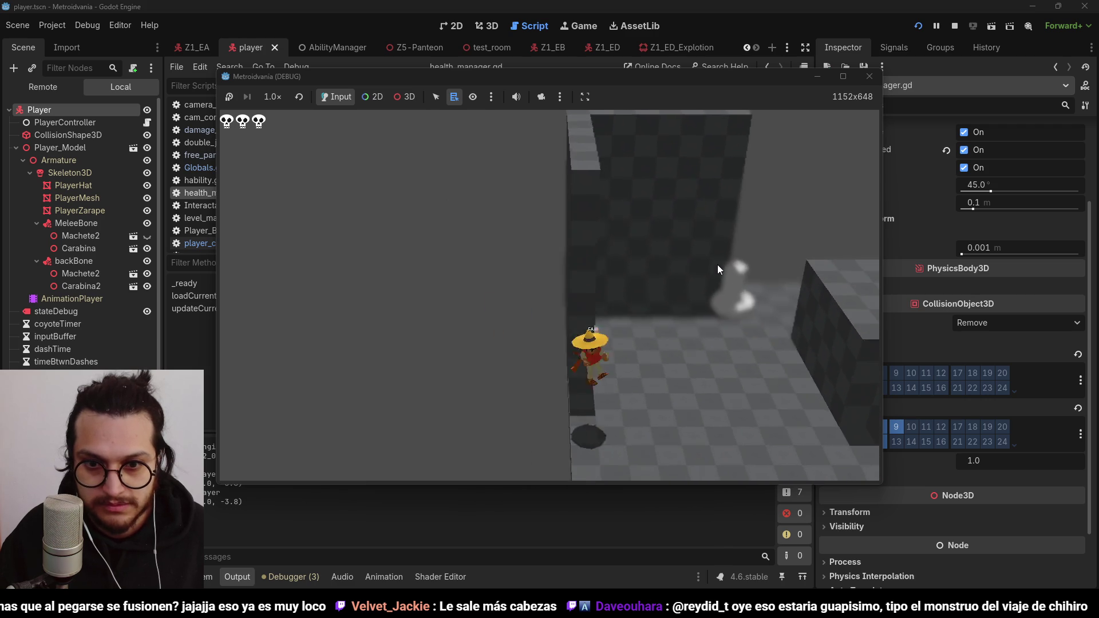
{"action": "key", "text": "a"}
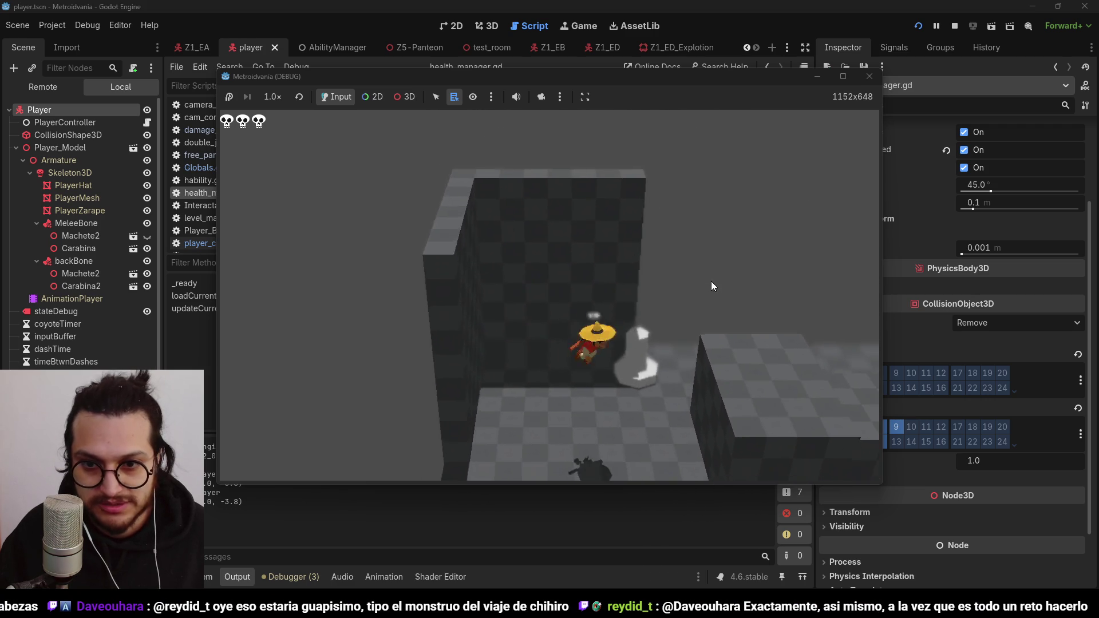
{"action": "key", "text": "space"}
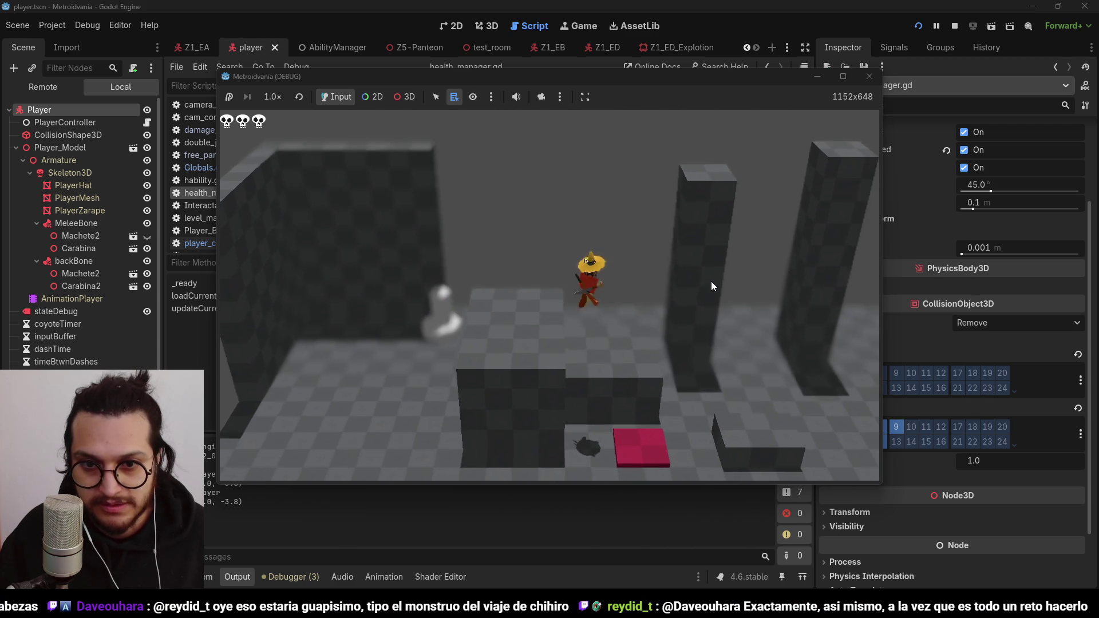
{"action": "key", "text": "s"}
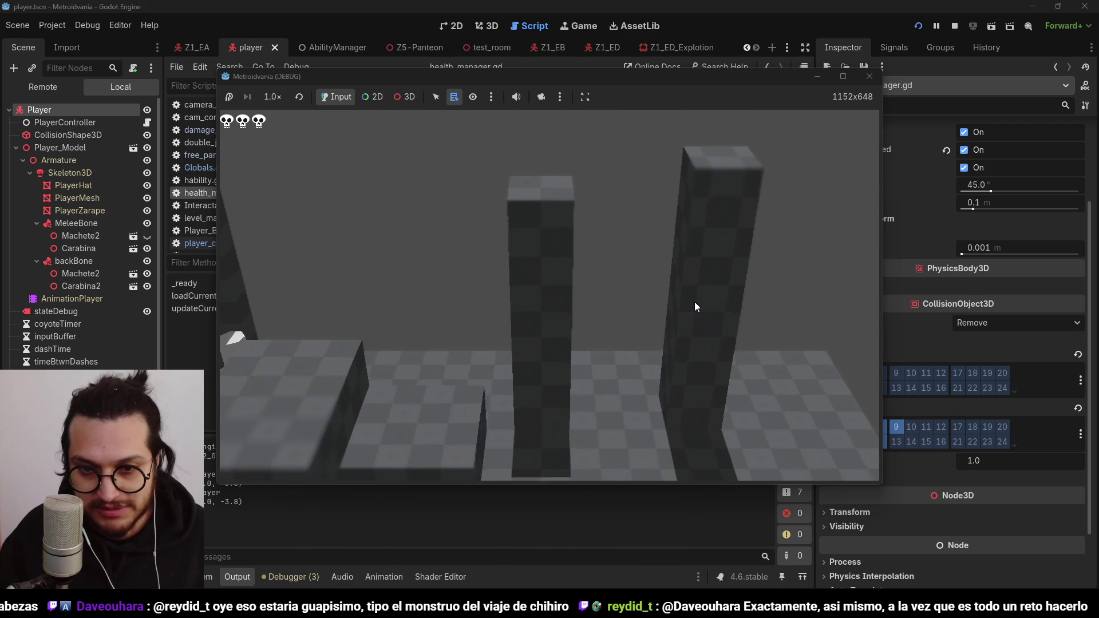
{"action": "key", "text": "space"}
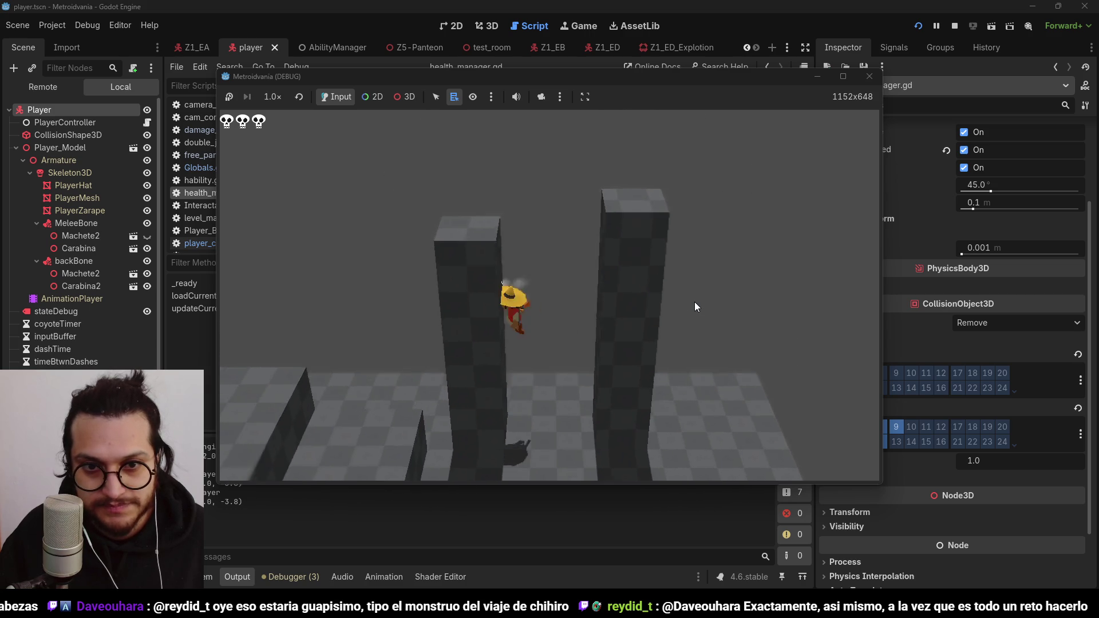
{"action": "key", "text": "d"}
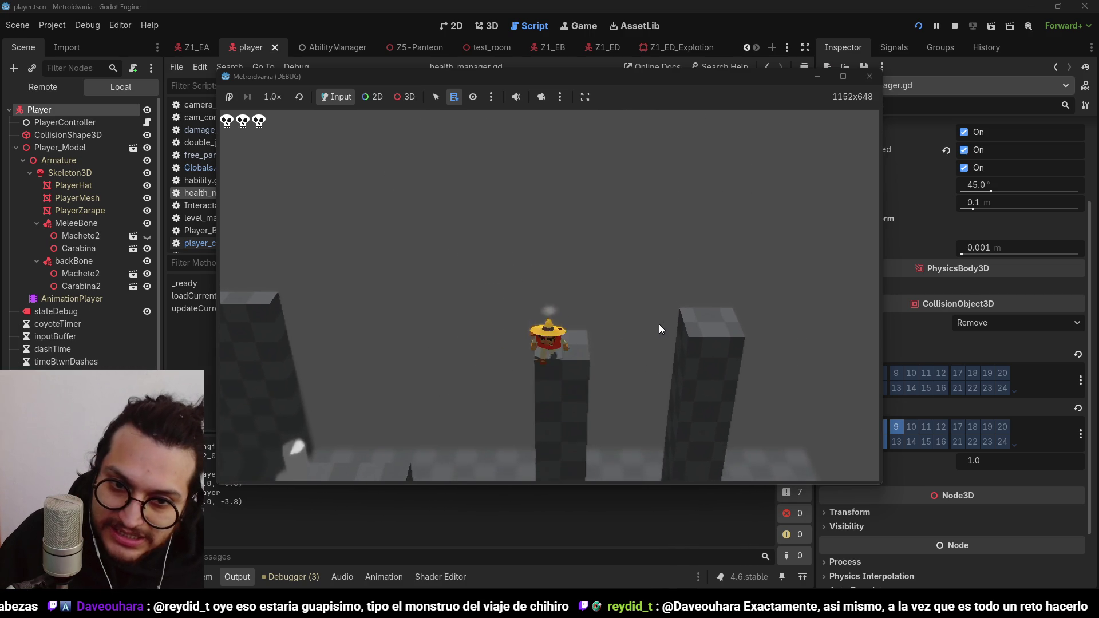
{"action": "key", "text": "space"}
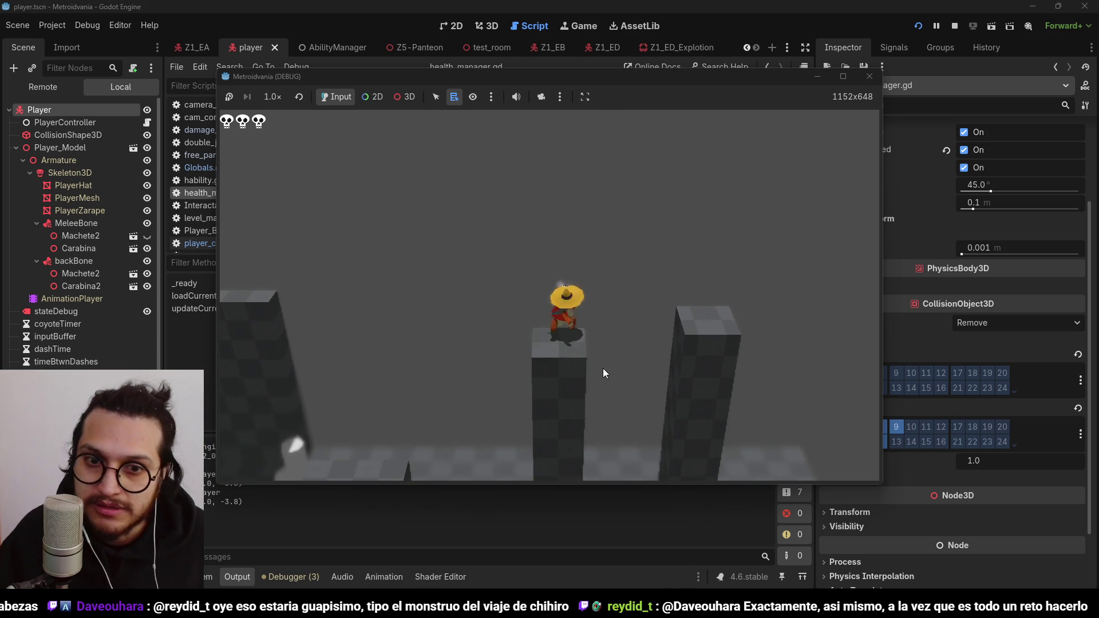
{"action": "key", "text": "d"}
{"action": "key", "text": "d"}
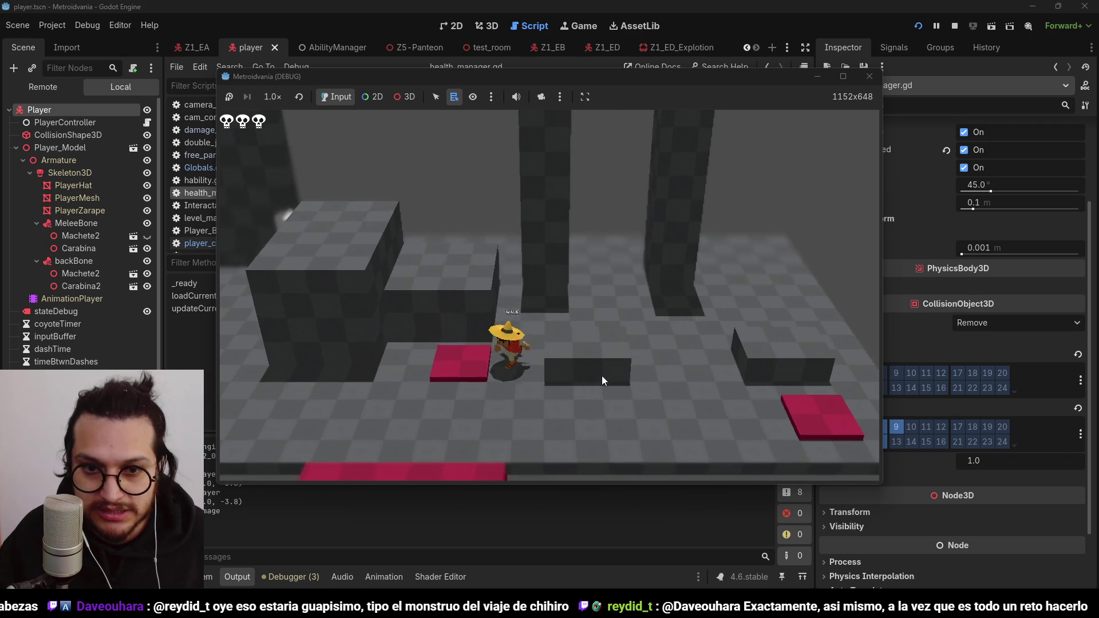
{"action": "key", "text": "a"}
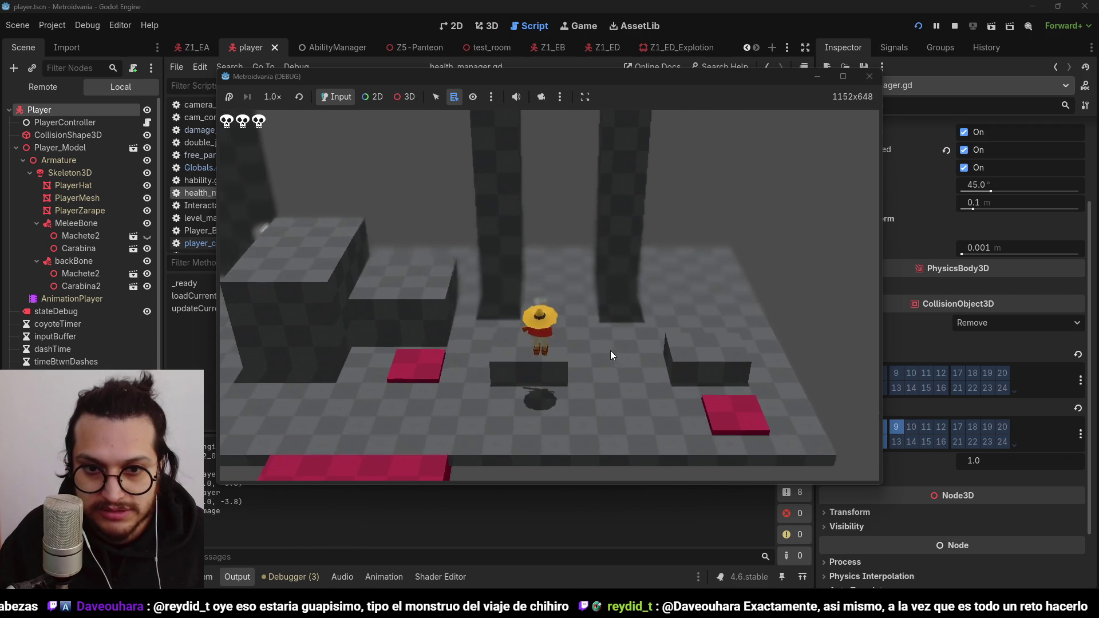
{"action": "key", "text": "space"}
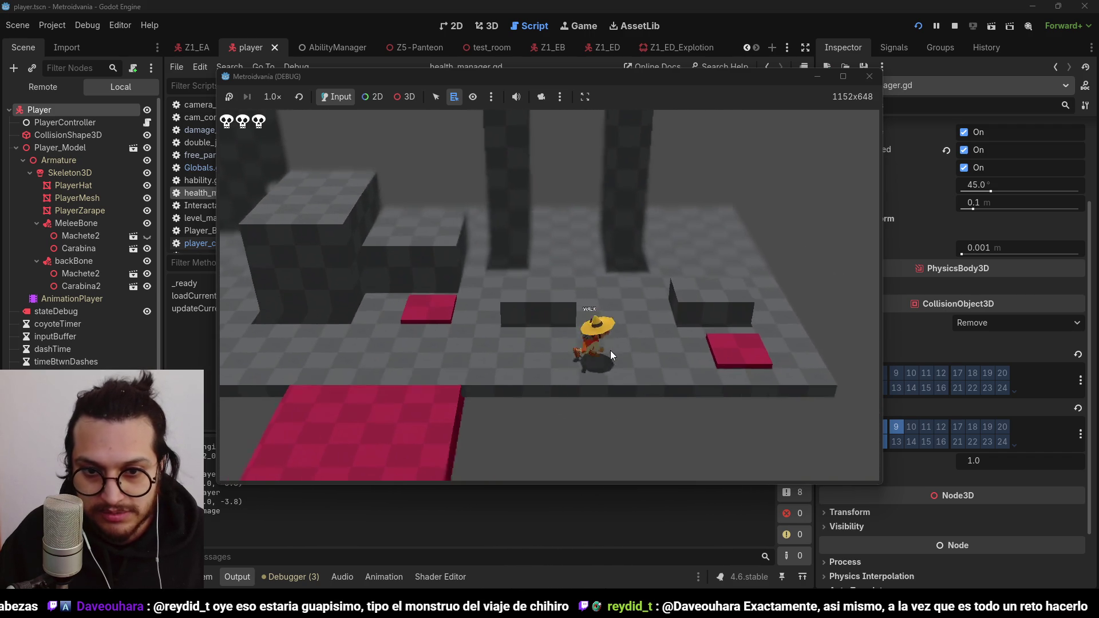
{"action": "key", "text": "space"}
Step: Walk the character to a standstill with A, stop the running game, and save the scene
{"action": "key", "text": "a"}
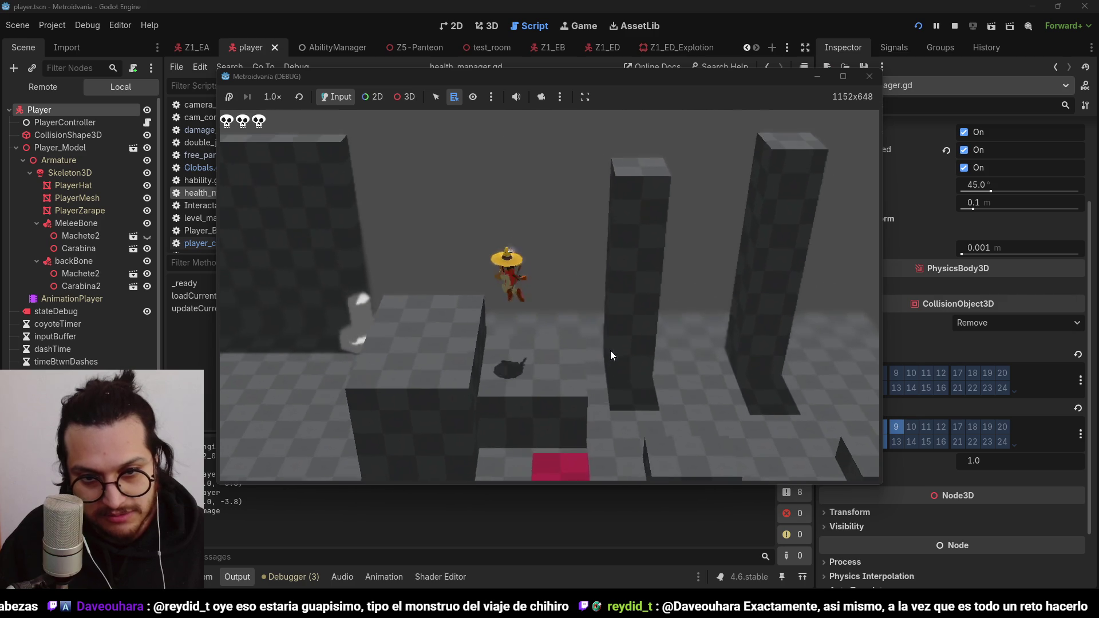
{"action": "key", "text": "a"}
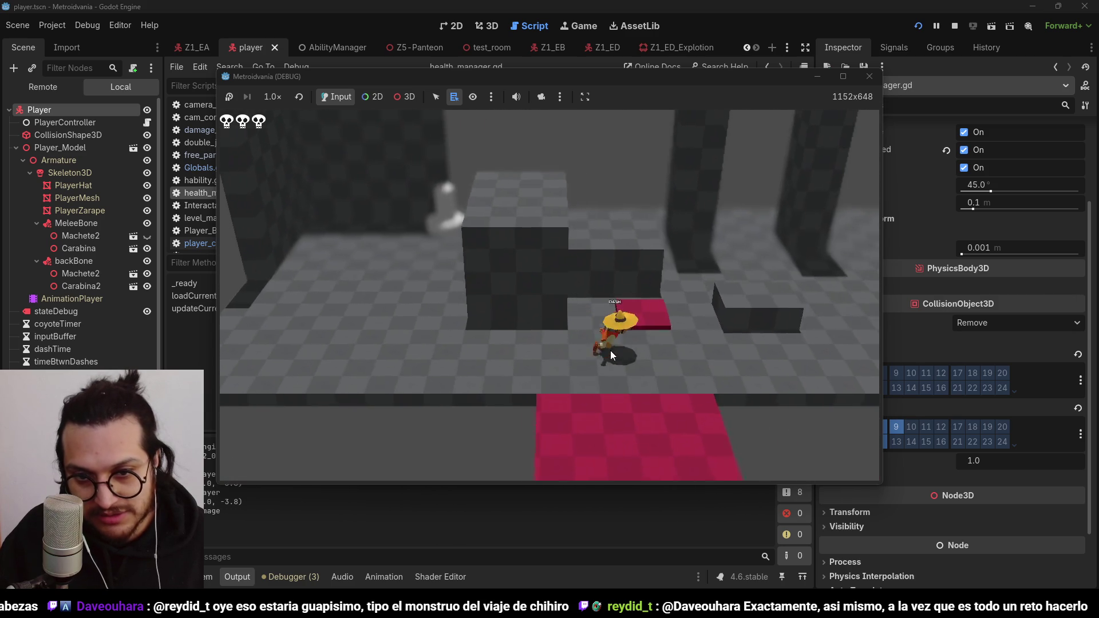
{"action": "left_click", "coordinate": [954, 25]}
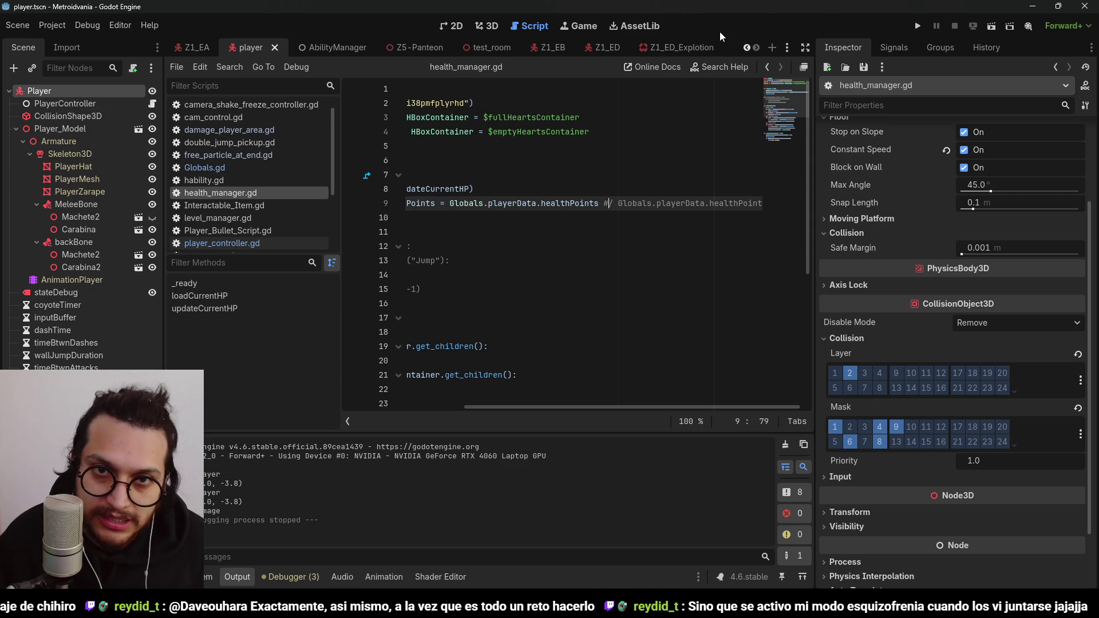
{"action": "key", "text": "ctrl+s"}
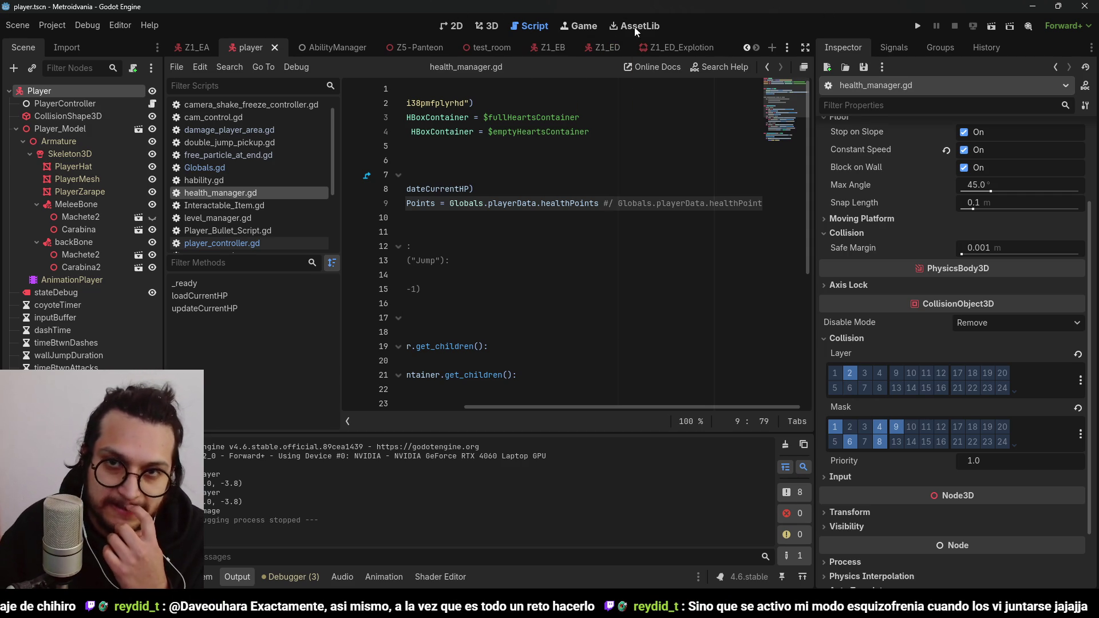
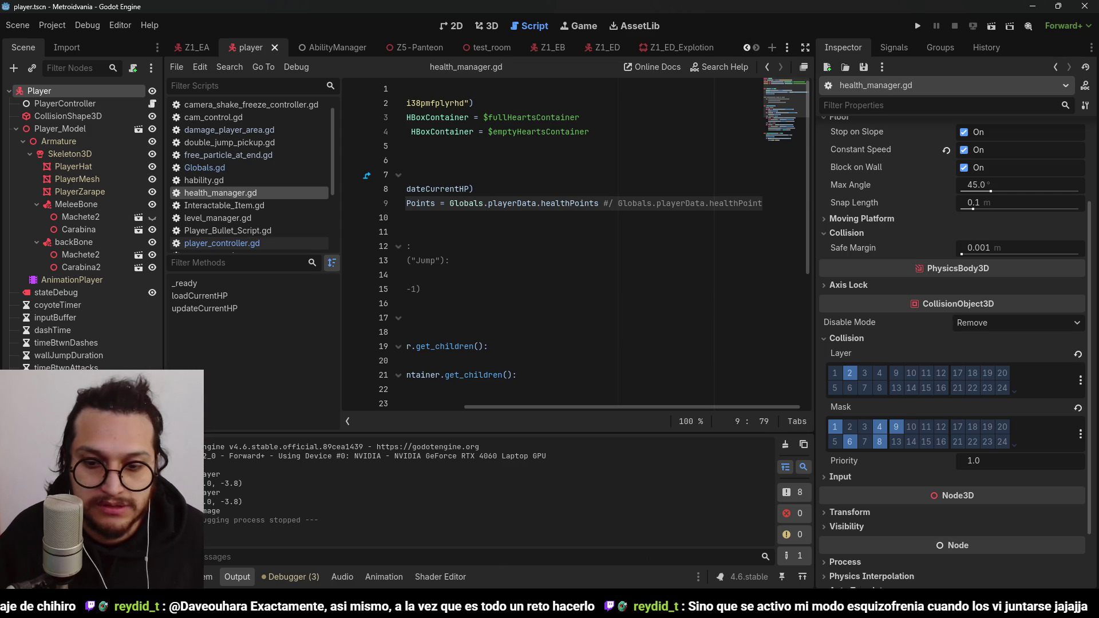
Step: Switch from the health_manager.gd script to the AntNest Map Maker world map window
{"action": "key", "text": "alt+Tab"}
Step: Reposition the world map and show the Manglar - Agua zone
{"action": "scroll", "coordinate": [485, 178], "scroll_direction": "down", "scroll_amount": 2}
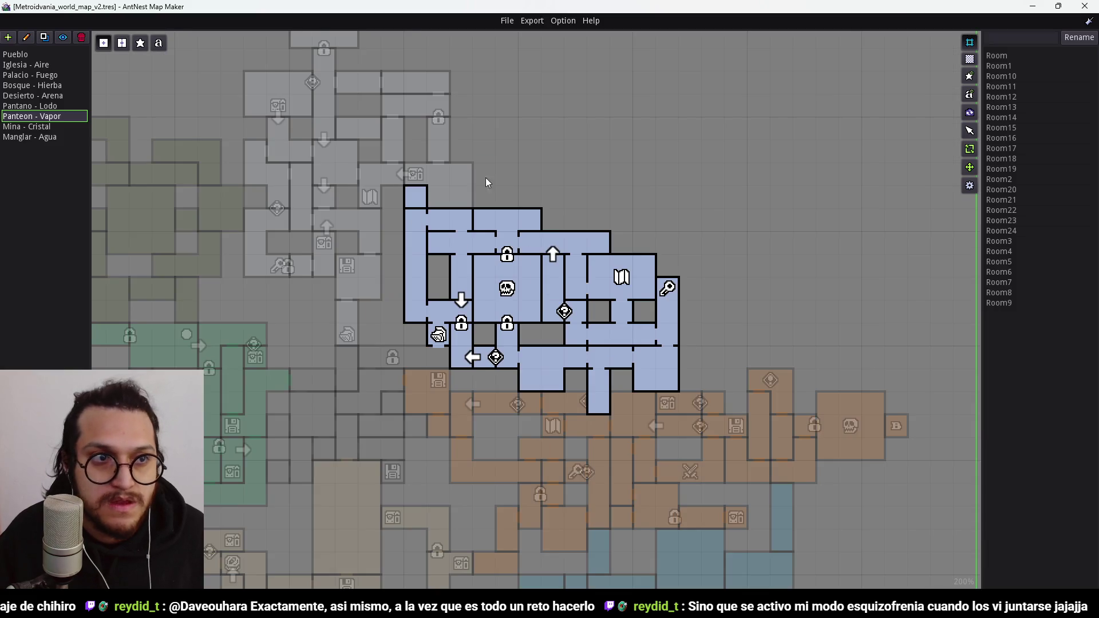
{"action": "scroll", "coordinate": [732, 312], "scroll_direction": "up", "scroll_amount": 3}
{"action": "mouse_move", "coordinate": [733, 312]}
{"action": "left_mouse_down"}
{"action": "mouse_move", "coordinate": [536, 333]}
{"action": "mouse_move", "coordinate": [640, 254]}
{"action": "left_mouse_up"}
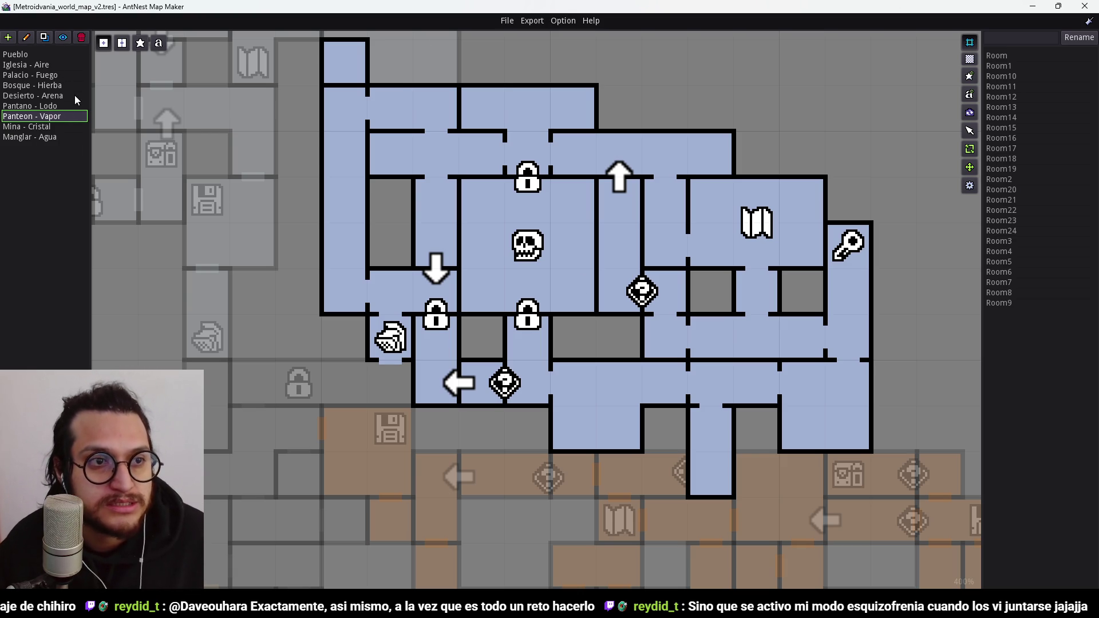
{"action": "left_click", "coordinate": [38, 137]}
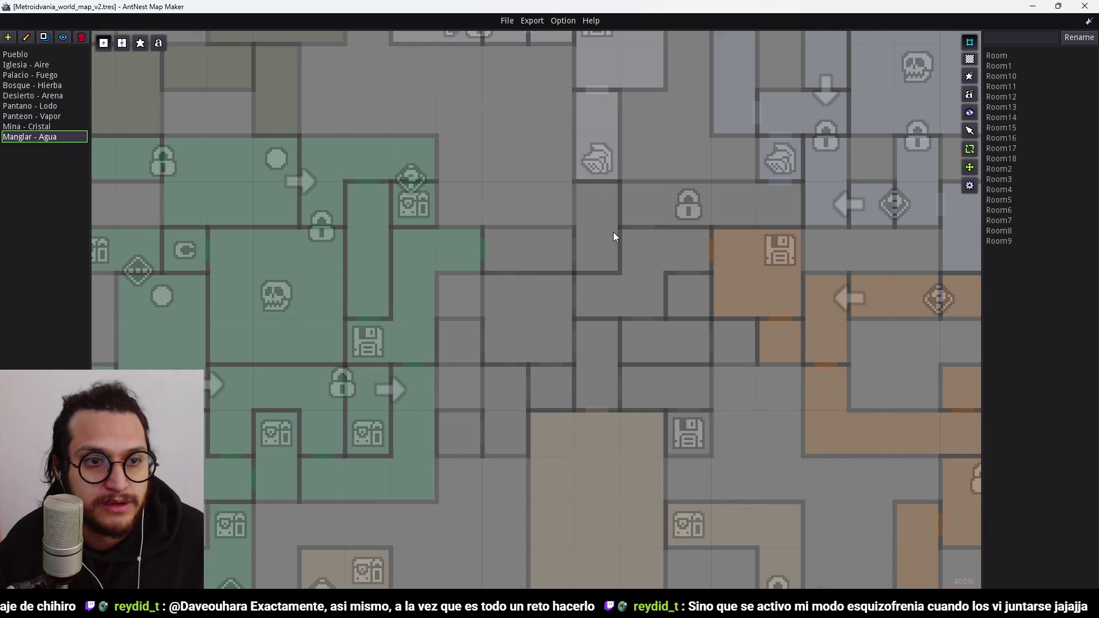
{"action": "scroll", "coordinate": [576, 267], "scroll_direction": "down", "scroll_amount": 4}
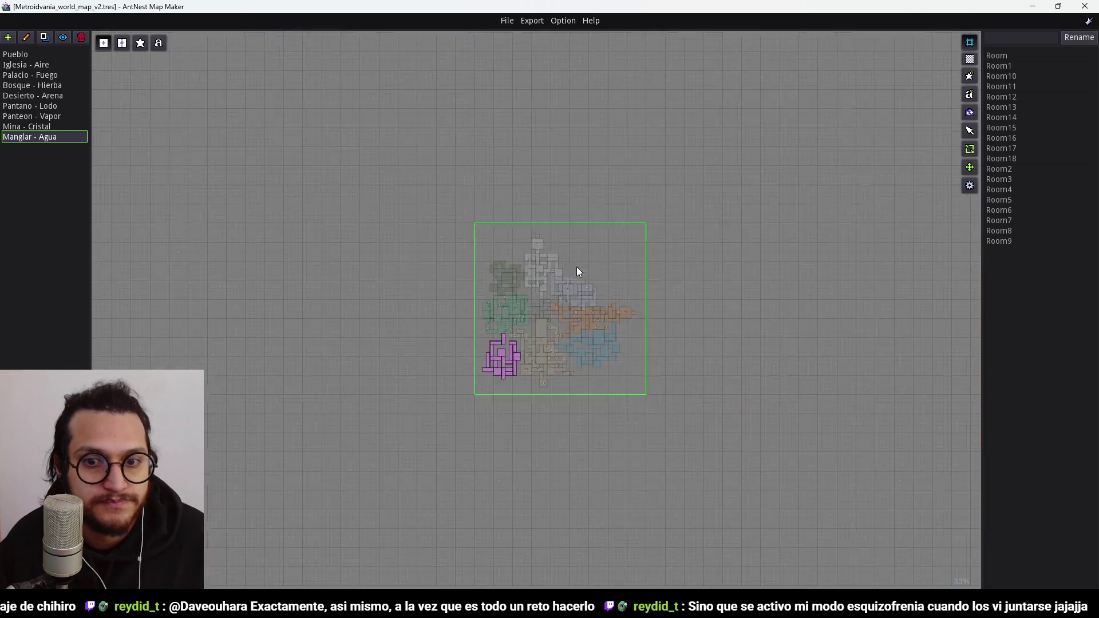
{"action": "scroll", "coordinate": [581, 270], "scroll_direction": "up", "scroll_amount": 2}
{"action": "scroll", "coordinate": [575, 263], "scroll_direction": "up", "scroll_amount": 3}
{"action": "scroll", "coordinate": [478, 325], "scroll_direction": "down", "scroll_amount": 2}
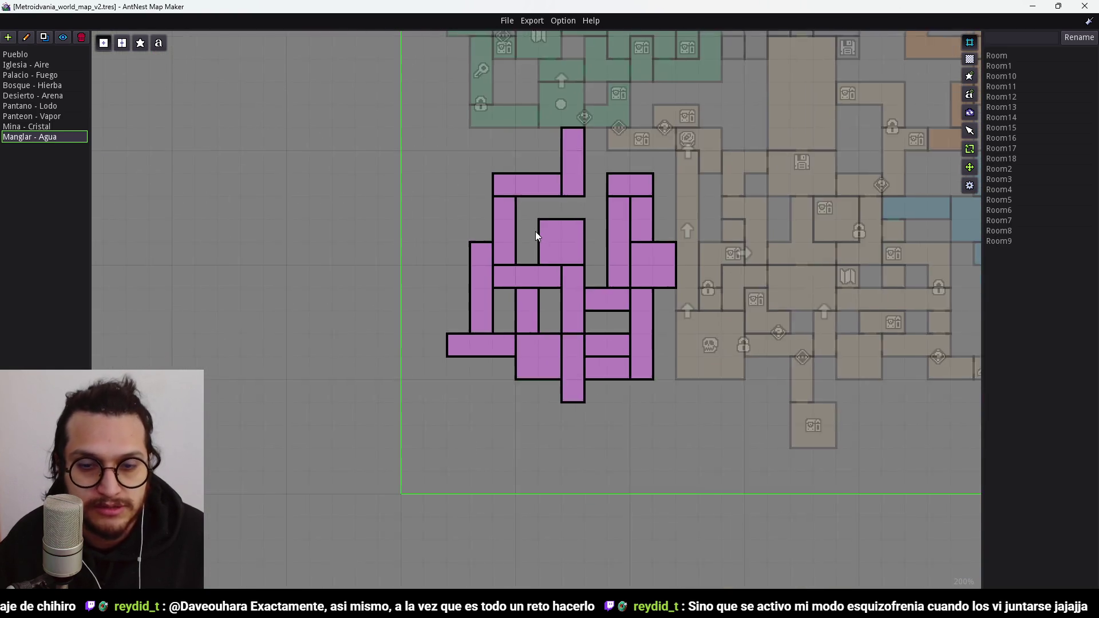
{"action": "scroll", "coordinate": [535, 231], "scroll_direction": "up", "scroll_amount": 1}
Step: Pan around the purple rooms and set up a whole-map overview
{"action": "left_click_drag", "start_coordinate": [613, 208], "coordinate": [601, 253]}
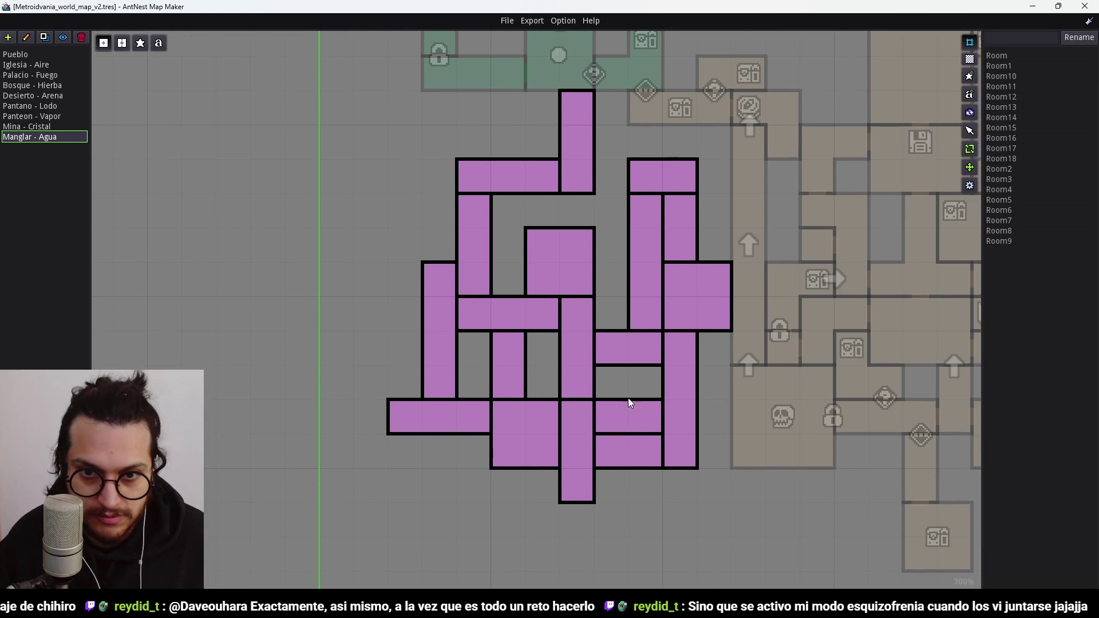
{"action": "scroll", "coordinate": [627, 397], "scroll_direction": "down", "scroll_amount": 1}
{"action": "left_click_drag", "start_coordinate": [901, 166], "coordinate": [646, 307]}
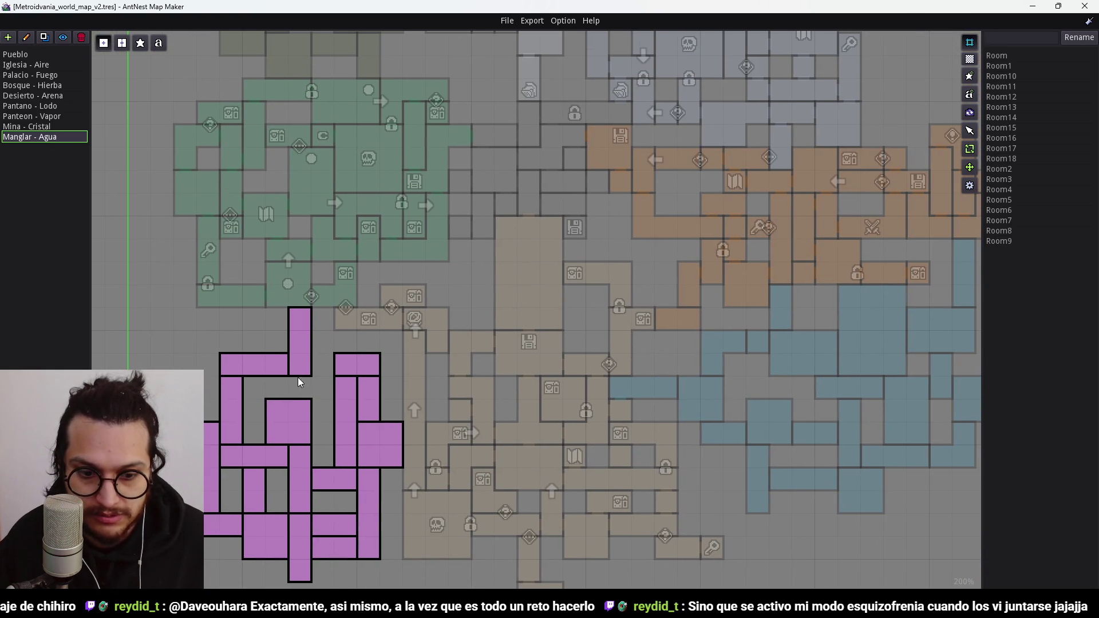
{"action": "scroll", "coordinate": [538, 284], "scroll_direction": "down", "scroll_amount": 1}
{"action": "left_click_drag", "start_coordinate": [797, 233], "coordinate": [704, 277]}
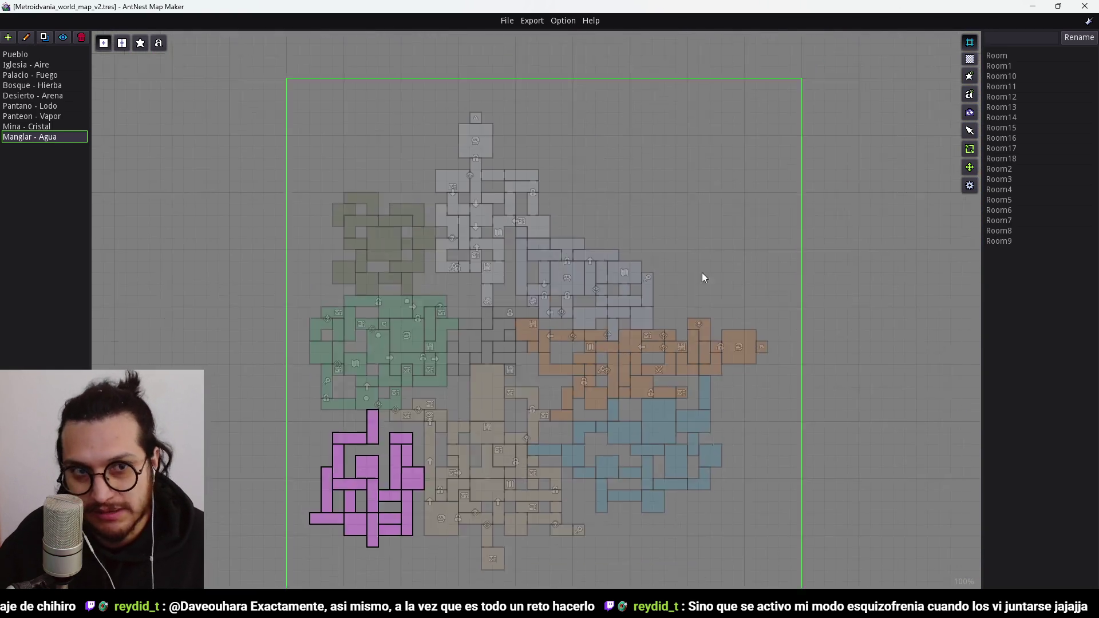
Step: Select the Pantano - Lodo zone and inspect its dark-green rooms before zooming back out
{"action": "left_click", "coordinate": [26, 108]}
{"action": "scroll", "coordinate": [266, 233], "scroll_direction": "up", "scroll_amount": 3}
{"action": "left_click_drag", "start_coordinate": [259, 221], "coordinate": [765, 565]}
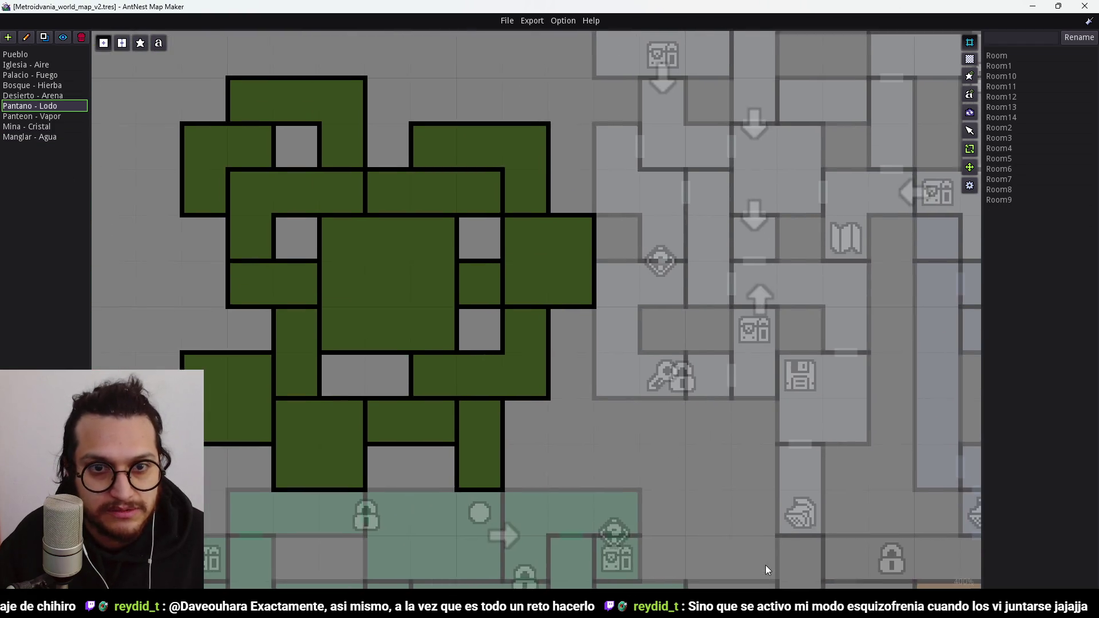
{"action": "scroll", "coordinate": [756, 435], "scroll_direction": "down", "scroll_amount": 1}
{"action": "left_click_drag", "start_coordinate": [752, 429], "coordinate": [432, 247]}
{"action": "scroll", "coordinate": [386, 205], "scroll_direction": "down", "scroll_amount": 1}
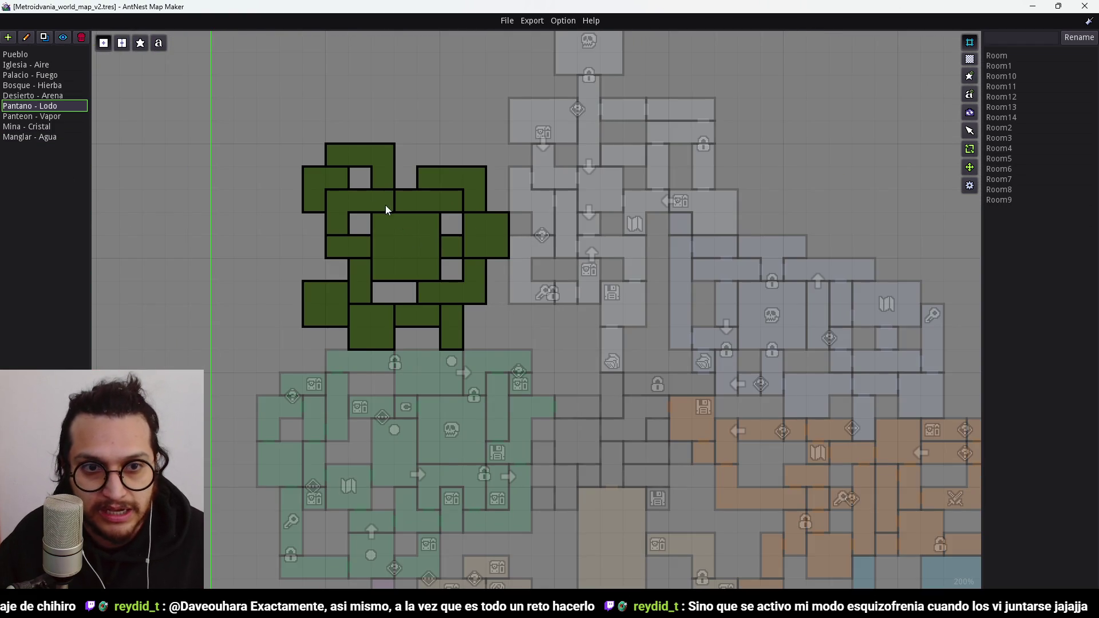
{"action": "left_click_drag", "start_coordinate": [571, 255], "coordinate": [450, 115]}
{"action": "scroll", "coordinate": [591, 225], "scroll_direction": "down", "scroll_amount": 1}
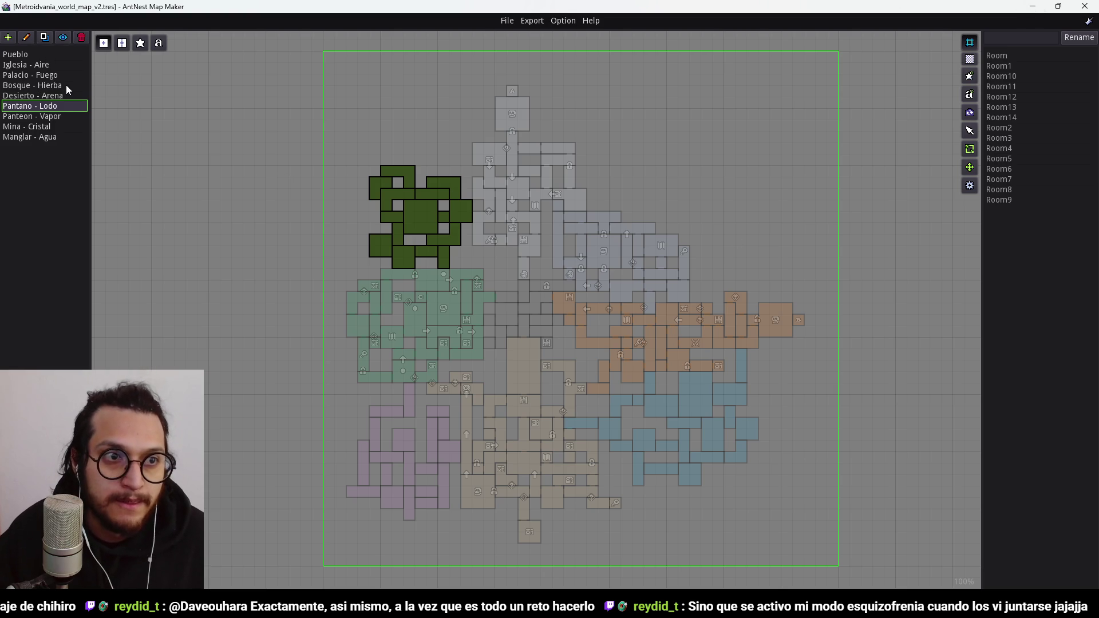
Step: Select the Panteon - Vapor zone, centre its blue rooms, and minimize the map maker
{"action": "left_click", "coordinate": [61, 116]}
{"action": "scroll", "coordinate": [636, 235], "scroll_direction": "up", "scroll_amount": 2}
{"action": "left_click_drag", "start_coordinate": [637, 235], "coordinate": [559, 304]}
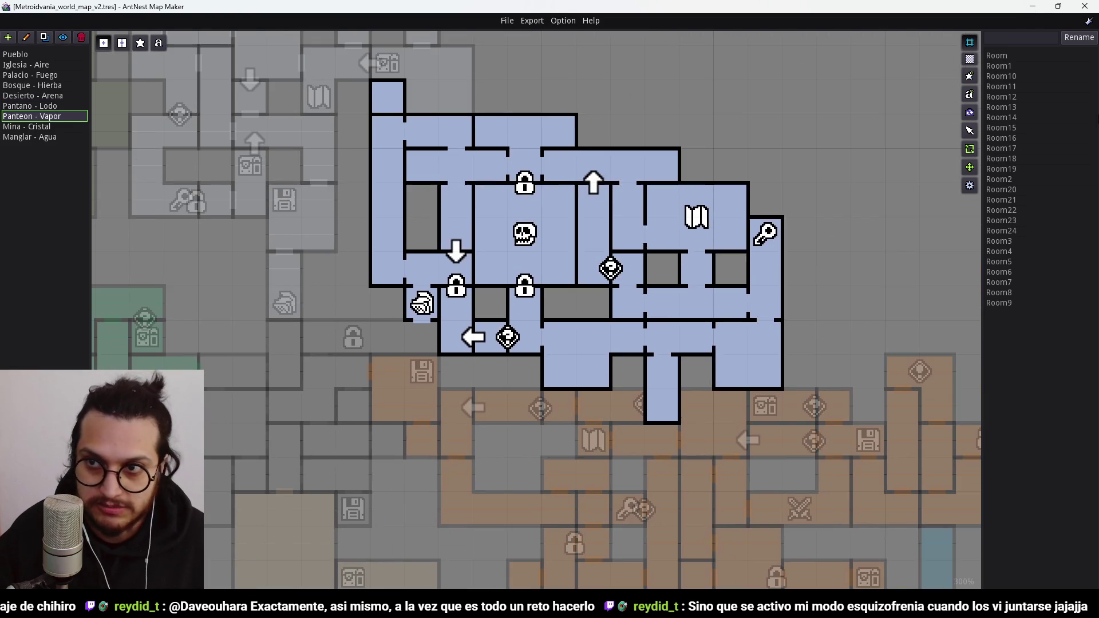
{"action": "left_click", "coordinate": [1037, 5]}
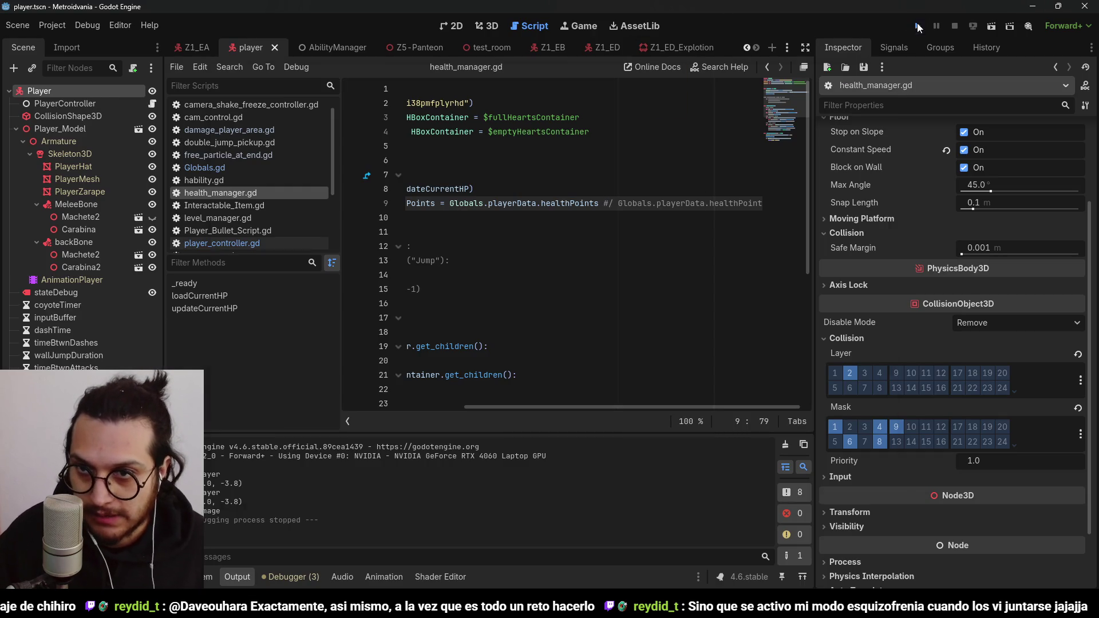
Step: Briefly launch and stop the game, then switch to the Z5-Panteon scene
{"action": "left_click", "coordinate": [917, 26]}
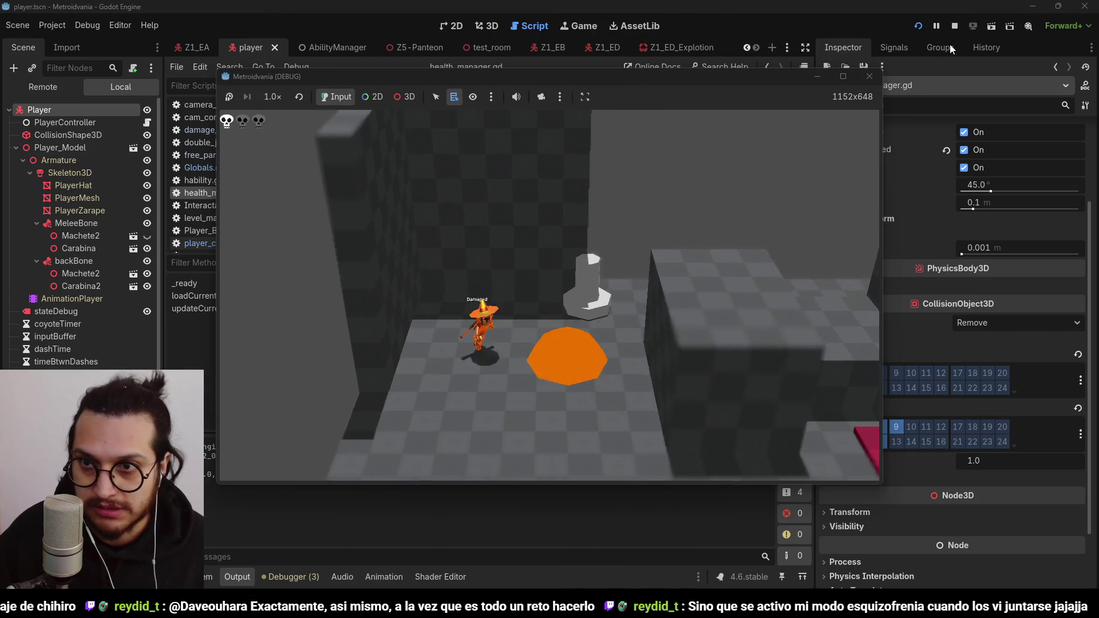
{"action": "left_click", "coordinate": [955, 26]}
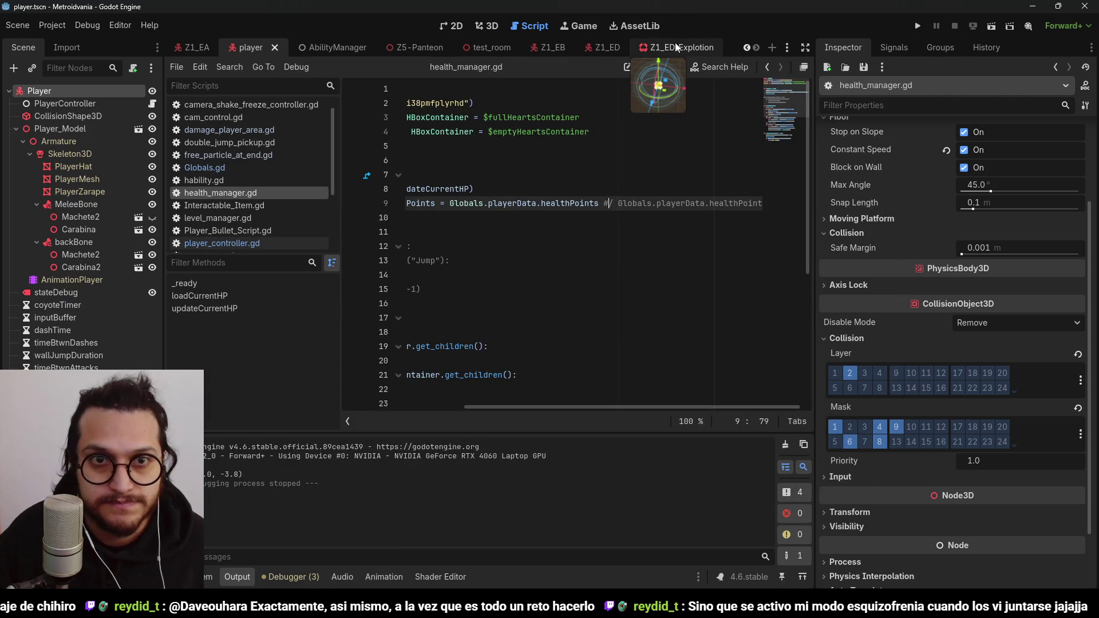
{"action": "left_click", "coordinate": [412, 47]}
Step: Run the Z5-Panteon scene and walk the character until the locked-gate message appears
{"action": "left_click", "coordinate": [991, 26]}
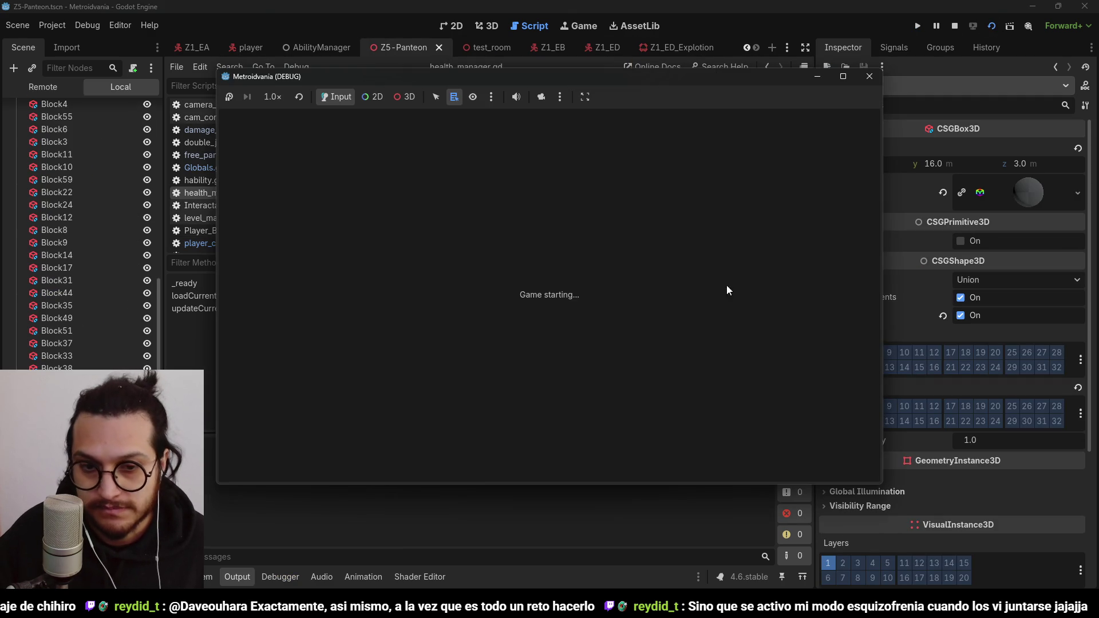
{"action": "key", "text": "w"}
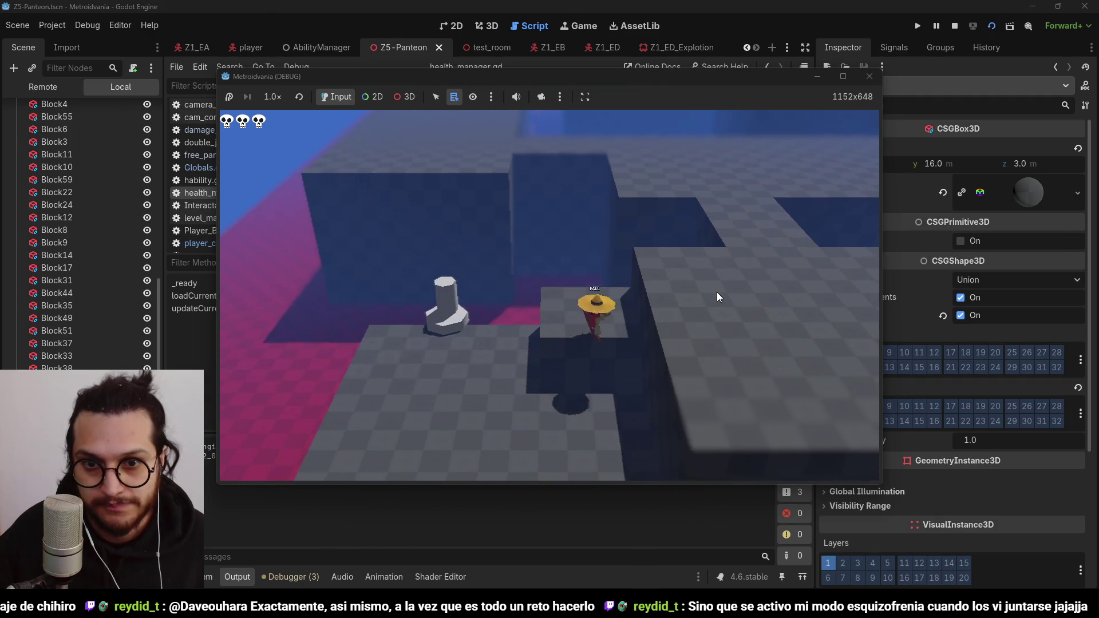
{"action": "key", "text": "w"}
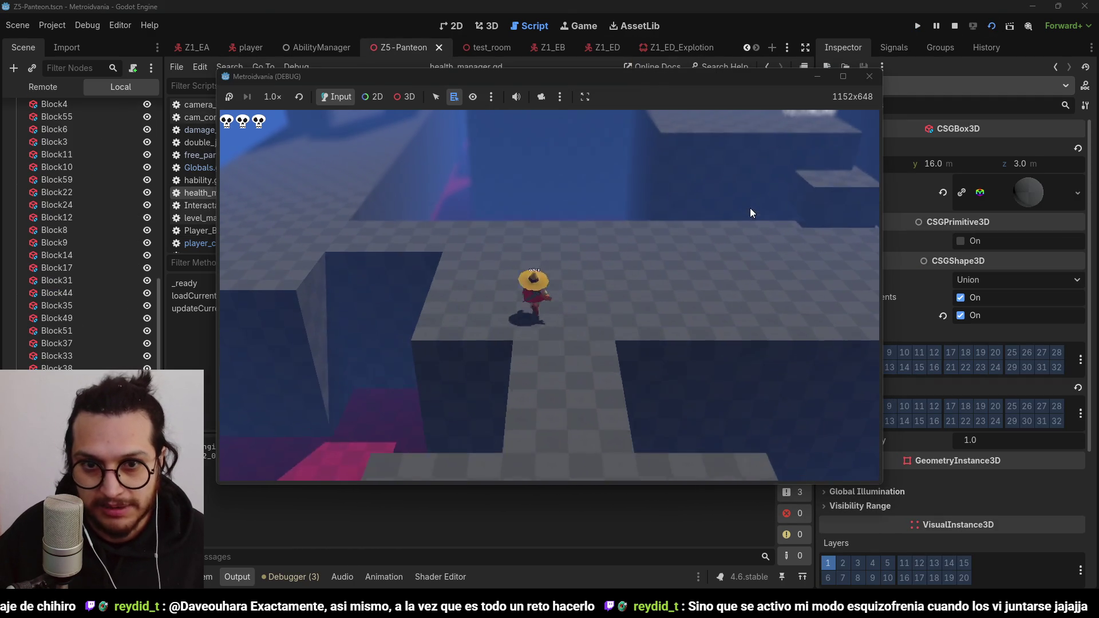
{"action": "key", "text": "w"}
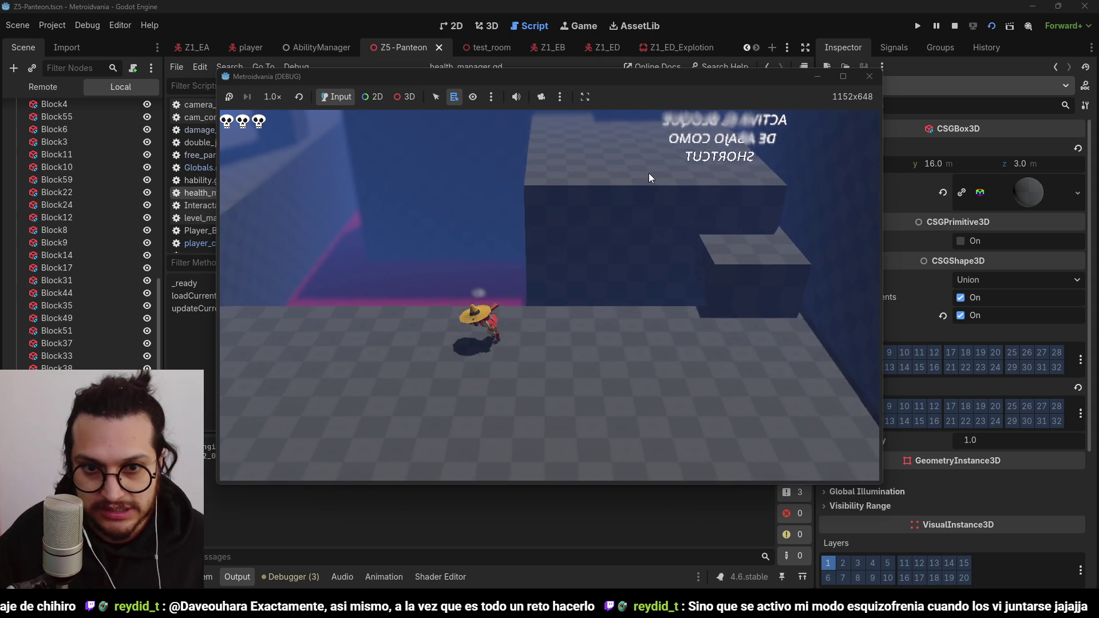
{"action": "key", "text": "w"}
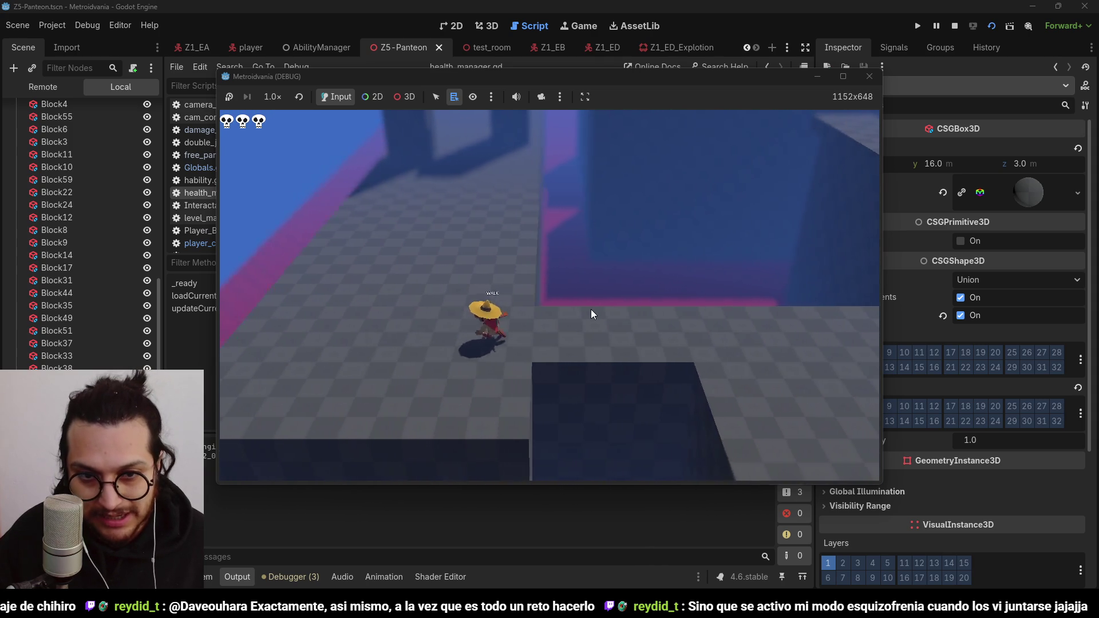
{"action": "key", "text": "w"}
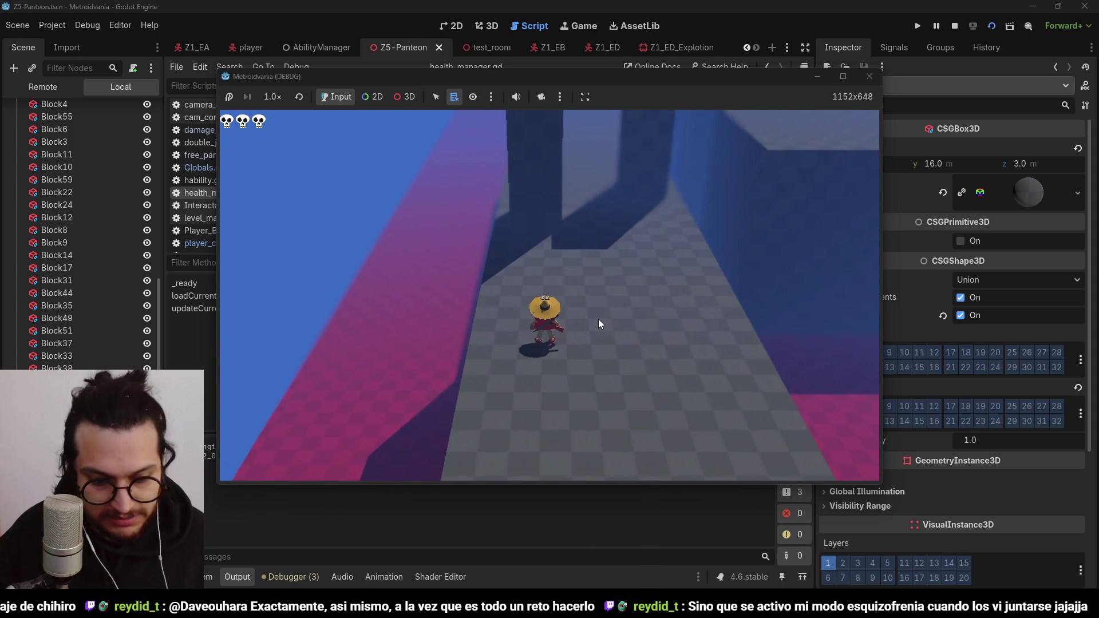
{"action": "key", "text": "w"}
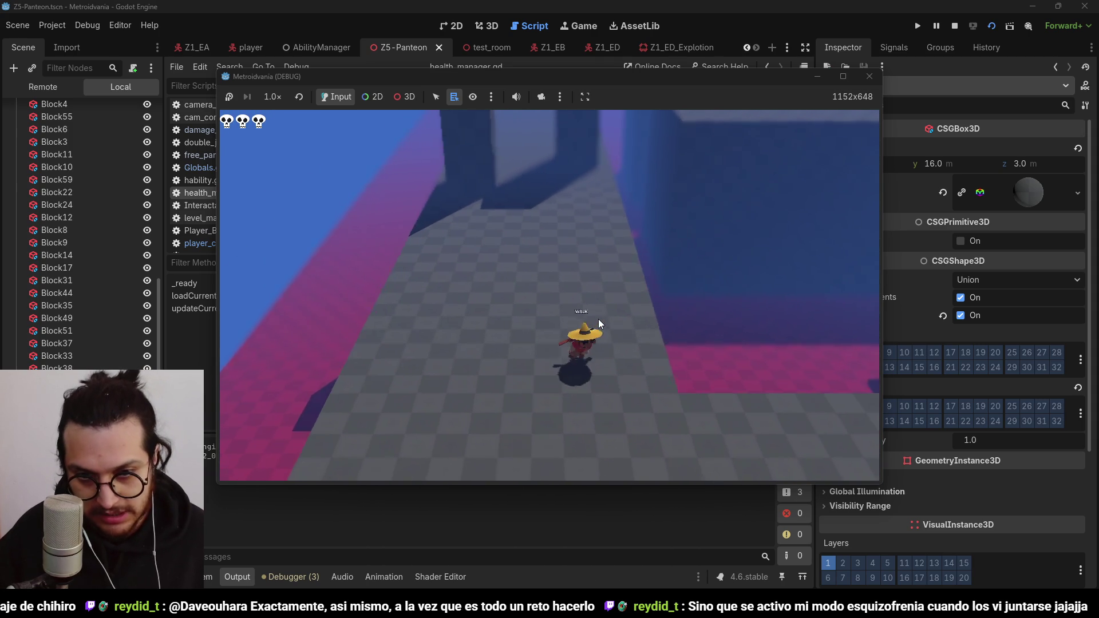
{"action": "key", "text": "w"}
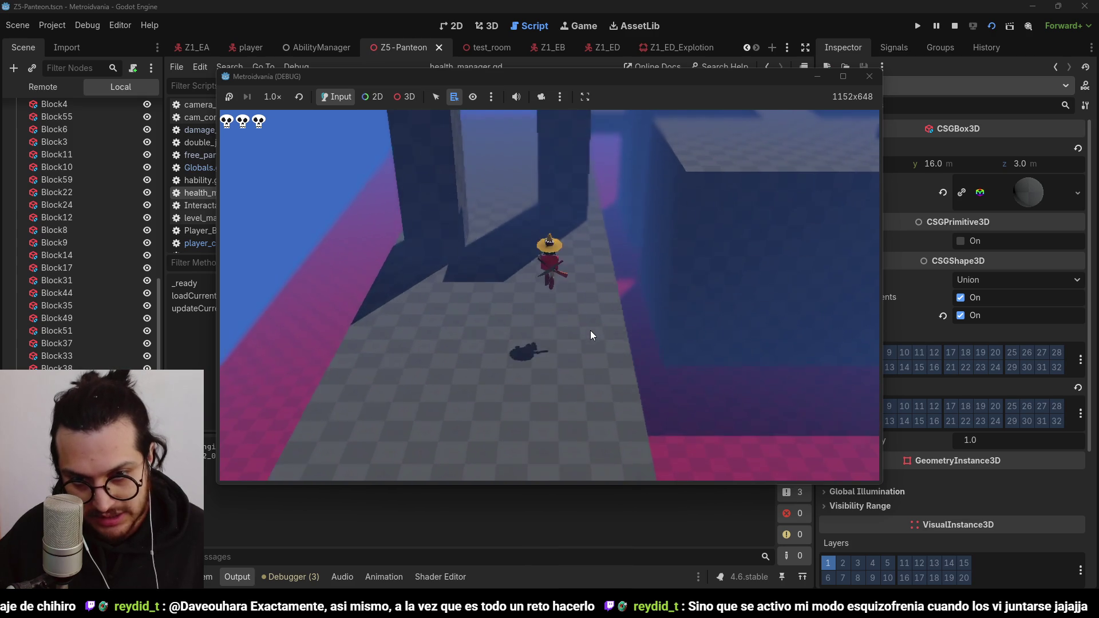
{"action": "key", "text": "w"}
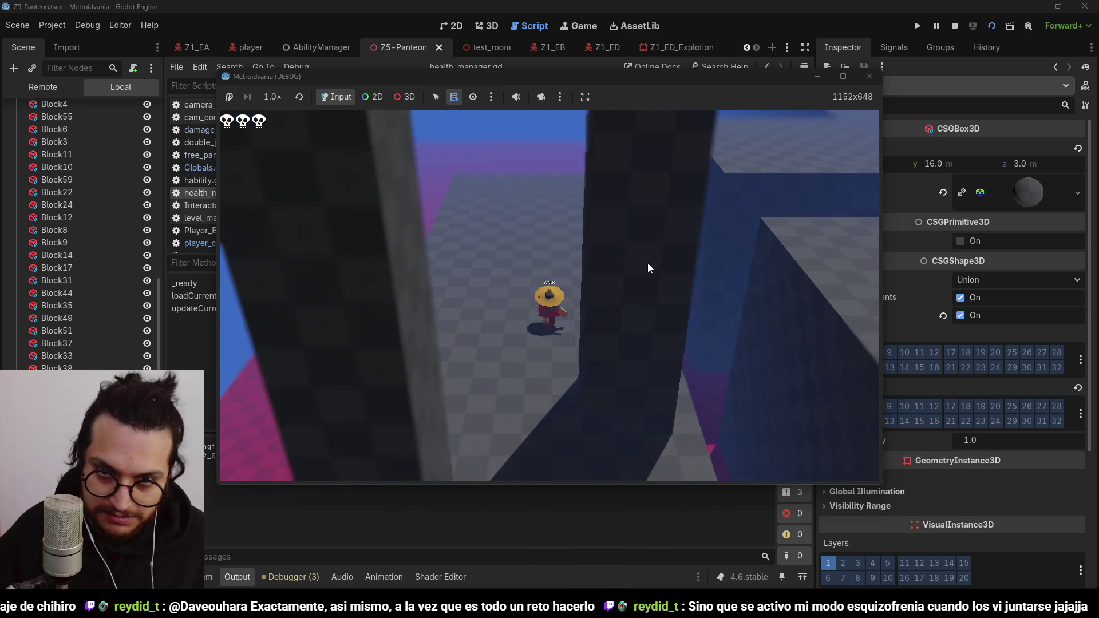
{"action": "key", "text": "w"}
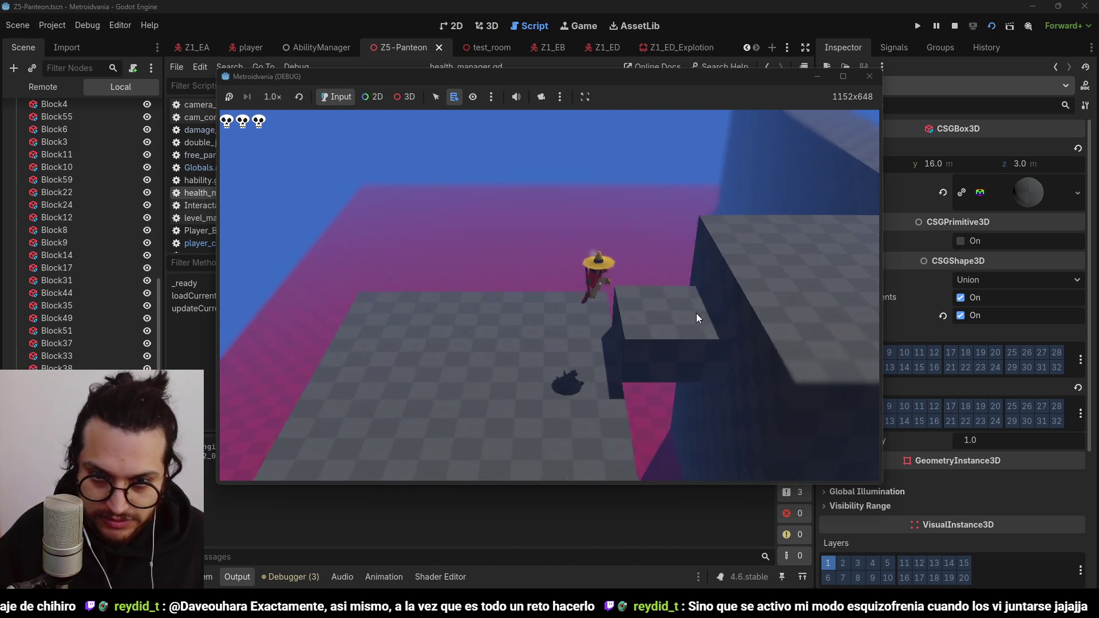
Step: Move the character past the walls and pillars up to the ACTIVA EL BLOQUE sign
{"action": "key", "text": "w"}
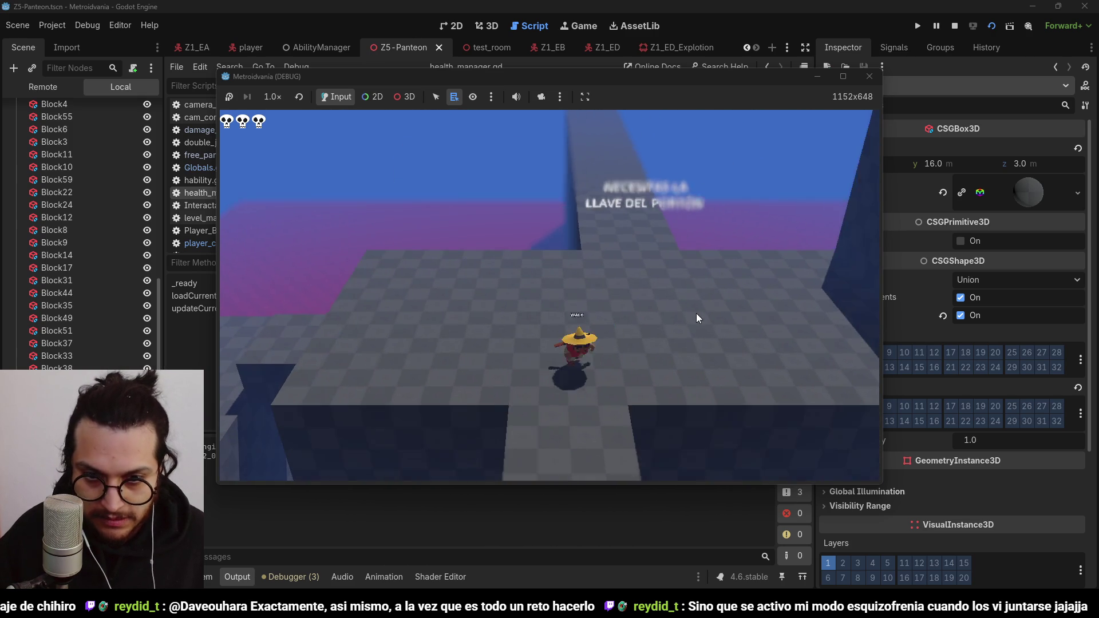
{"action": "key", "text": "w"}
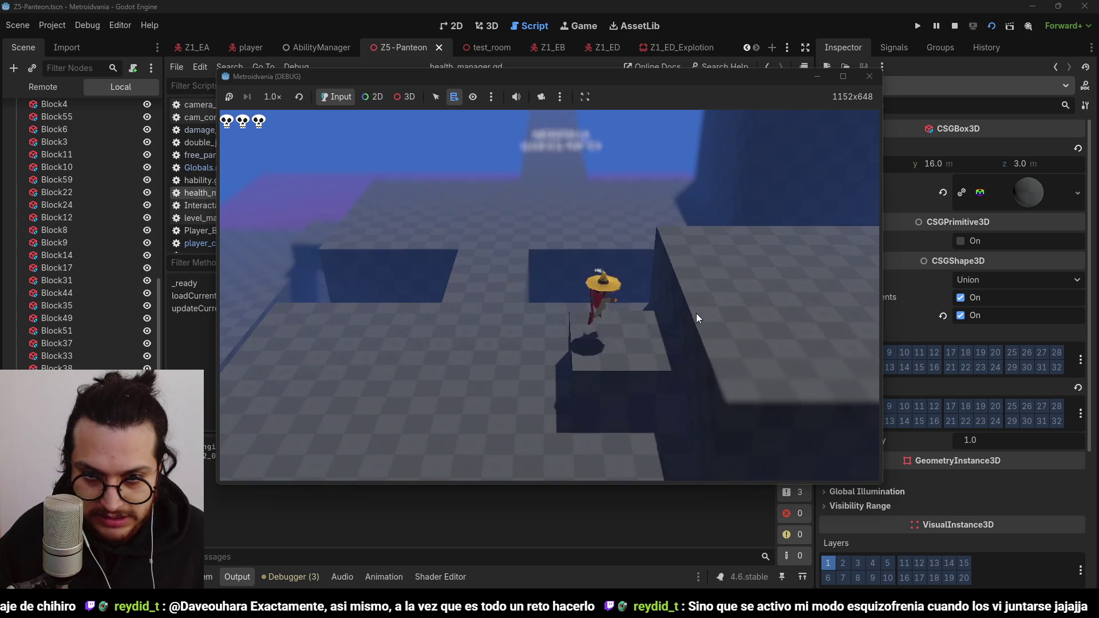
{"action": "key", "text": "w"}
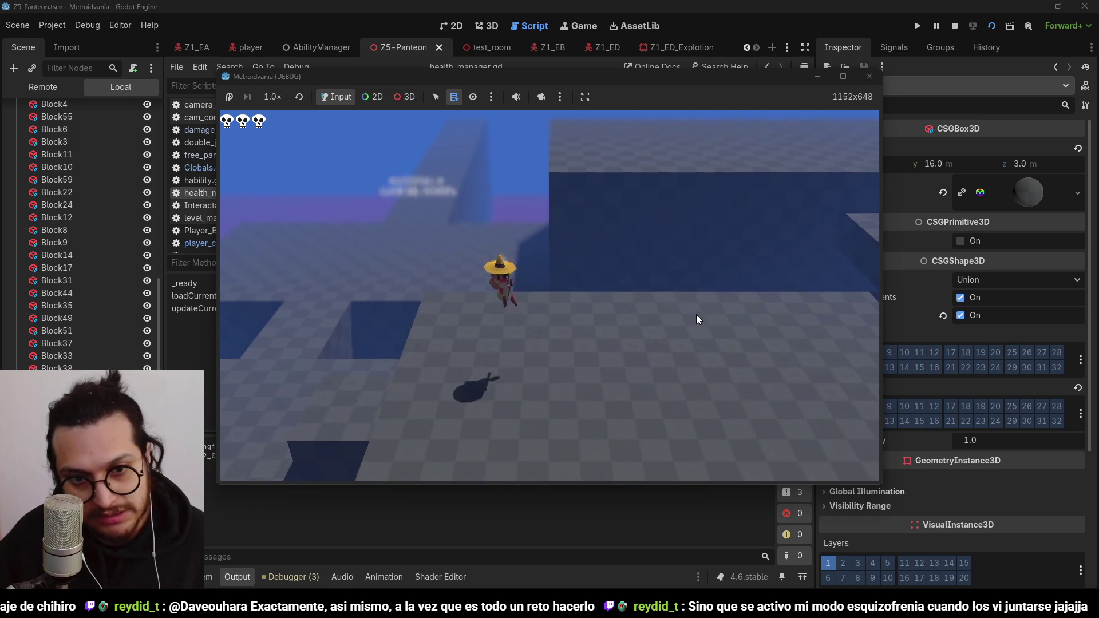
{"action": "key", "text": "w"}
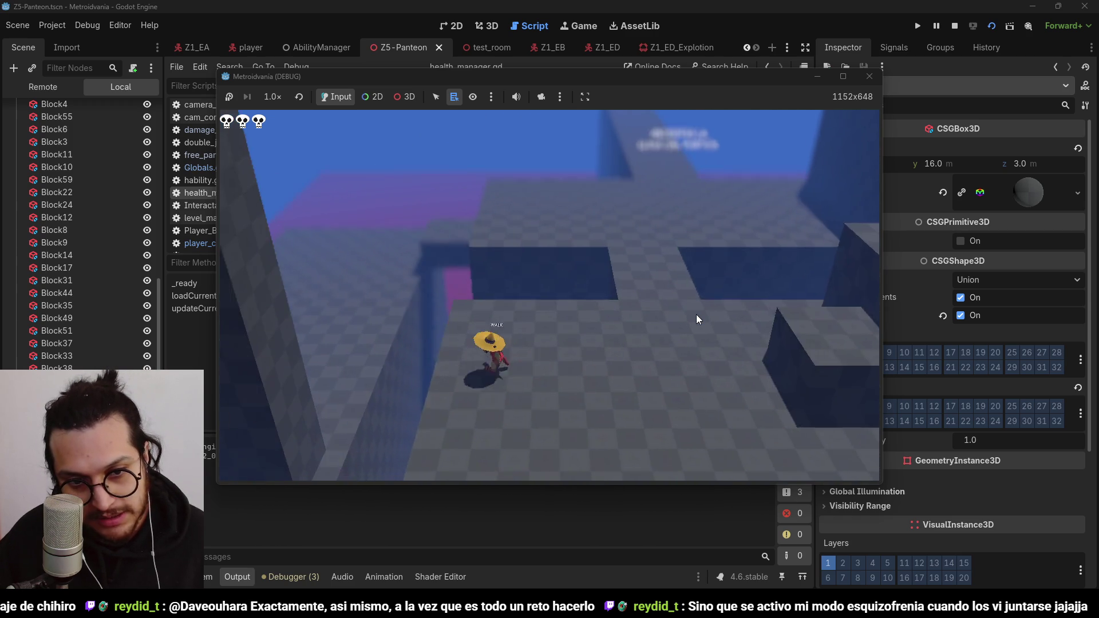
{"action": "key", "text": "w"}
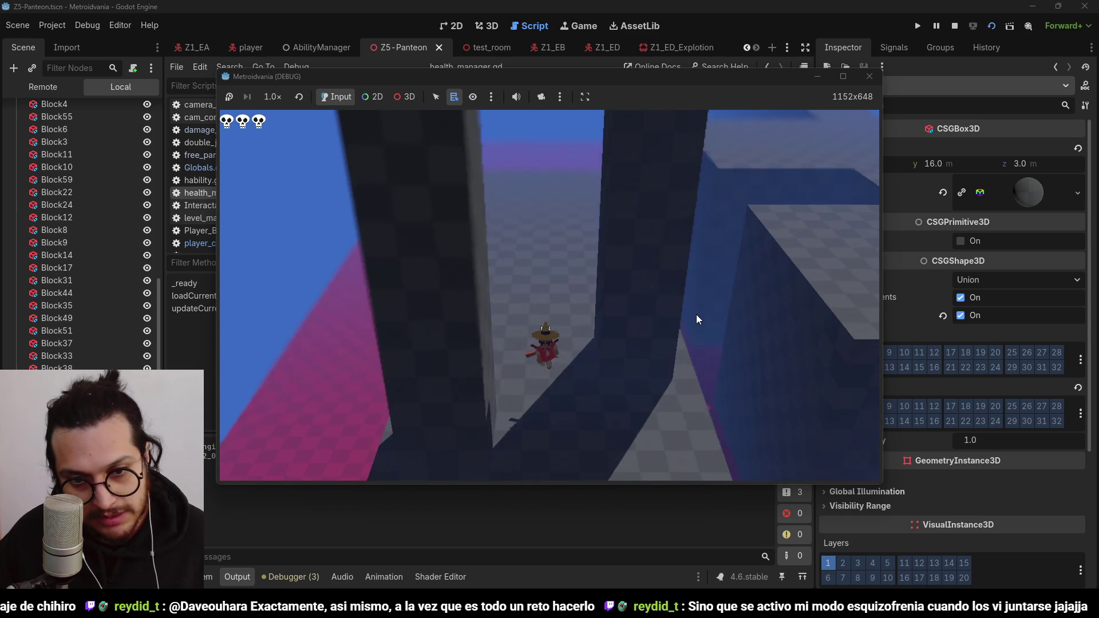
{"action": "key", "text": "w"}
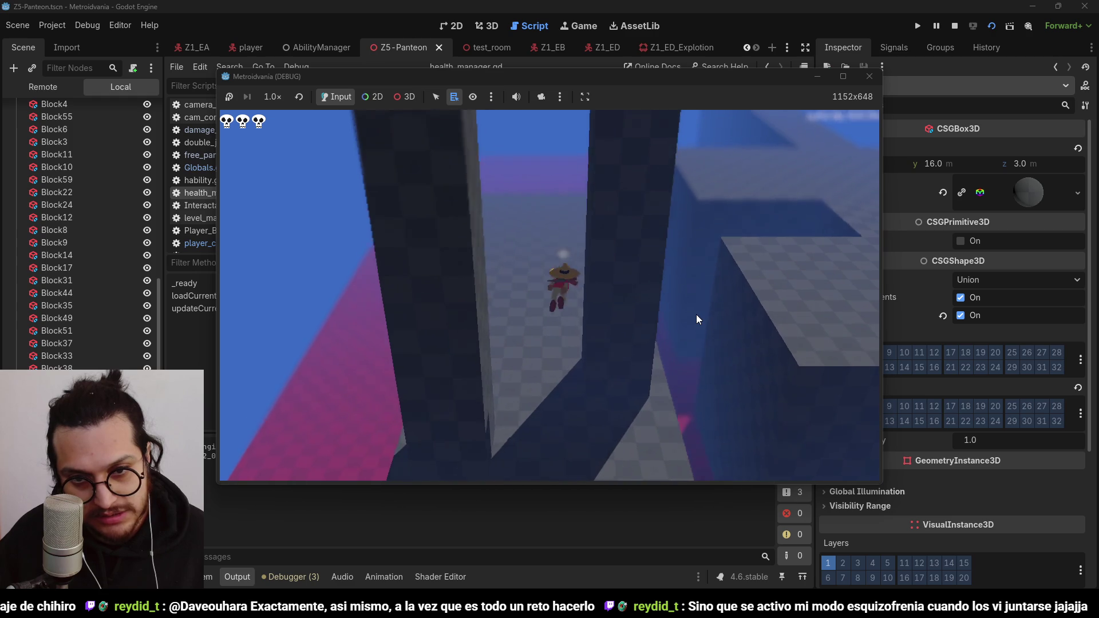
{"action": "key", "text": "w"}
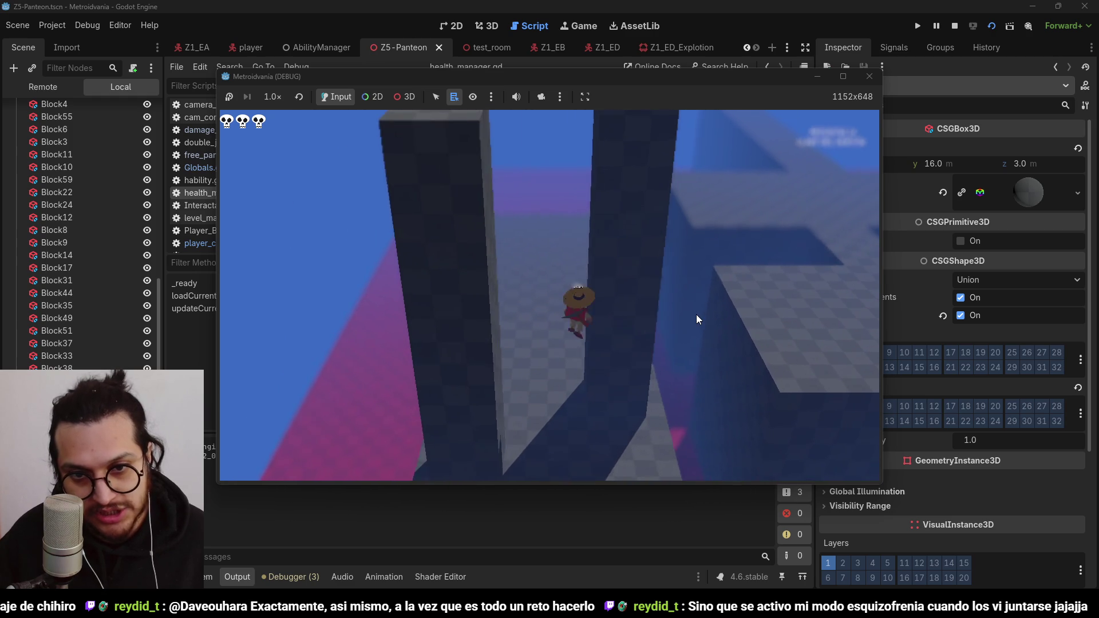
{"action": "key", "text": "w"}
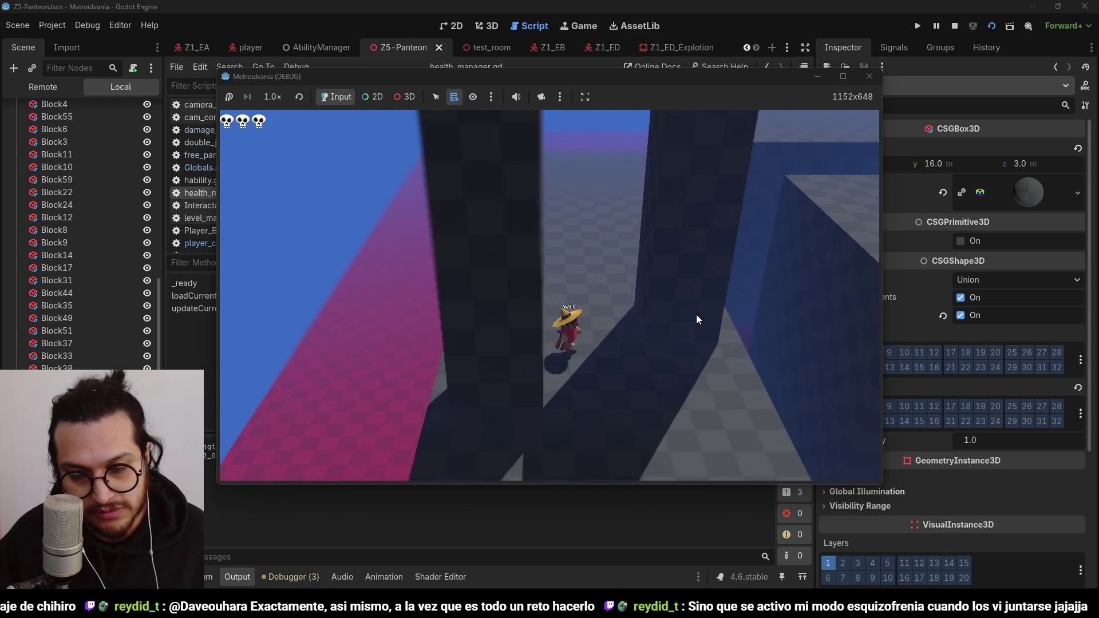
{"action": "key", "text": "w"}
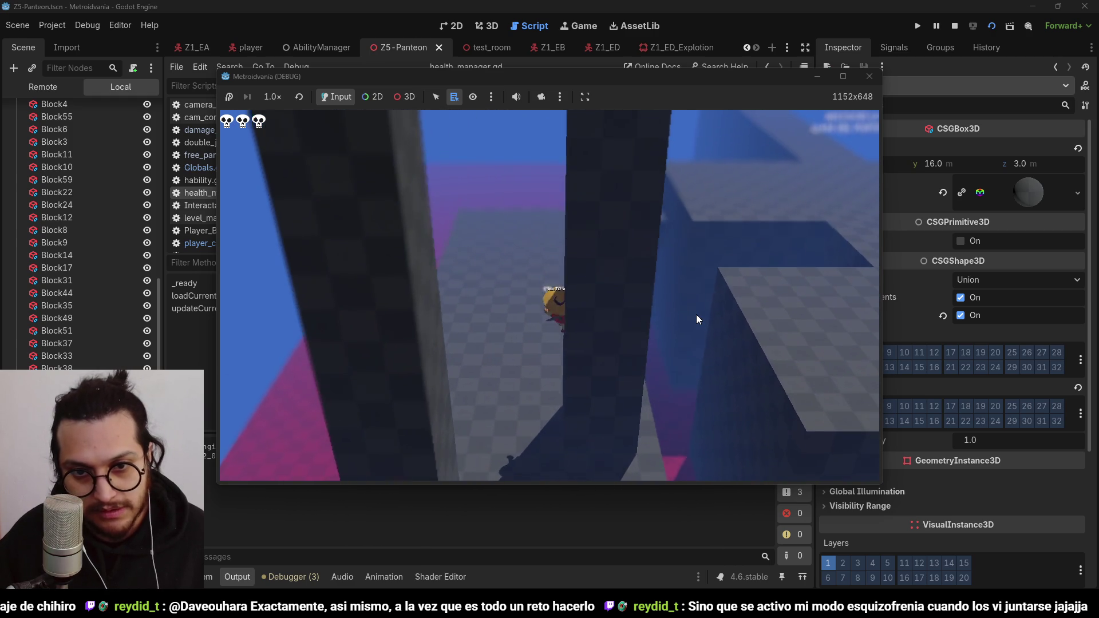
{"action": "key", "text": "w"}
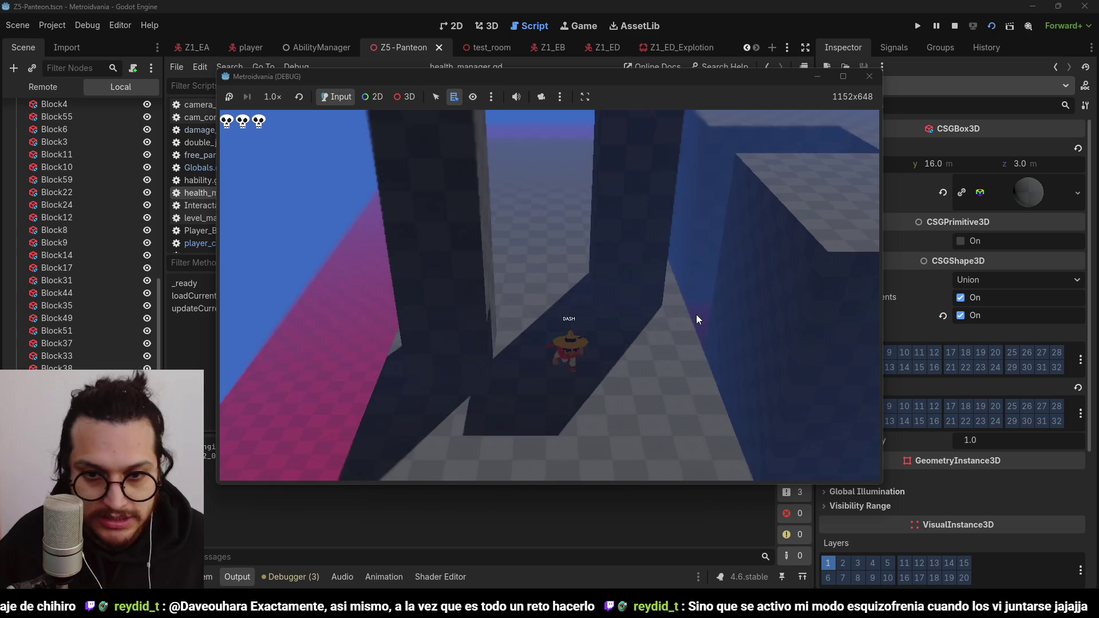
{"action": "key", "text": "w"}
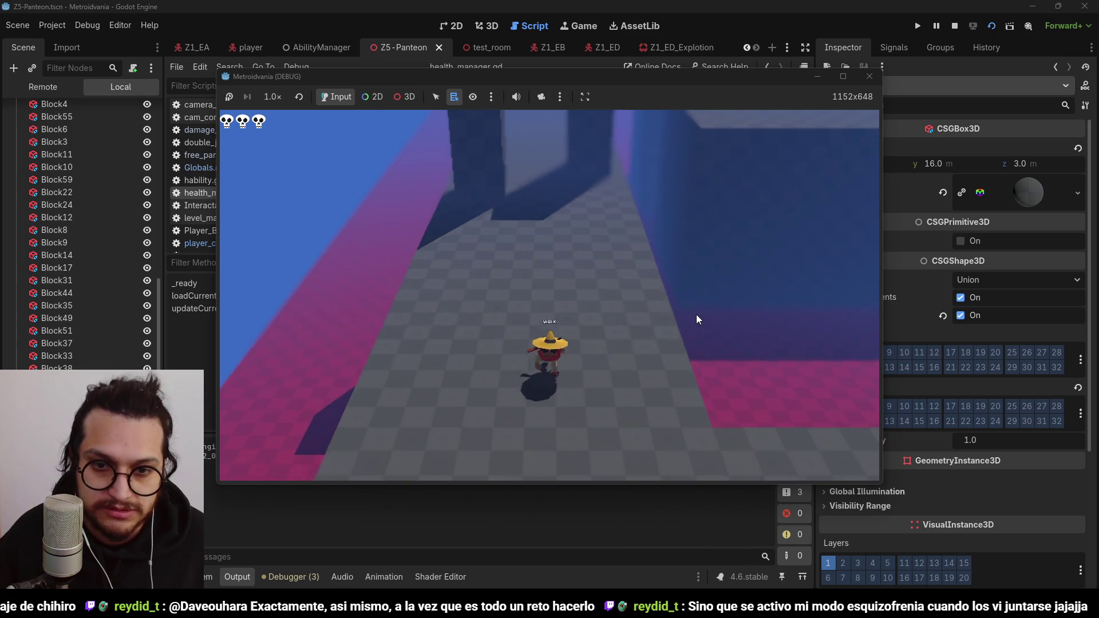
{"action": "key", "text": "w"}
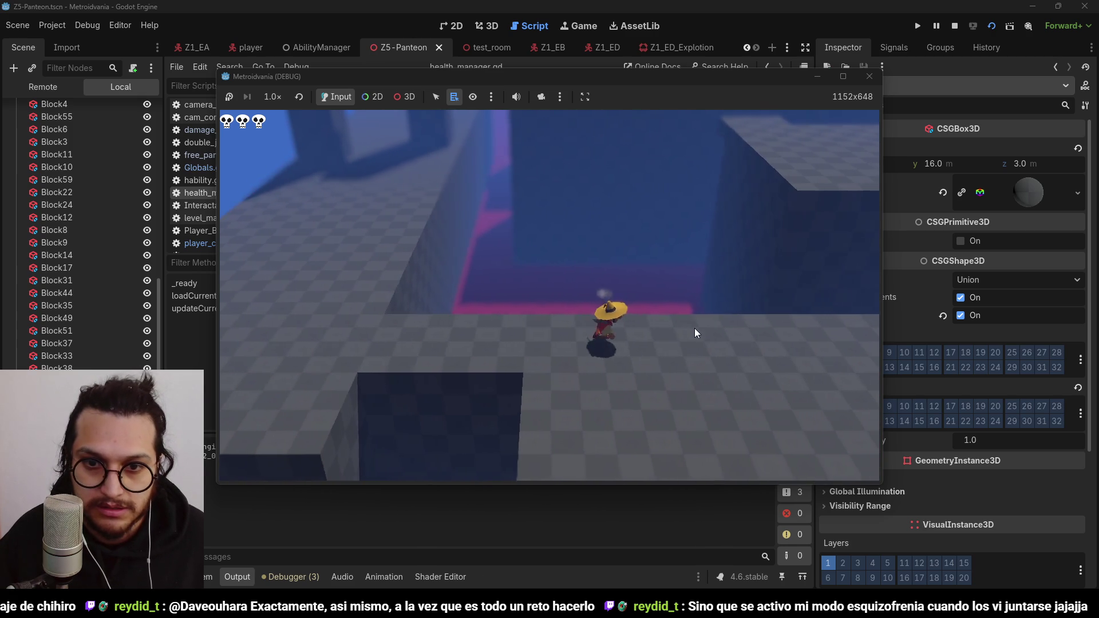
{"action": "key", "text": "w"}
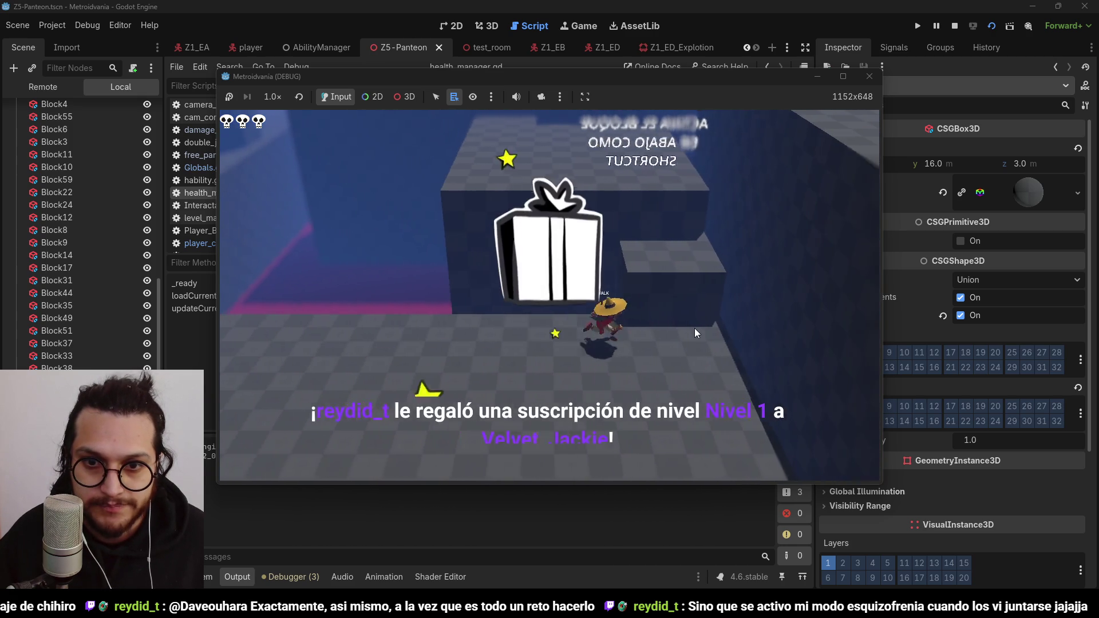
Step: Cross the platforms to the door locked from the other side
{"action": "key", "text": "w"}
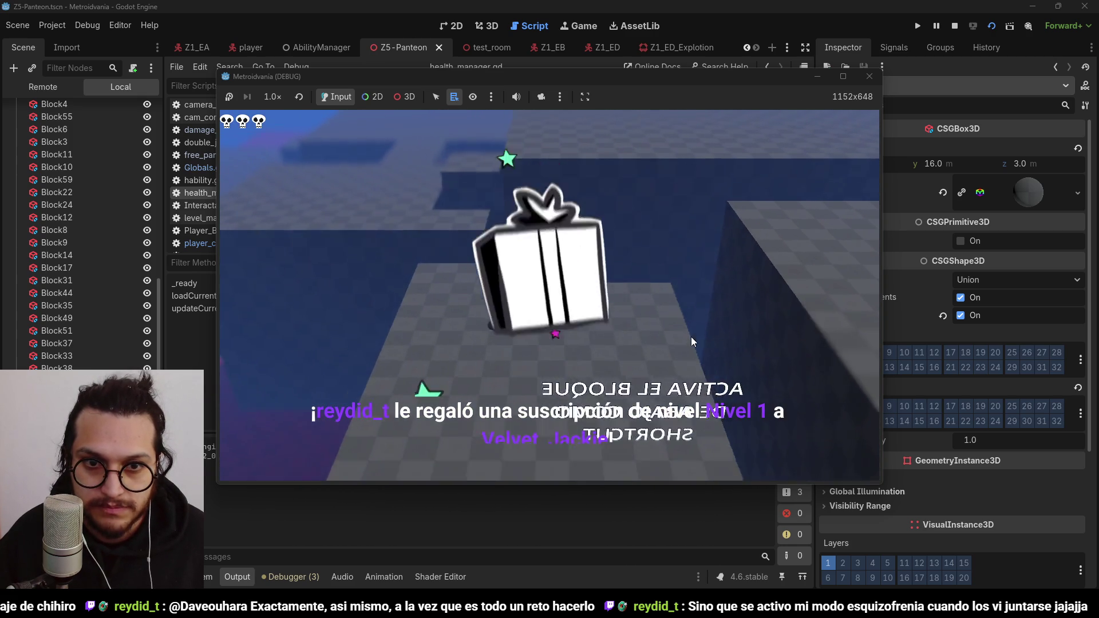
{"action": "key", "text": "w"}
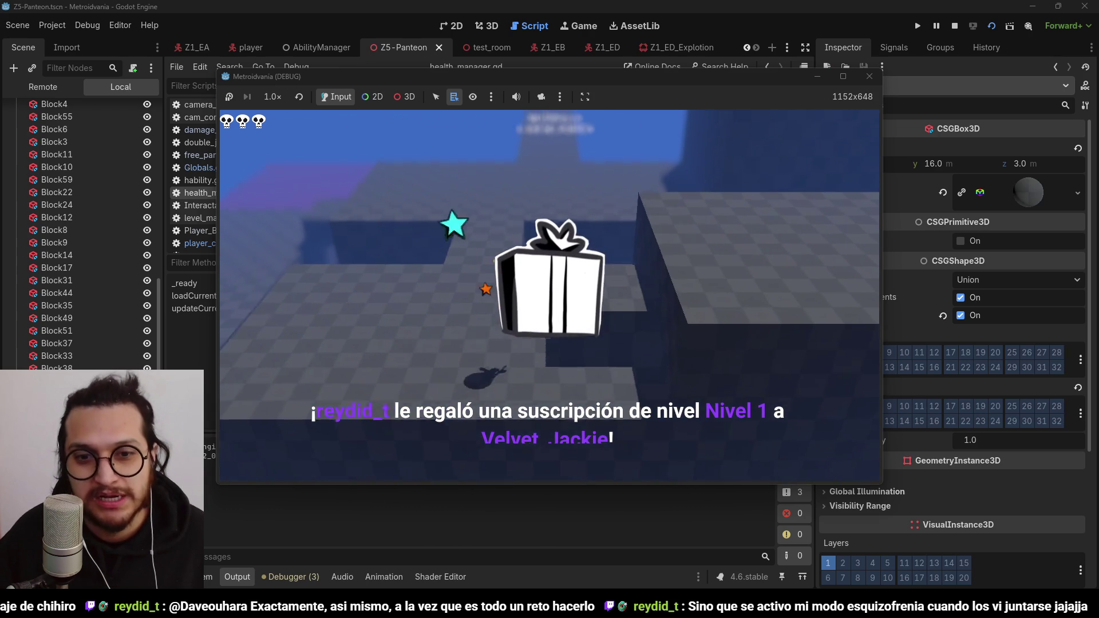
{"action": "key", "text": "w"}
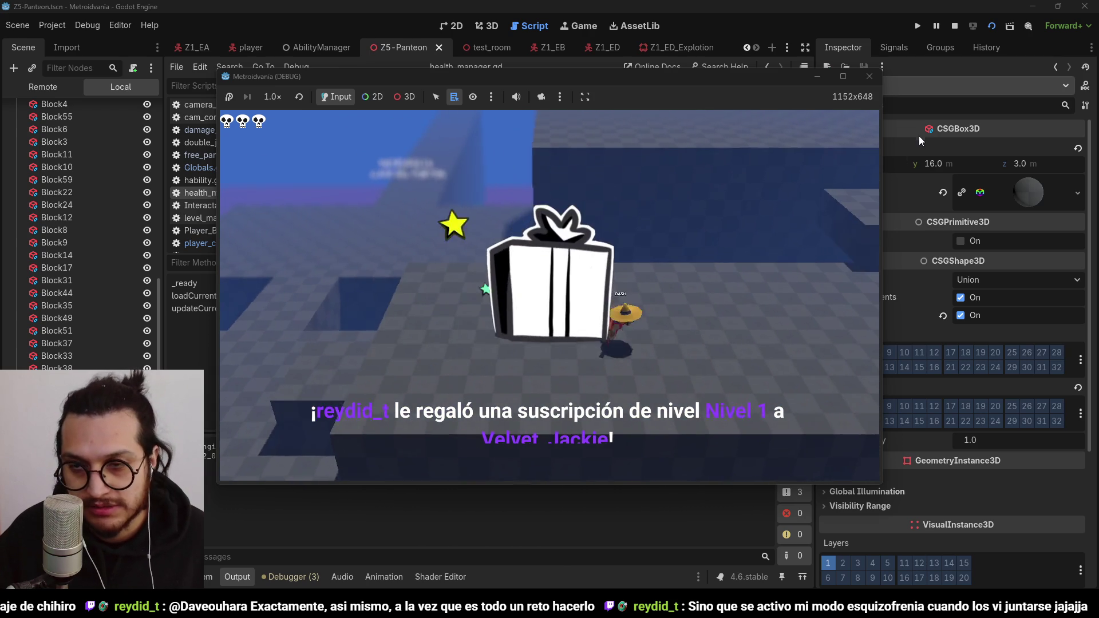
{"action": "key", "text": "w"}
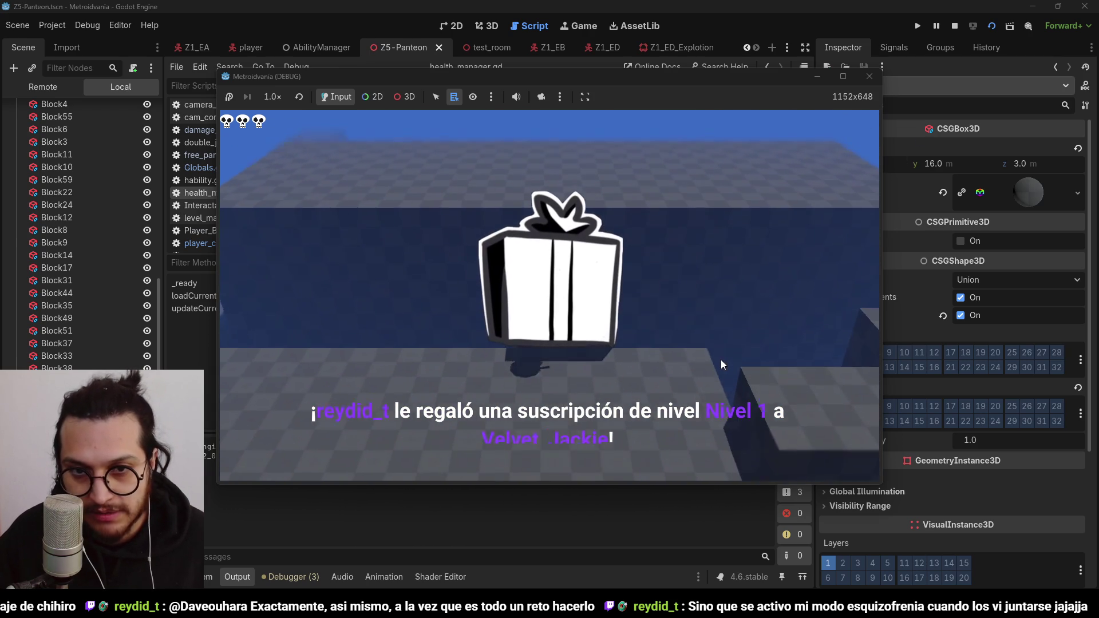
{"action": "key", "text": "w"}
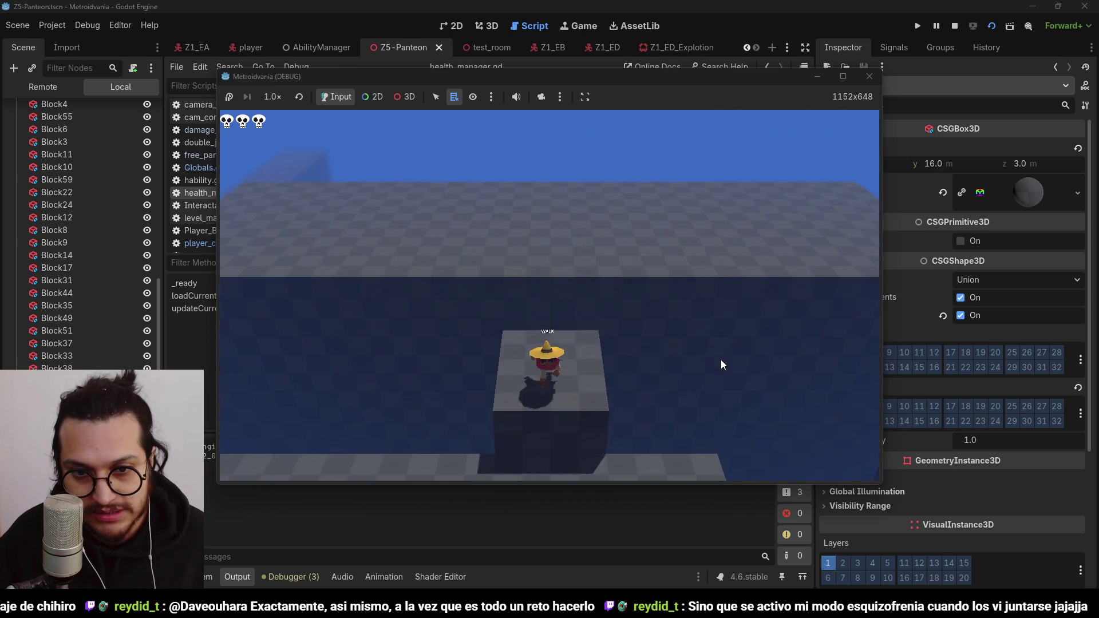
{"action": "key", "text": "w"}
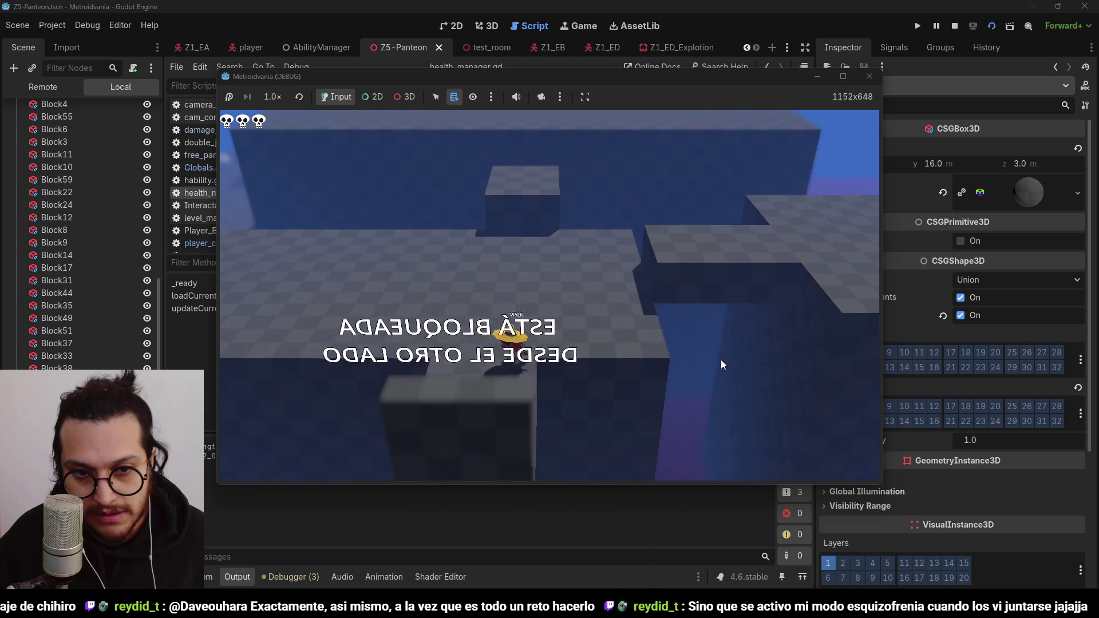
{"action": "key", "text": "w"}
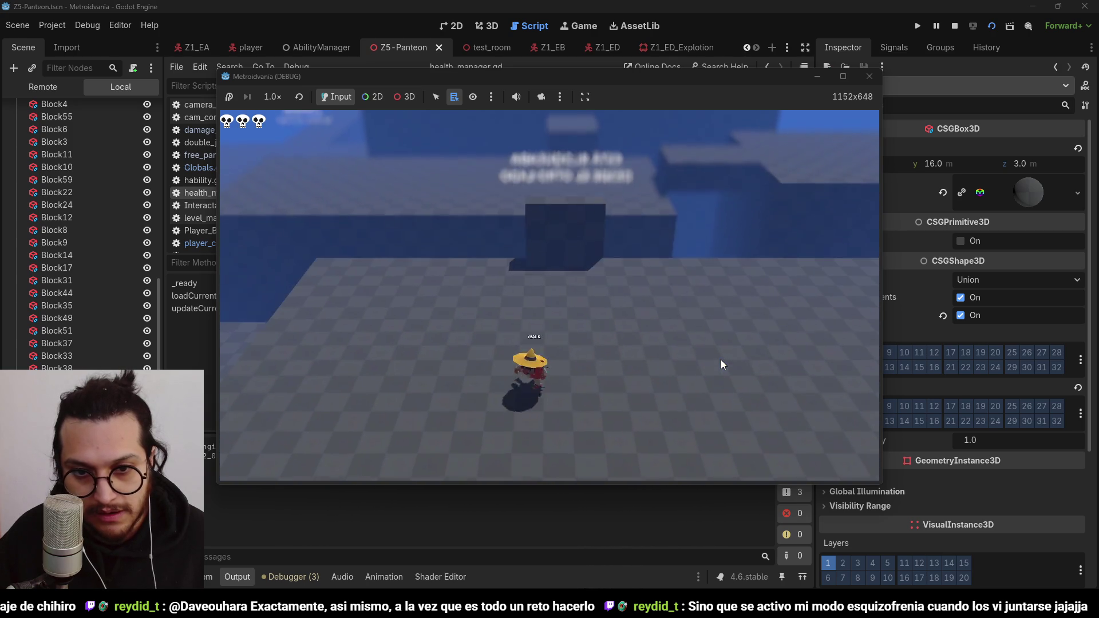
{"action": "key", "text": "w"}
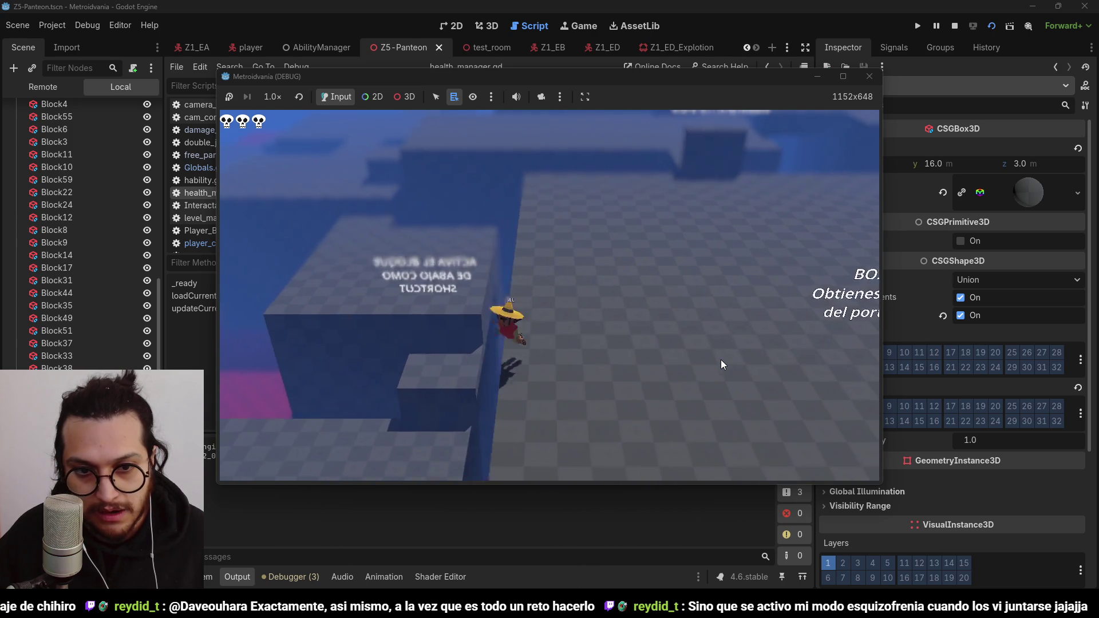
{"action": "key", "text": "w"}
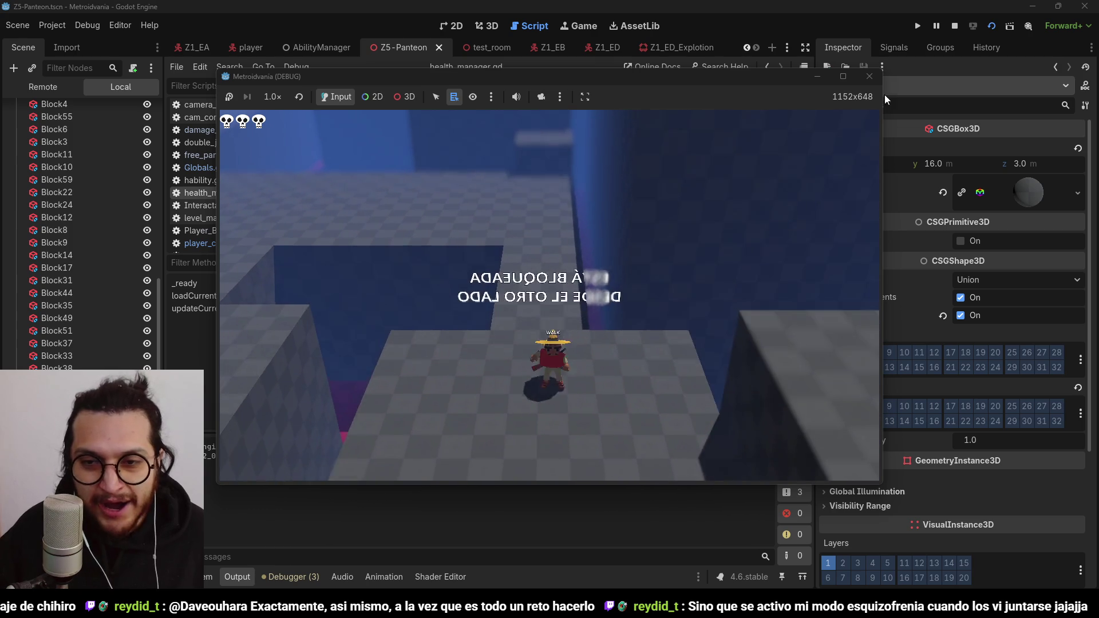
Step: Stop the running game and play the #fanarts skeleton cowboy painting video fullscreen
{"action": "left_click", "coordinate": [954, 26]}
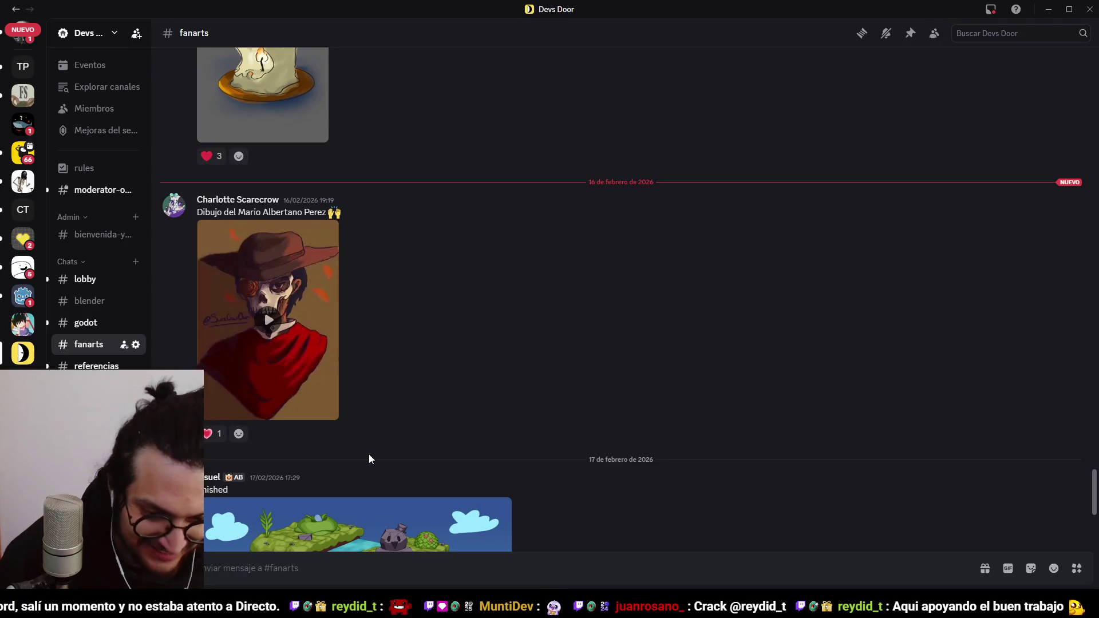
{"action": "left_click", "coordinate": [257, 307]}
{"action": "left_click", "coordinate": [325, 412]}
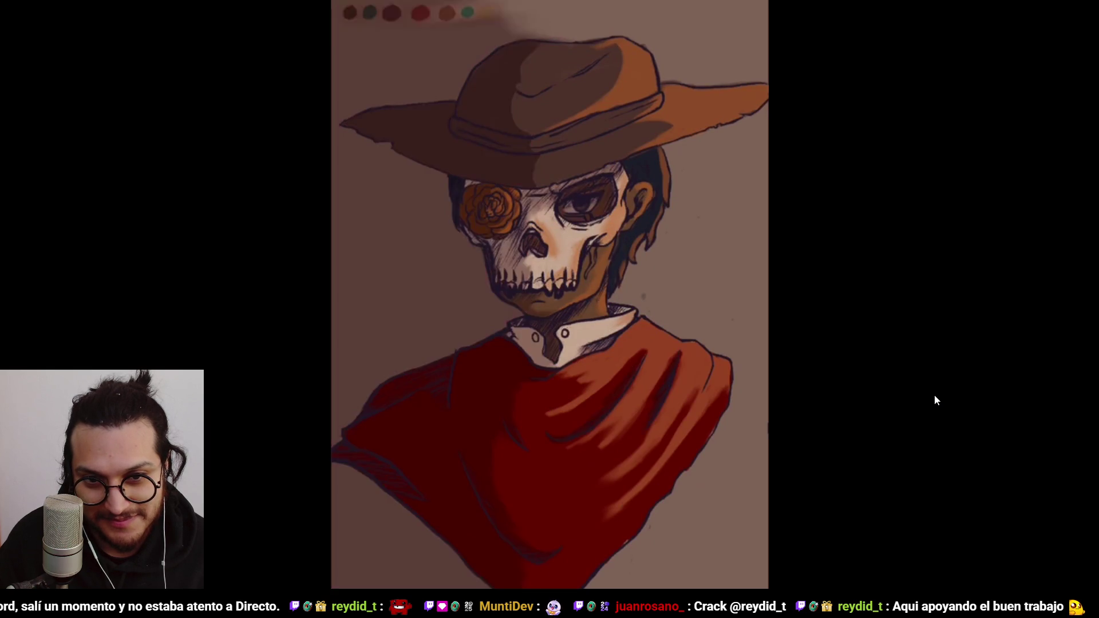
Step: Pause the speedpaint on the finished skeleton cowboy painting and exit fullscreen
{"action": "key", "text": "space"}
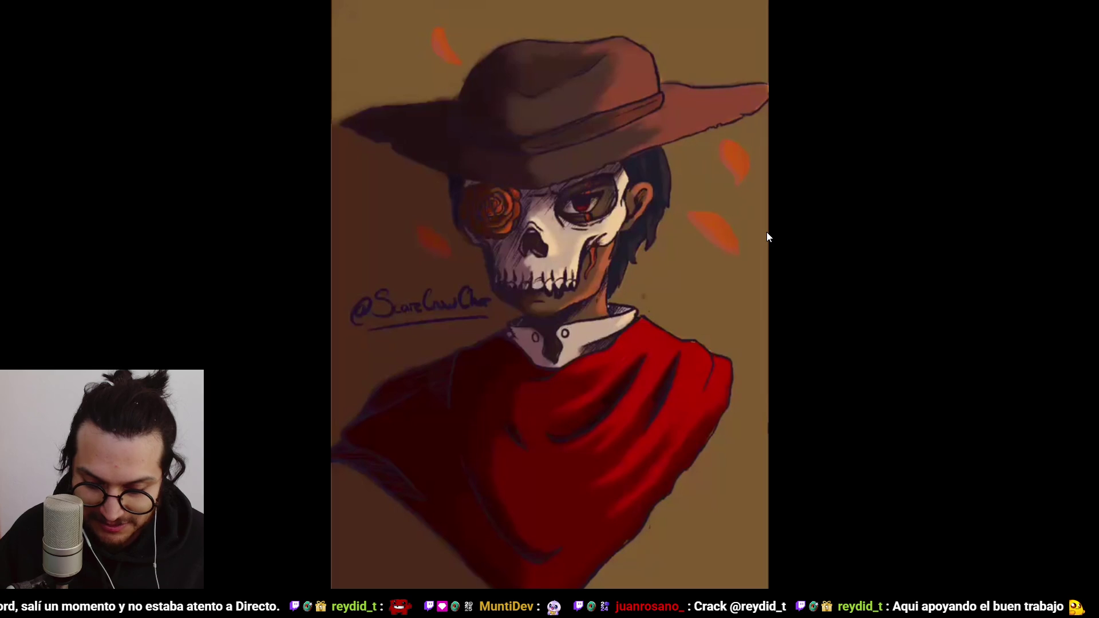
{"action": "key", "text": "Escape"}
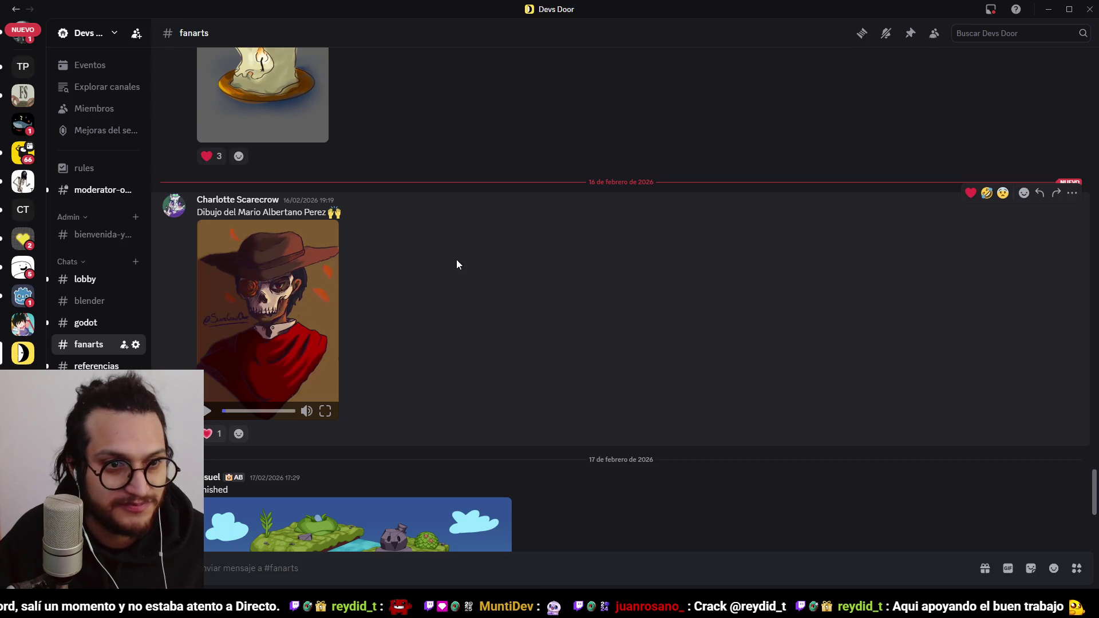
Step: Scroll through #fanarts and switch to the #godot channel
{"action": "scroll", "coordinate": [483, 364], "scroll_direction": "down", "scroll_amount": 4}
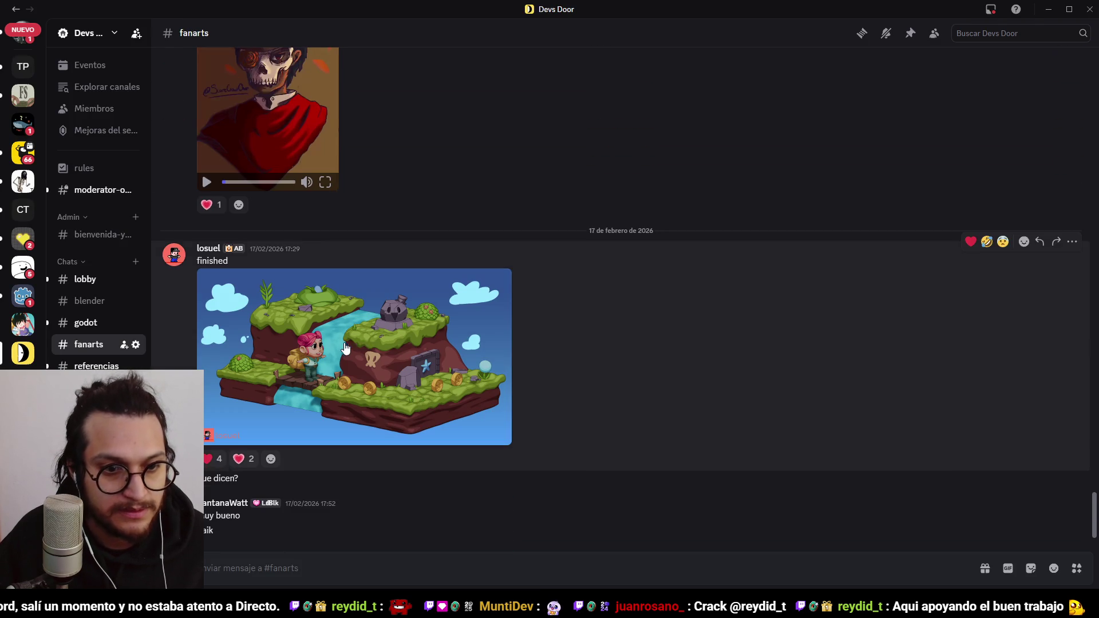
{"action": "scroll", "coordinate": [342, 348], "scroll_direction": "up", "scroll_amount": 2}
{"action": "scroll", "coordinate": [341, 348], "scroll_direction": "down", "scroll_amount": 2}
{"action": "scroll", "coordinate": [341, 348], "scroll_direction": "up", "scroll_amount": 10}
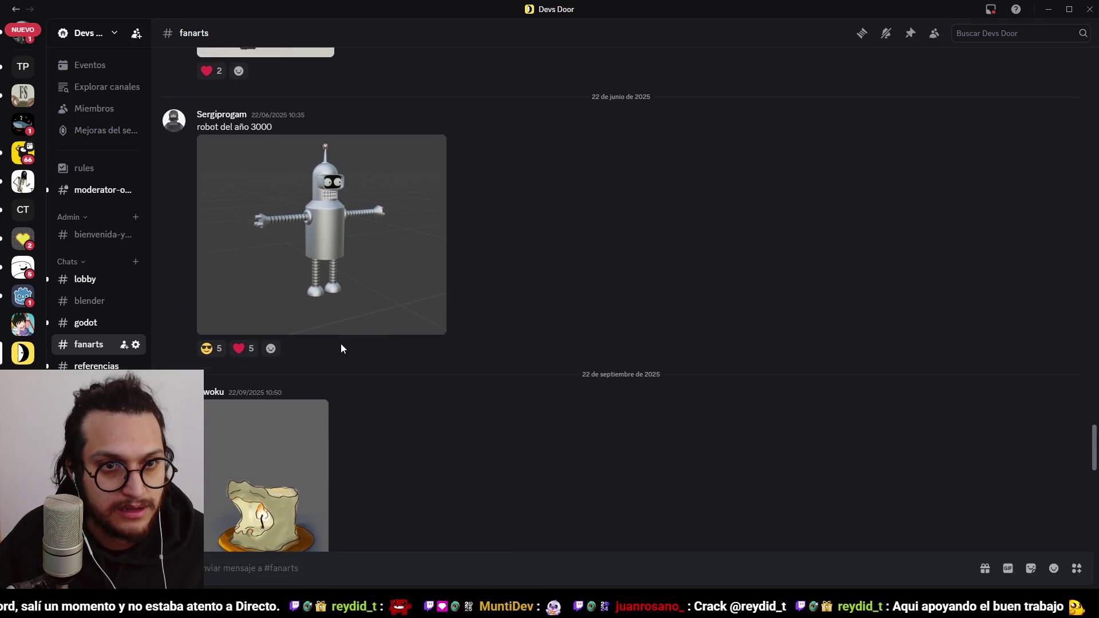
{"action": "left_click", "coordinate": [86, 322]}
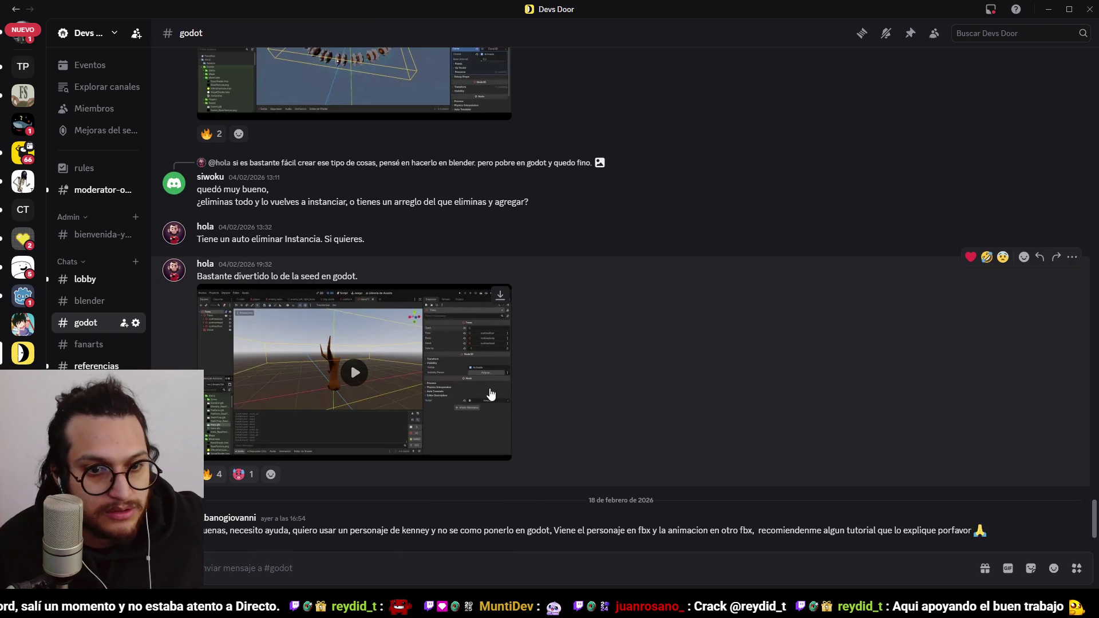
Step: Watch the ring-of-traps curve instancing video fullscreen, pausing and resuming it, then exit
{"action": "scroll", "coordinate": [706, 372], "scroll_direction": "up", "scroll_amount": 4}
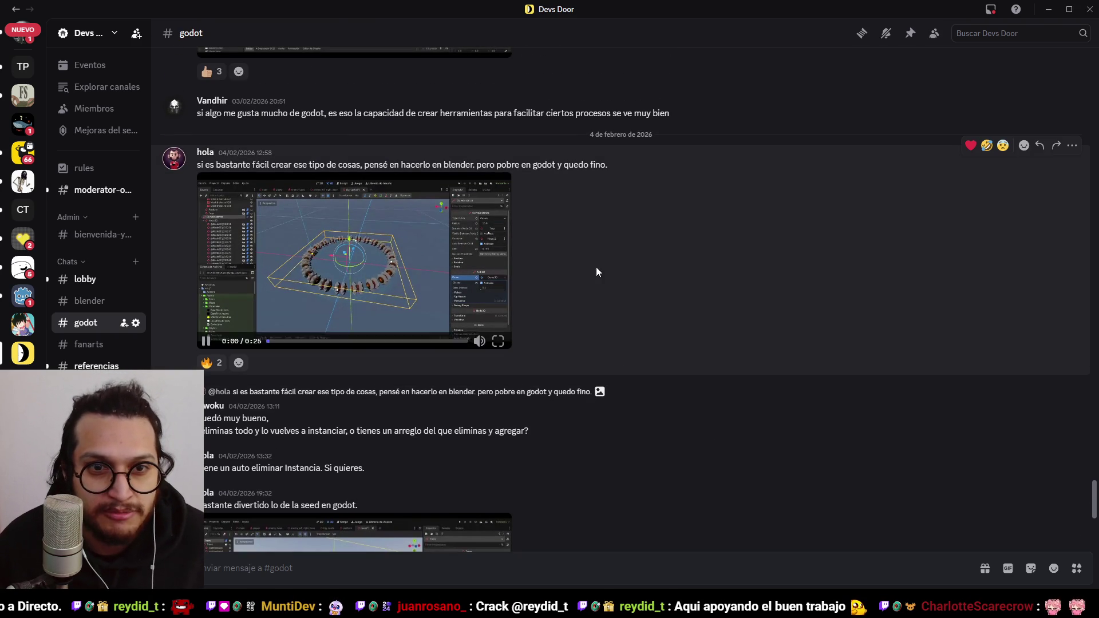
{"action": "left_click", "coordinate": [498, 340]}
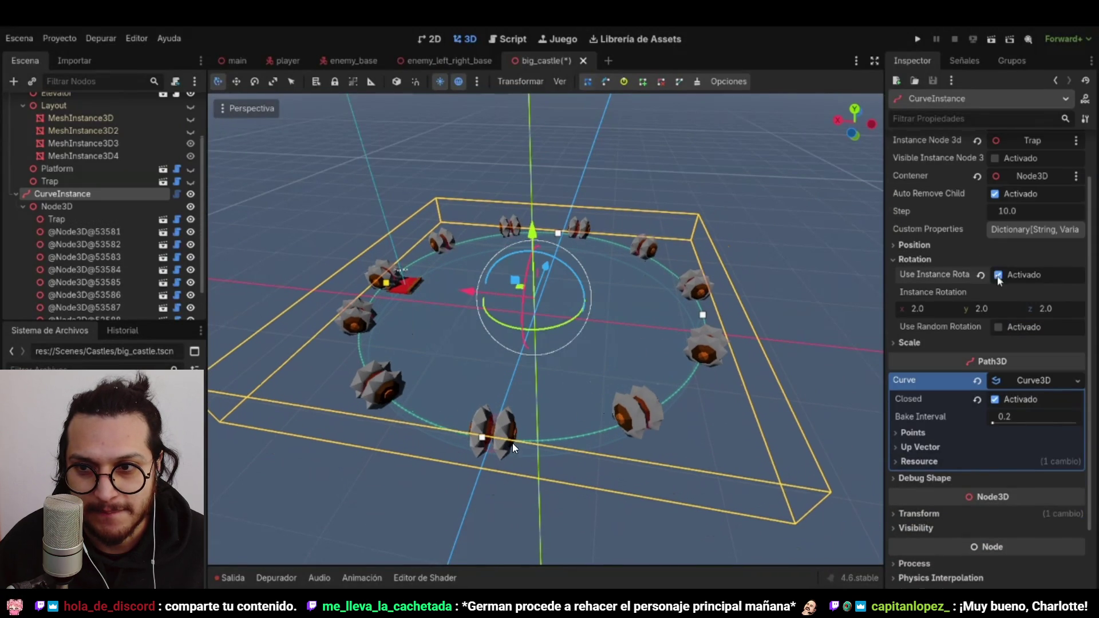
{"action": "left_click", "coordinate": [485, 389]}
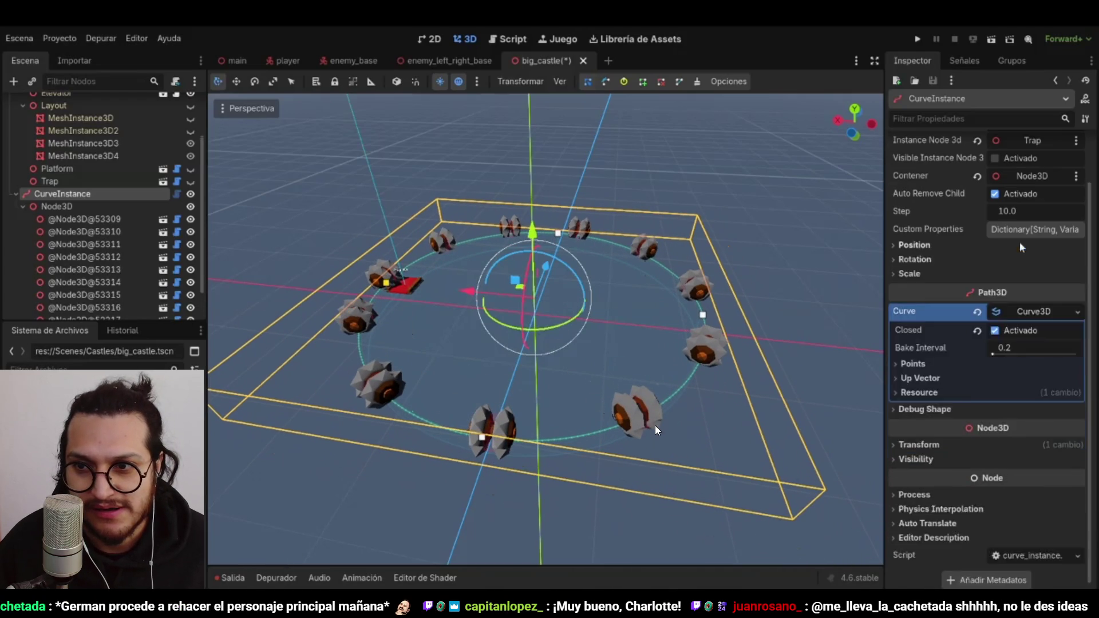
{"action": "left_click", "coordinate": [656, 375]}
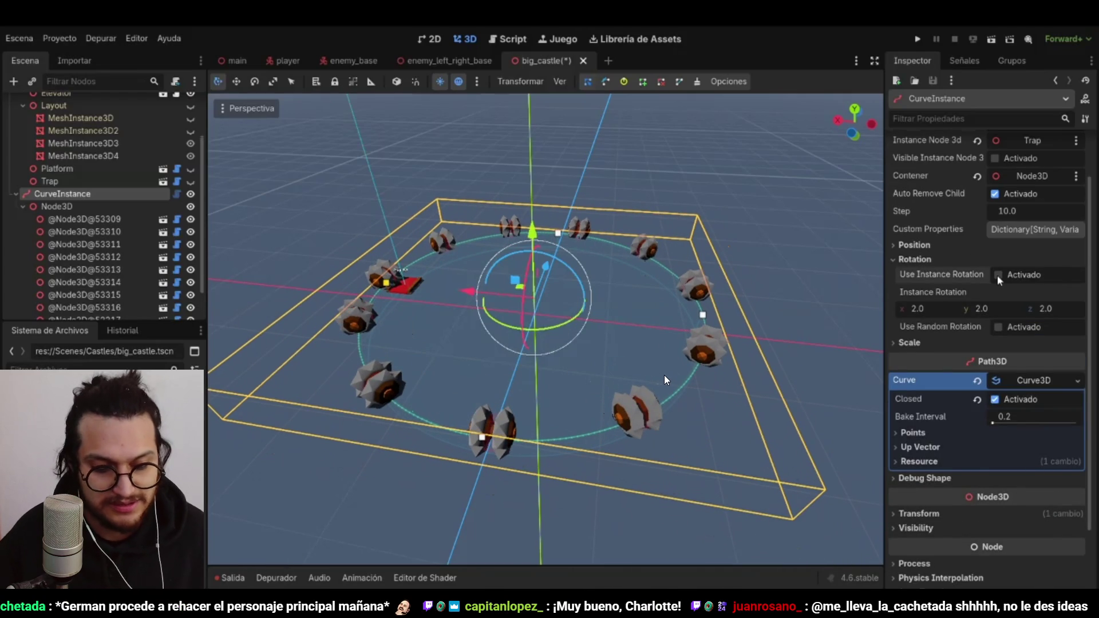
{"action": "key", "text": "Escape"}
Step: Bring up the Metroidvania project's editor and open the player scene
{"action": "mouse_move", "coordinate": [588, 607]}
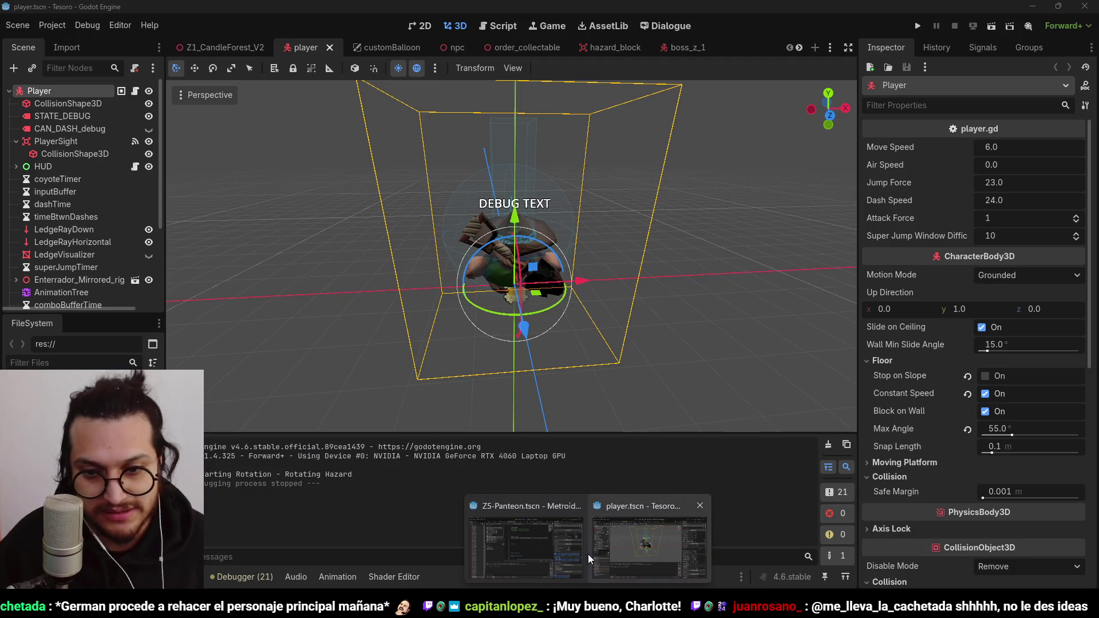
{"action": "left_click", "coordinate": [623, 555]}
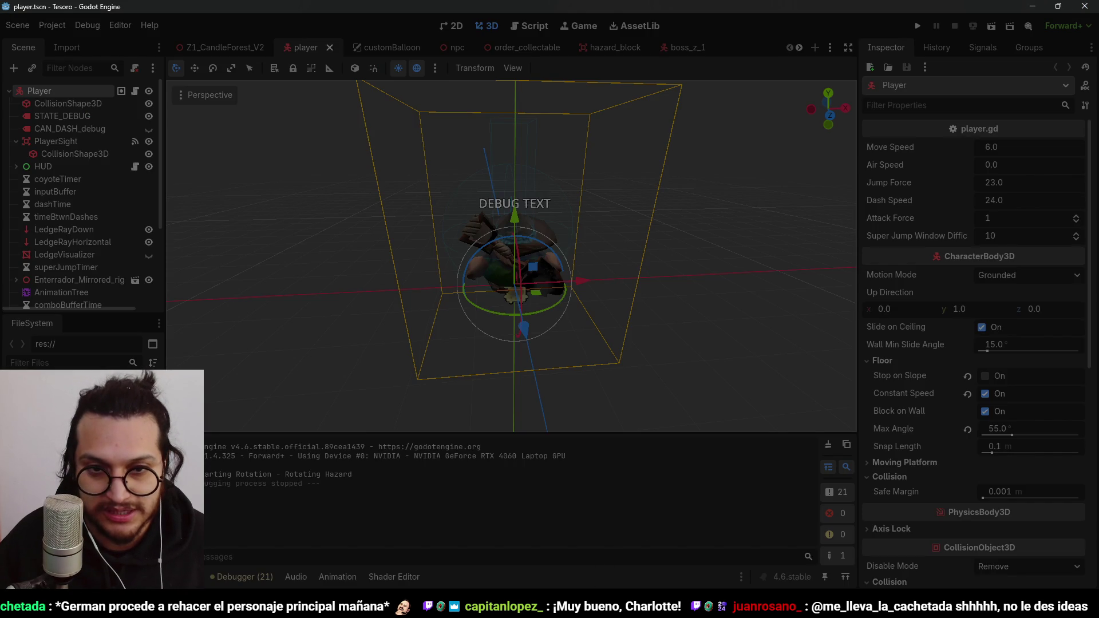
{"action": "mouse_move", "coordinate": [588, 607]}
{"action": "left_click", "coordinate": [523, 539]}
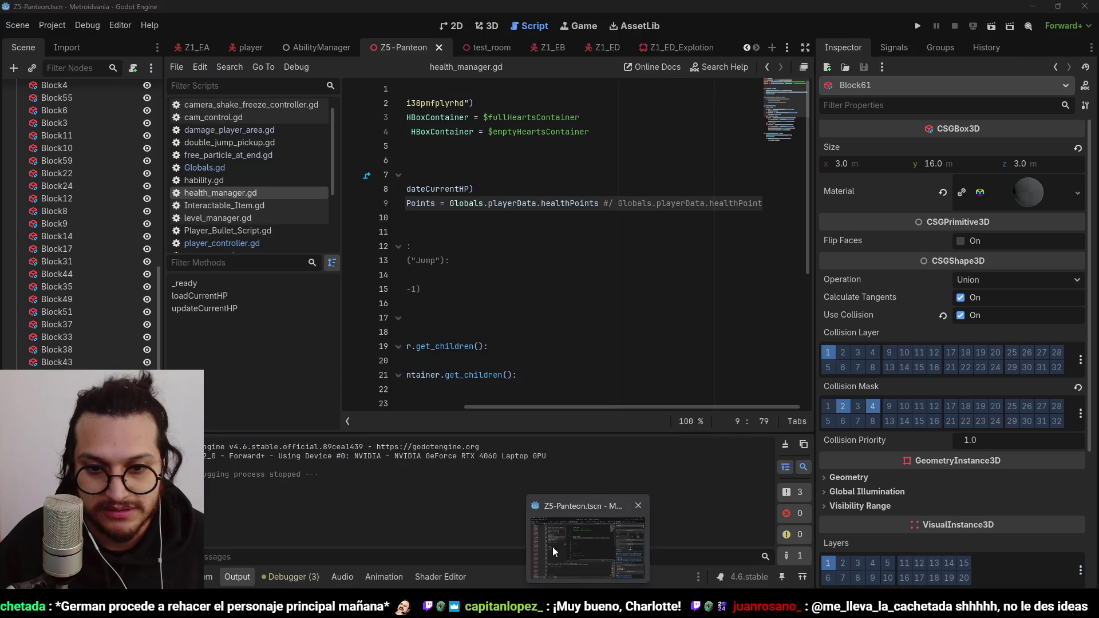
{"action": "scroll", "coordinate": [119, 166], "scroll_direction": "up", "scroll_amount": 10}
{"action": "left_click", "coordinate": [487, 26]}
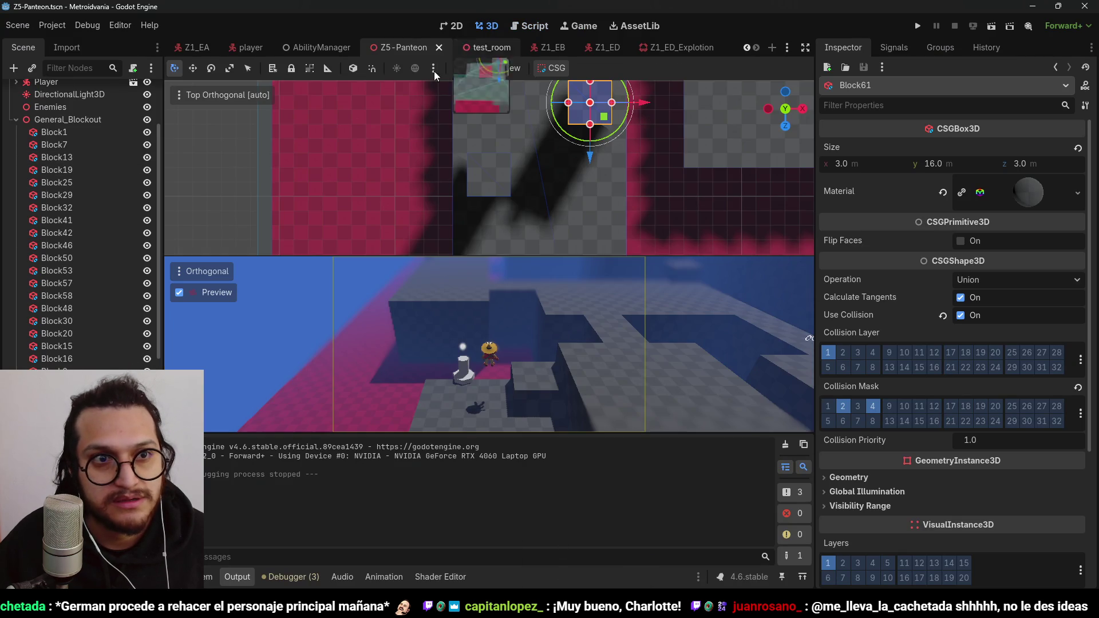
{"action": "left_click", "coordinate": [235, 47]}
Step: Search 'curve' and 'path' node types in Create New Node, cancel, and return to Discord
{"action": "key", "text": "ctrl+a"}
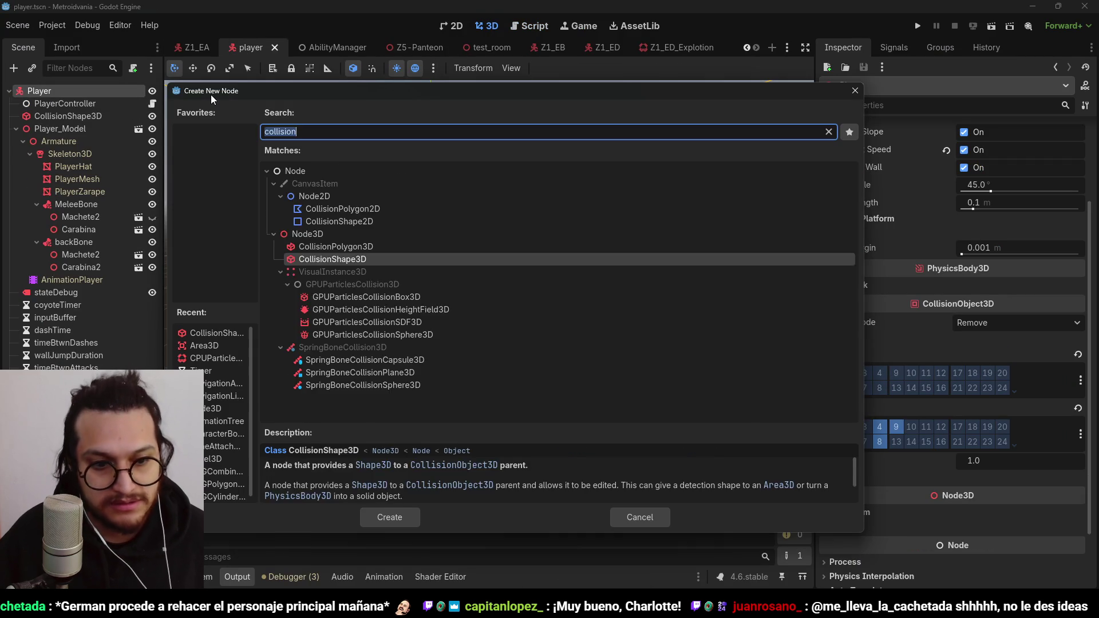
{"action": "type", "text": "curve"}
{"action": "key", "text": "BackSpace"}
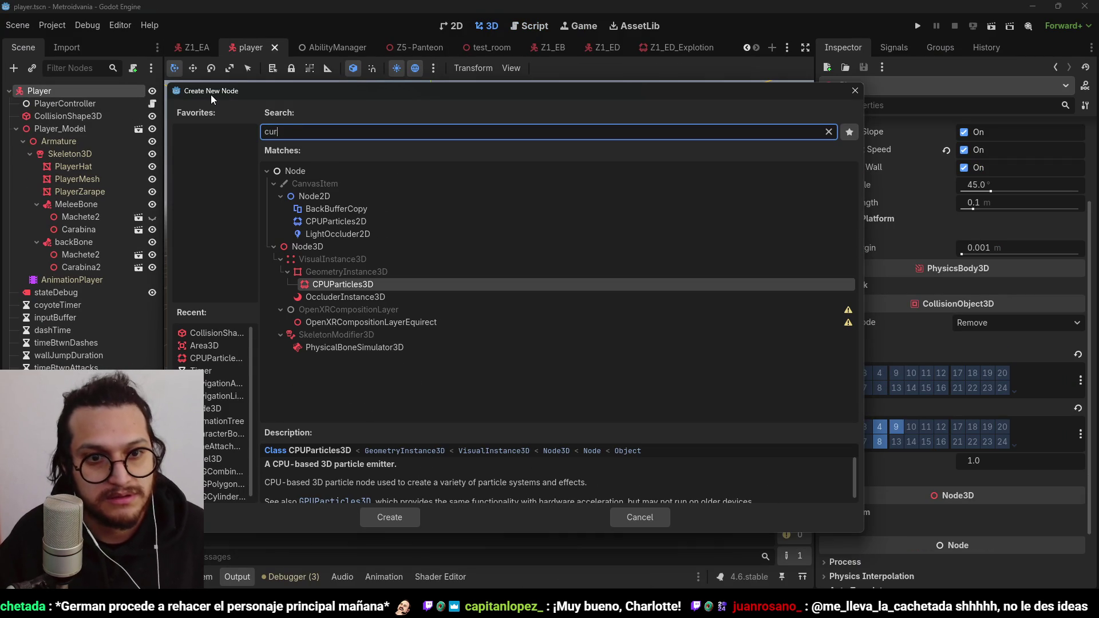
{"action": "key", "text": "BackSpace"}
{"action": "key", "text": "BackSpace"}
{"action": "key", "text": "BackSpace"}
{"action": "type", "text": "pa"}
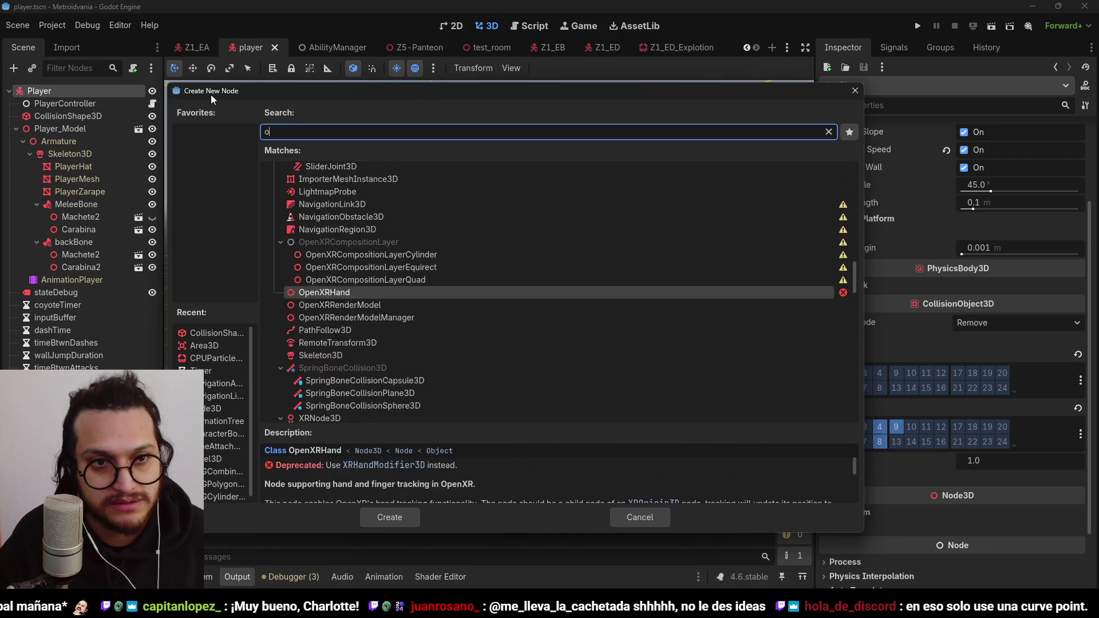
{"action": "type", "text": "th"}
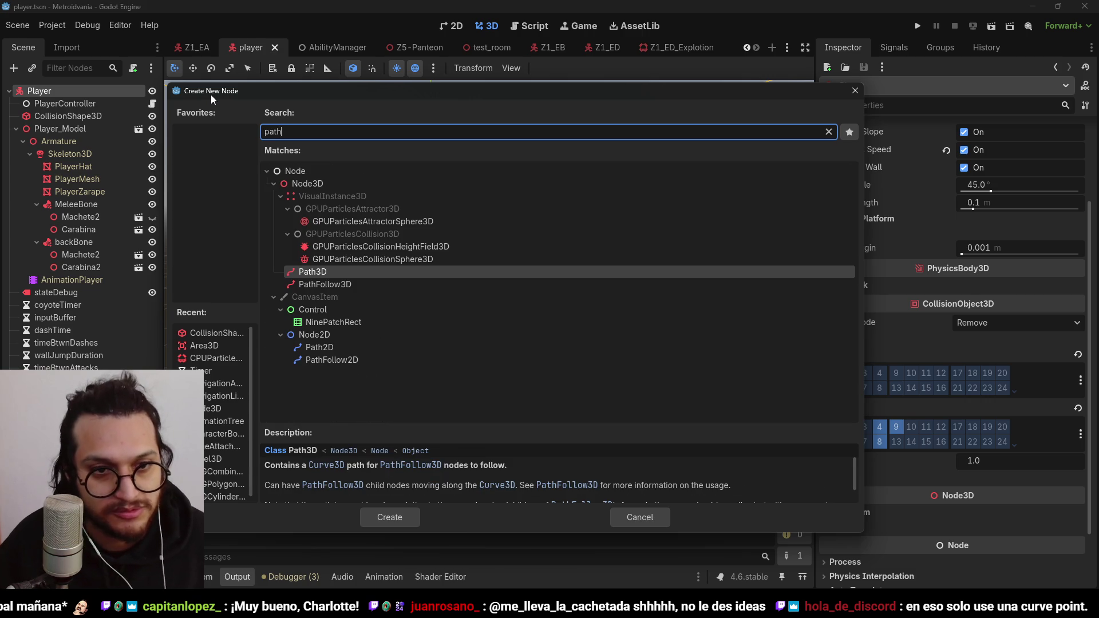
{"action": "key", "text": "Escape"}
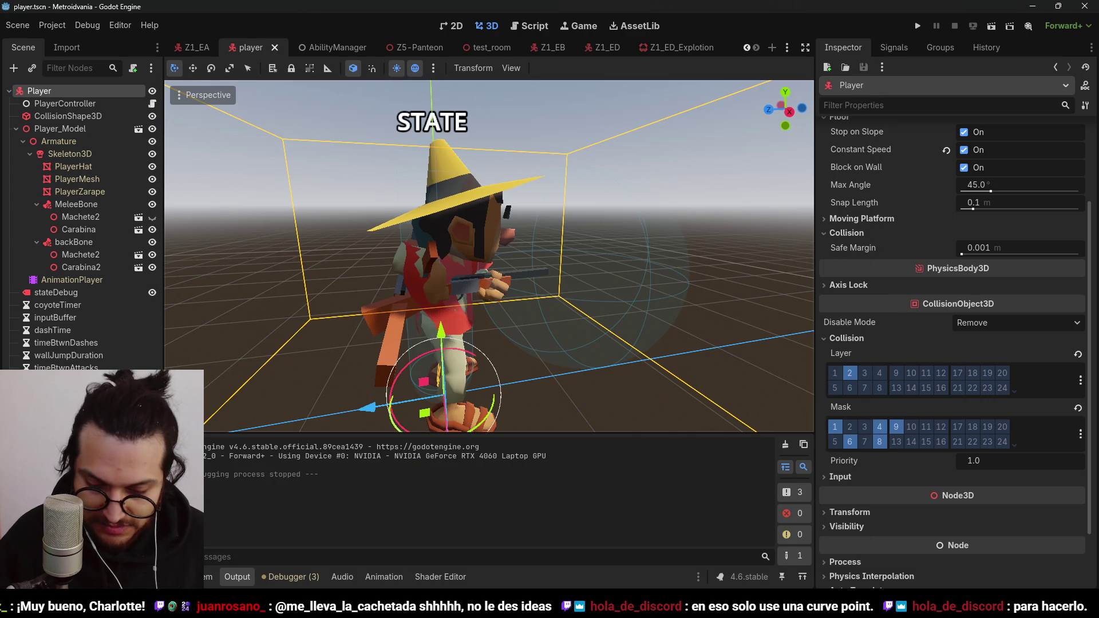
{"action": "key", "text": "ctrl+a"}
{"action": "type", "text": "curve"}
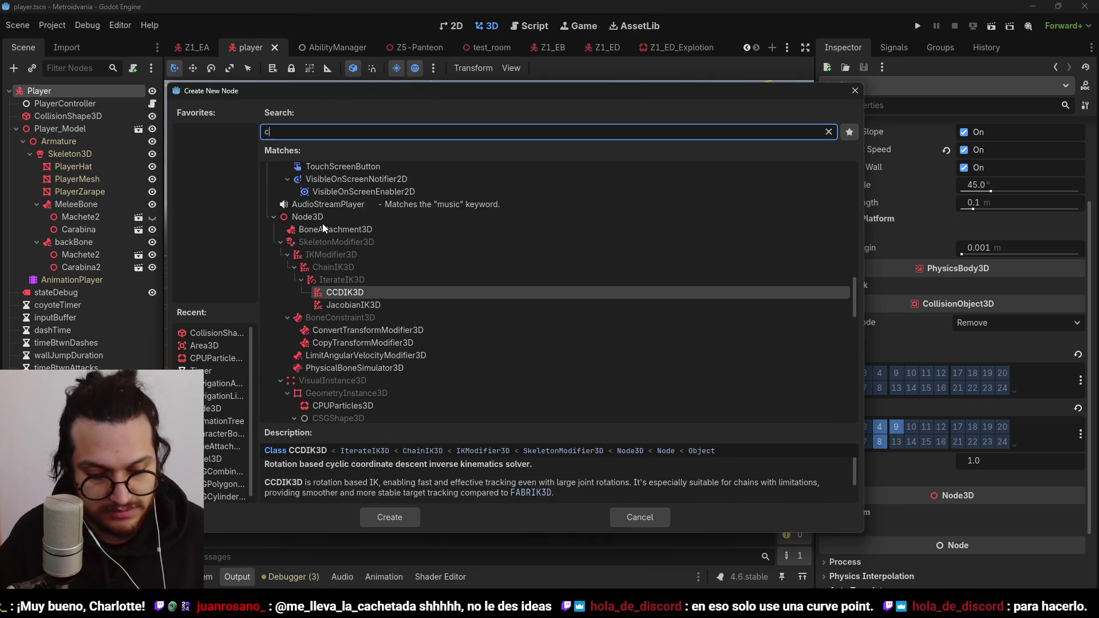
{"action": "key", "text": "Escape"}
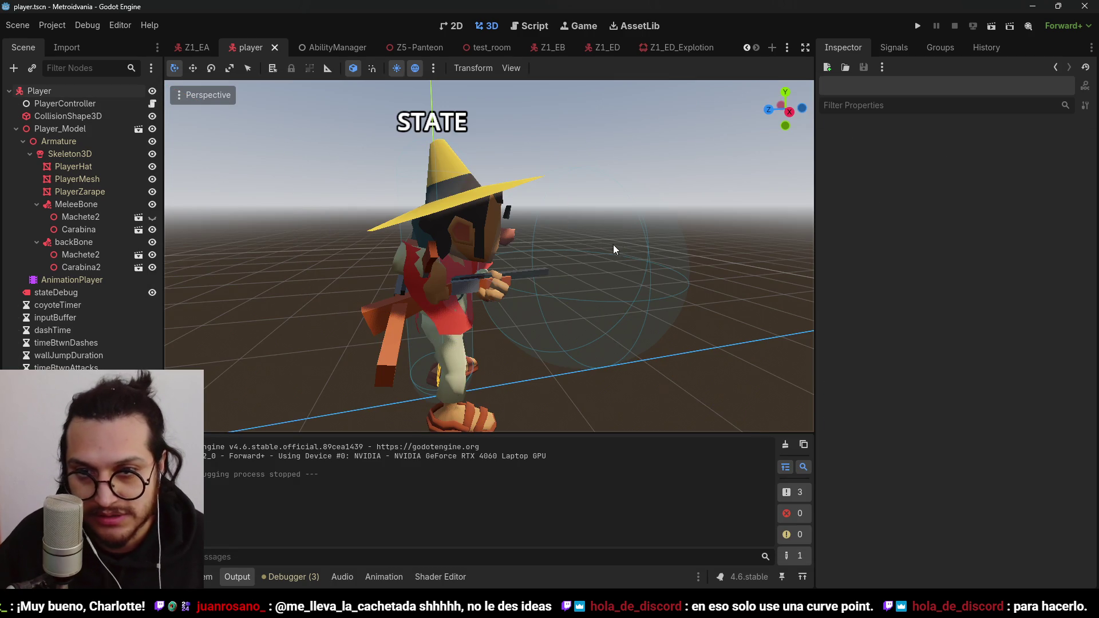
{"action": "key", "text": "alt+Tab"}
Step: Watch the 3 Feb curve-system video in #godot fullscreen, then open #comparte-tu-contenido
{"action": "scroll", "coordinate": [343, 329], "scroll_direction": "down", "scroll_amount": 3}
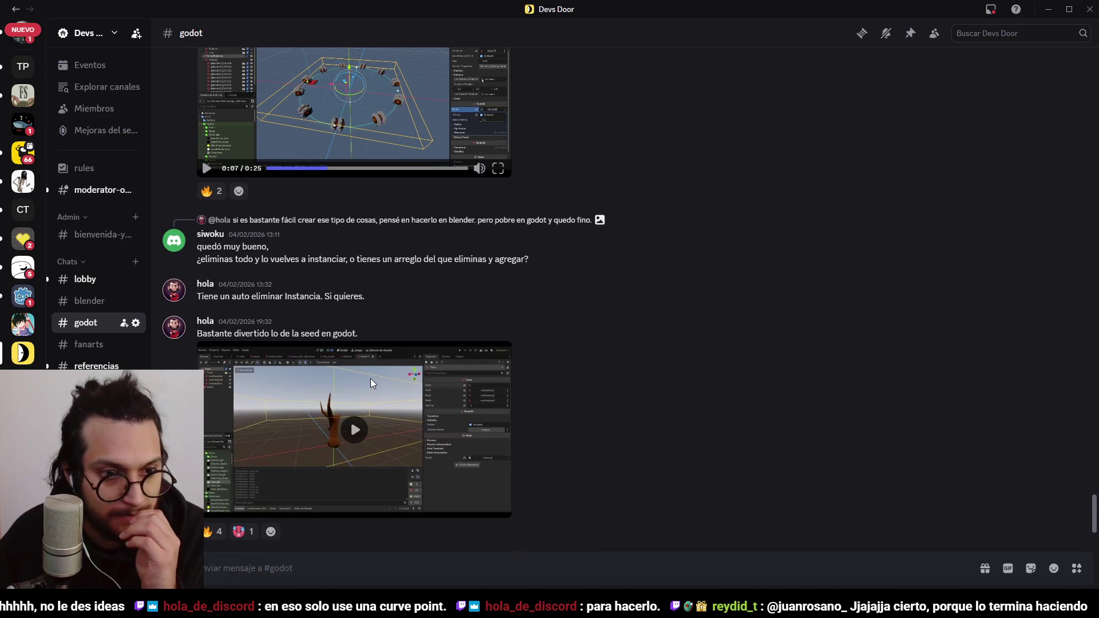
{"action": "scroll", "coordinate": [380, 423], "scroll_direction": "up", "scroll_amount": 8}
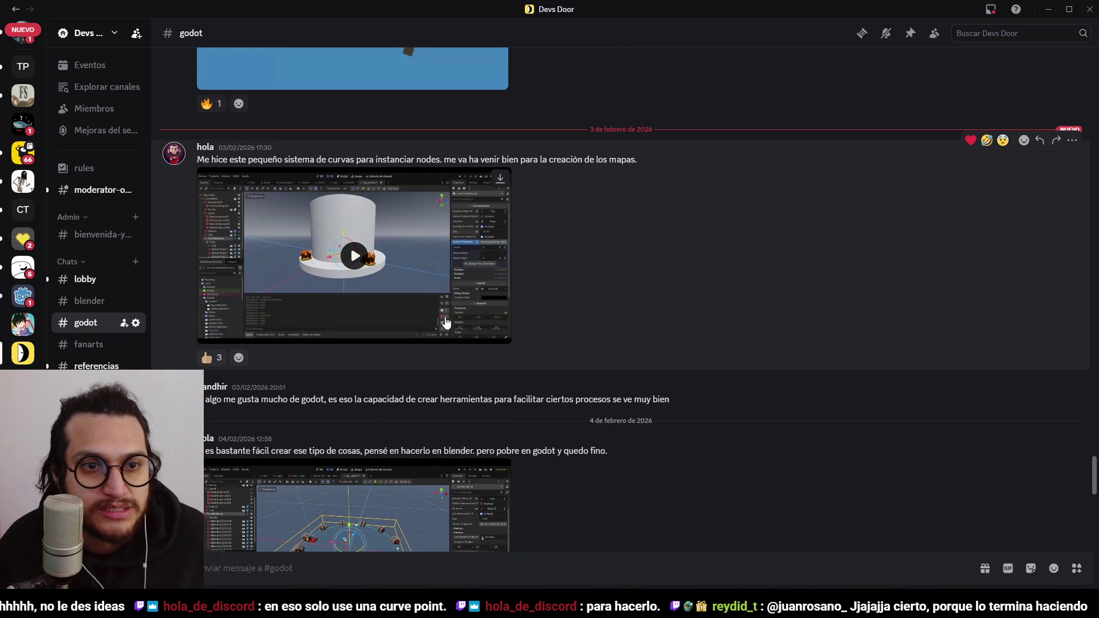
{"action": "scroll", "coordinate": [614, 249], "scroll_direction": "up", "scroll_amount": 1}
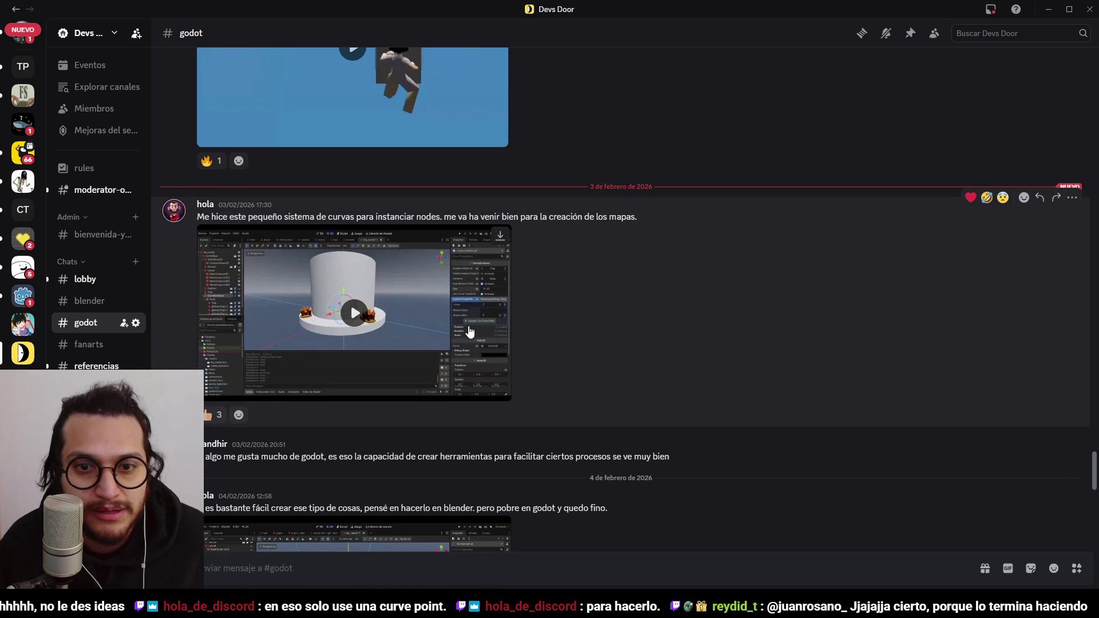
{"action": "left_click", "coordinate": [502, 395]}
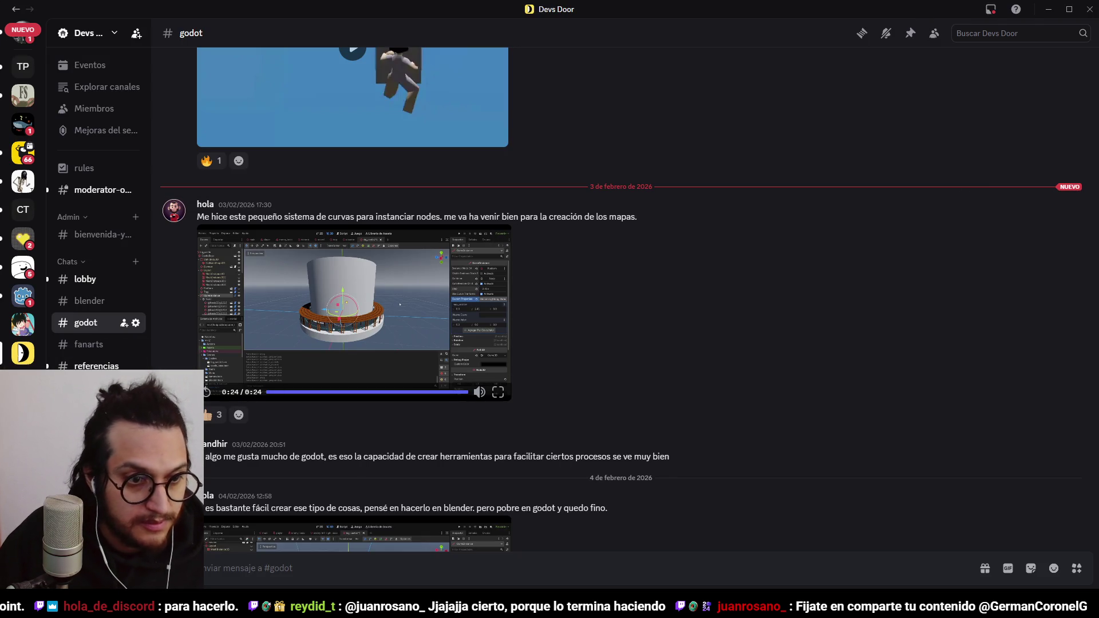
{"action": "left_click", "coordinate": [95, 388]}
{"action": "scroll", "coordinate": [562, 424], "scroll_direction": "down", "scroll_amount": 10}
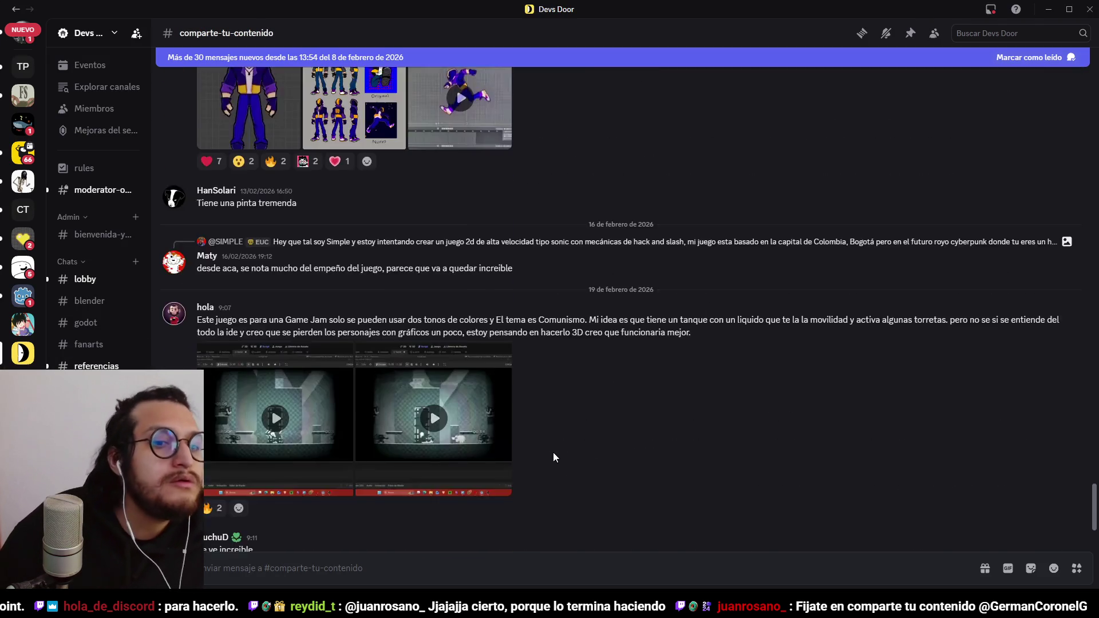
Step: Scroll to the Game Jam tank game post and open its first gameplay video
{"action": "scroll", "coordinate": [553, 458], "scroll_direction": "down", "scroll_amount": 2}
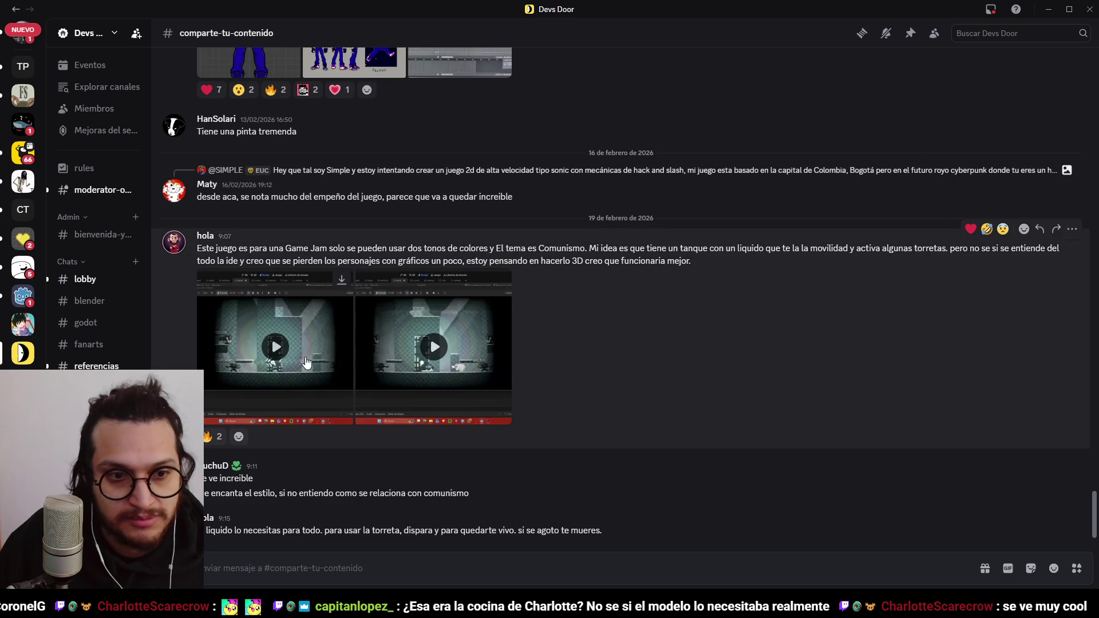
{"action": "left_click", "coordinate": [276, 347]}
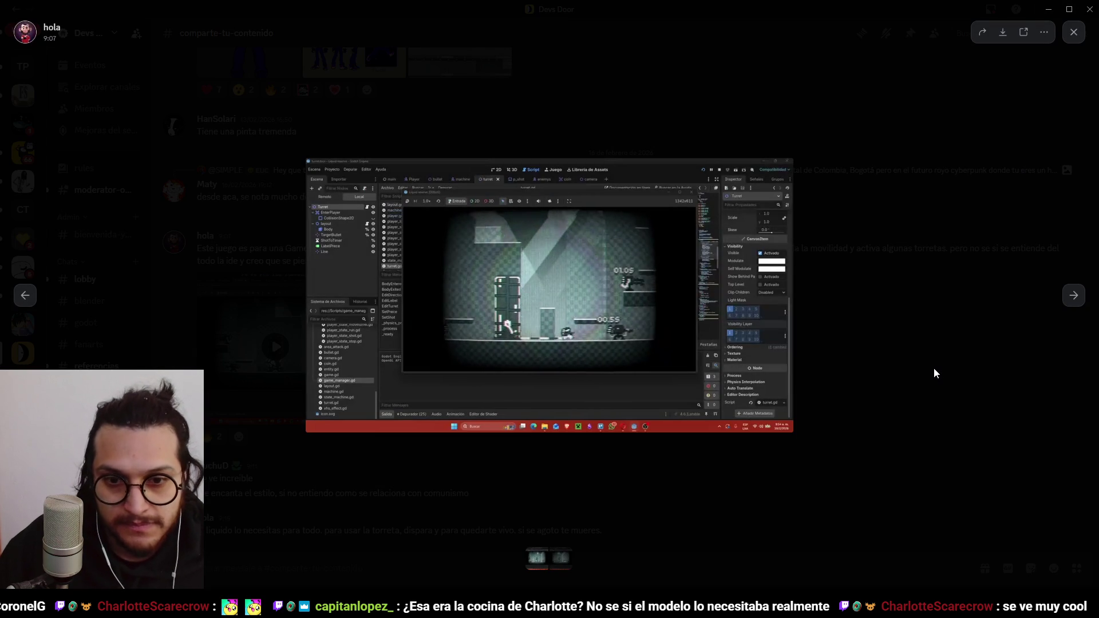